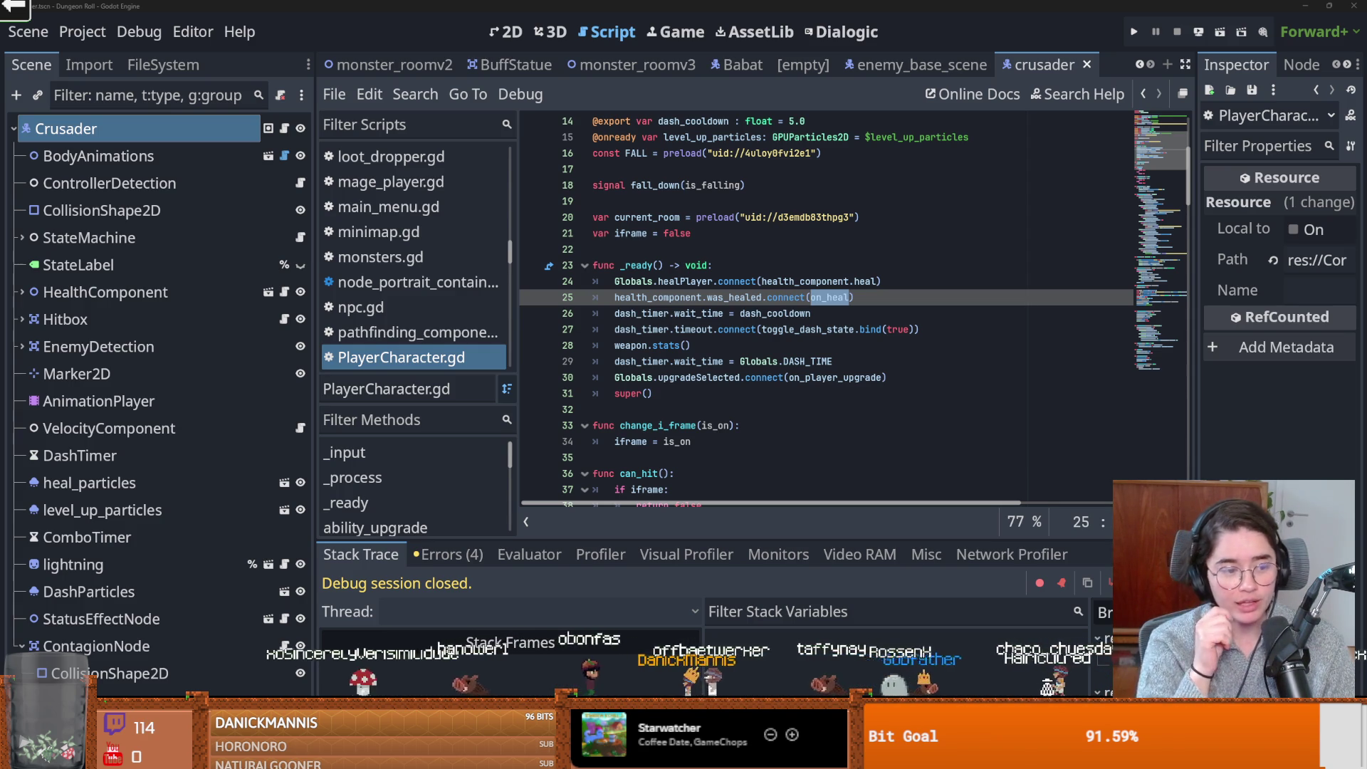
- Review the variable declarations and dash timer code in the crusader script, saving repeatedly
left_click(821, 215)
key("ctrl+s")
left_click(676, 248)
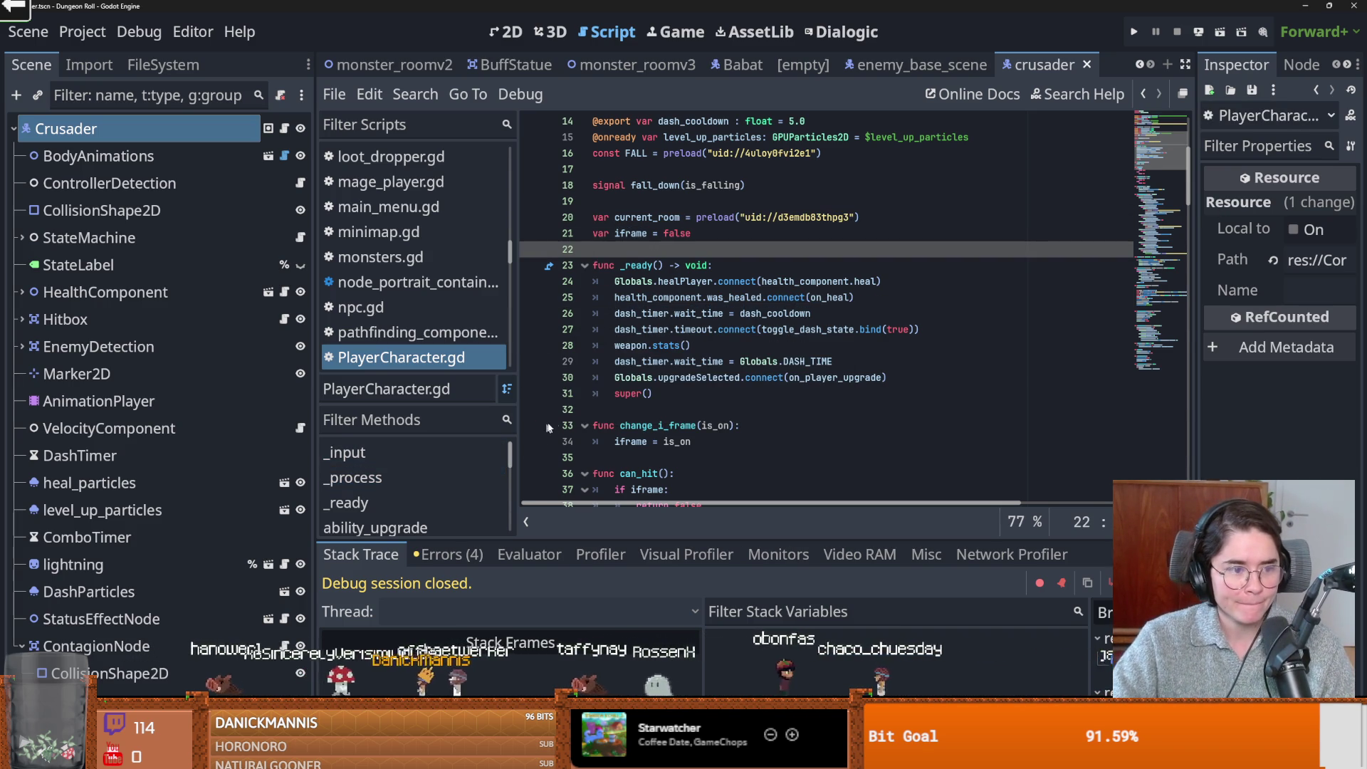
left_click(720, 343)
key("ctrl+s")
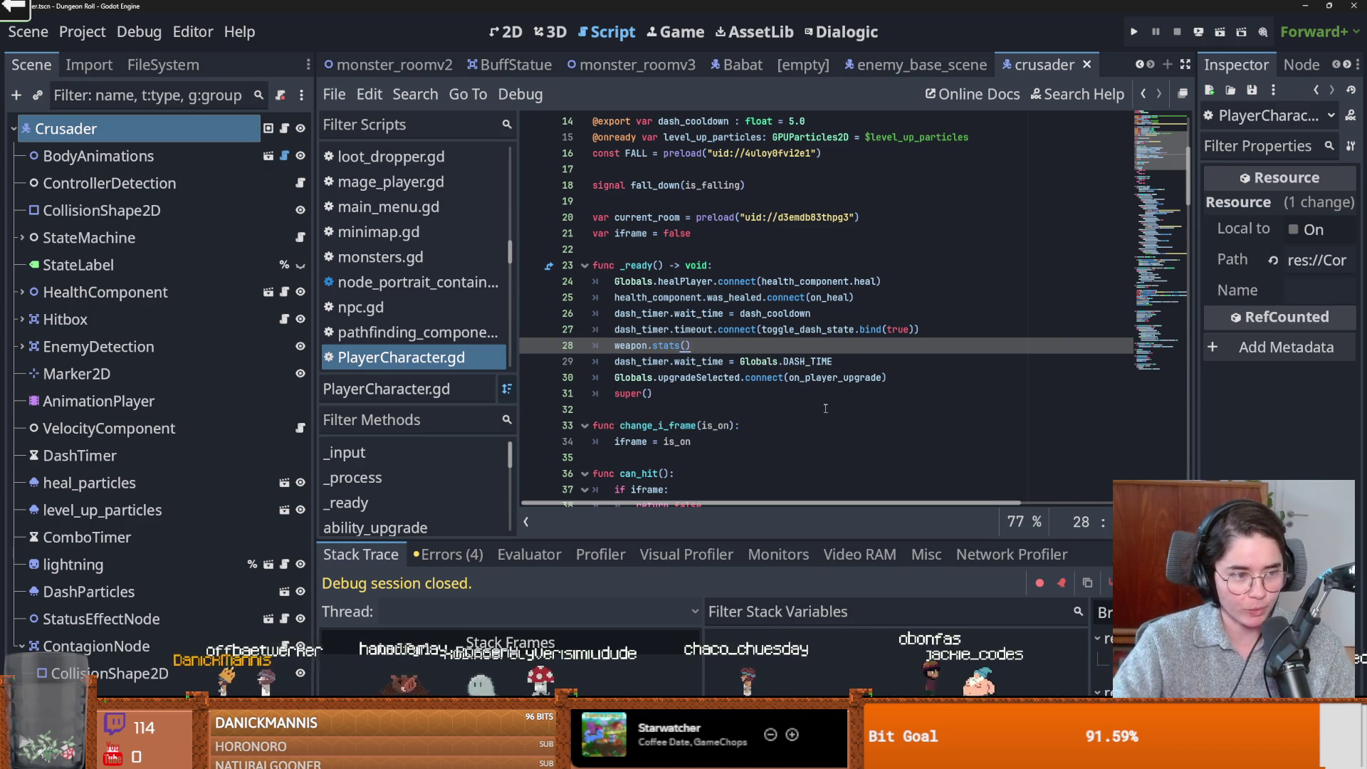
left_click(736, 329)
key("ctrl+s")
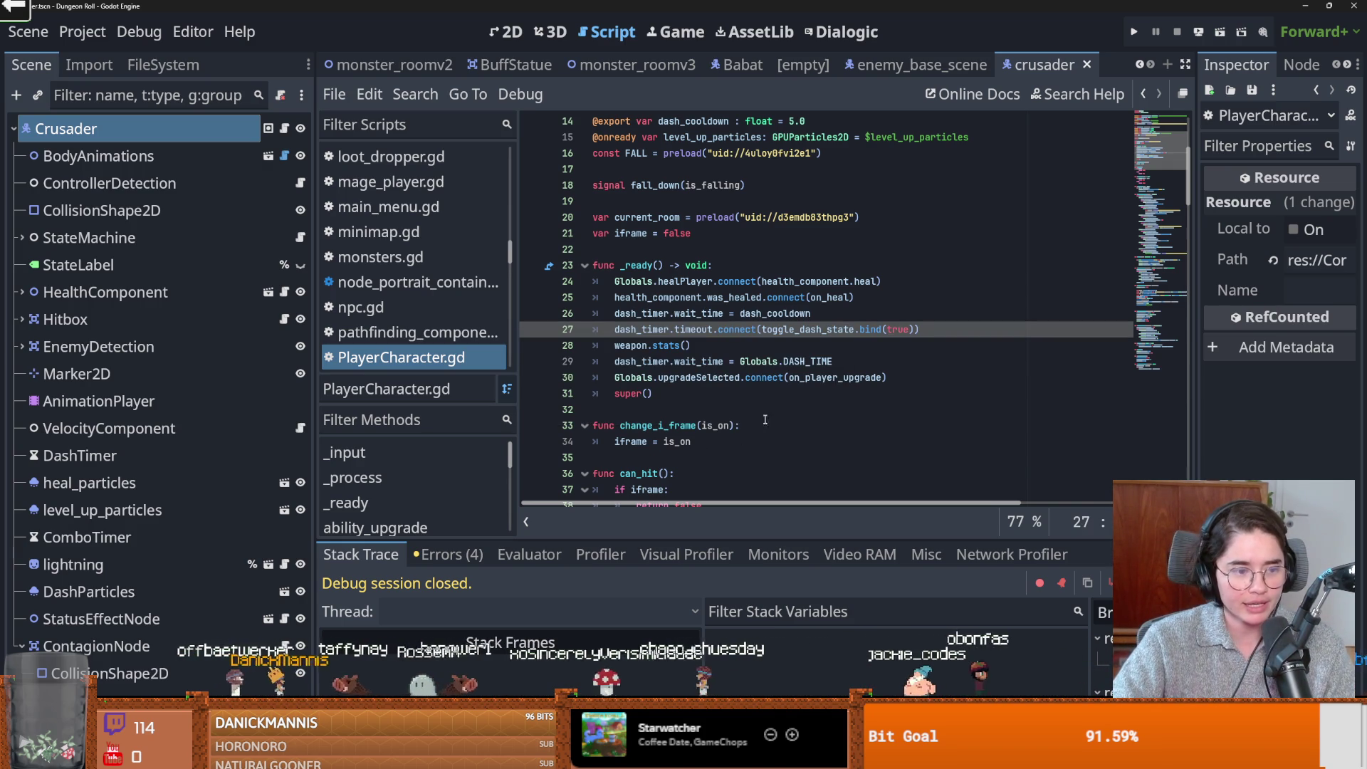
left_click(721, 349)
key("ctrl+s")
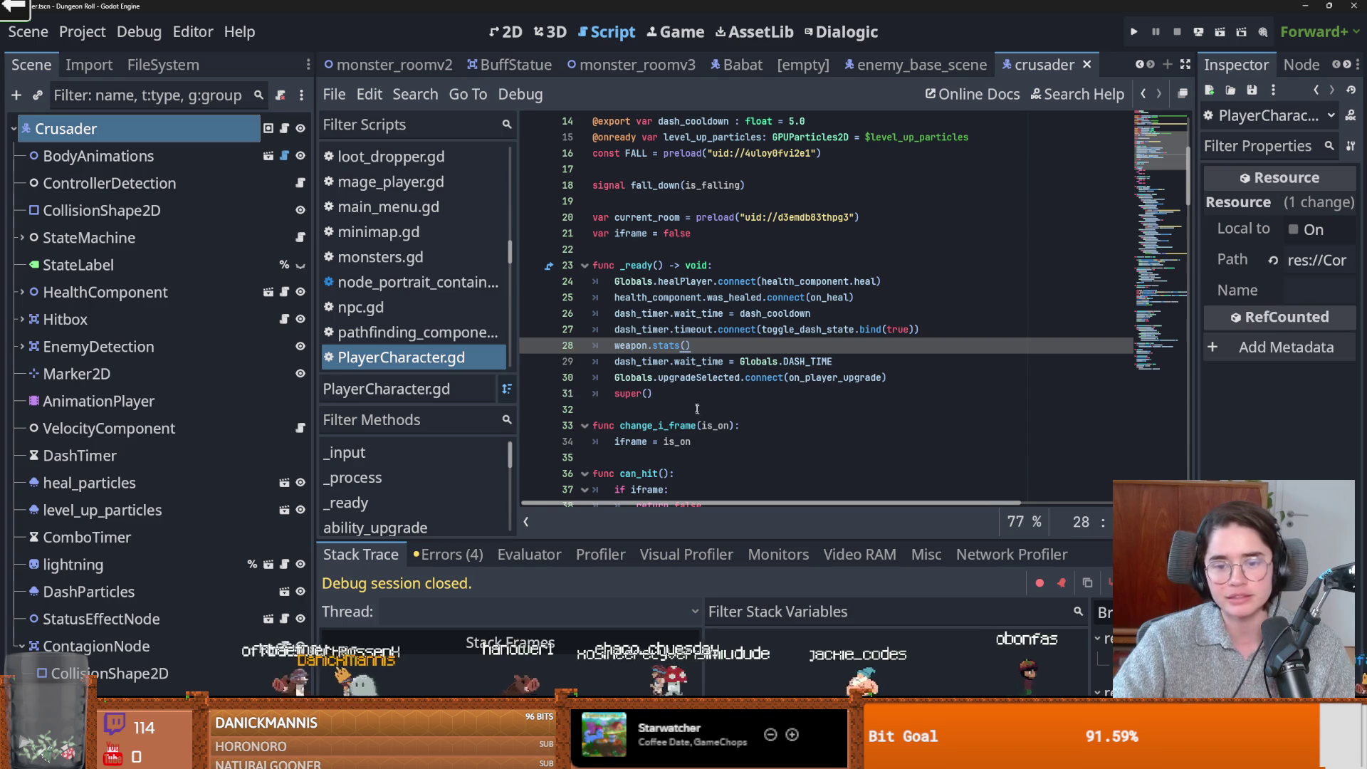
left_click(693, 399)
scroll(761, 356, "up", 2)
key("ctrl+s")
- Scroll through the script, saving again, and return to blank line 22
scroll(775, 376, "down", 3)
scroll(775, 377, "down", 1)
scroll(775, 377, "down", 2)
scroll(775, 376, "up", 2)
key("ctrl+s")
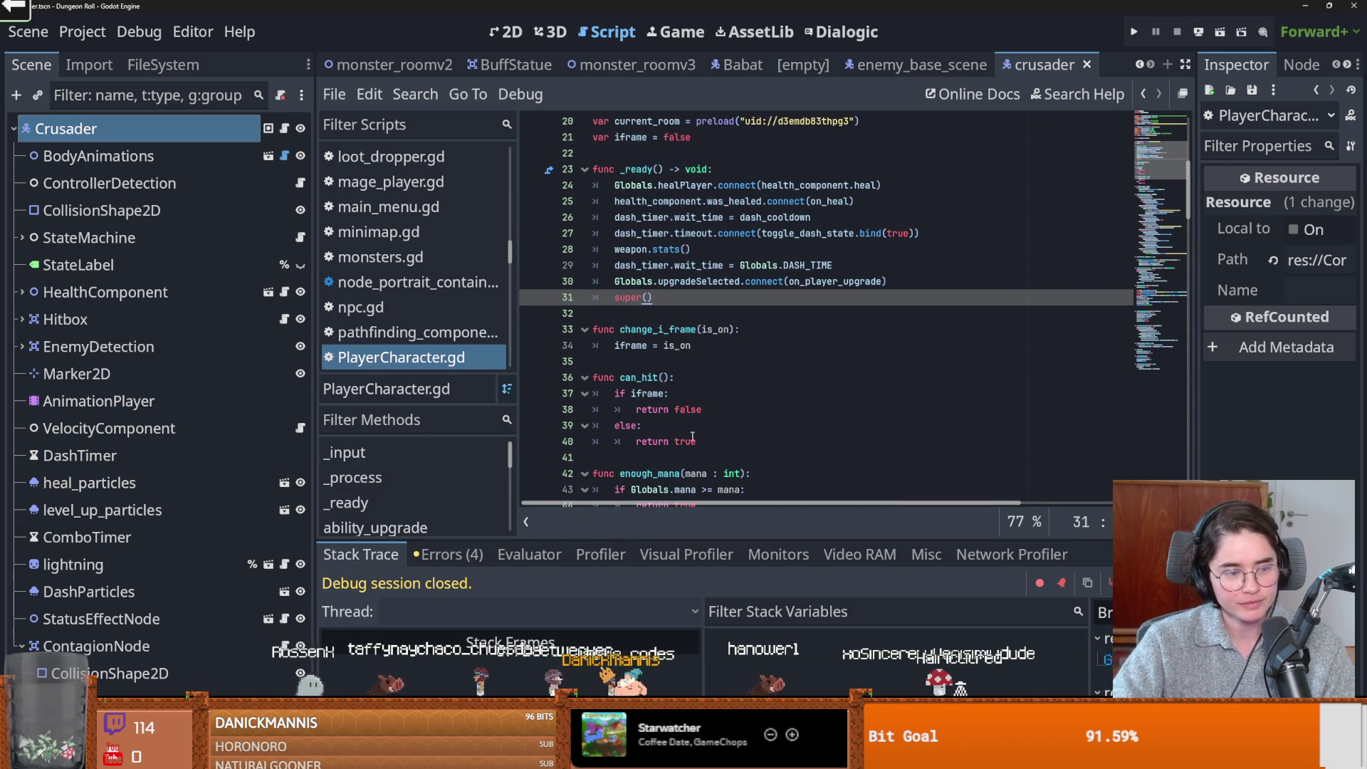
scroll(692, 437, "down", 3)
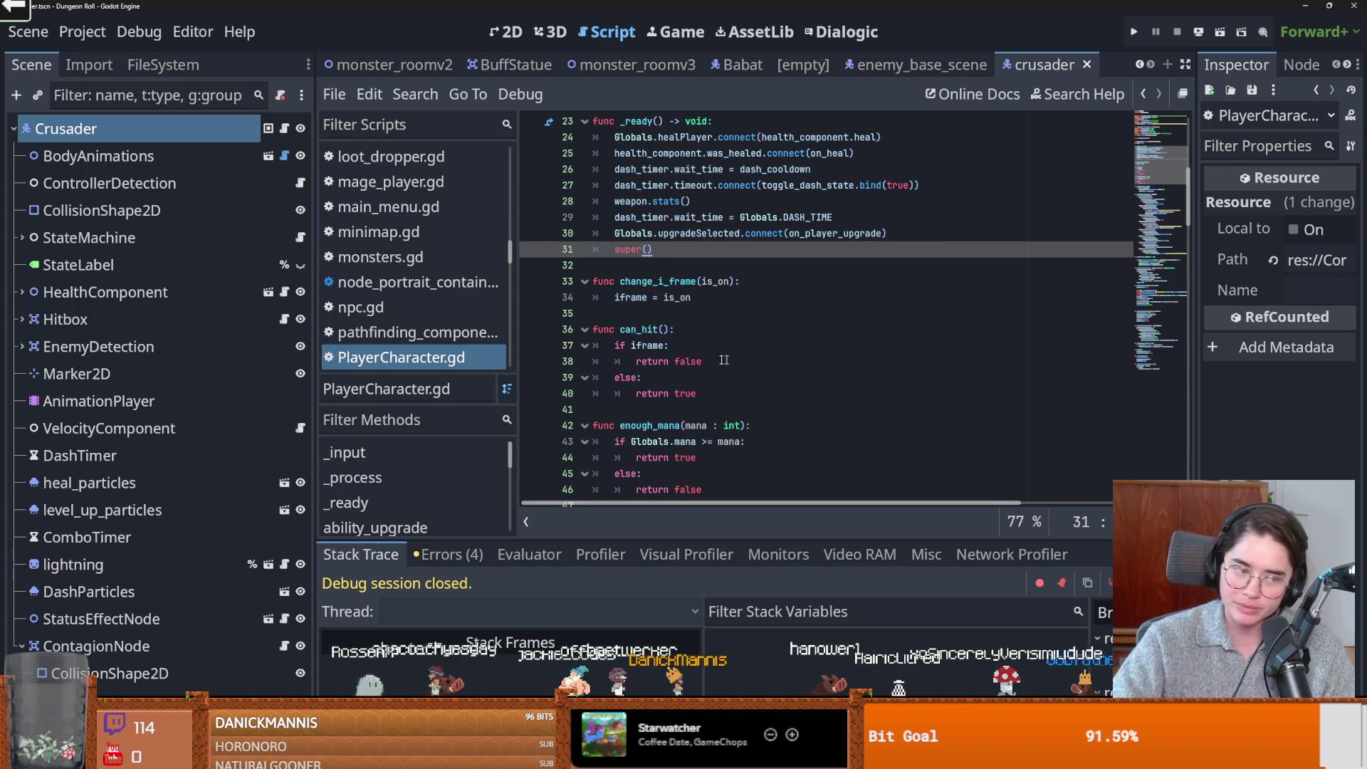
key("ctrl+s")
scroll(695, 269, "up", 1)
scroll(696, 269, "up", 3)
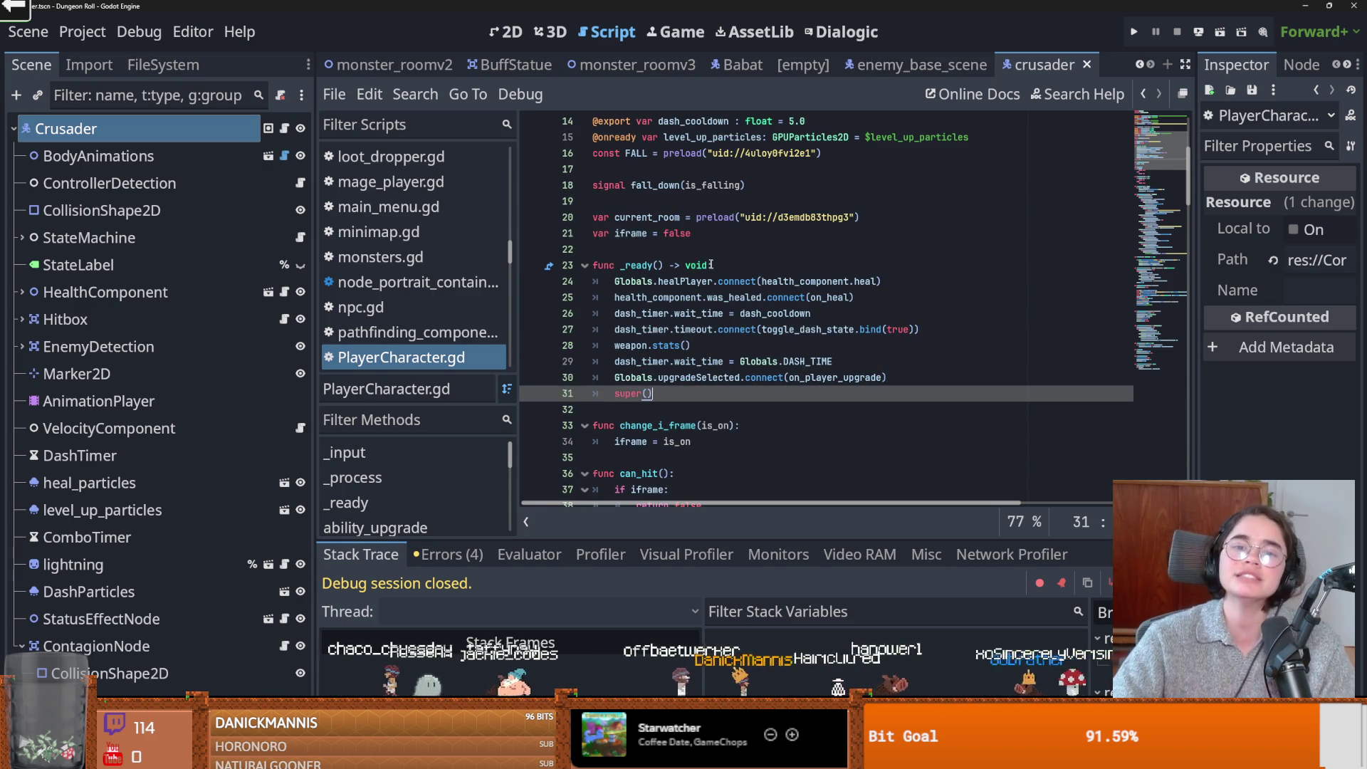
left_click(722, 252)
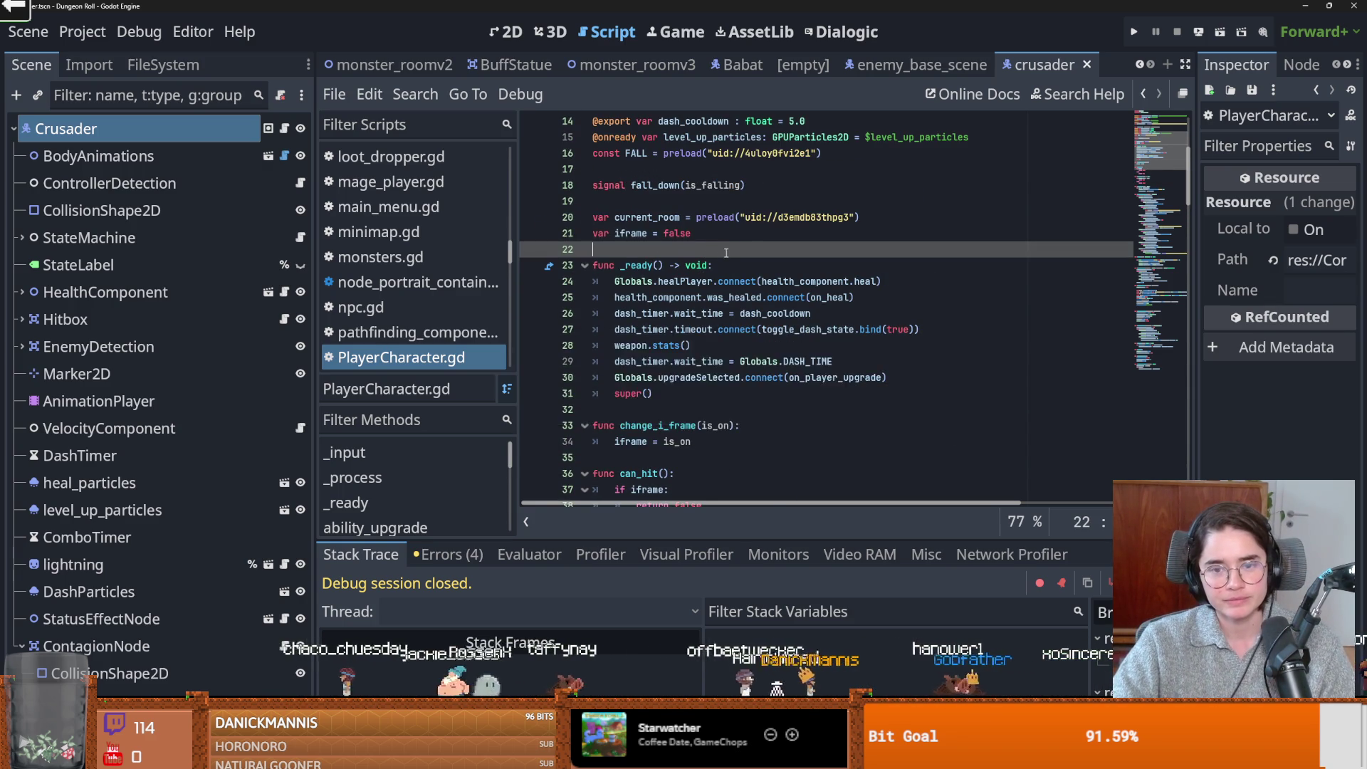
scroll(721, 256, "down", 6)
scroll(719, 263, "up", 3)
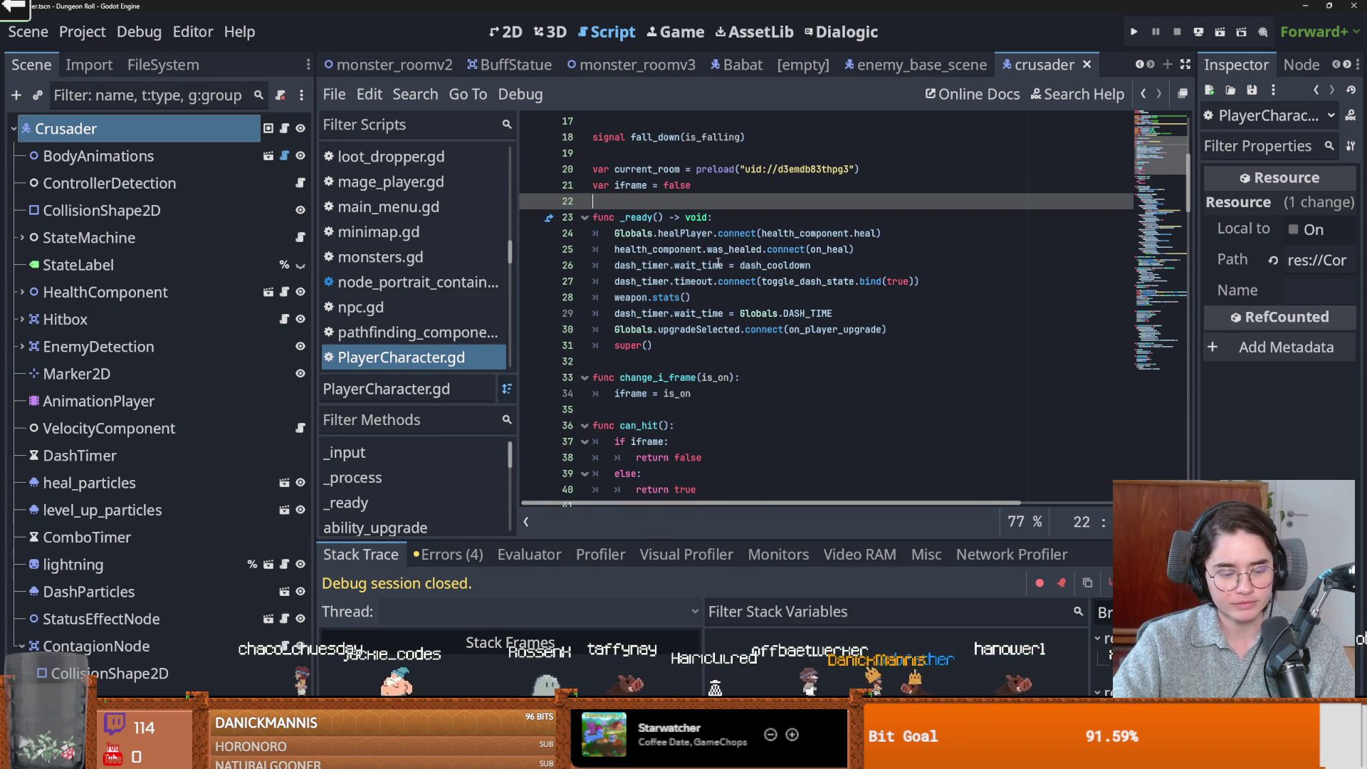
- Check the DASH_TIME constant and the lines down to blank line 32, saving the script
mouse_move(719, 264)
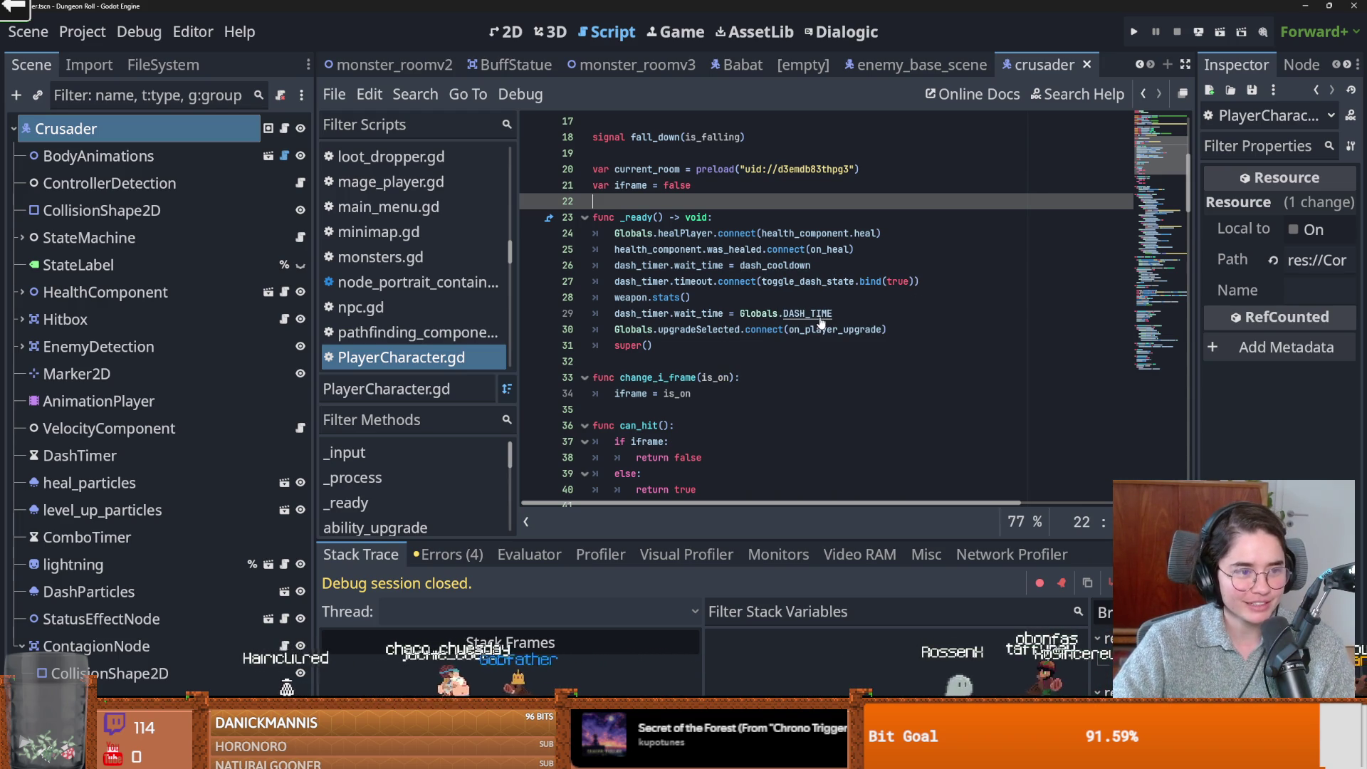
mouse_move(865, 327)
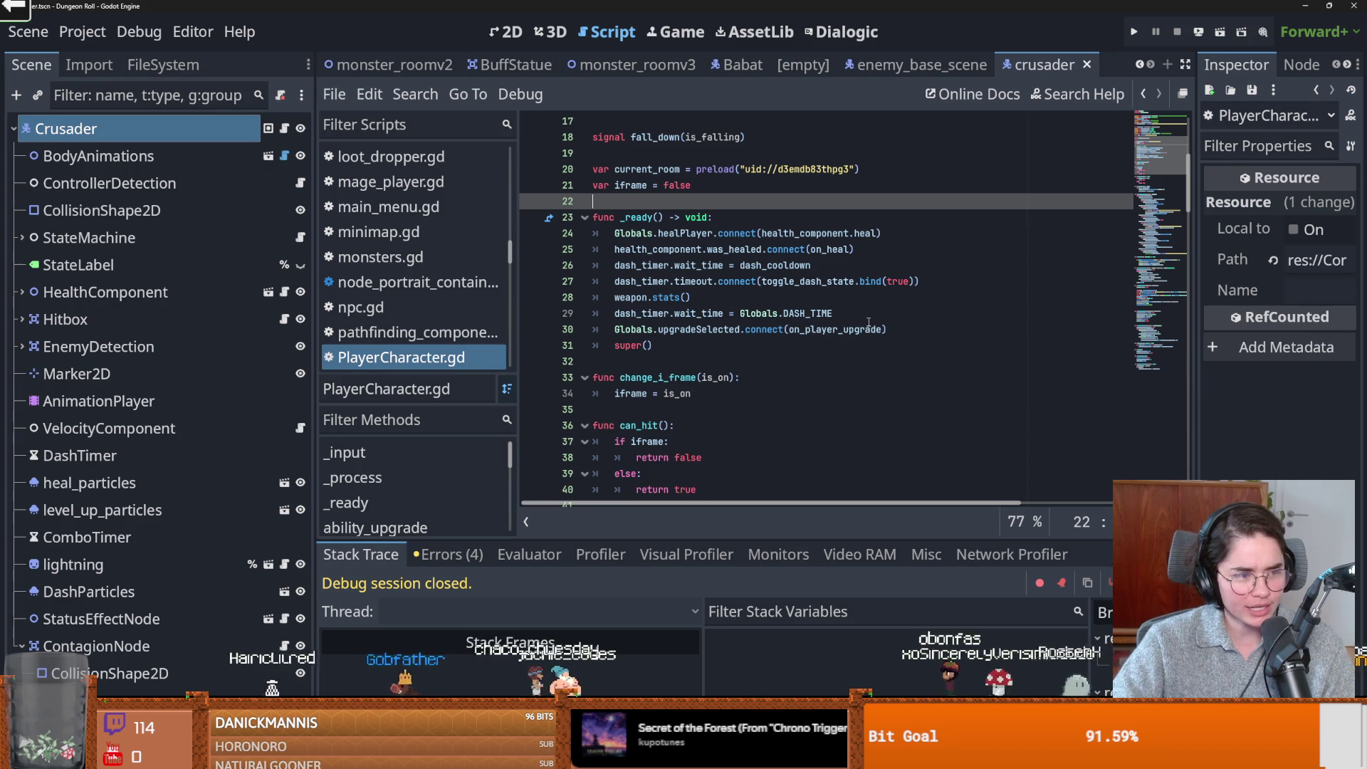
left_click(873, 319)
key("ctrl+s")
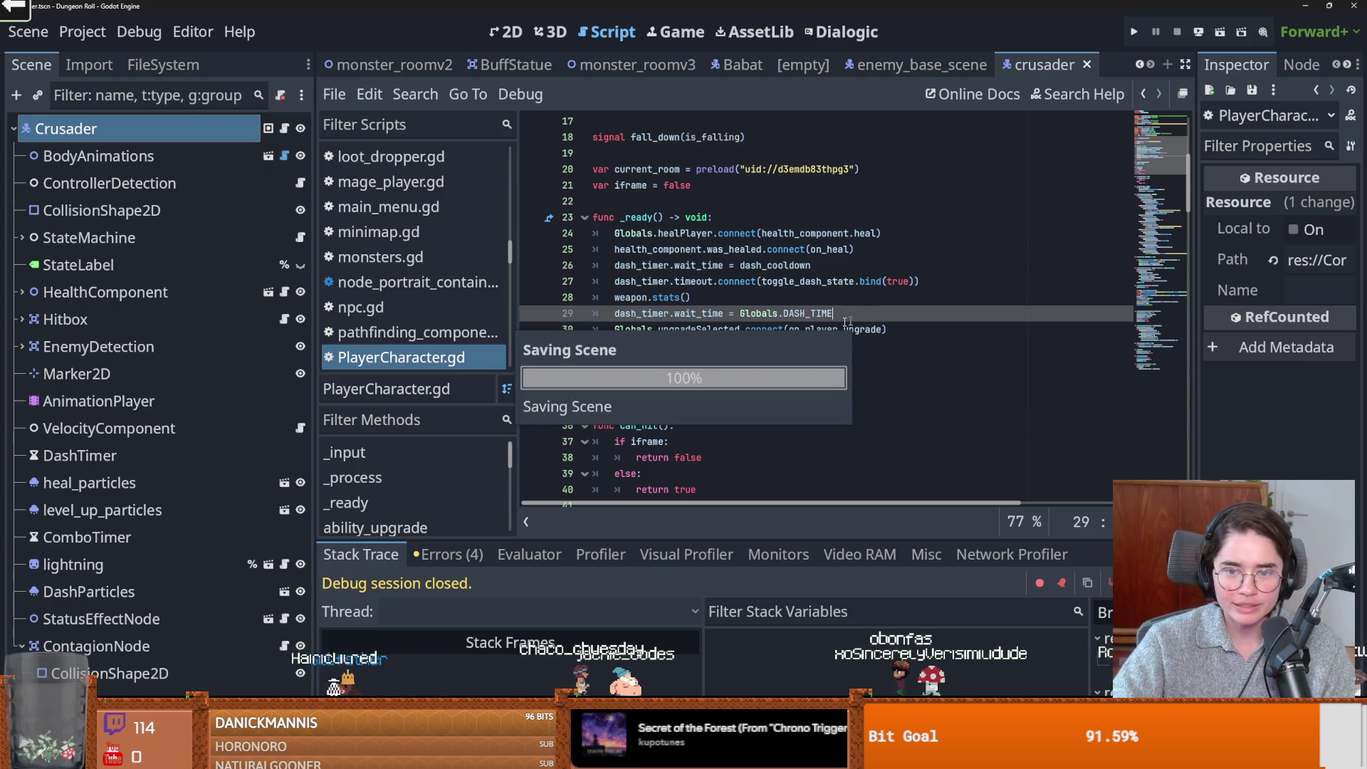
key("Down")
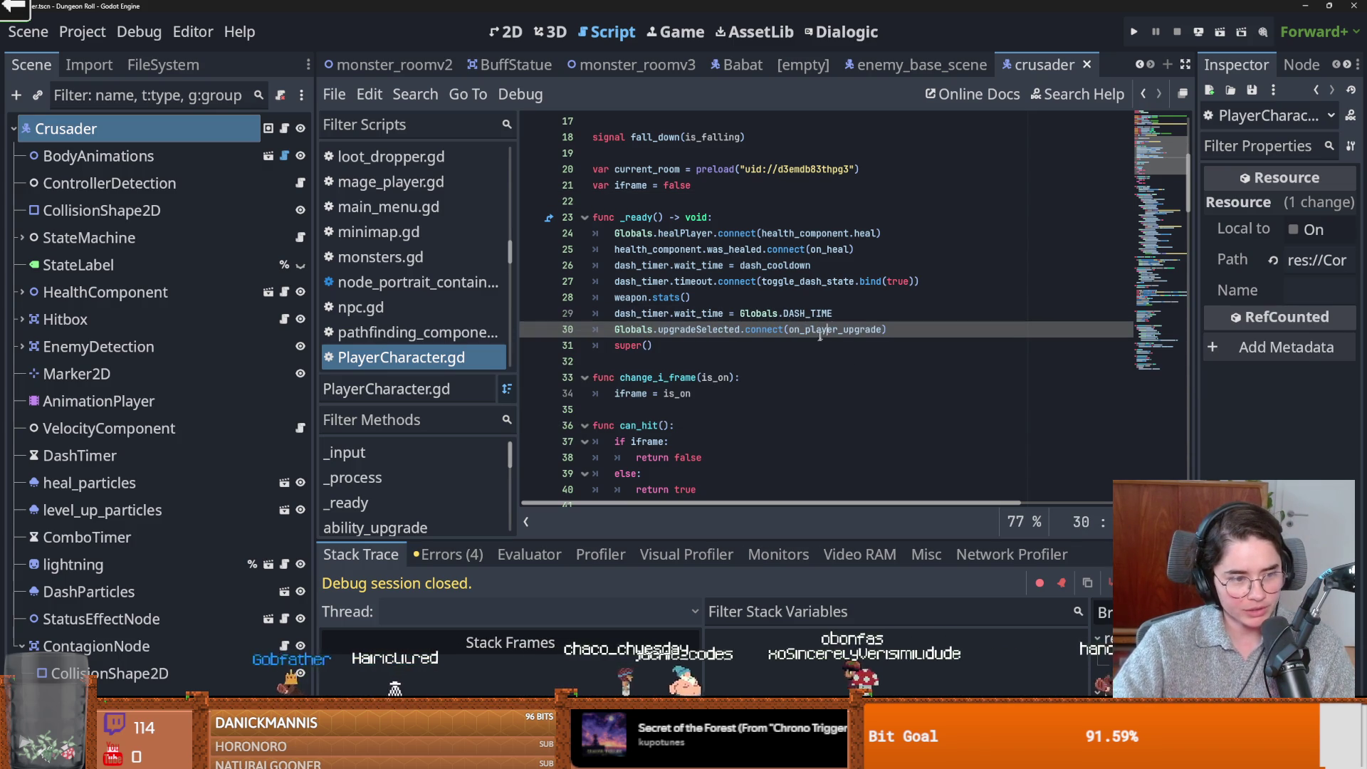
scroll(811, 343, "down", 1)
key("ctrl+s")
left_click(726, 314)
key("ctrl+s")
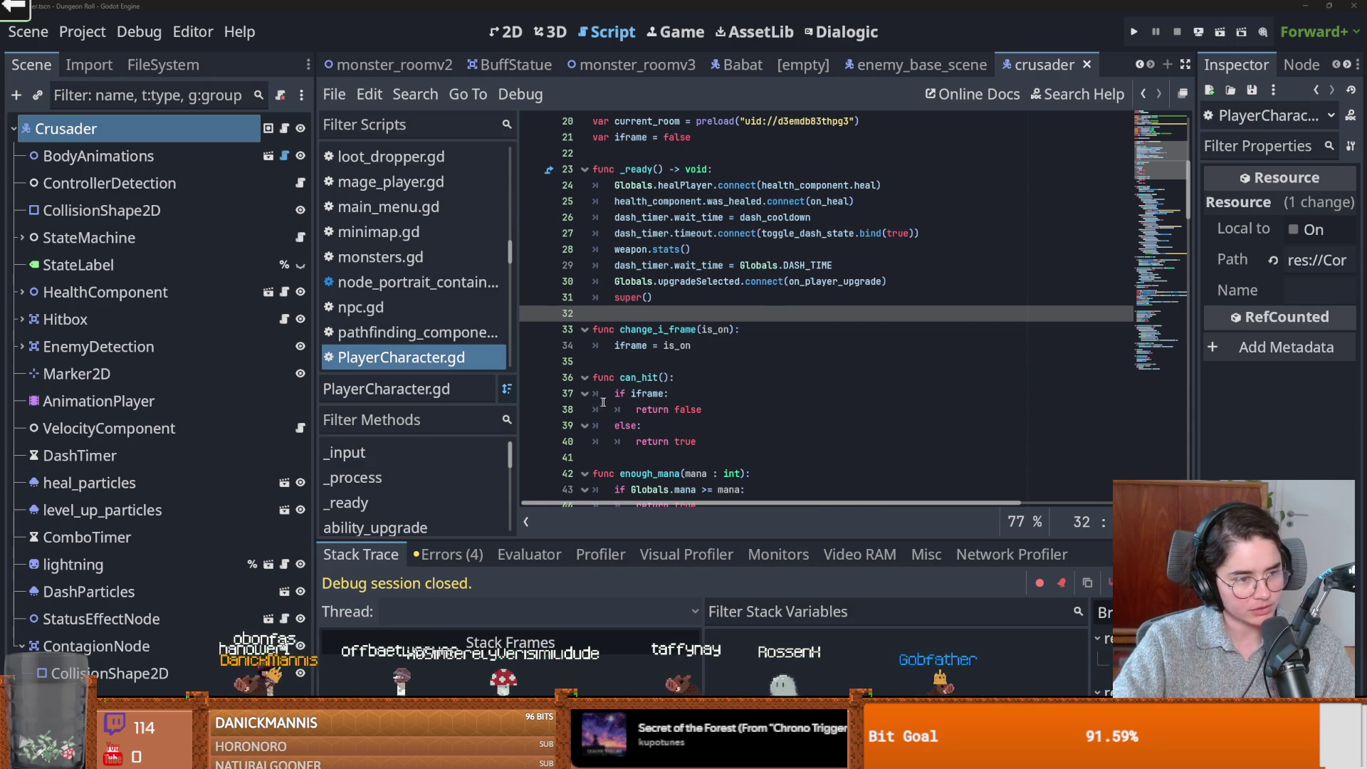
- Review the can_hit logic through its return false line, then select heal_particles in the crusader scene
left_click(745, 350)
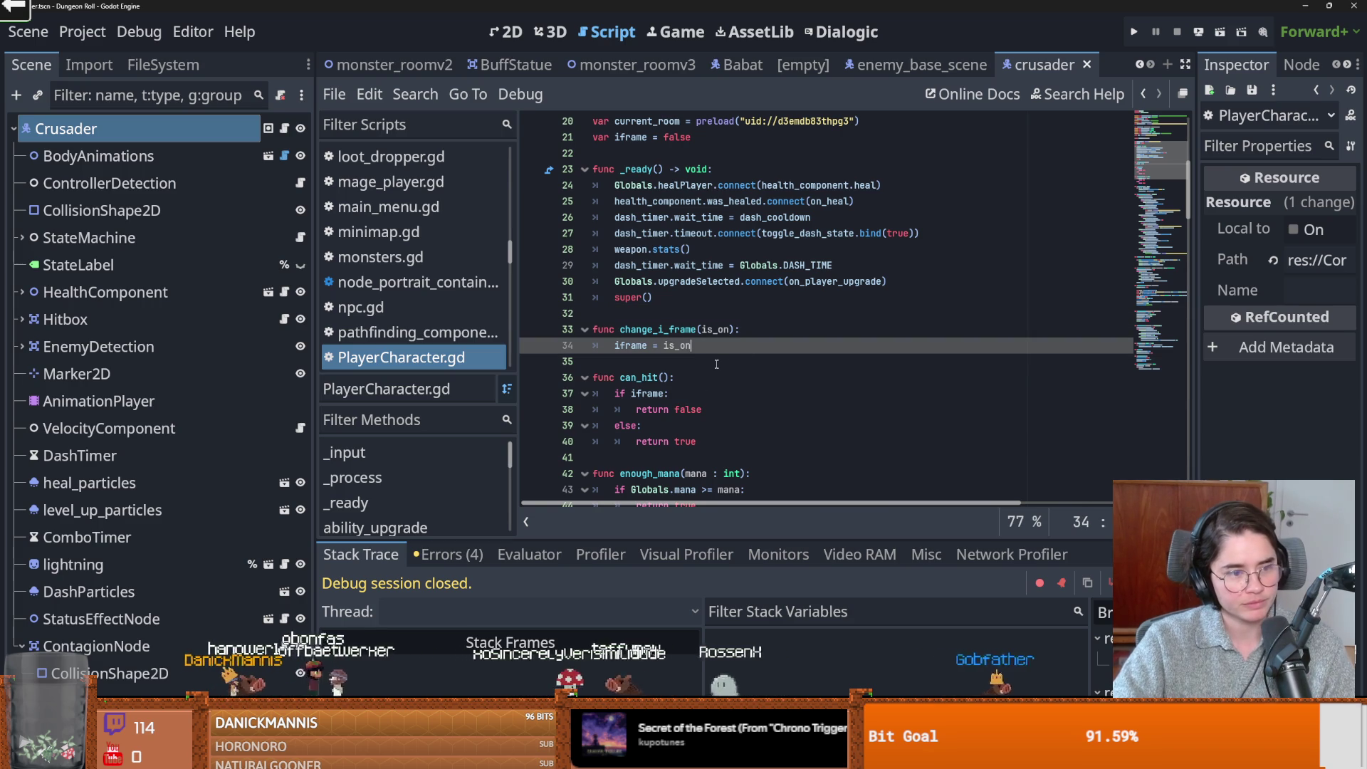
key("Up")
key("Up")
key("Up")
key("Down")
key("Down")
key("Down")
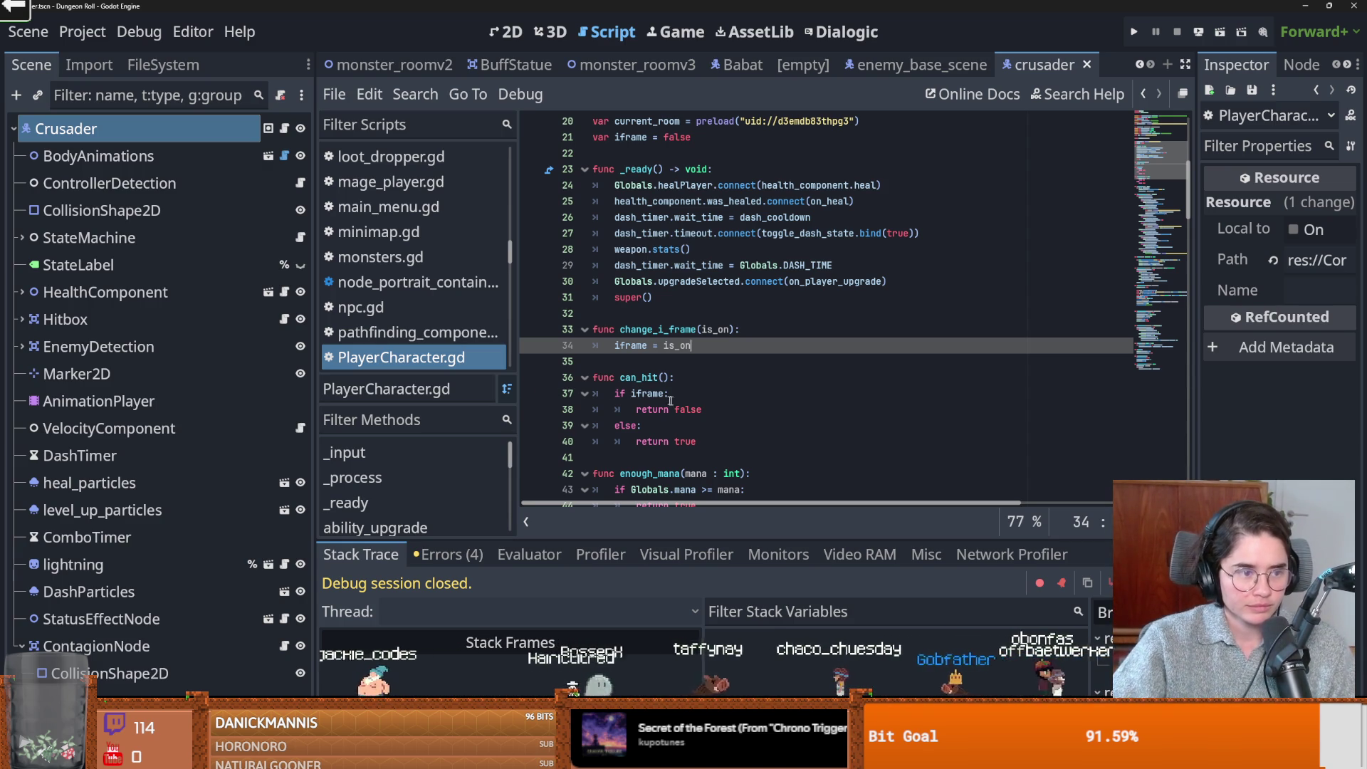
left_click(711, 409)
key("ctrl+s")
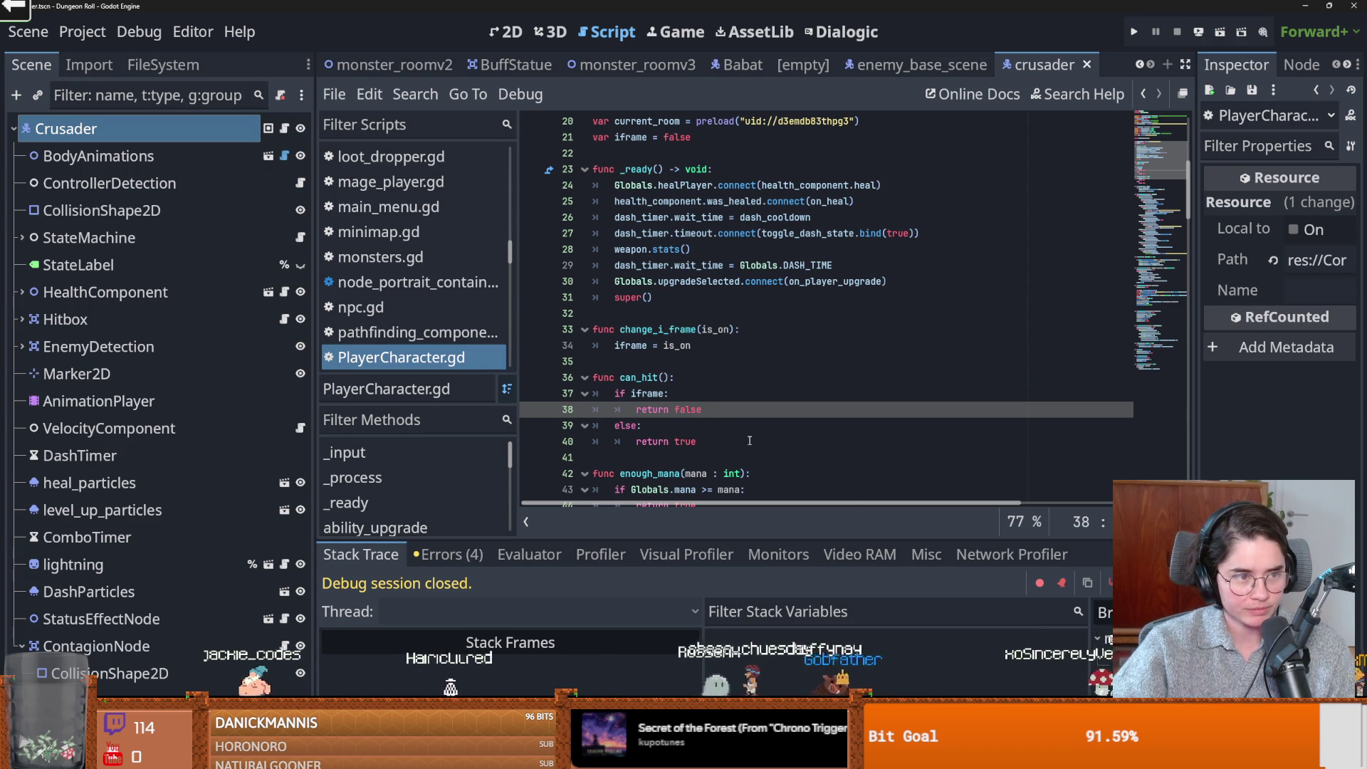
scroll(749, 437, "up", 5)
scroll(750, 437, "down", 4)
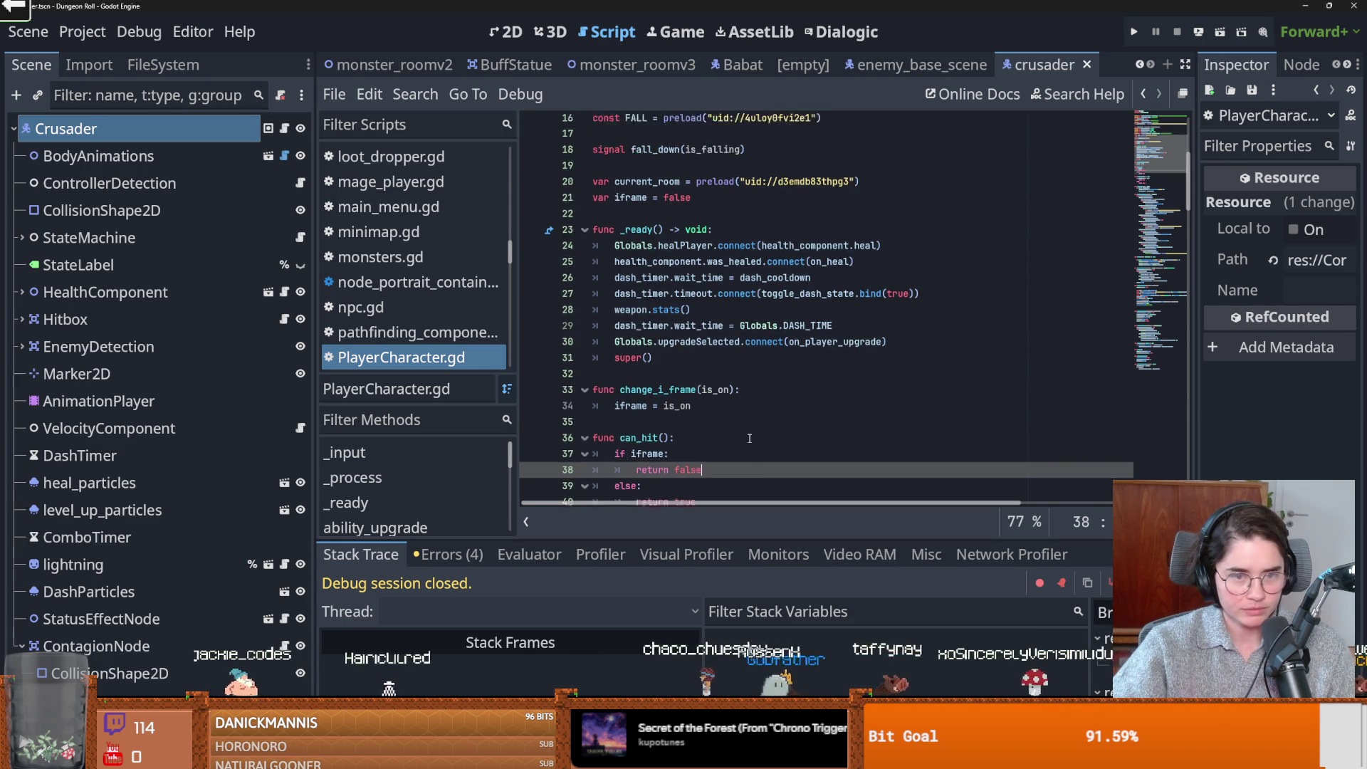
left_click(158, 486)
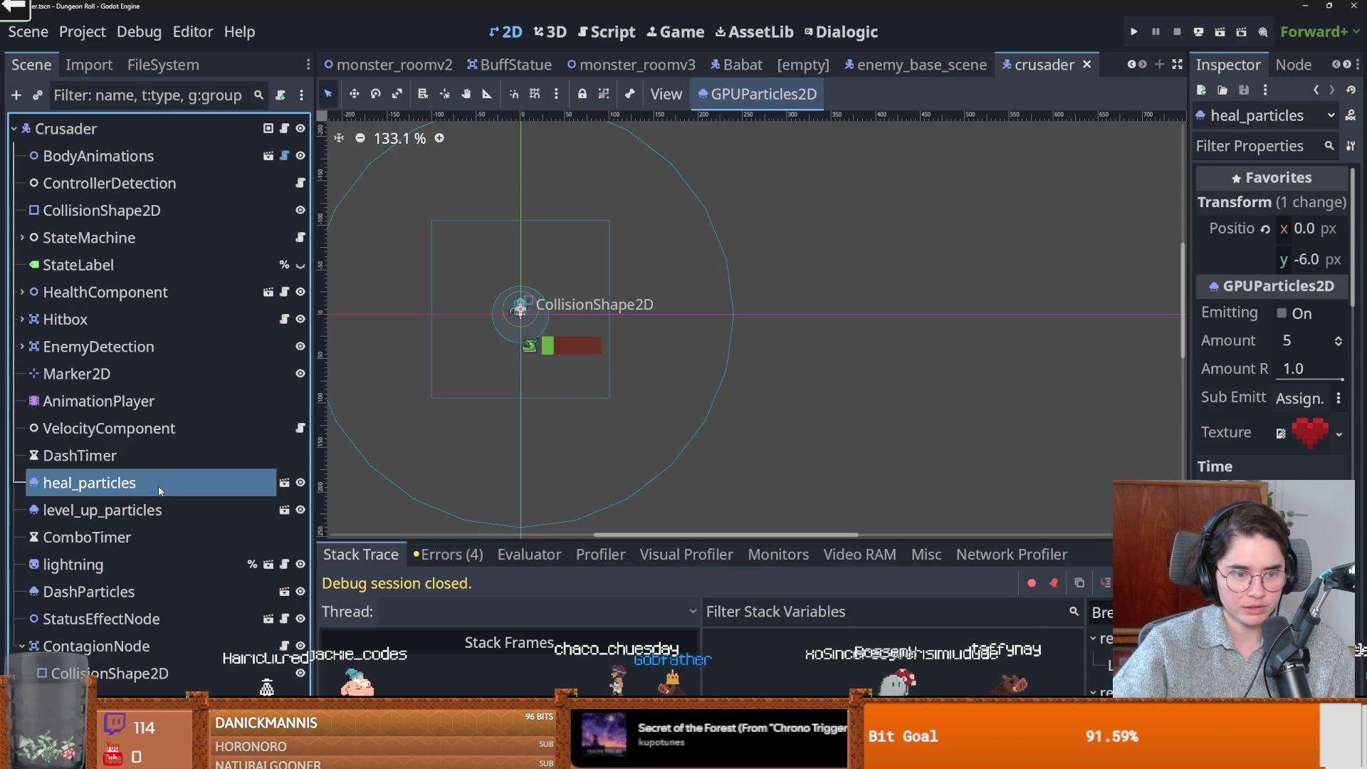
- Cut the heal_particles declaration from line 7 of PlayerCharacter.gd
left_click(919, 65)
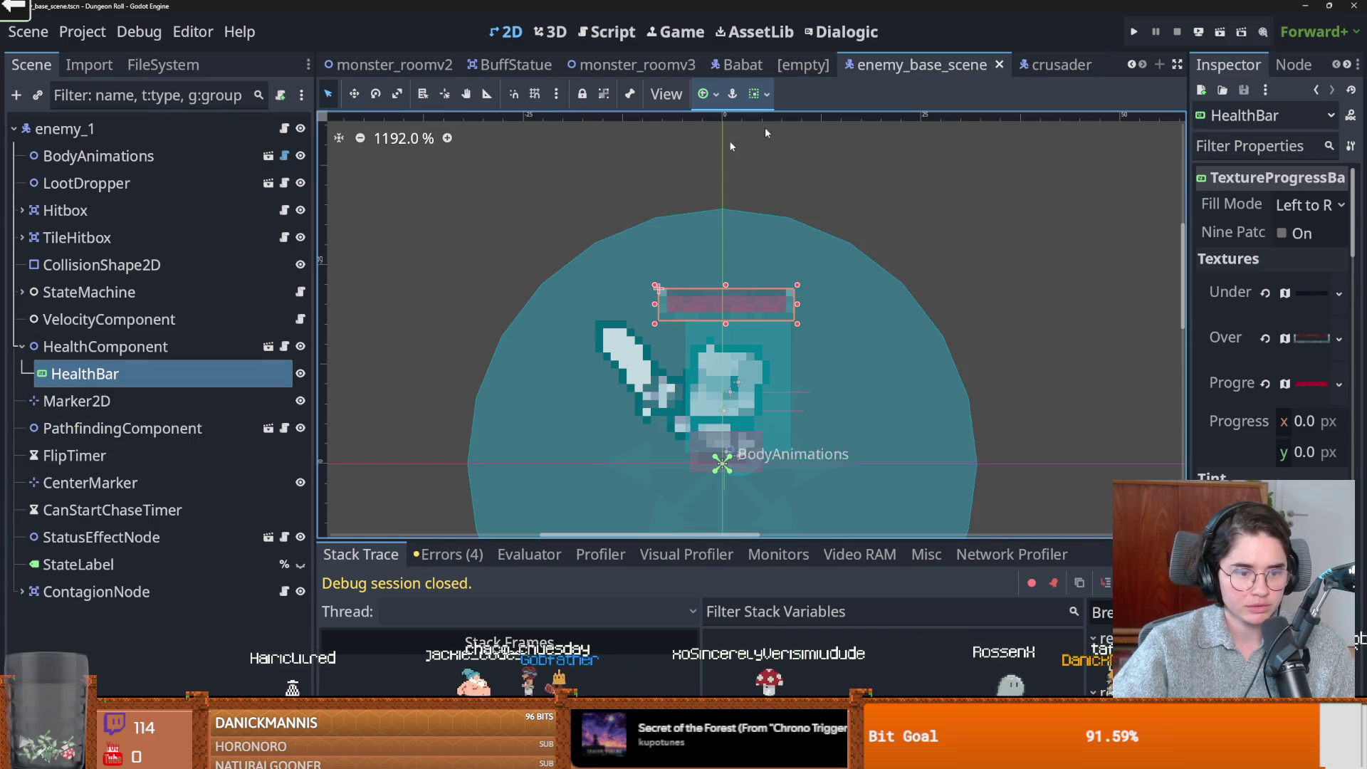
left_click(1039, 64)
left_click(285, 129)
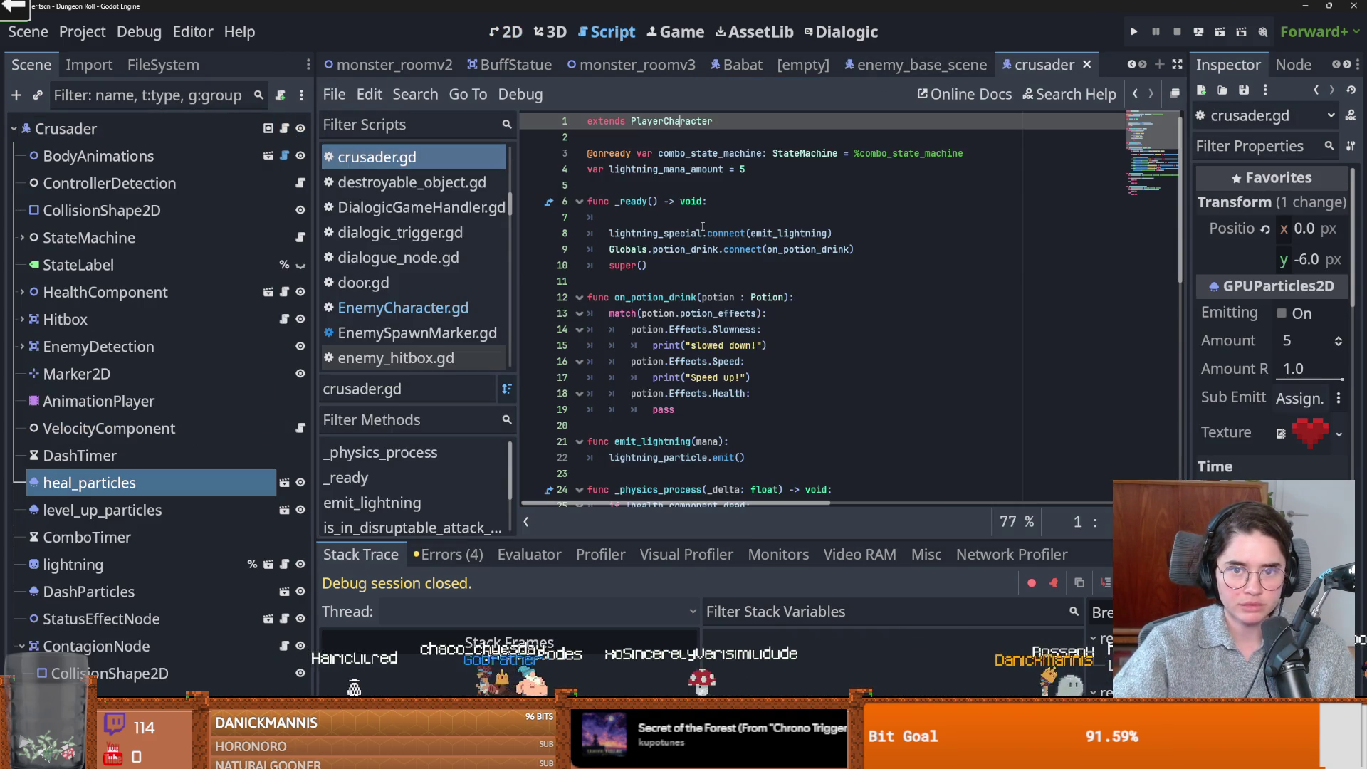
left_click(669, 126, "ctrl")
scroll(767, 201, "up", 3)
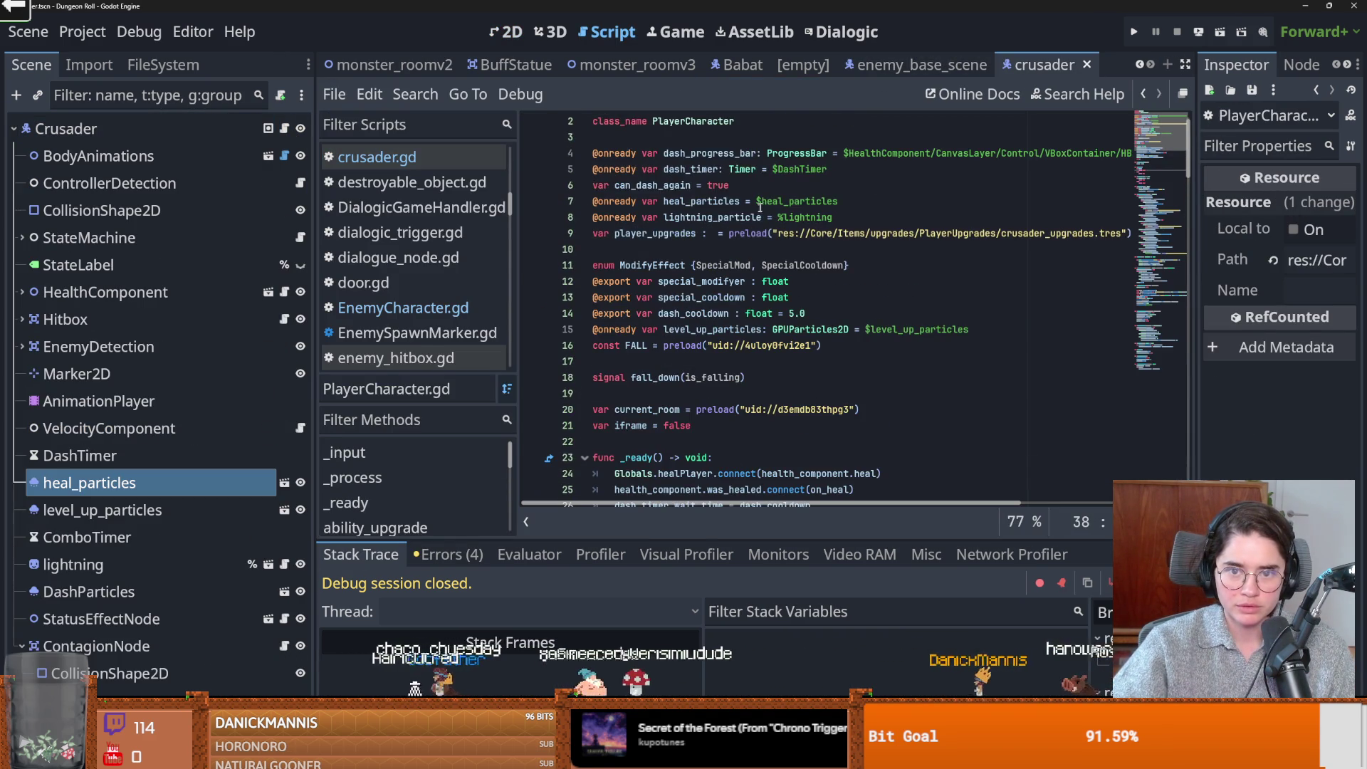
left_click_drag(839, 201, 543, 205)
key("BackSpace")
- Paste the heal_particles declaration into Characters.gd at line 16 and save
left_click(696, 122)
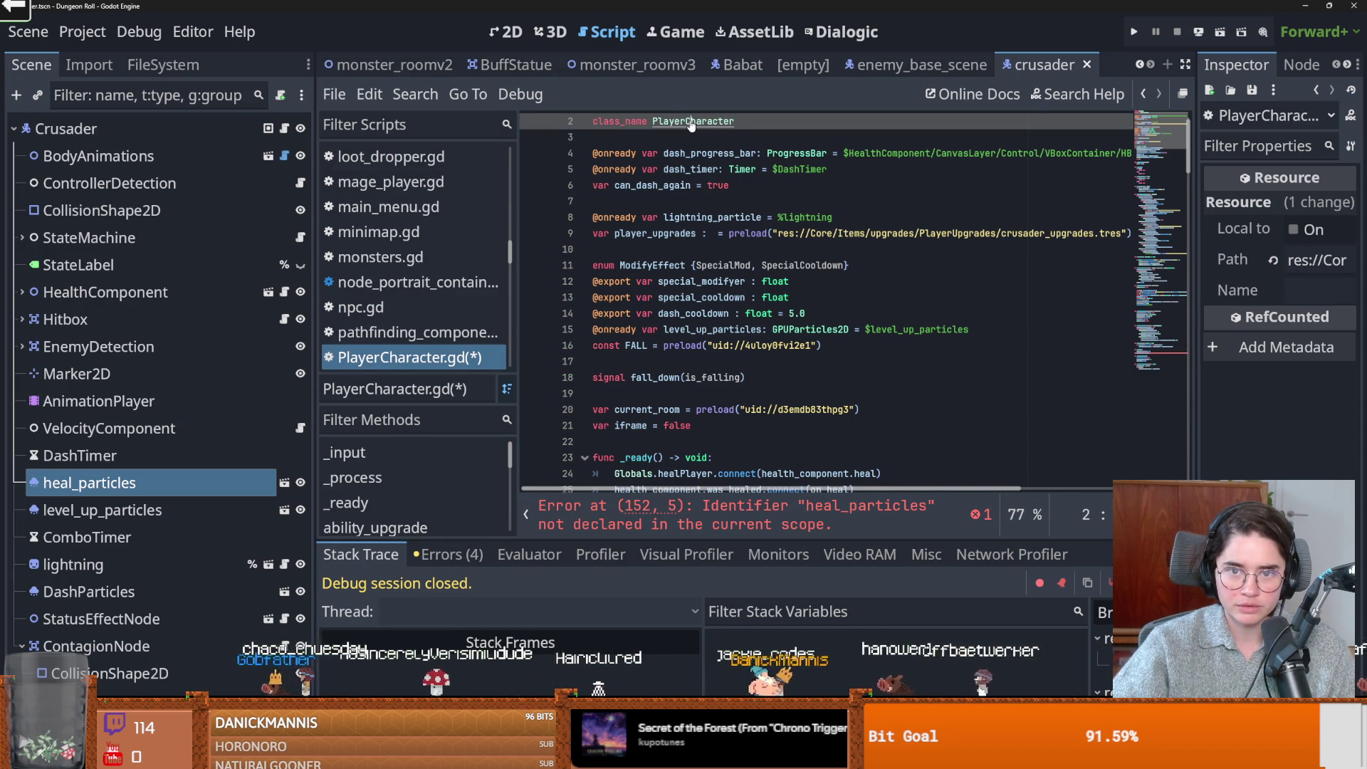
scroll(685, 130, "up", 1)
left_click(680, 122, "ctrl")
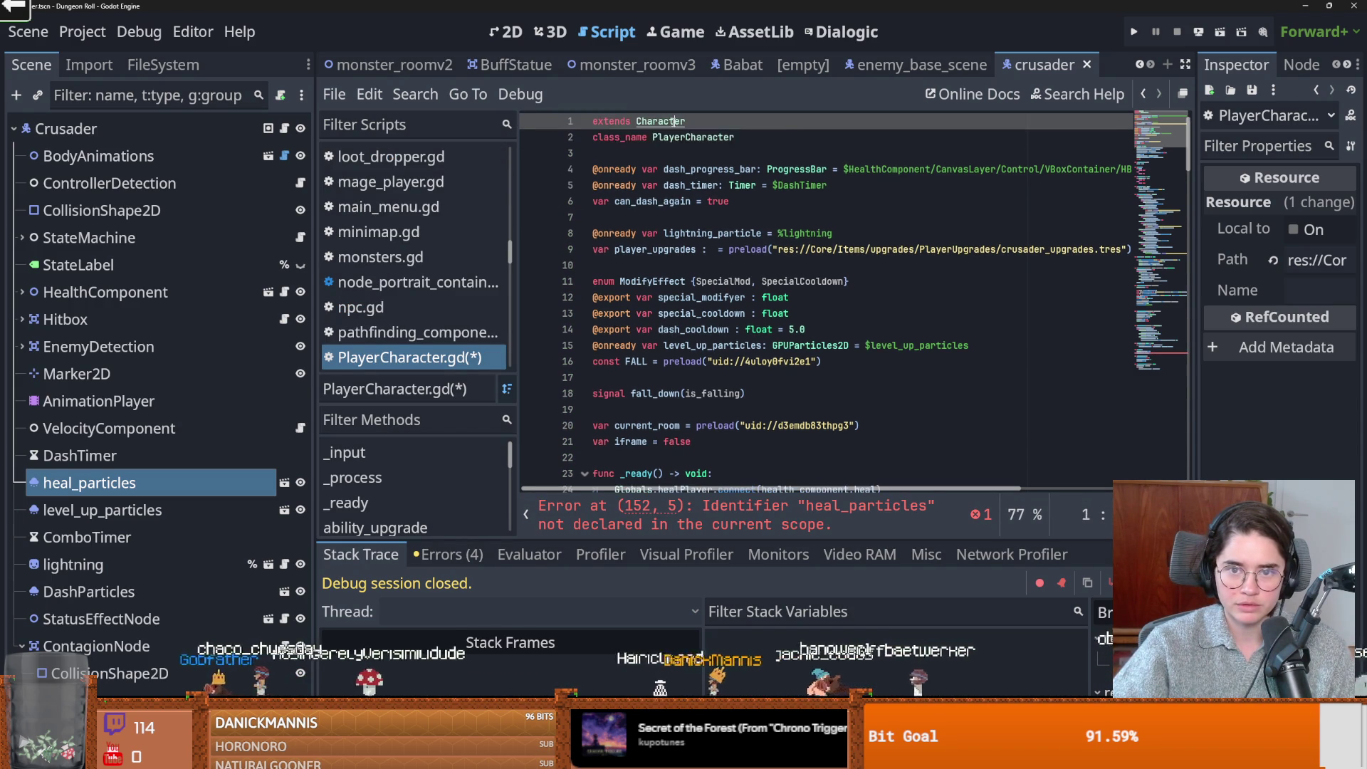
scroll(1011, 253, "up", 5)
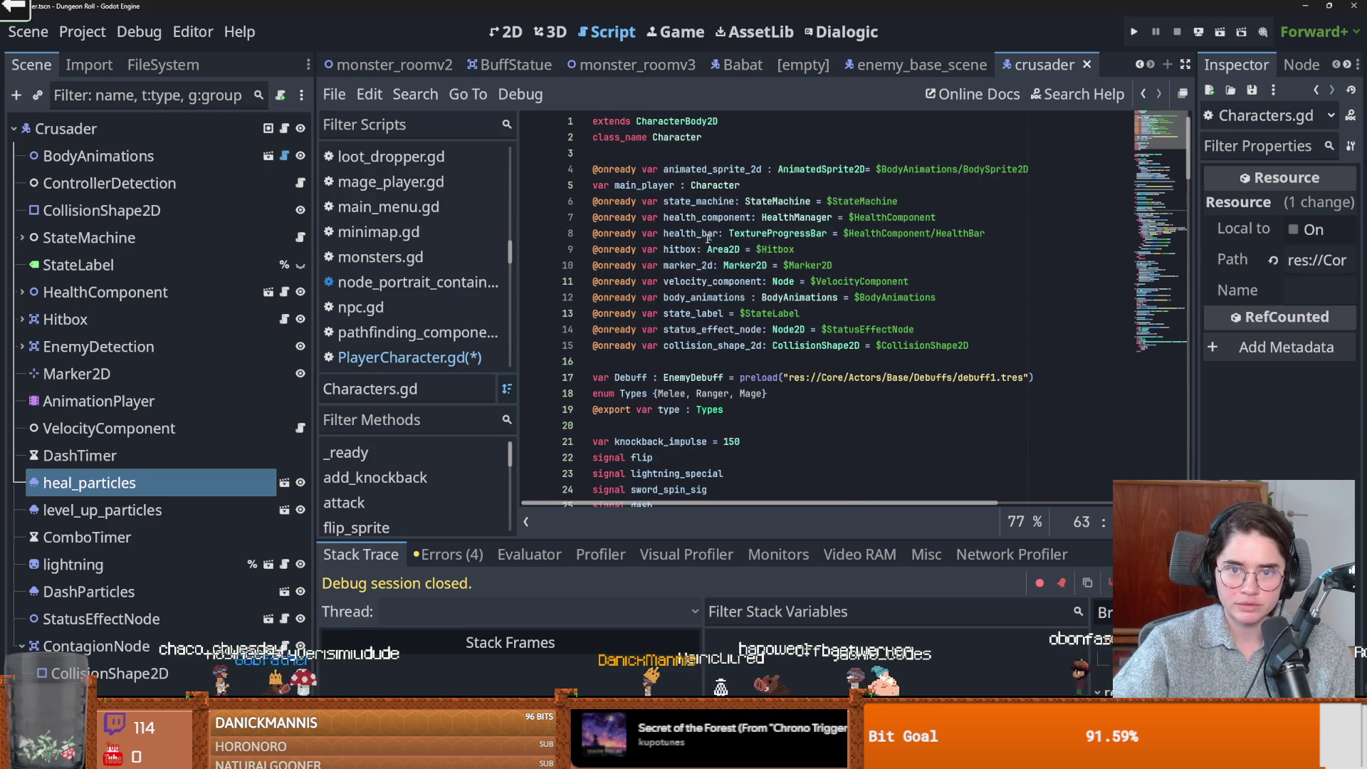
left_click(649, 361)
key("Return")
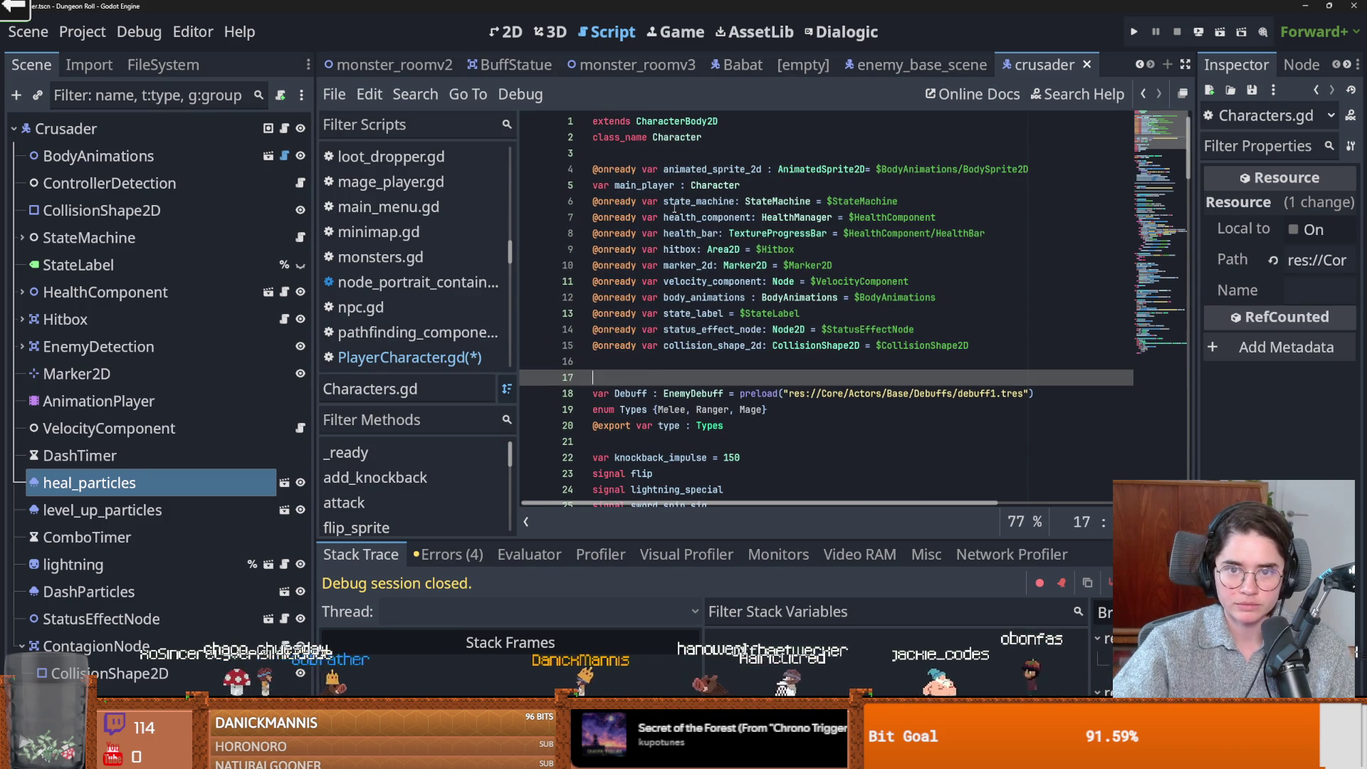
left_click(633, 362)
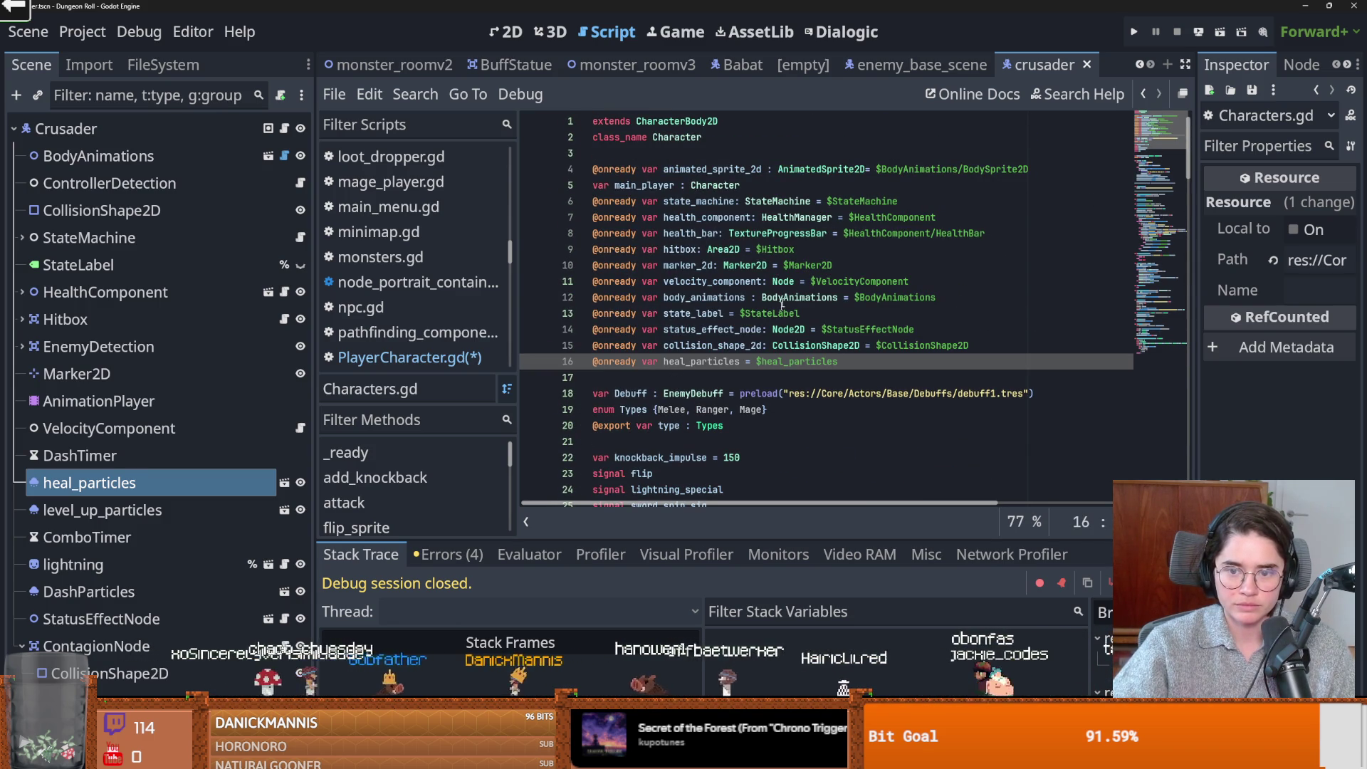
key("ctrl+s")
- Switch to the enemy_base_scene tab and select the enemy_1 root node
left_click(890, 61)
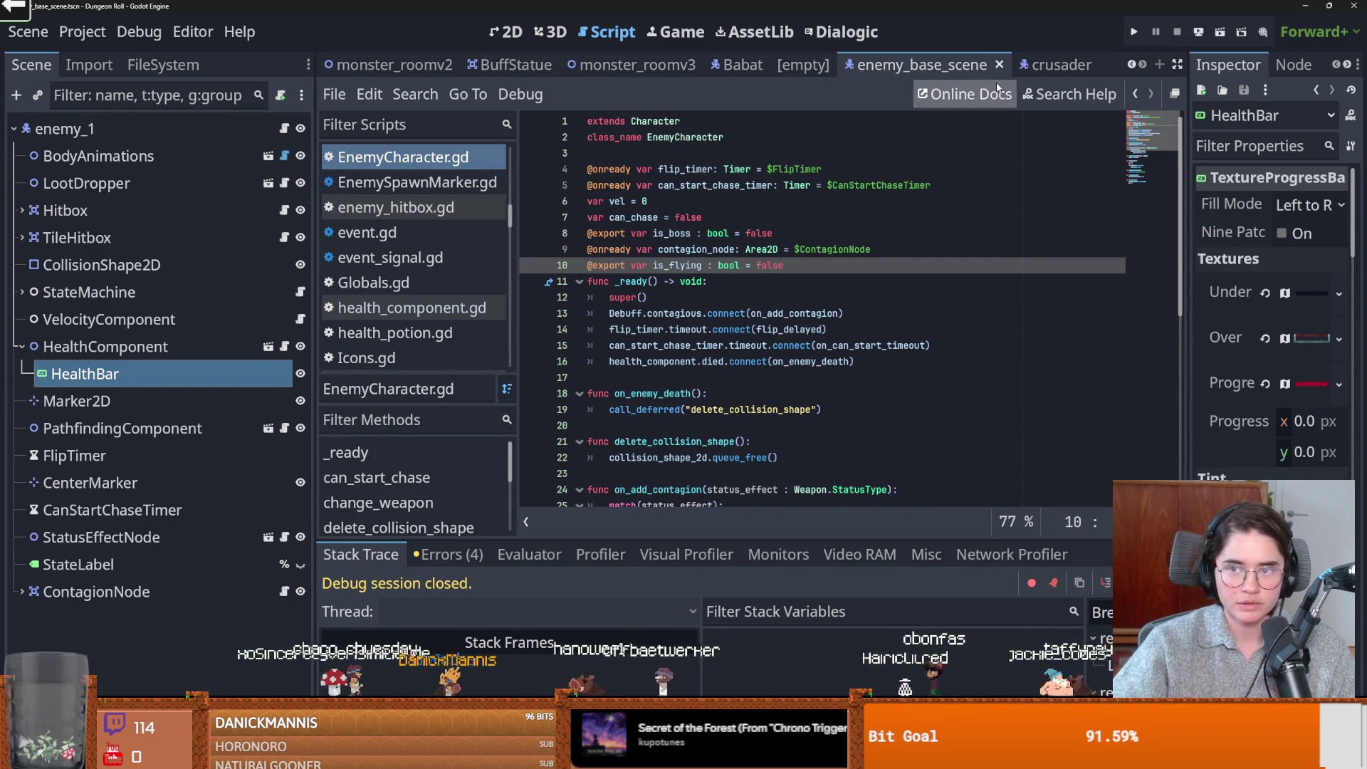
left_click(1041, 64)
key("ctrl+shift+Tab")
double_click(237, 124)
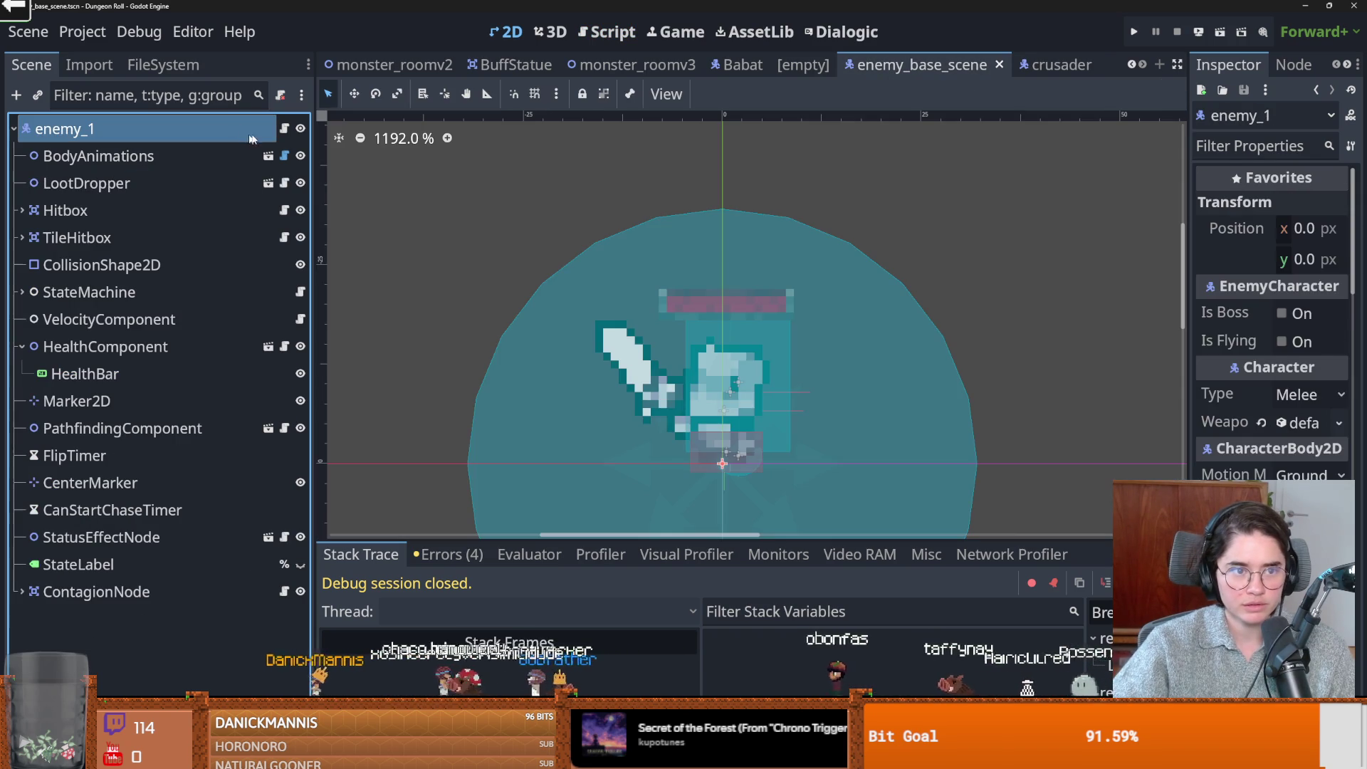
- Paste heal_particles into enemy_1, move it just below HealthBar, and save the scene
key("ctrl+v")
left_click_drag(110, 620, 100, 398)
key("ctrl+s")
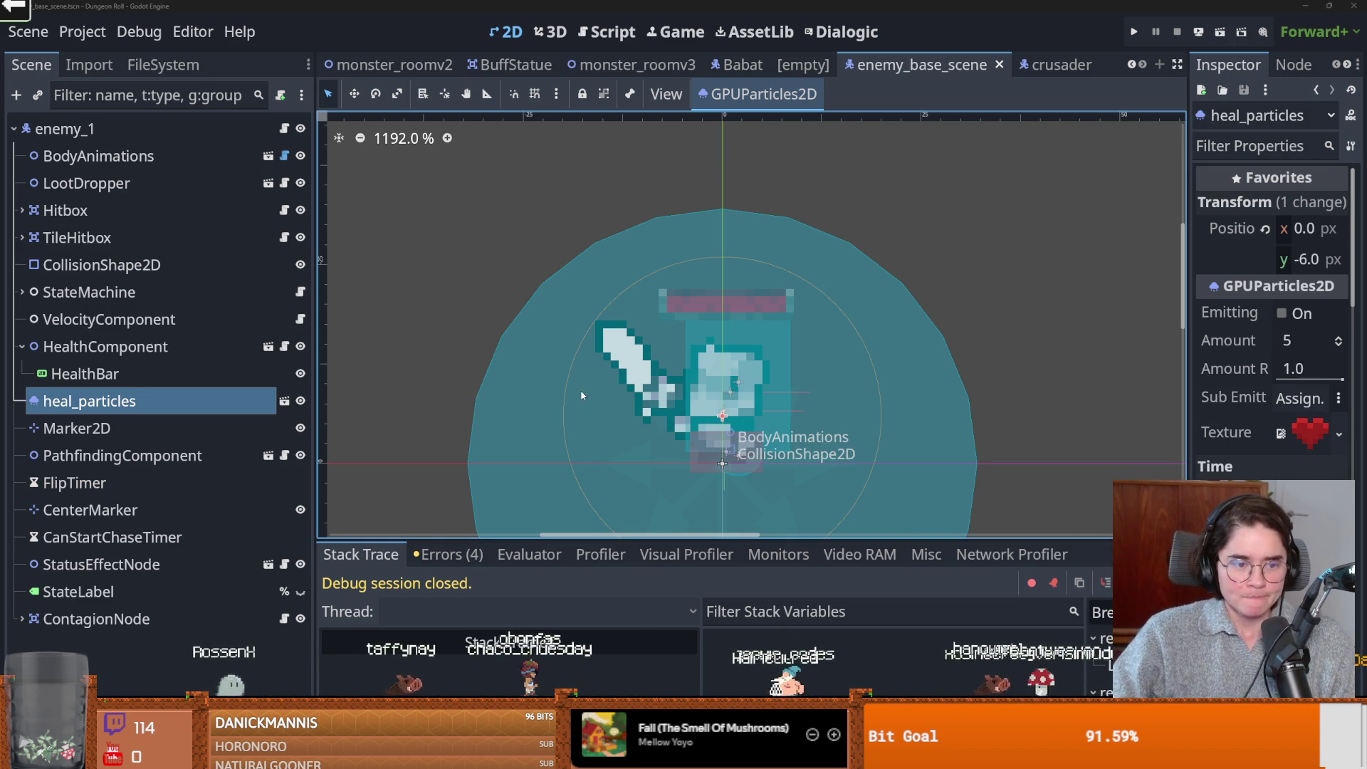
- Save enemy_base_scene twice while scrolling the 2D viewport, then switch to the crusader scene
scroll(555, 386, "right", 2)
key("ctrl+s")
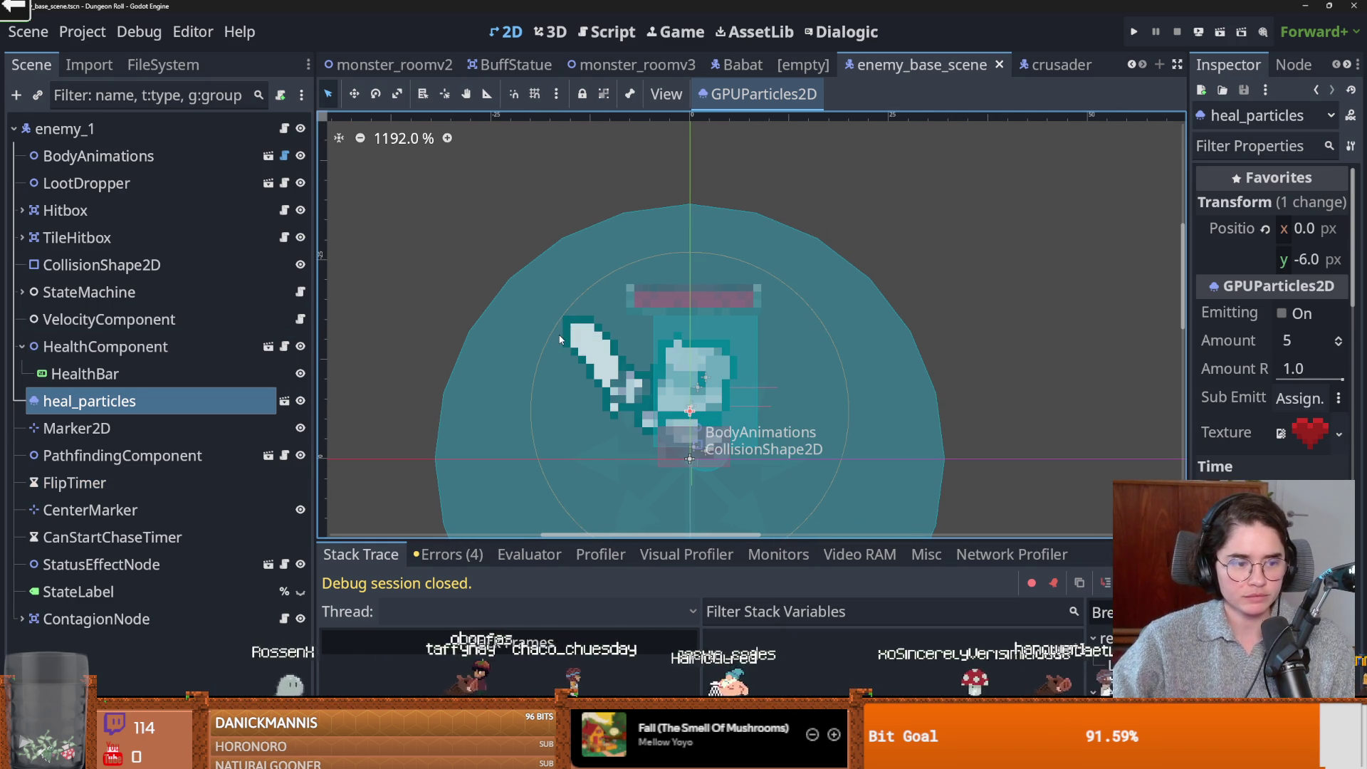
scroll(705, 306, "down", 2)
scroll(672, 316, "down", 1)
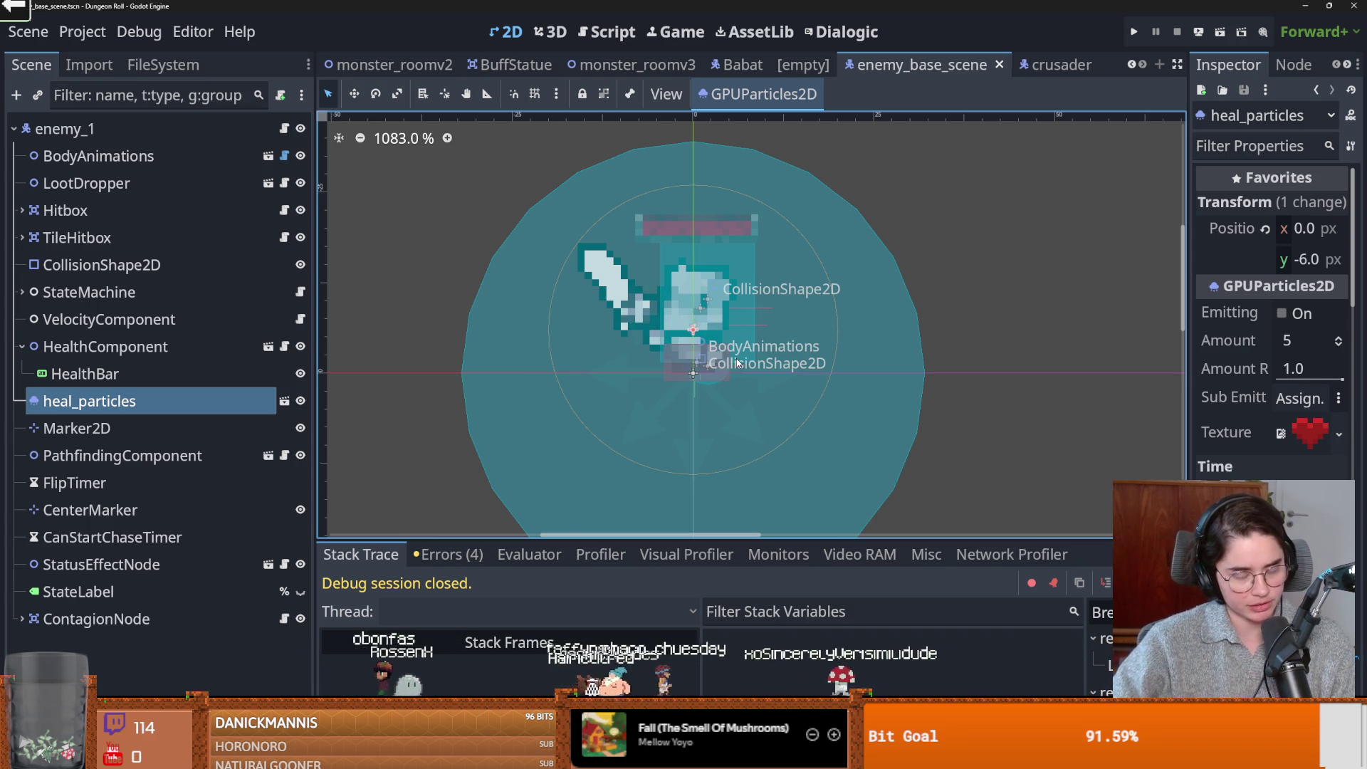
scroll(711, 335, "down", 2)
key("ctrl+s")
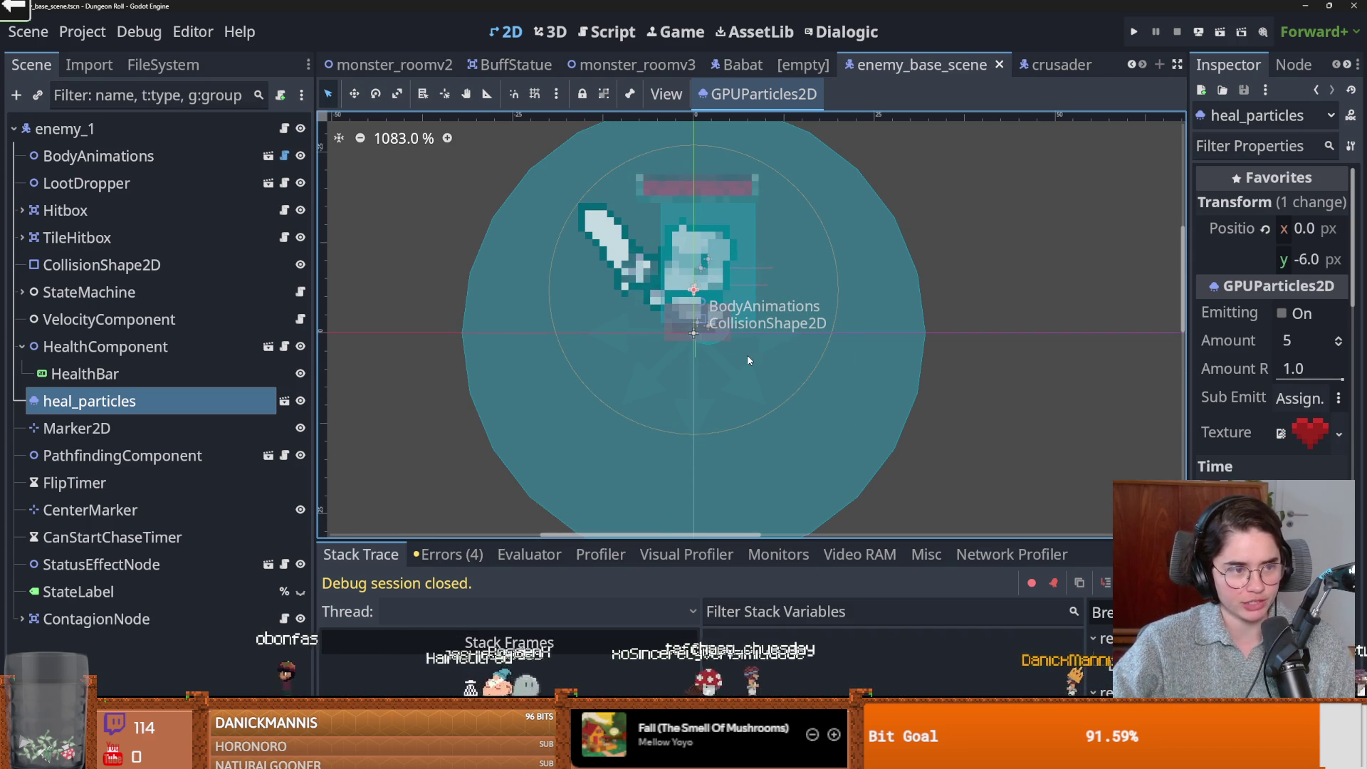
scroll(733, 343, "up", 1)
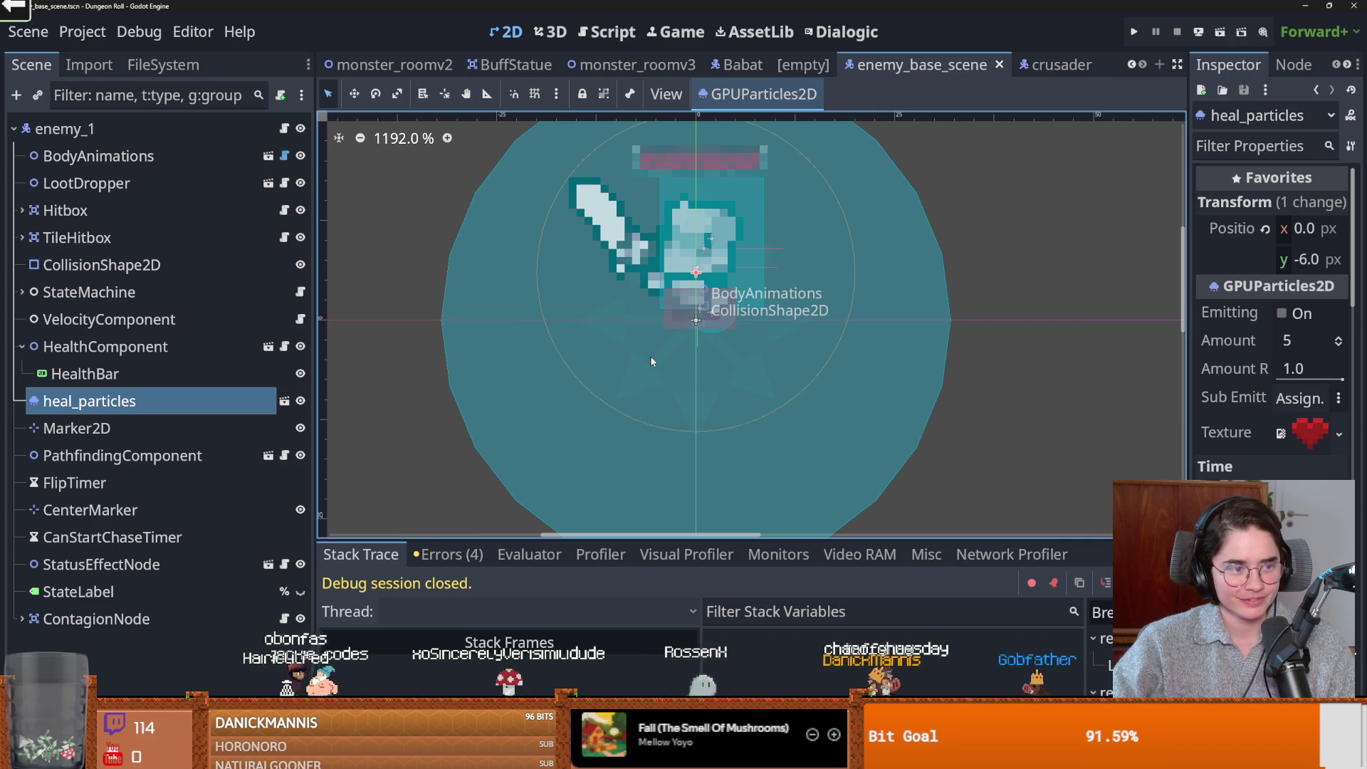
scroll(663, 301, "down", 2)
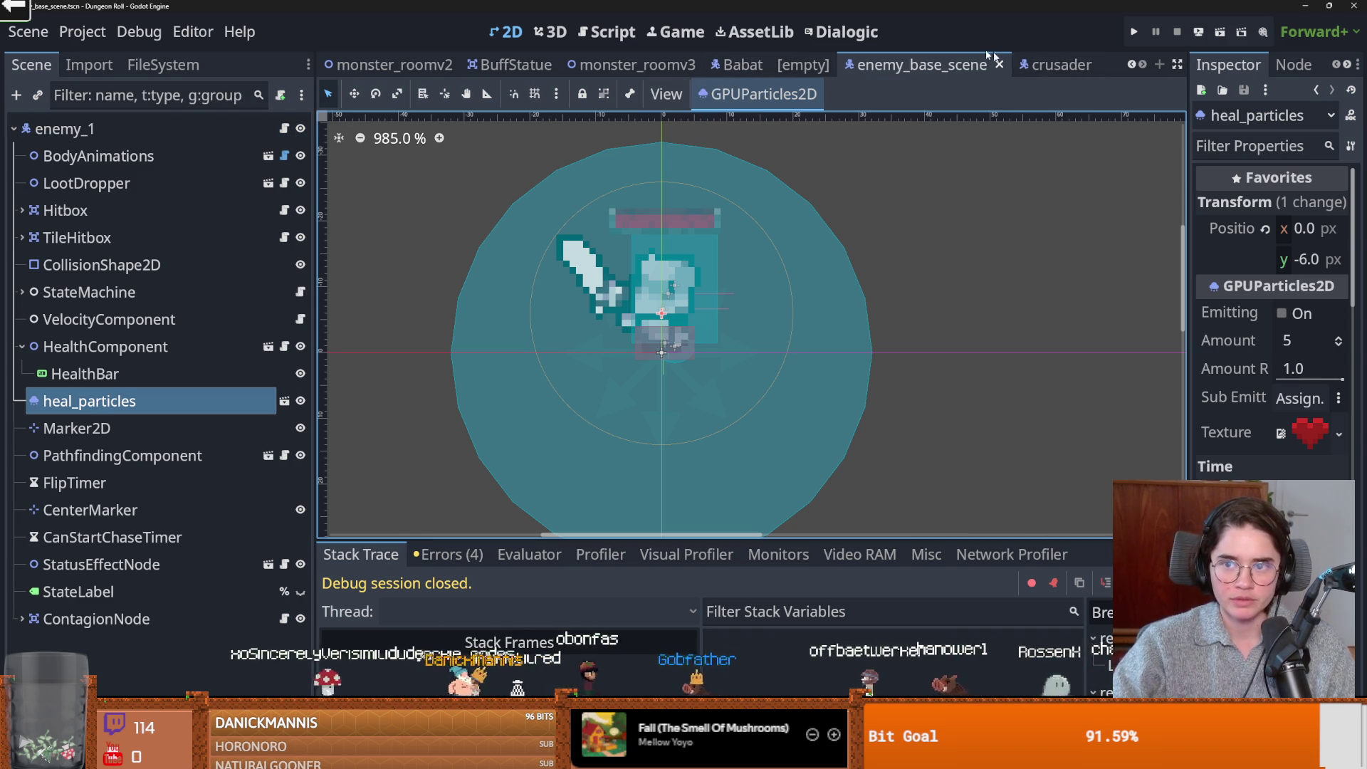
left_click(1040, 65)
- Add the was_healed.connect(on_heal) line to _ready in Characters.gd after the status-effect connection
left_click(284, 129)
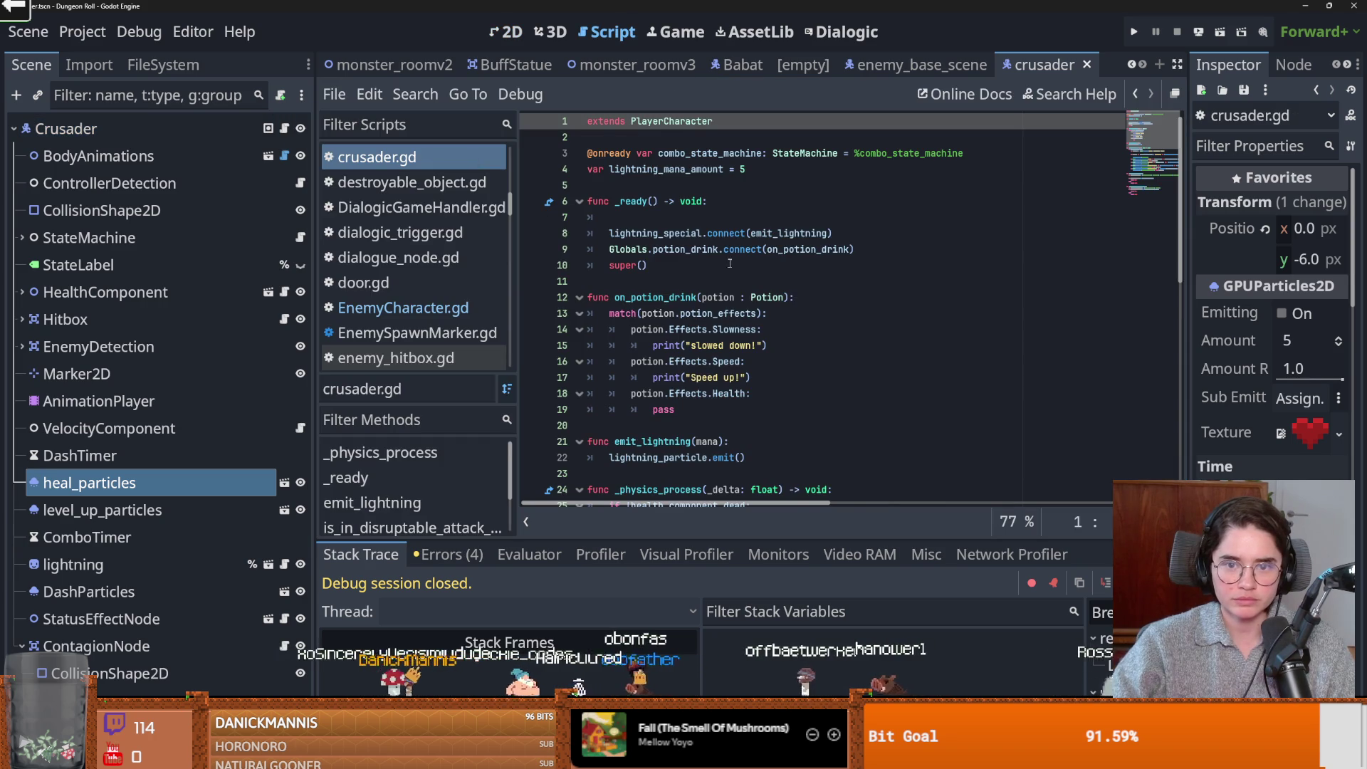
scroll(772, 224, "down", 6)
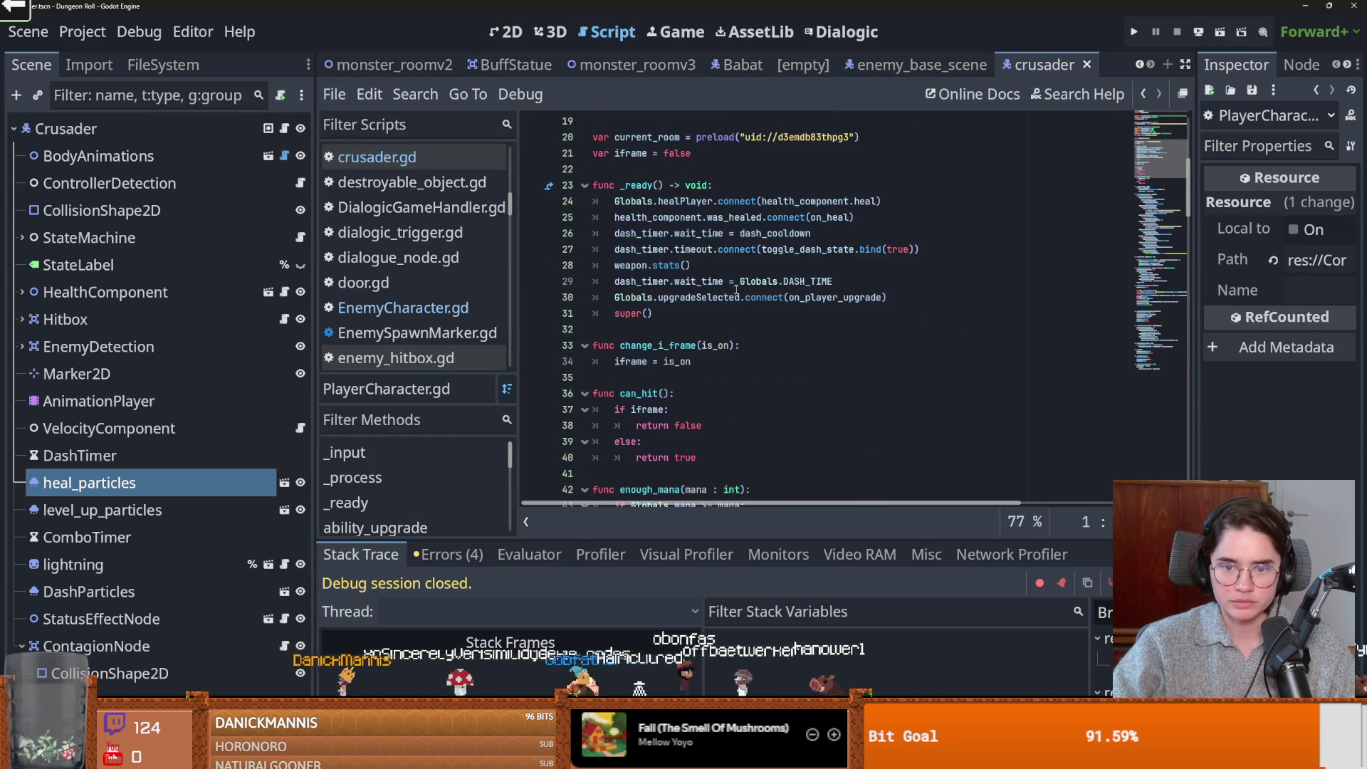
double_click(656, 217)
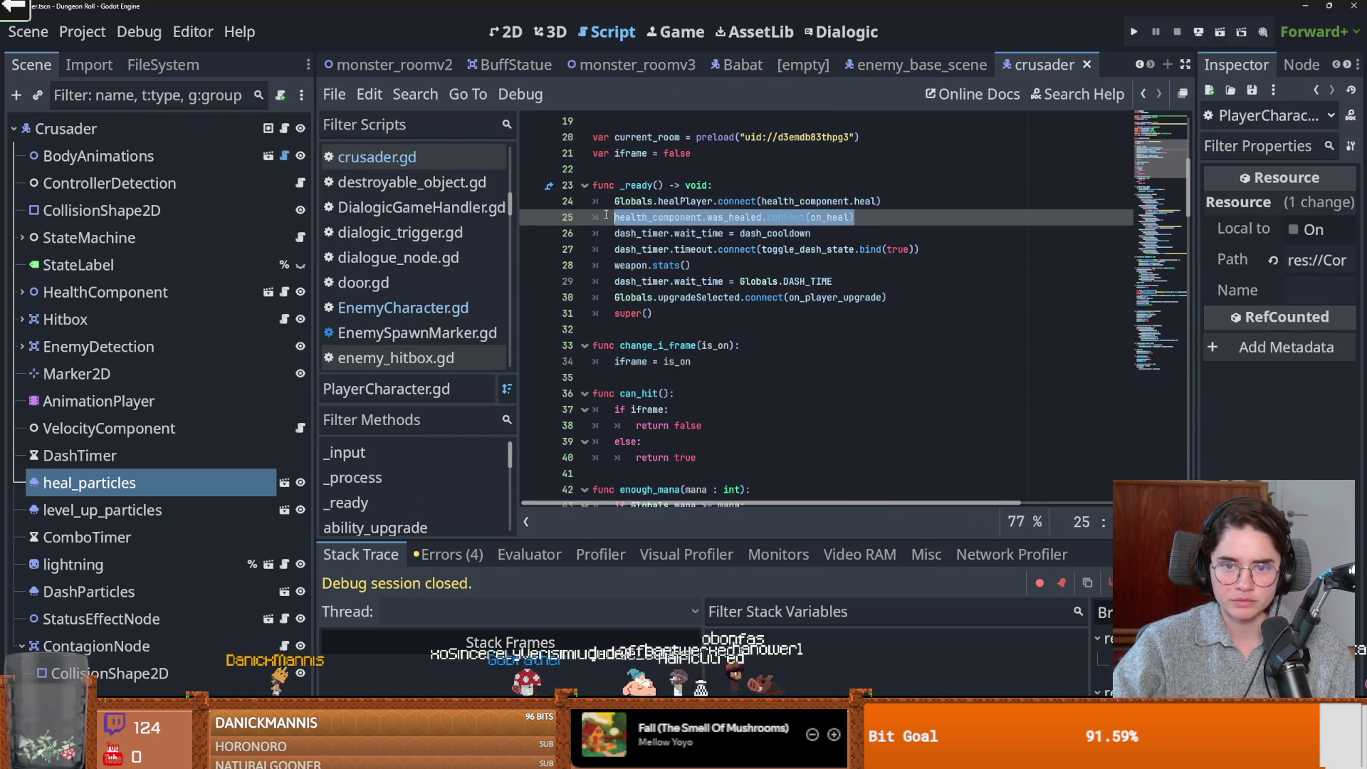
scroll(693, 259, "up", 6)
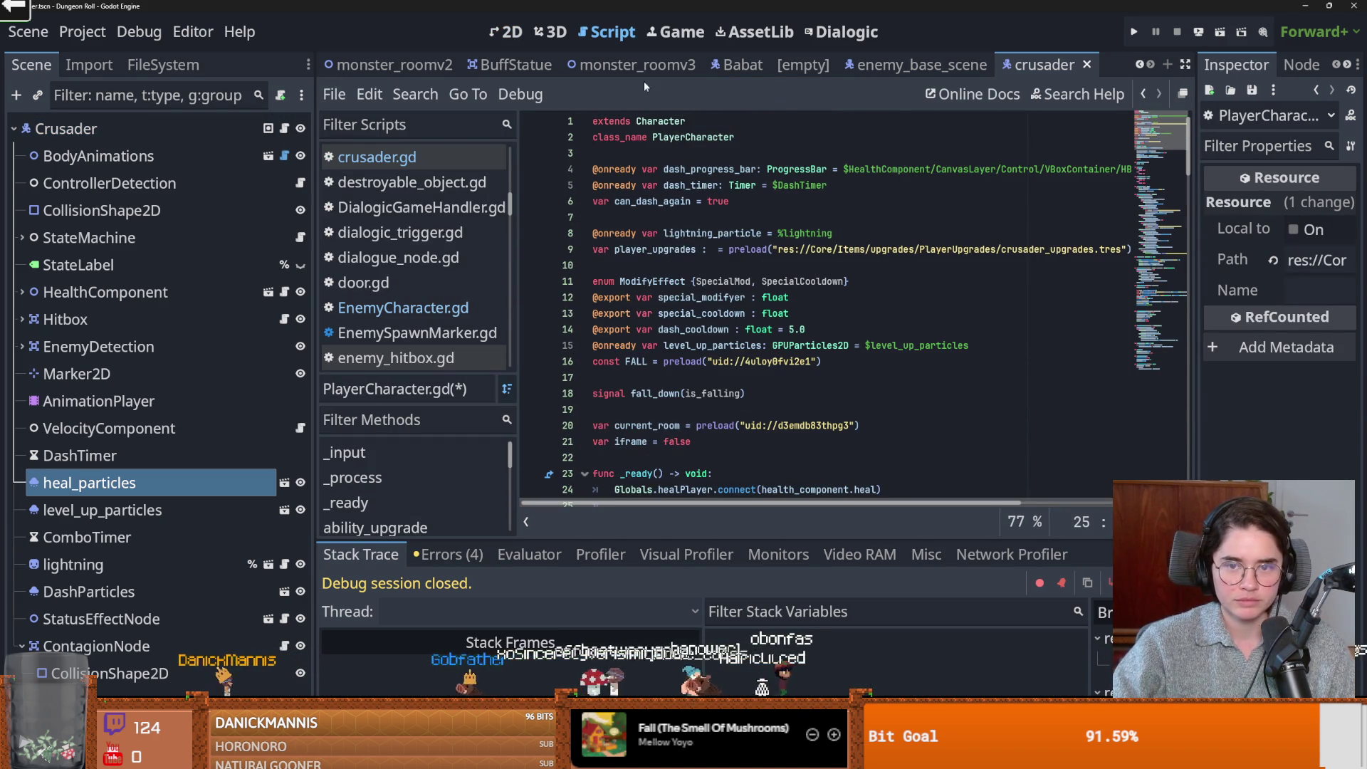
left_click(650, 121, "ctrl")
scroll(734, 247, "down", 4)
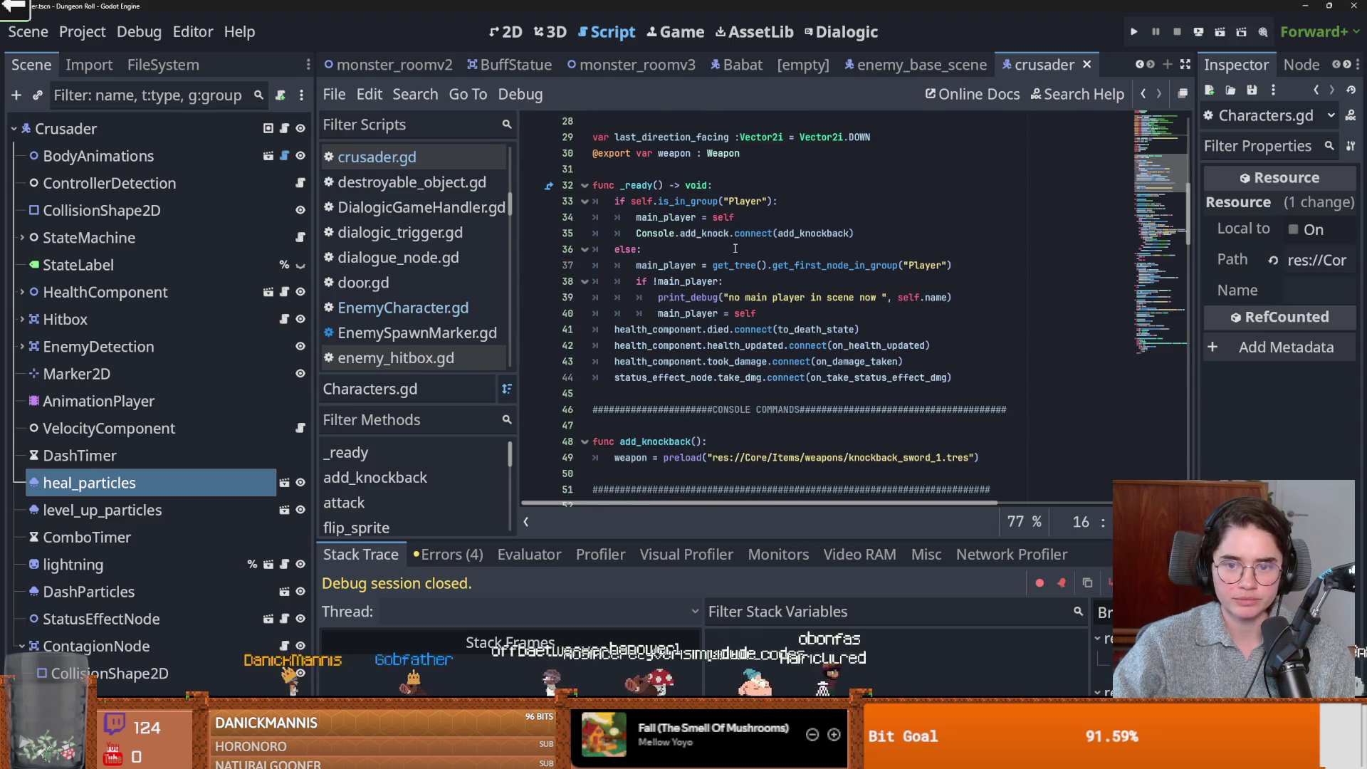
scroll(890, 313, "down", 2)
left_click(953, 329)
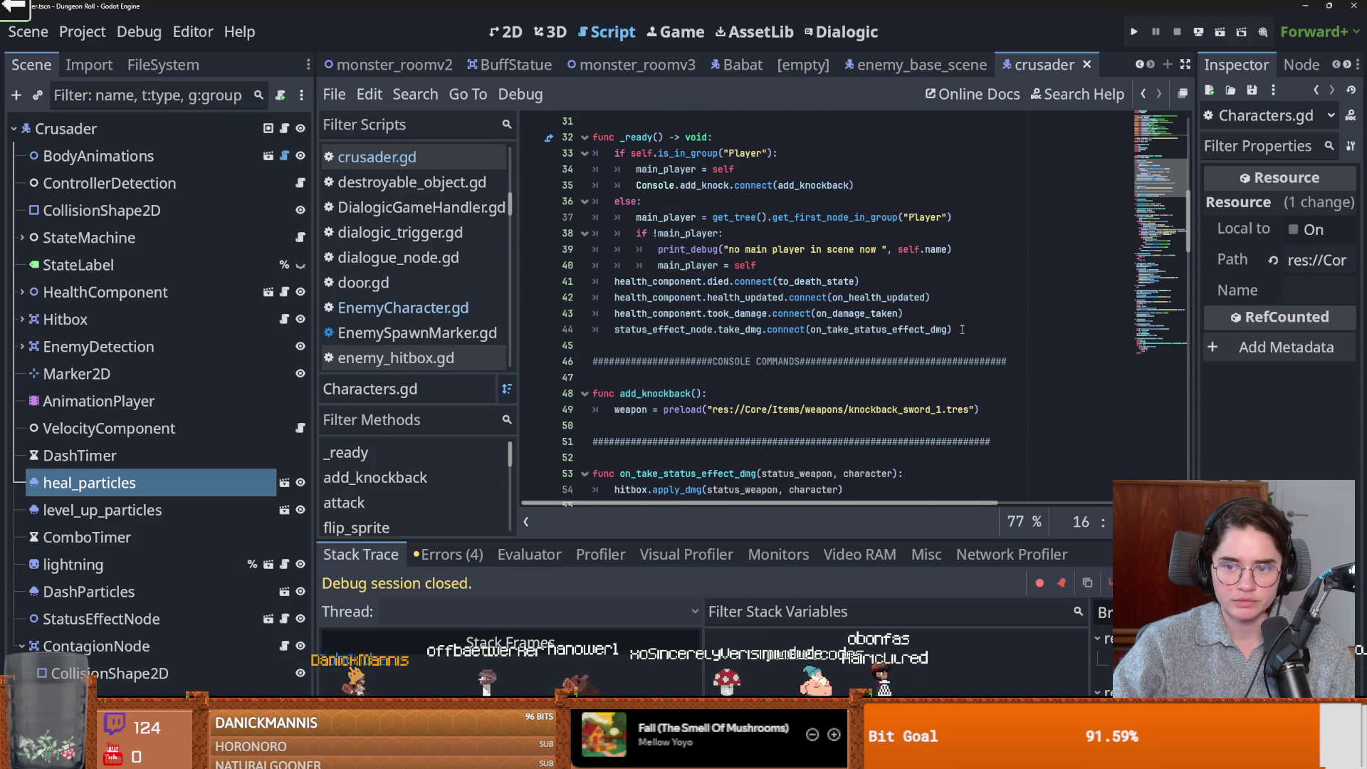
key("Return")
type("health_component.was_healed.connect(on_heal)")
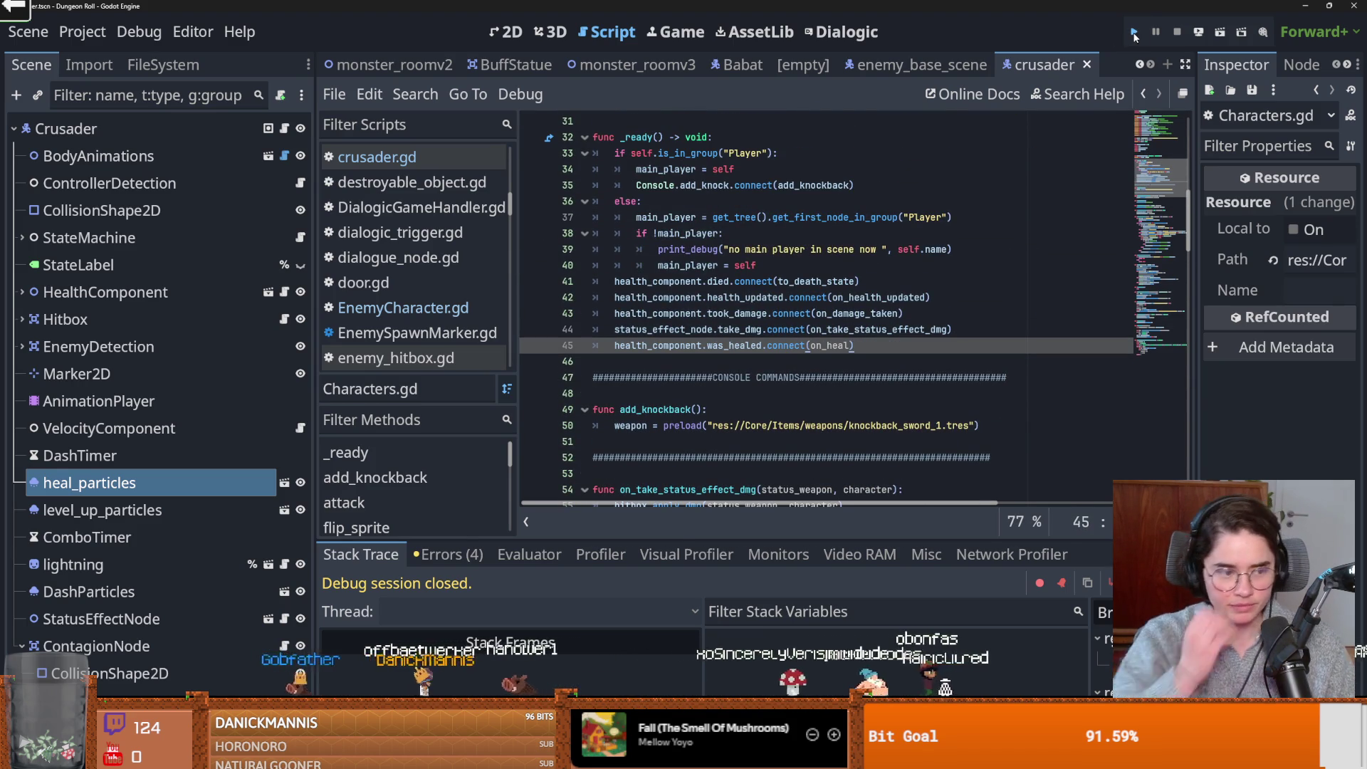
- Run the game and jump to the resulting on_heal error in Characters.gd
left_click(1134, 34)
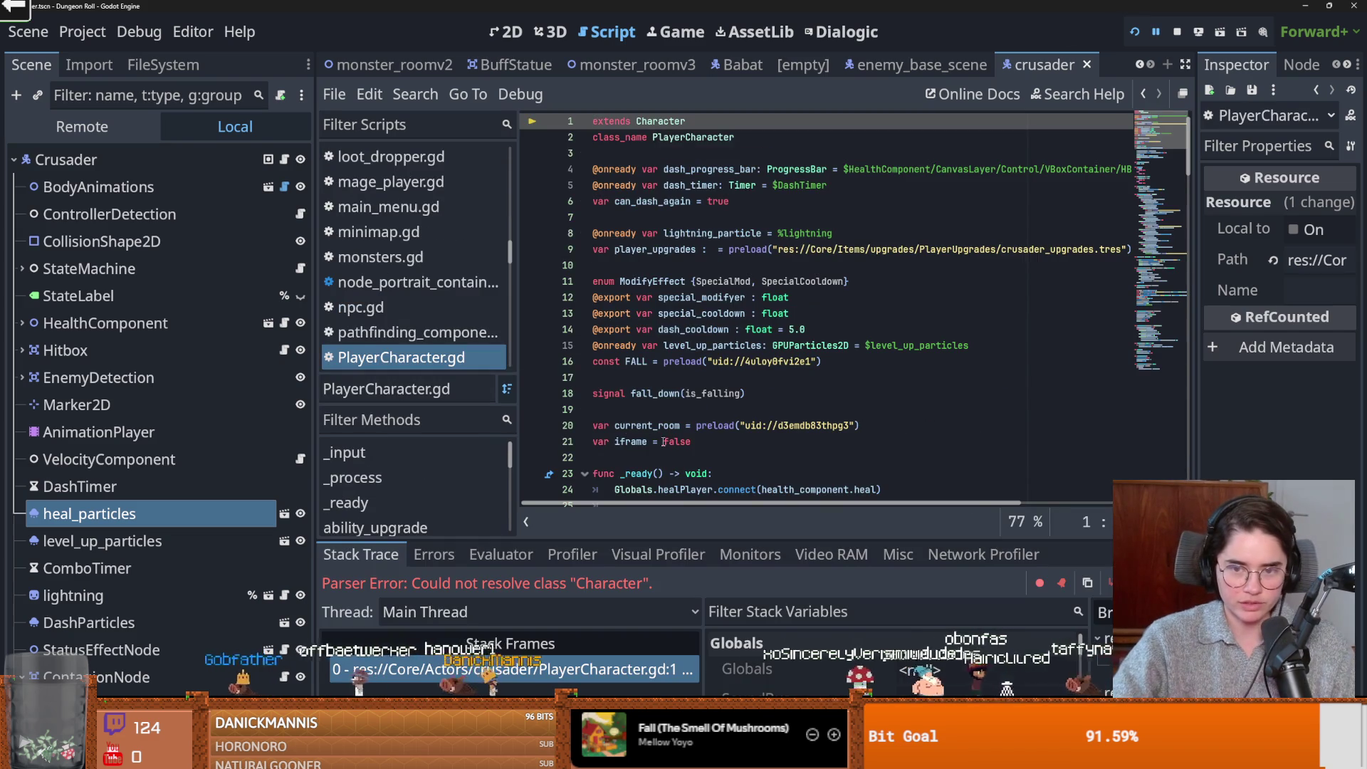
left_click(661, 121, "ctrl")
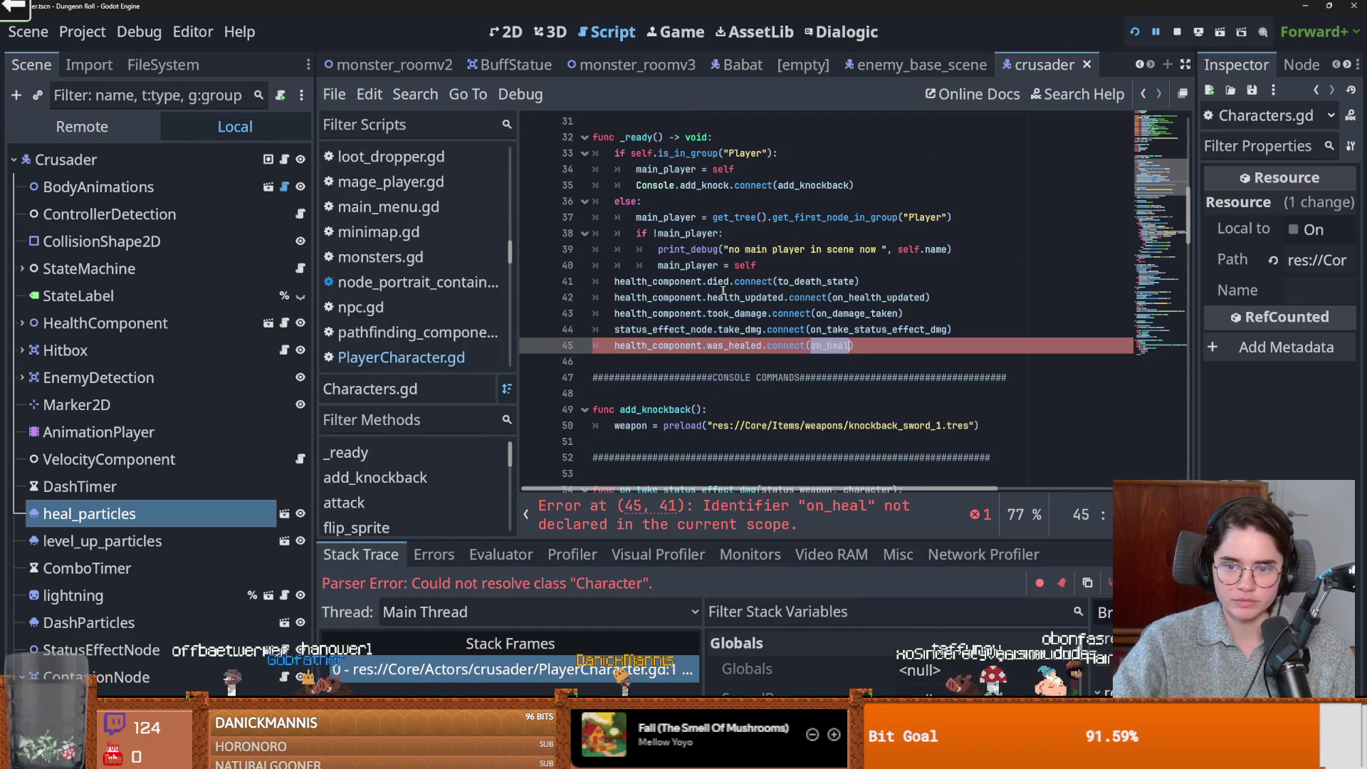
scroll(834, 346, "up", 10)
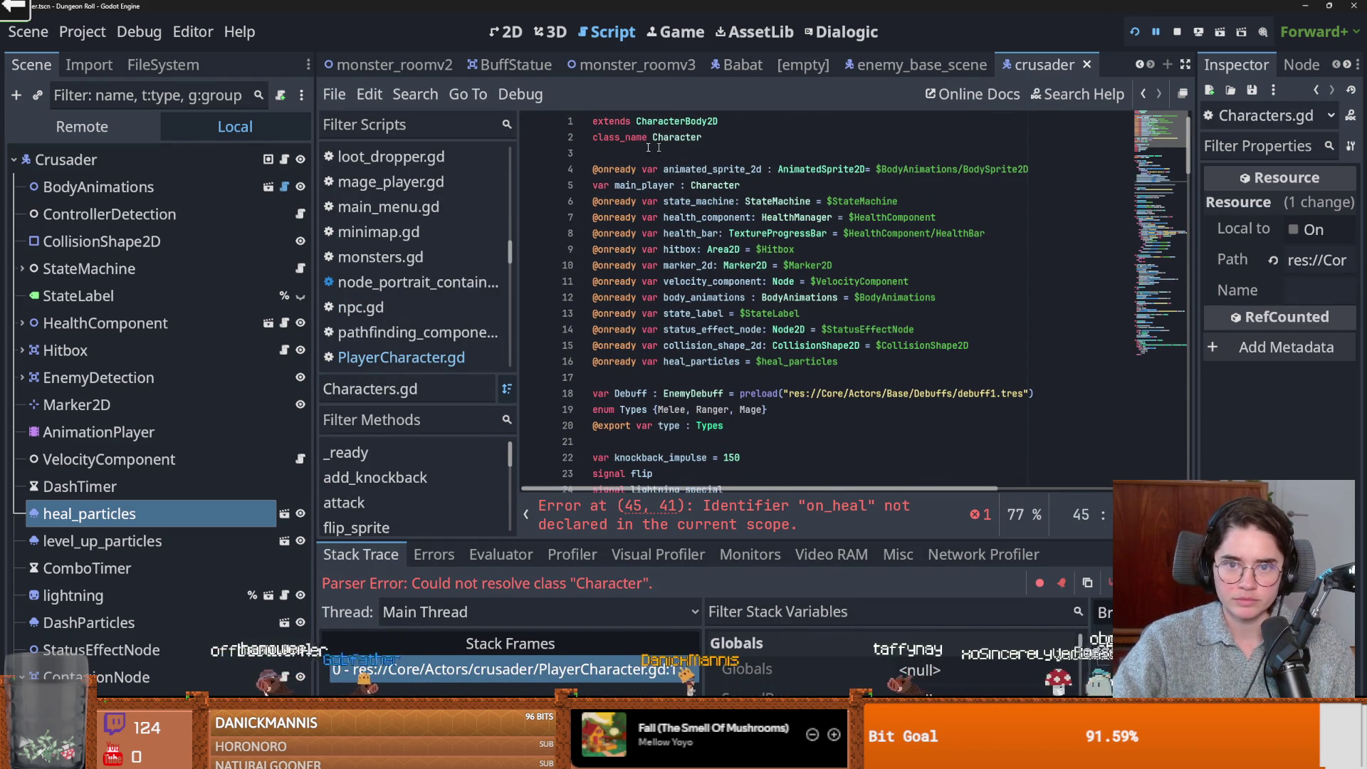
- Cut the on_heal function out of PlayerCharacter.gd
left_click(284, 159)
left_click(681, 125, "ctrl")
scroll(731, 276, "down", 5)
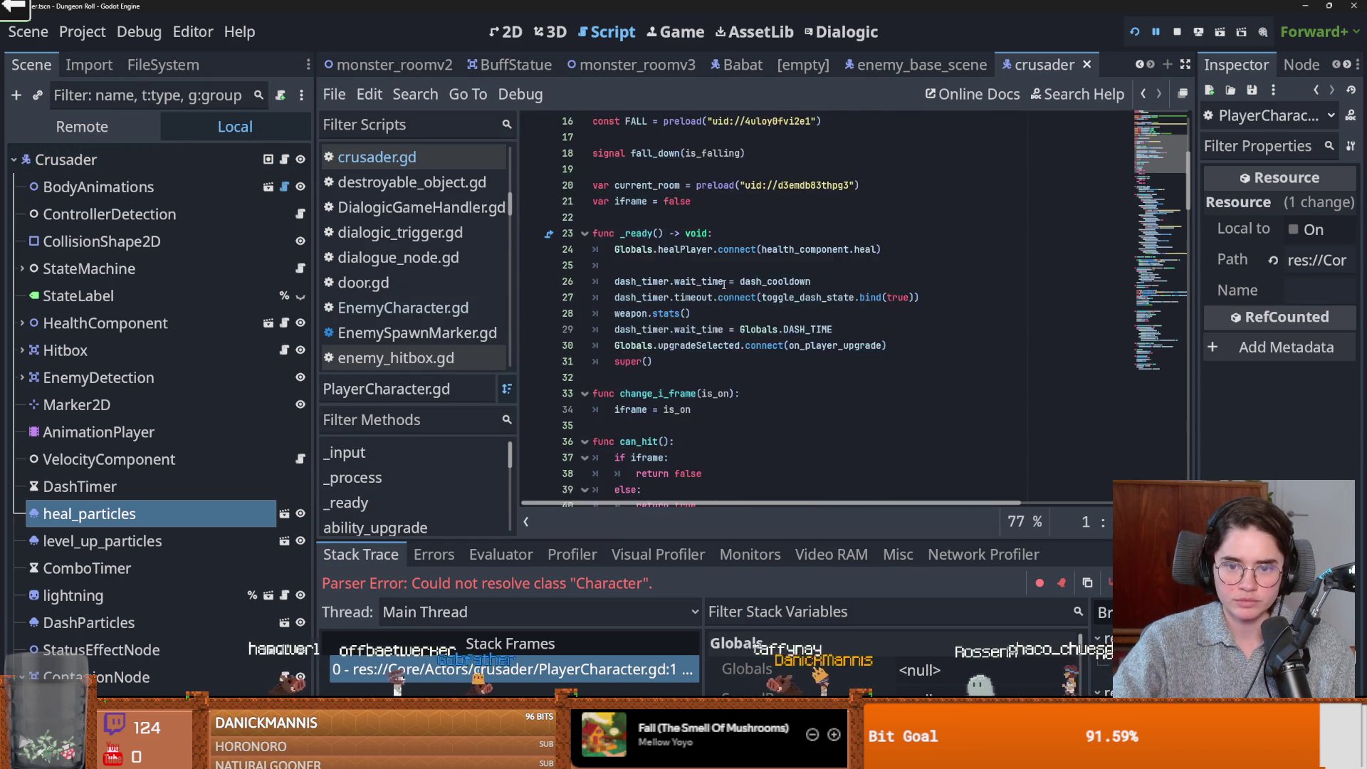
scroll(731, 277, "down", 7)
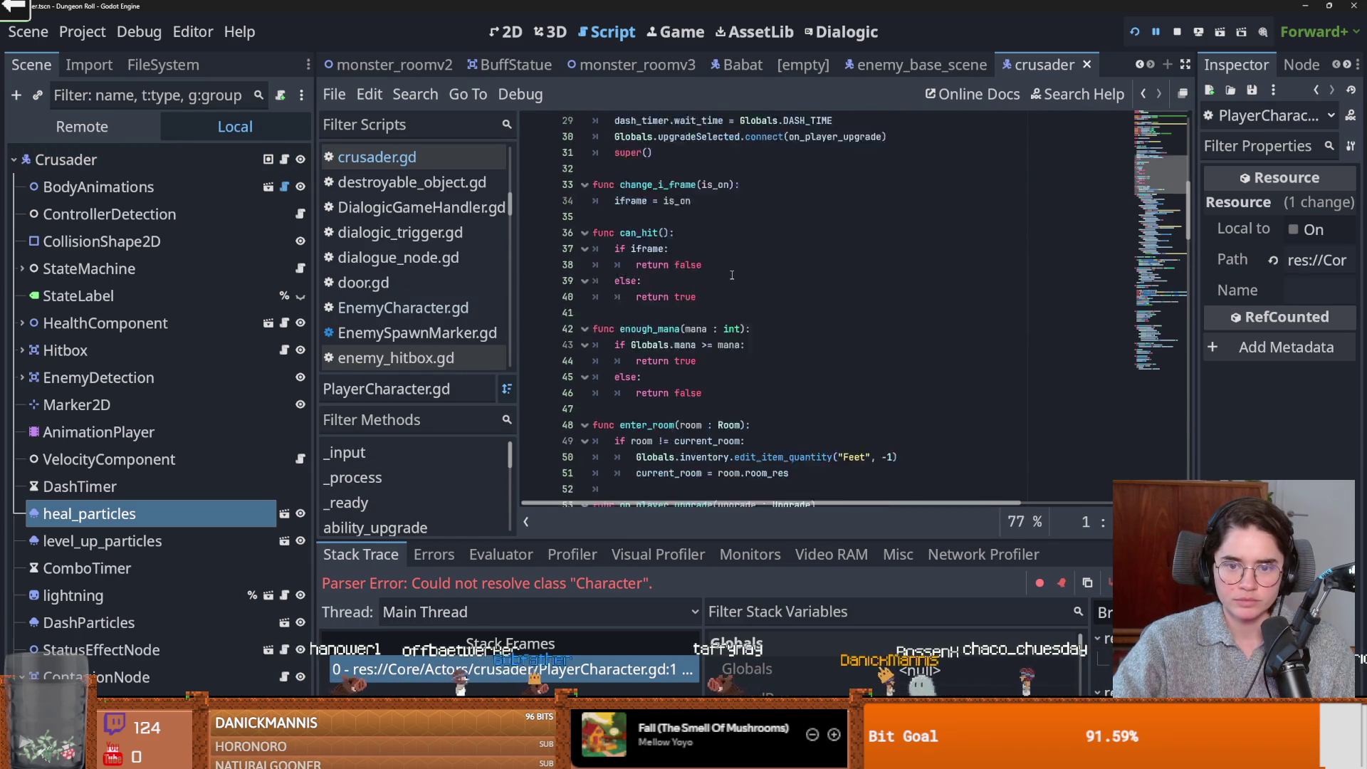
scroll(732, 275, "down", 20)
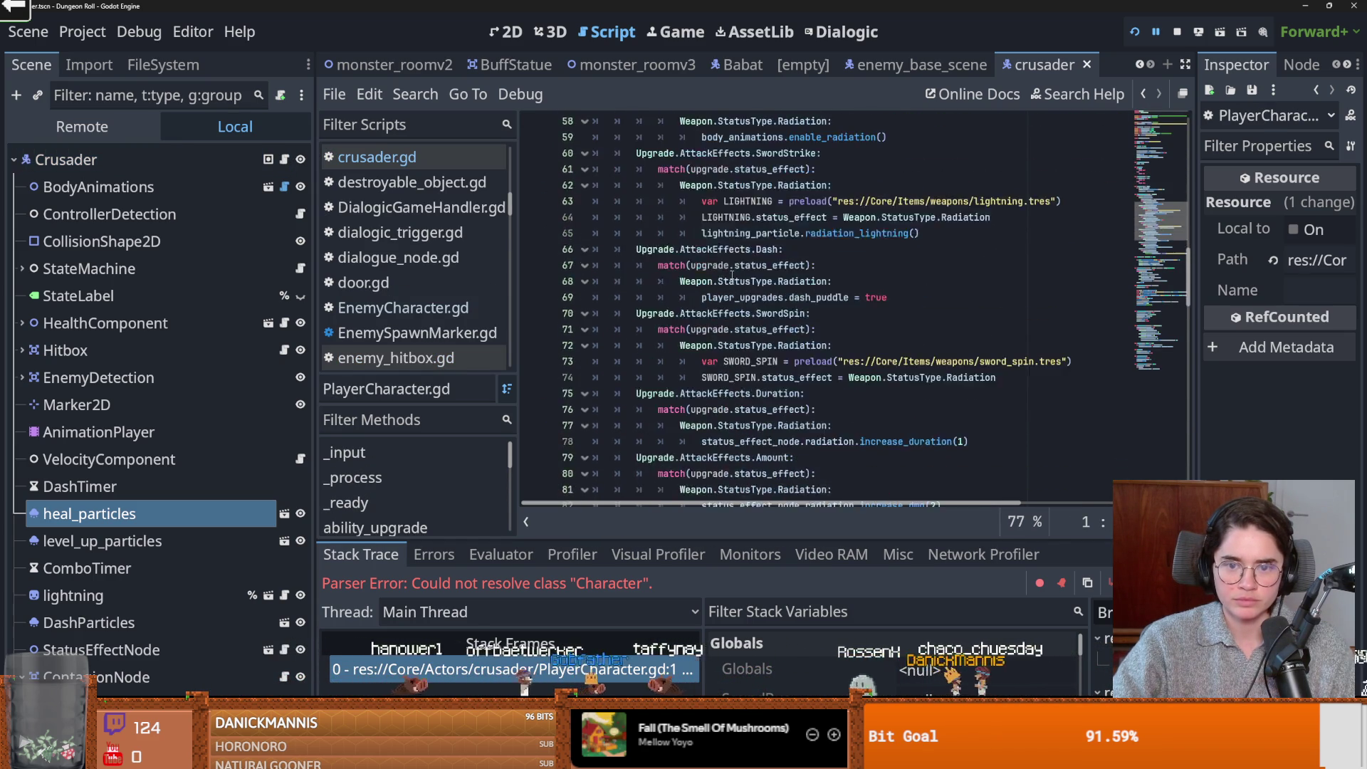
scroll(731, 275, "down", 6)
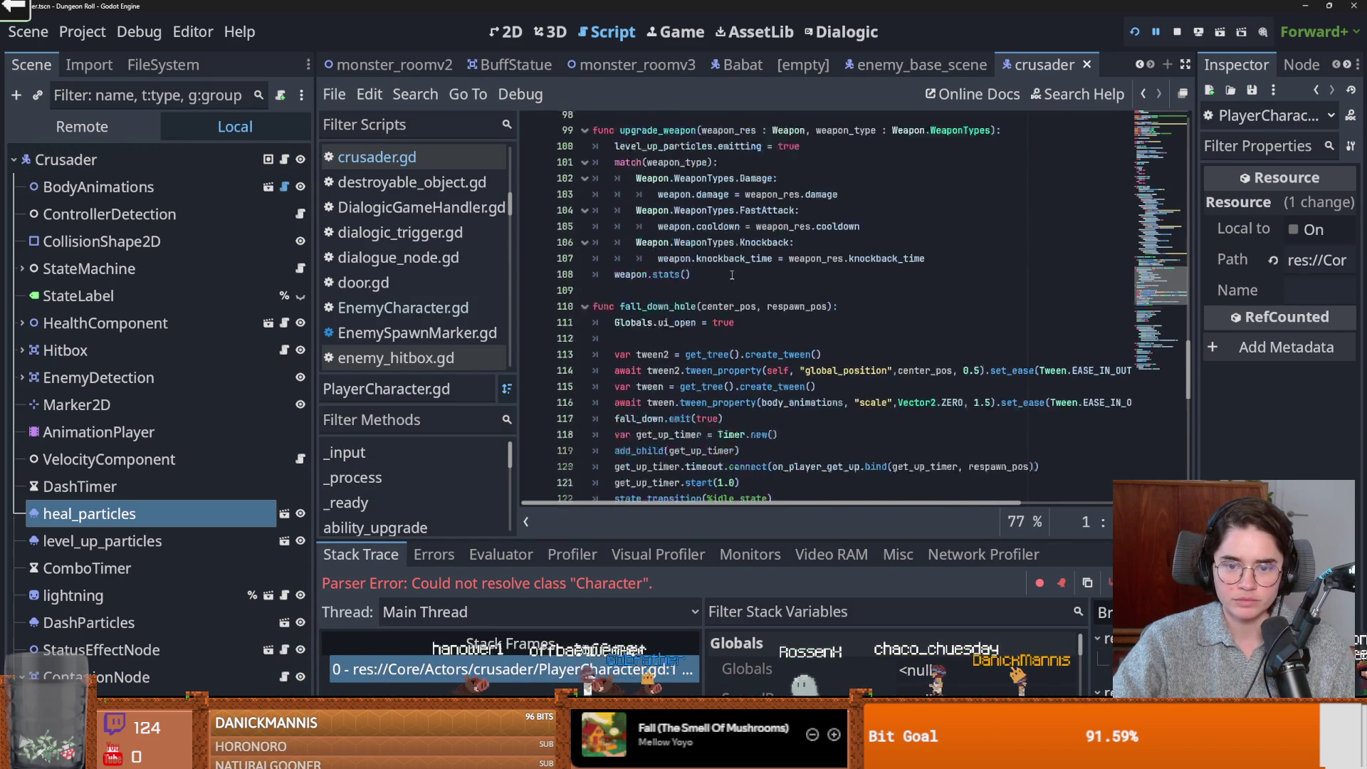
scroll(732, 274, "down", 9)
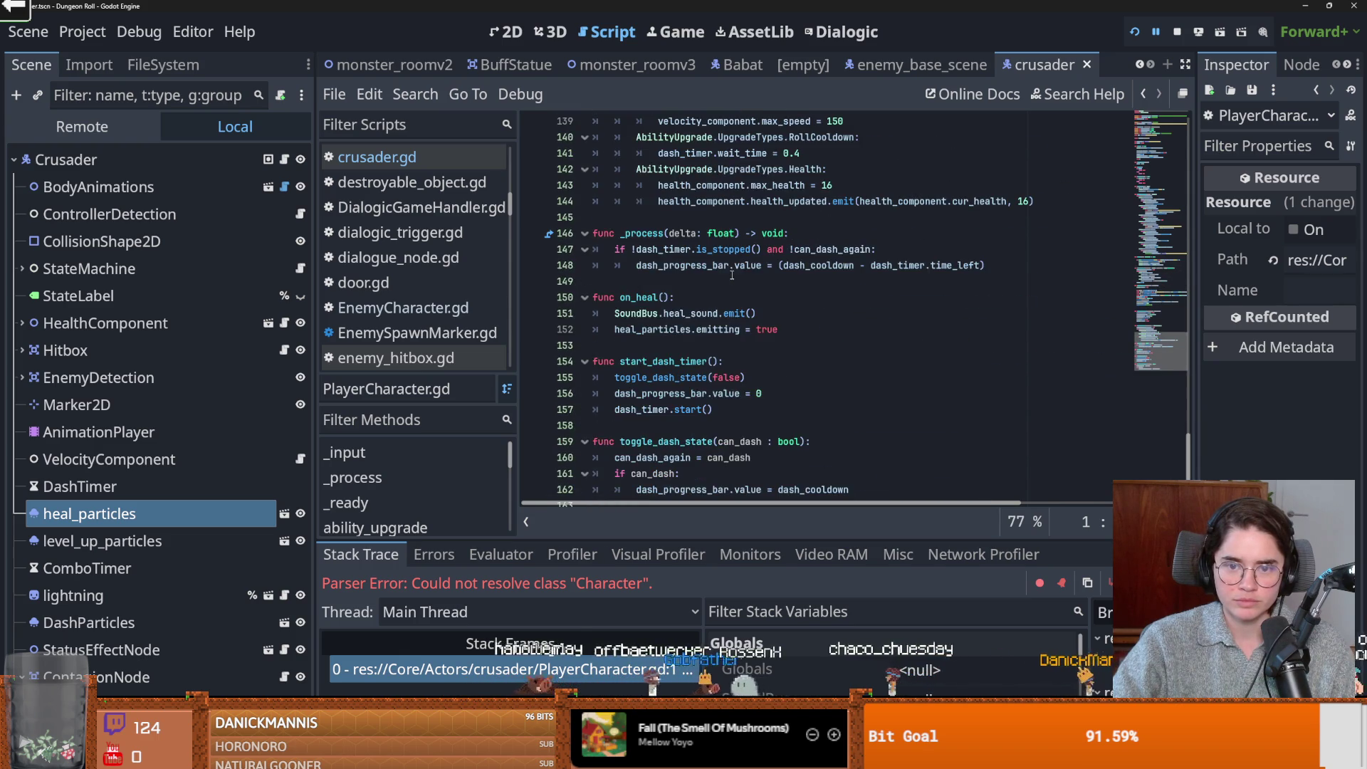
mouse_move(728, 314)
left_mouse_down()
mouse_move(712, 282)
mouse_move(592, 265)
left_mouse_up()
key("ctrl+c")
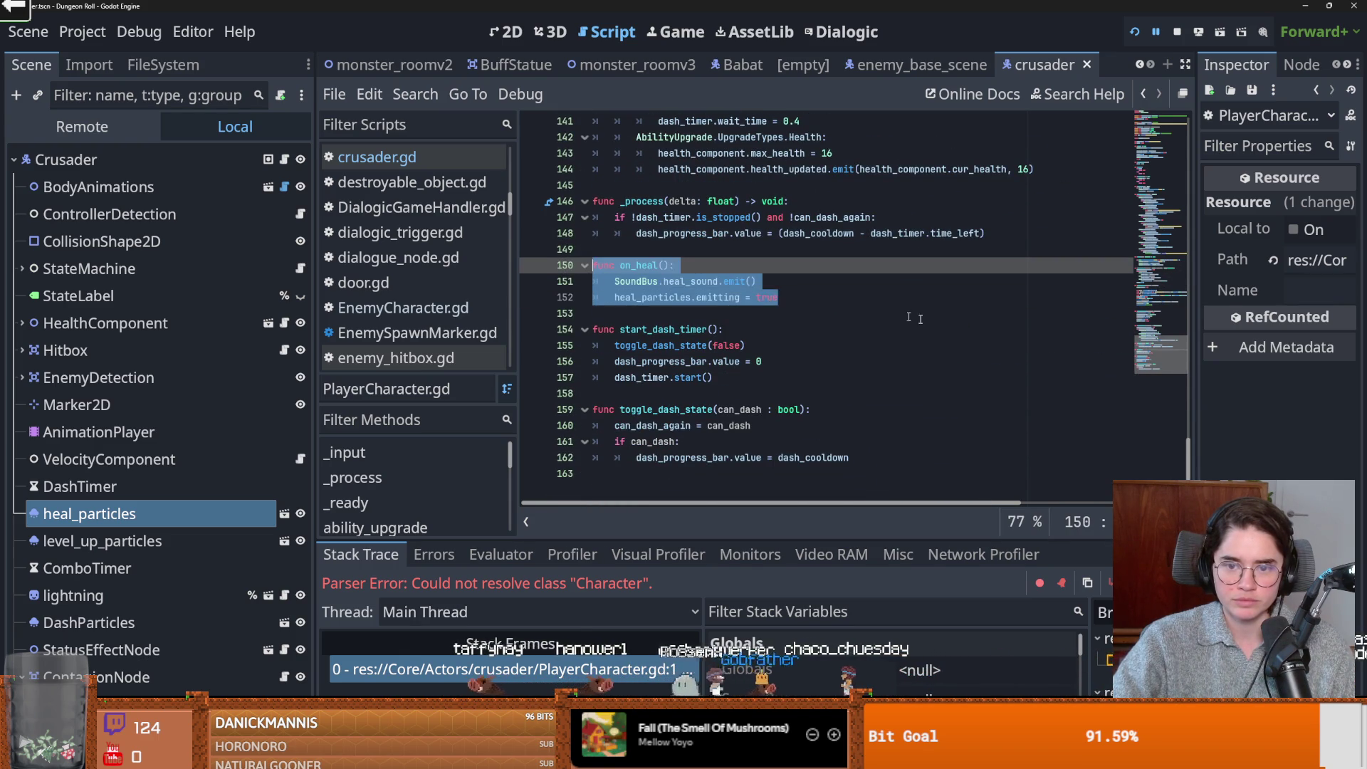
key("BackSpace")
- Paste on_heal into Characters.gd at line 67 and relaunch the game
left_click(1184, 135)
scroll(1184, 135, "up", 8)
left_click(659, 123, "ctrl")
scroll(712, 267, "down", 10)
scroll(712, 267, "down", 9)
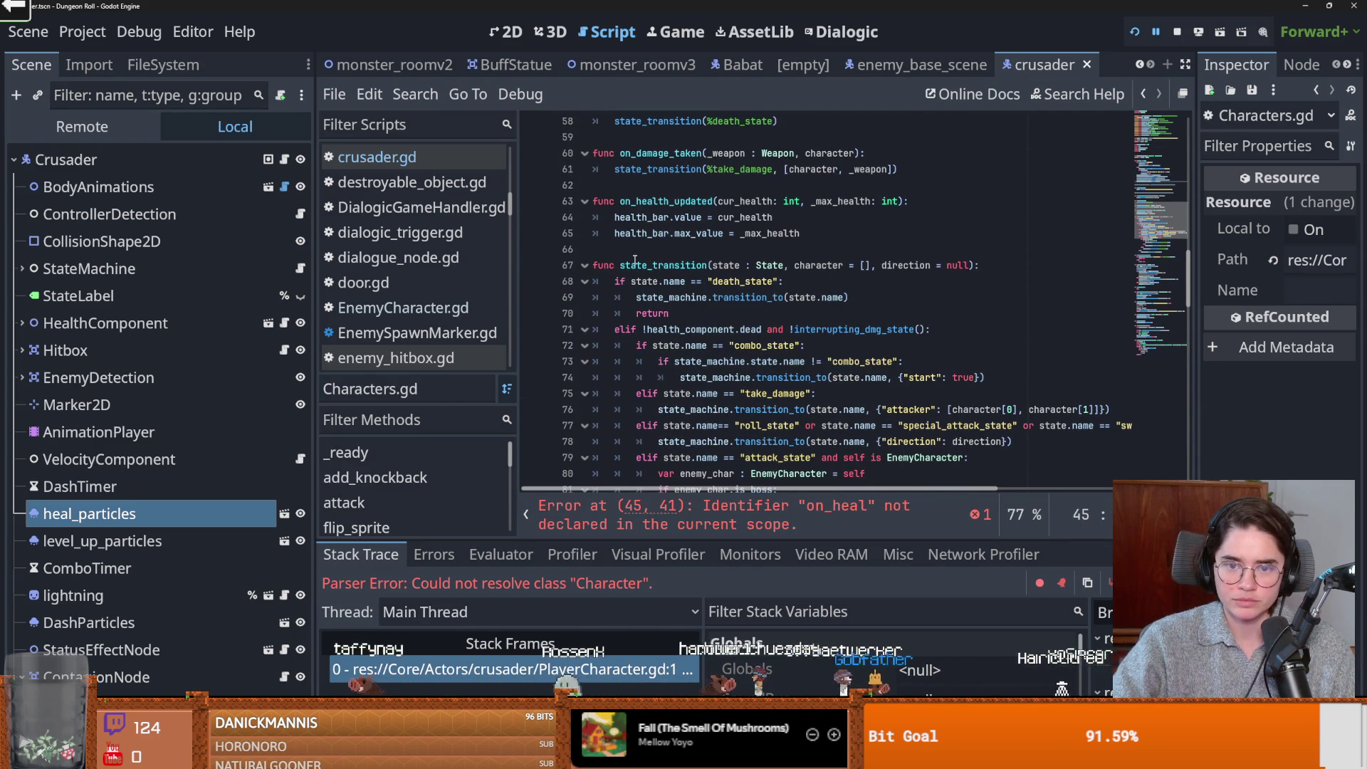
left_click(609, 267)
key("ctrl+v")
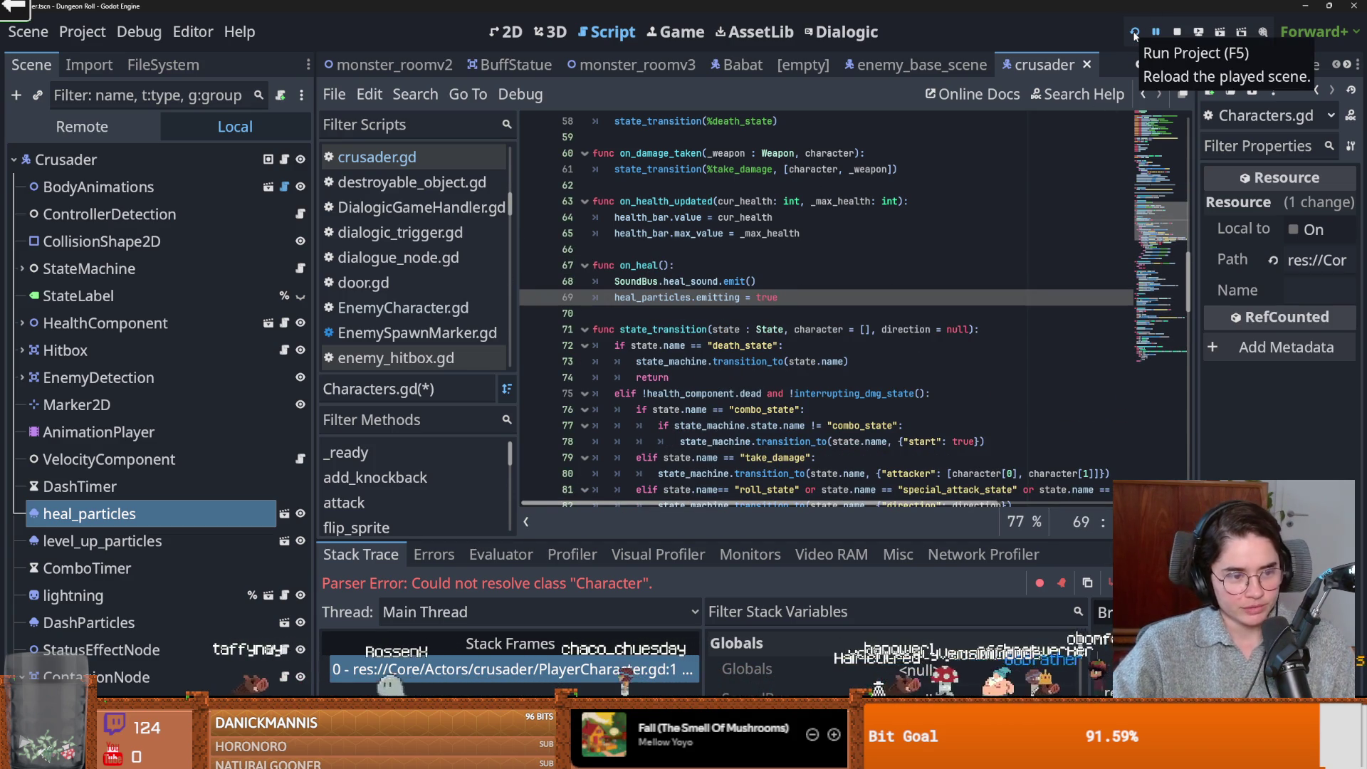
left_click(1133, 34)
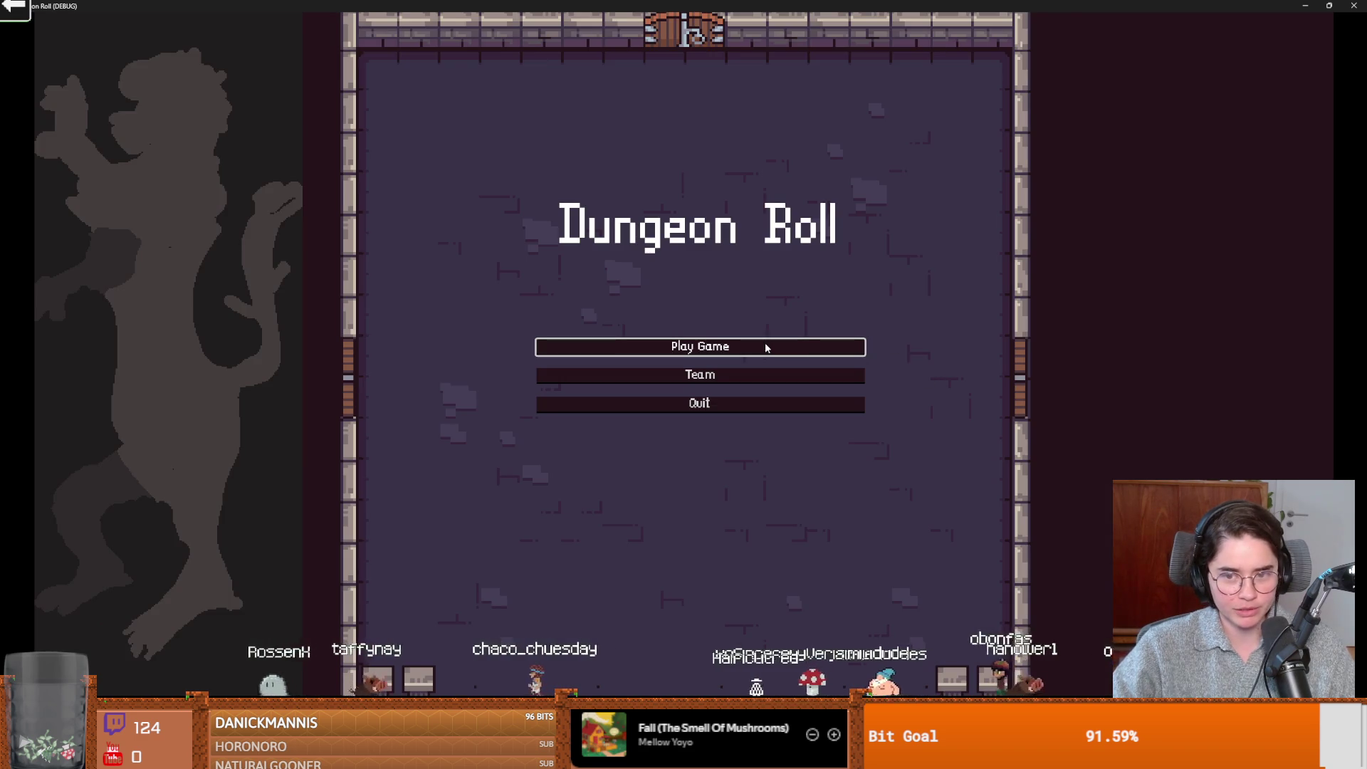
- Start a new game as the Crusader and enter a debug dungeon room through the left door
left_click(763, 347)
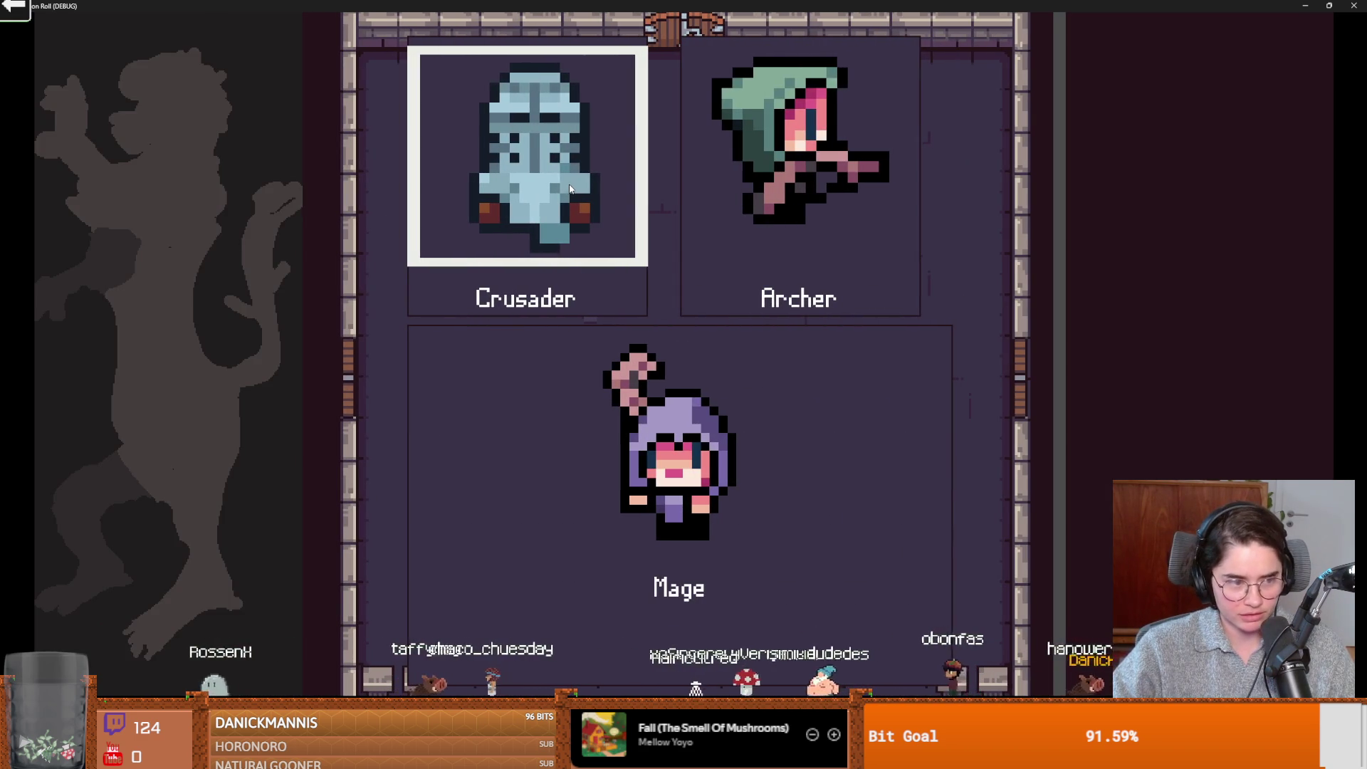
left_click(578, 288)
key("s")
key("a")
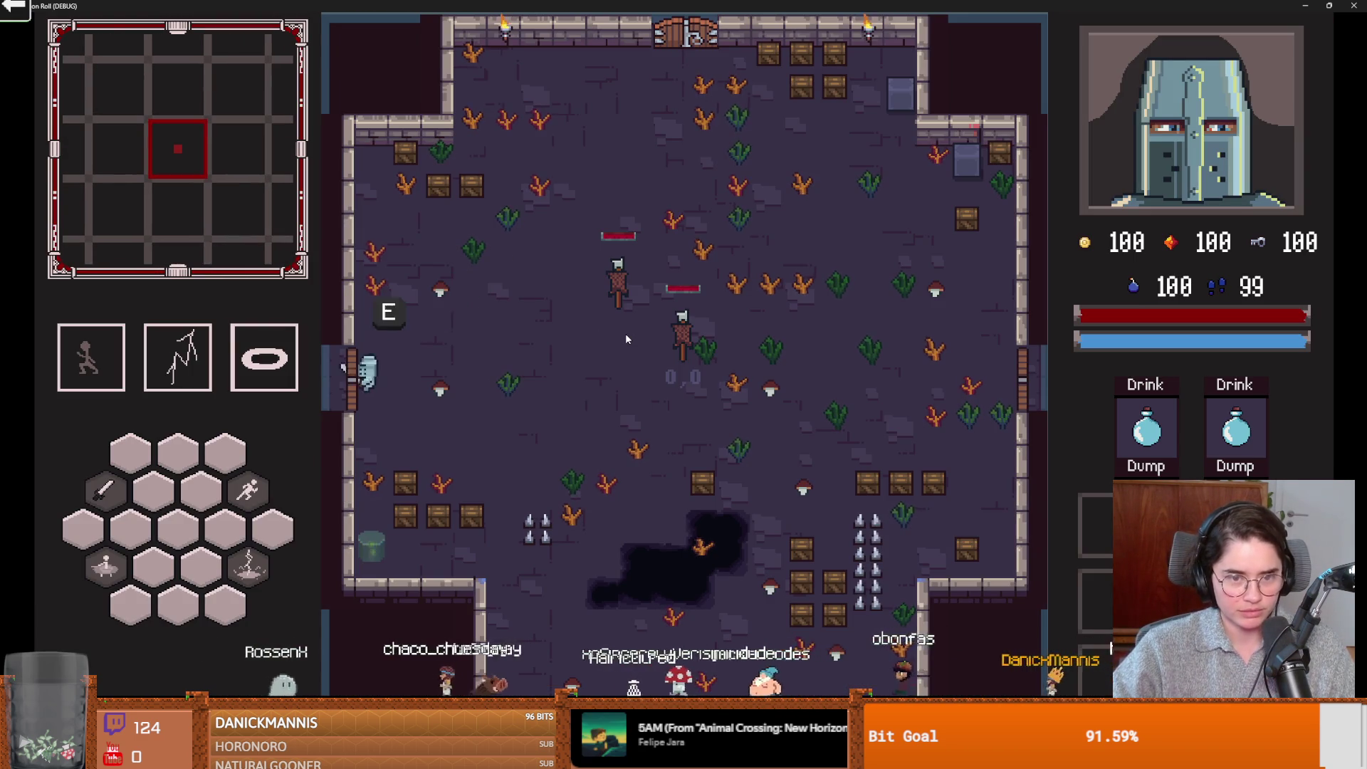
key("e")
left_click(547, 437)
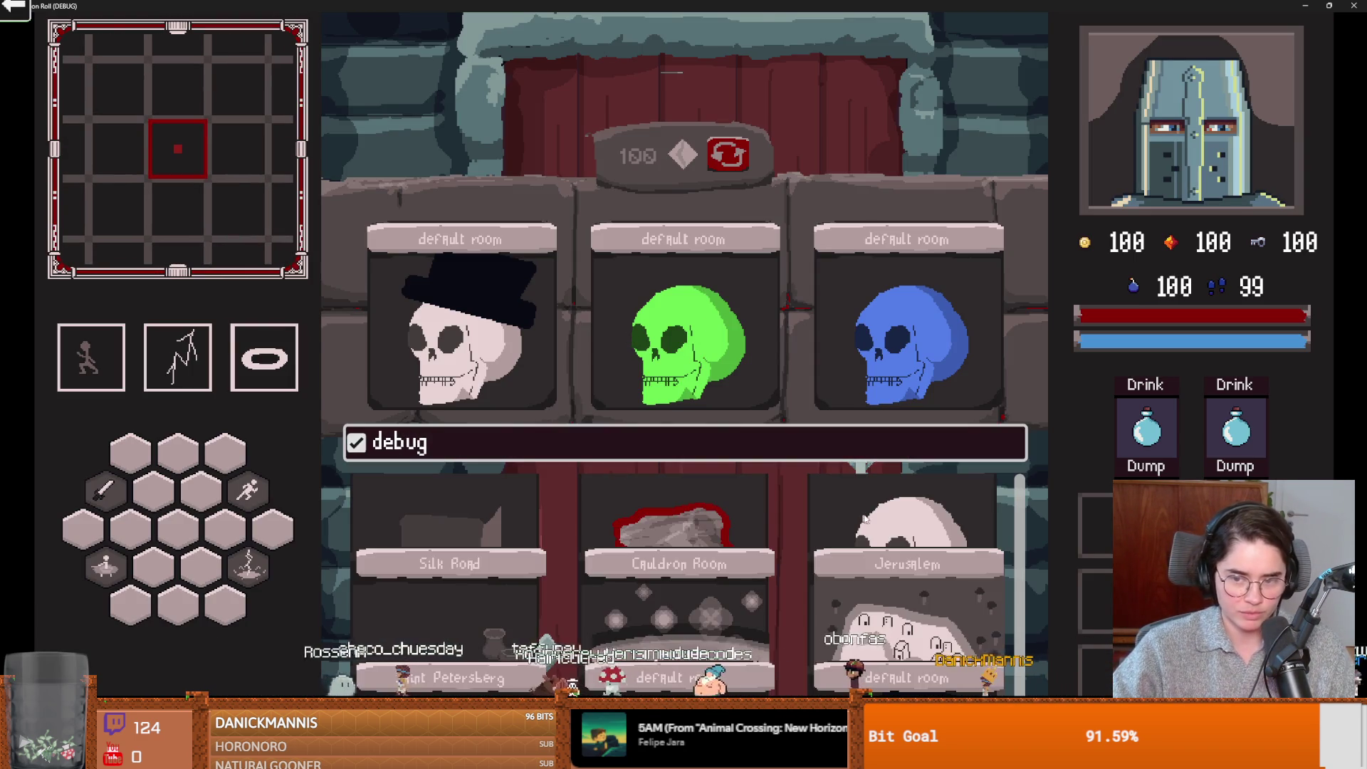
left_click(641, 342)
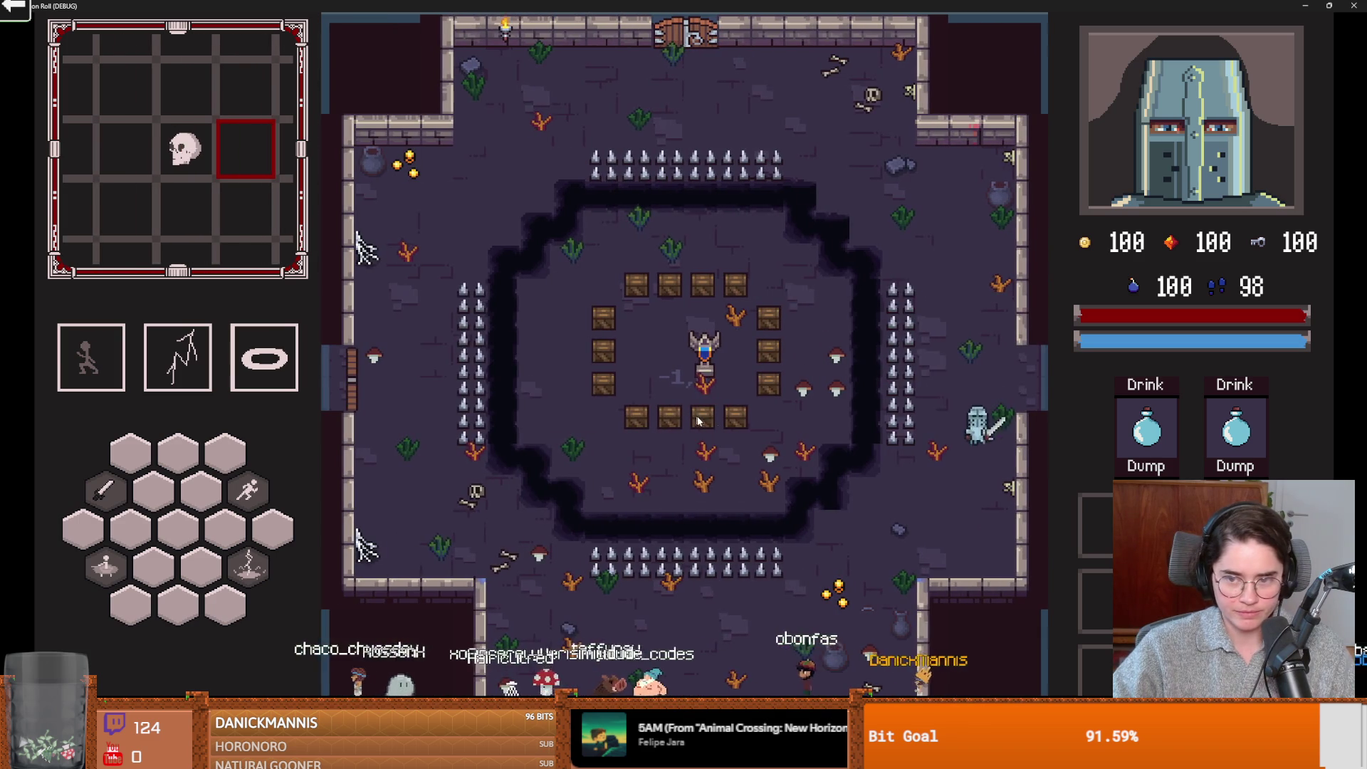
- Walk the knight around the arena, kill the skeleton, and smash the two left crates
key("s")
key("a")
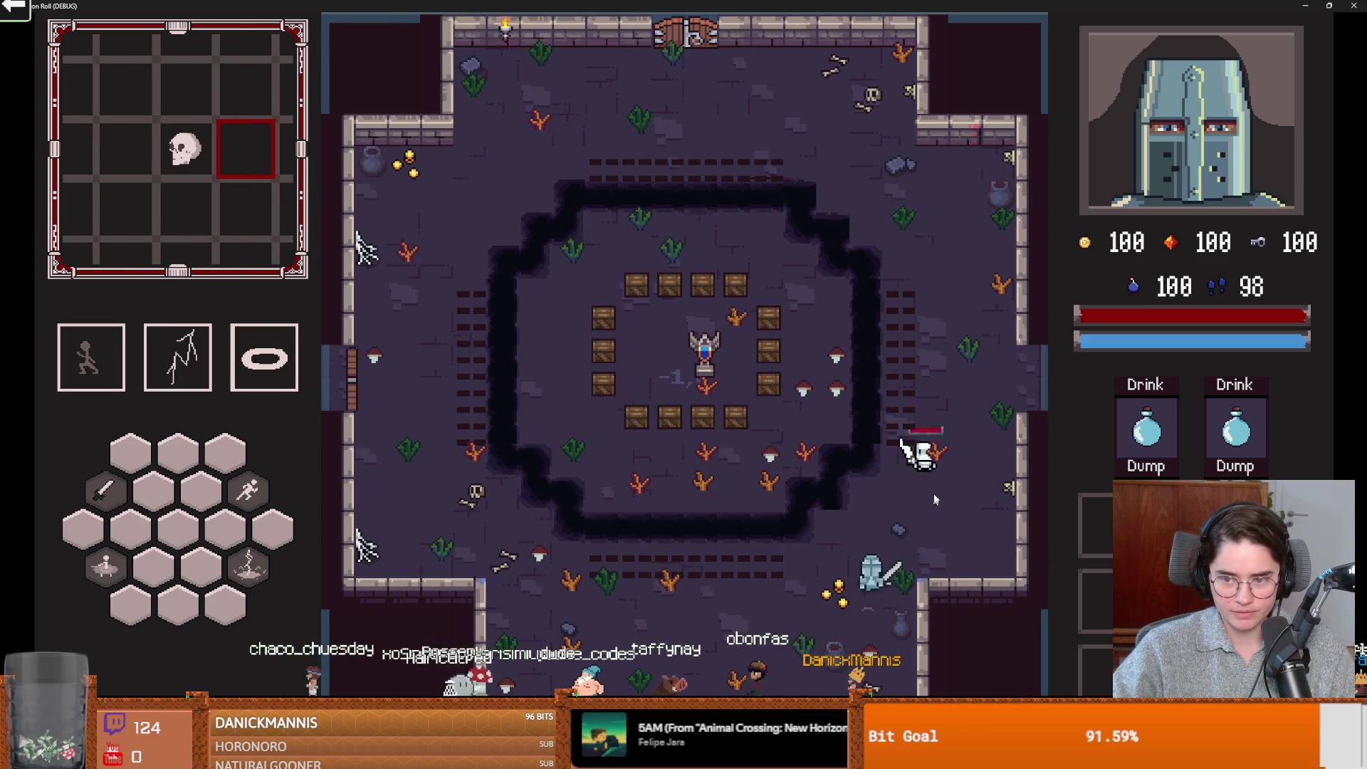
key("a")
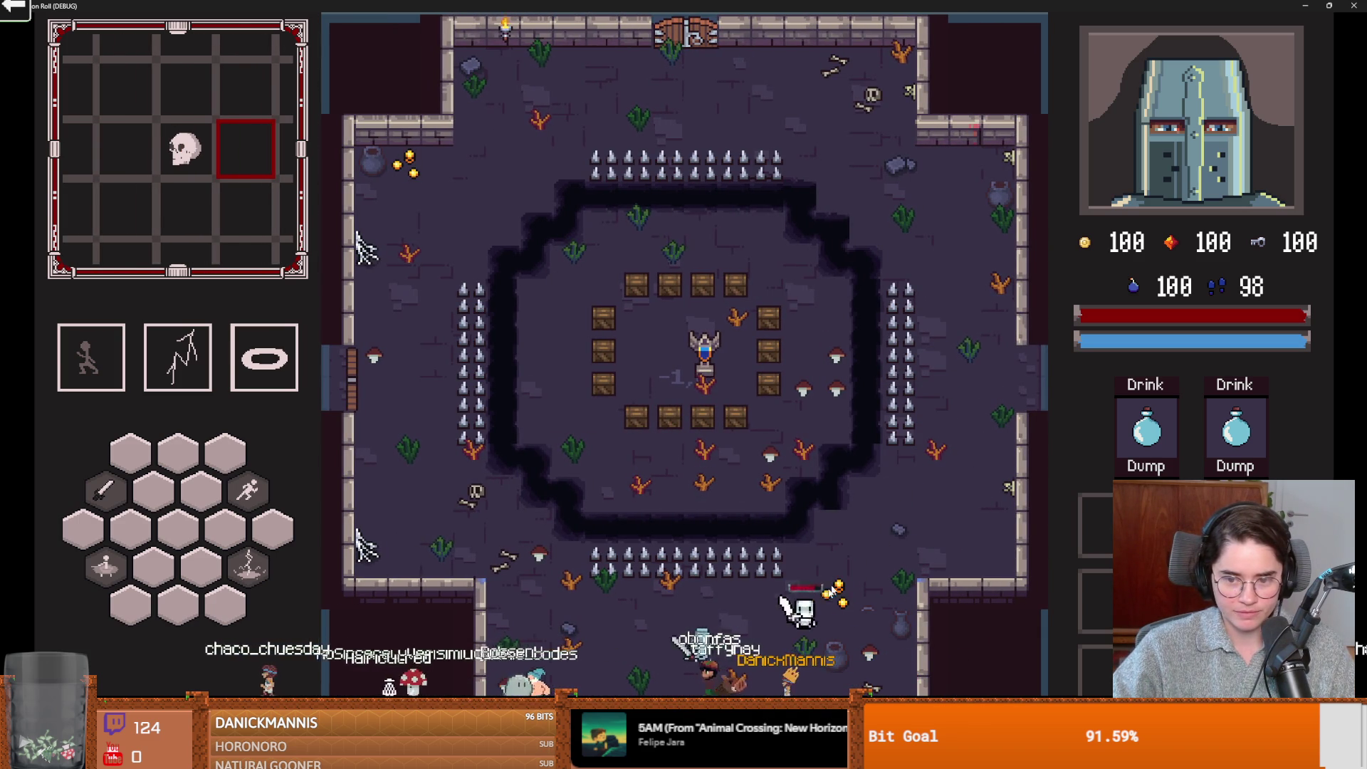
key("w")
key("a")
key("w")
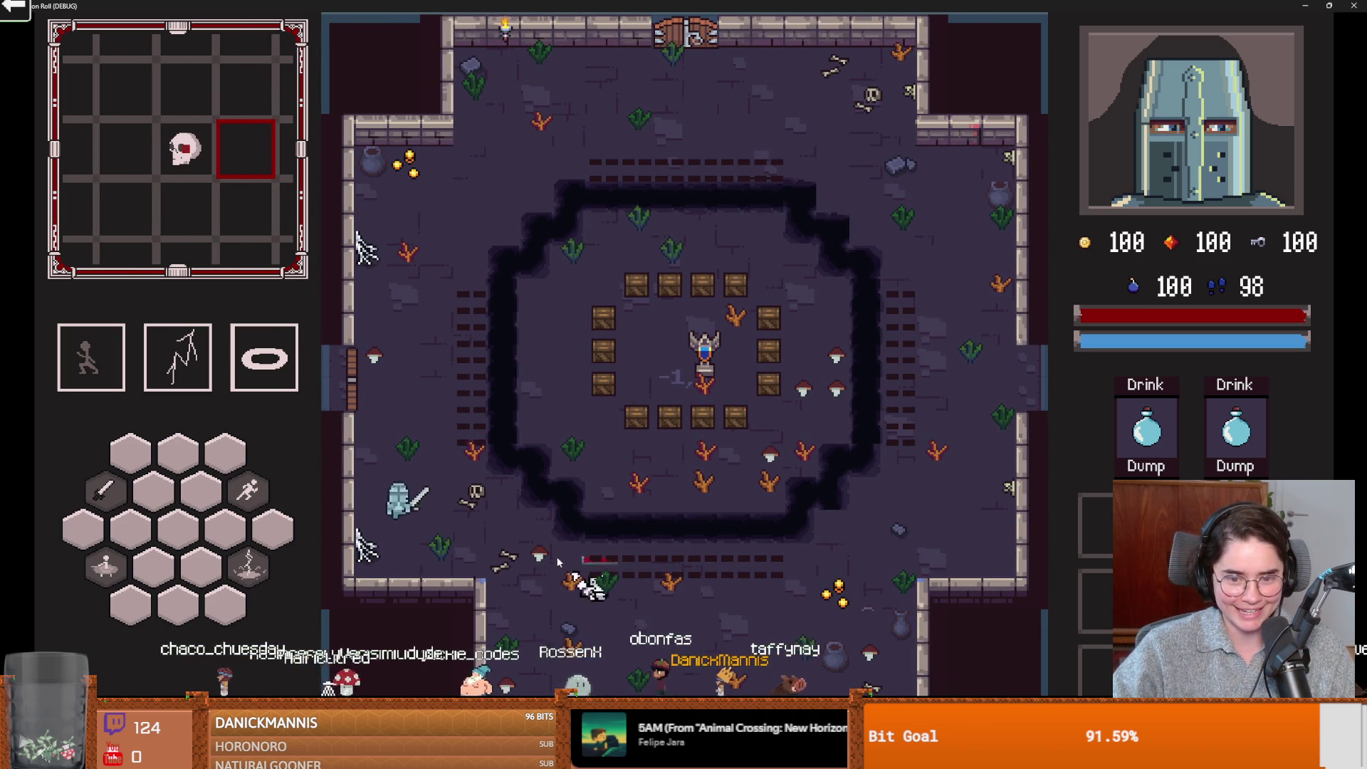
key("w")
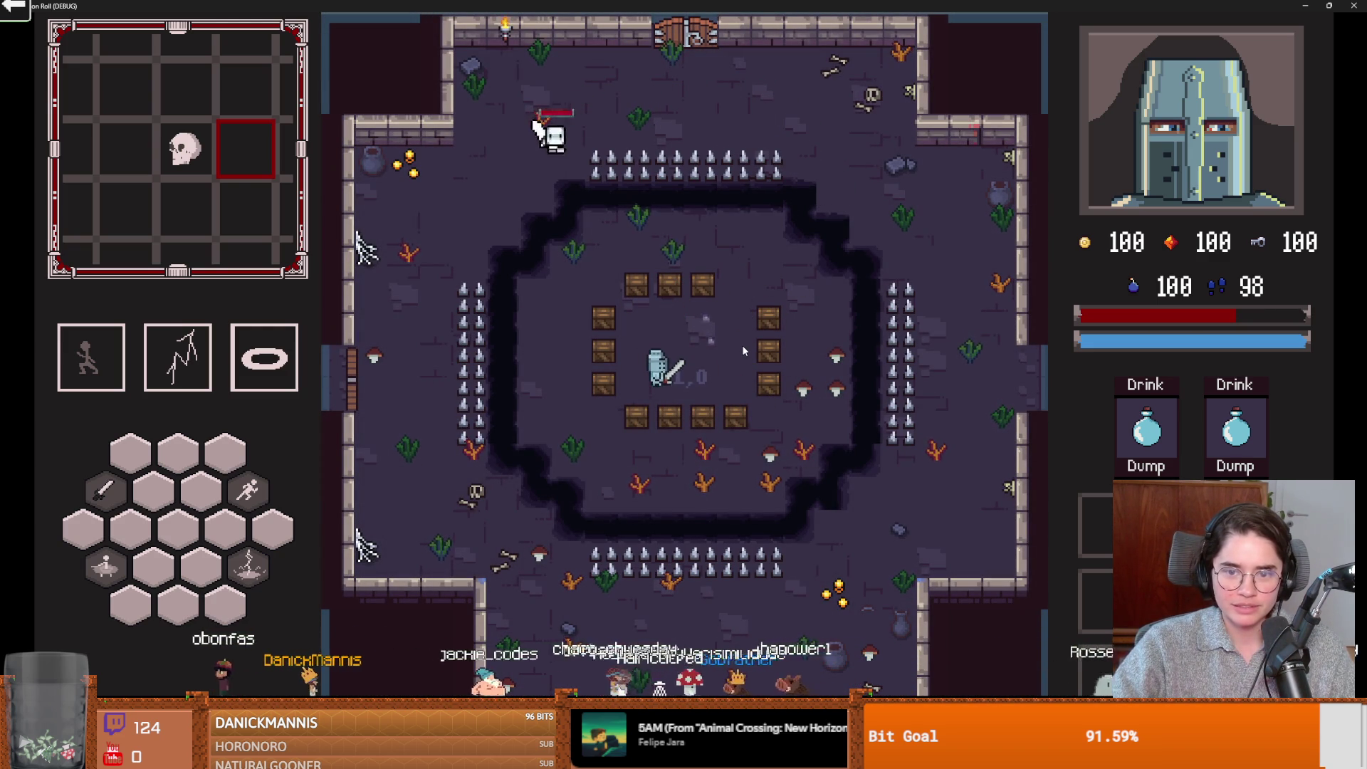
left_click(602, 319)
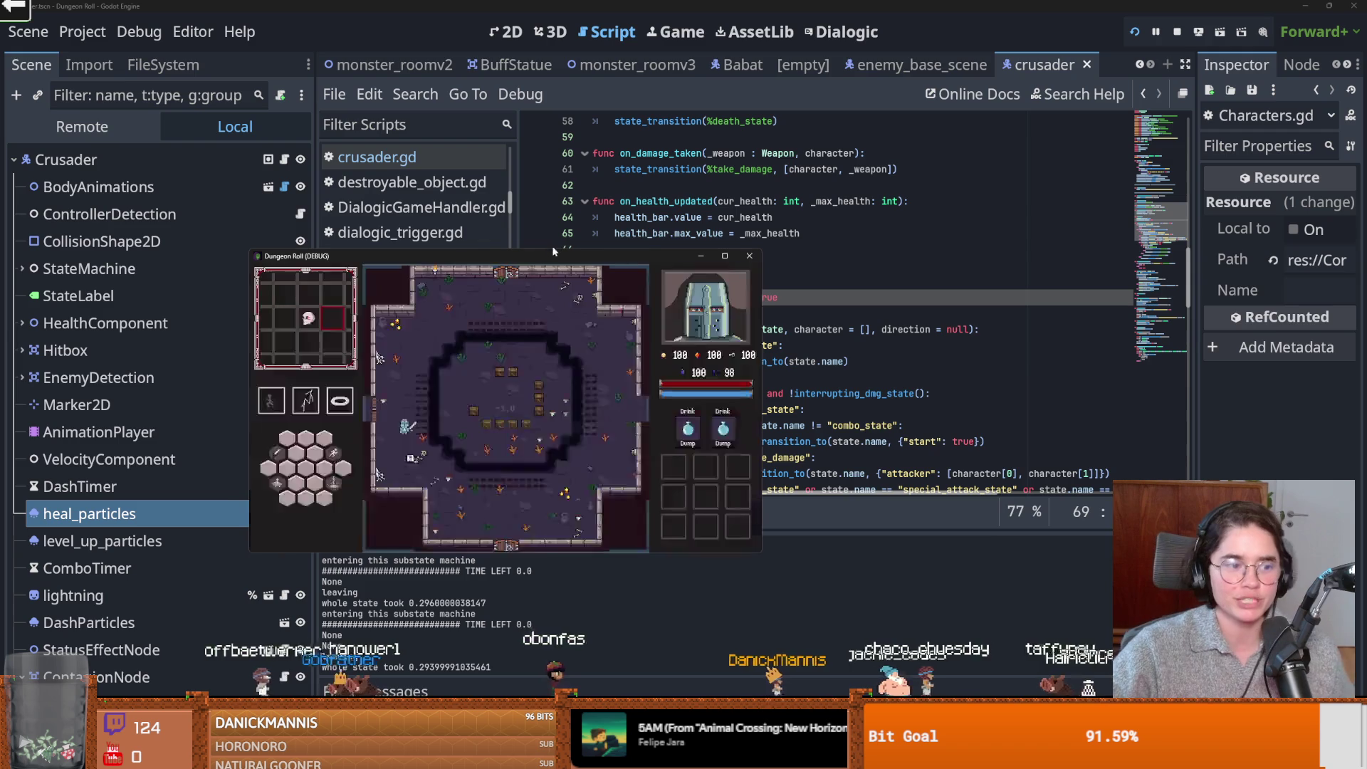
- Stop the debug run with F8 and save the edited scripts
key("F8")
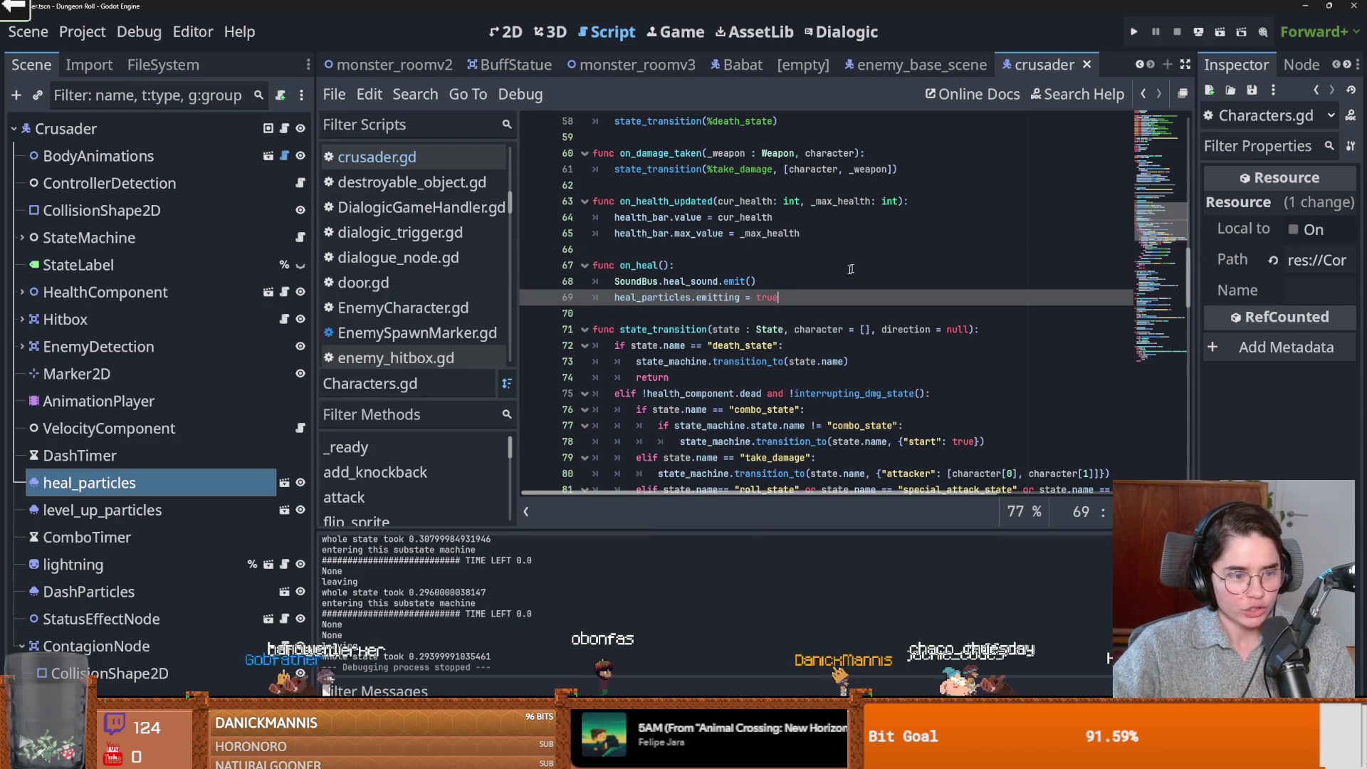
left_click(803, 296)
key("ctrl+s")
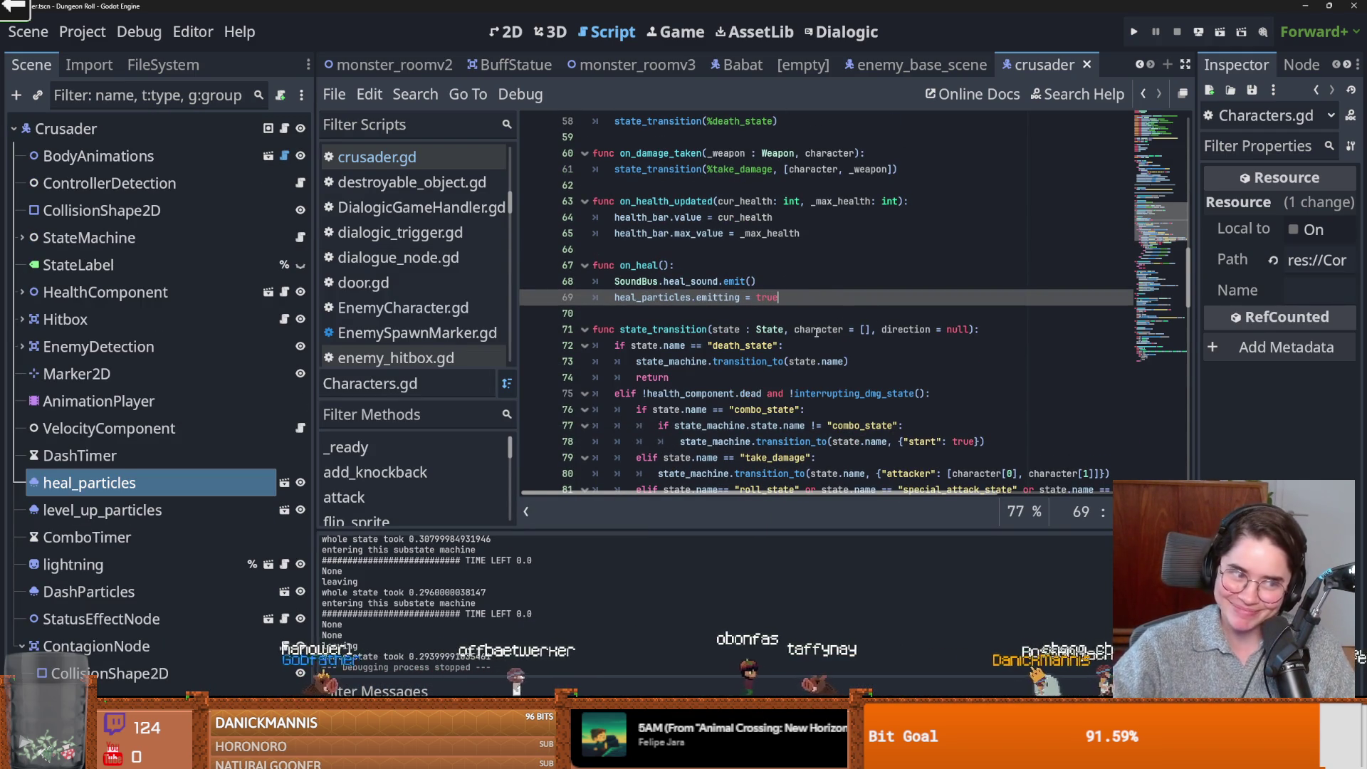
scroll(818, 313, "up", 1)
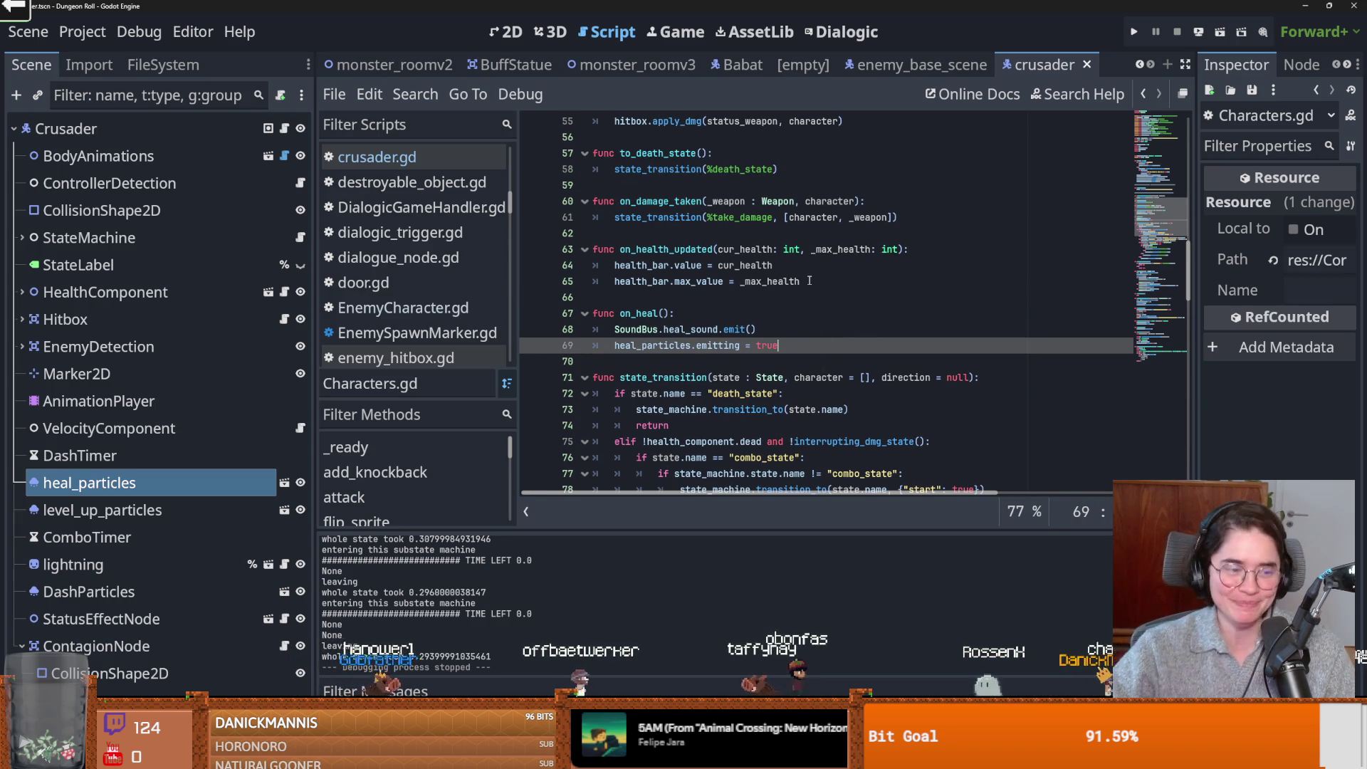
left_click(689, 297)
key("ctrl+s")
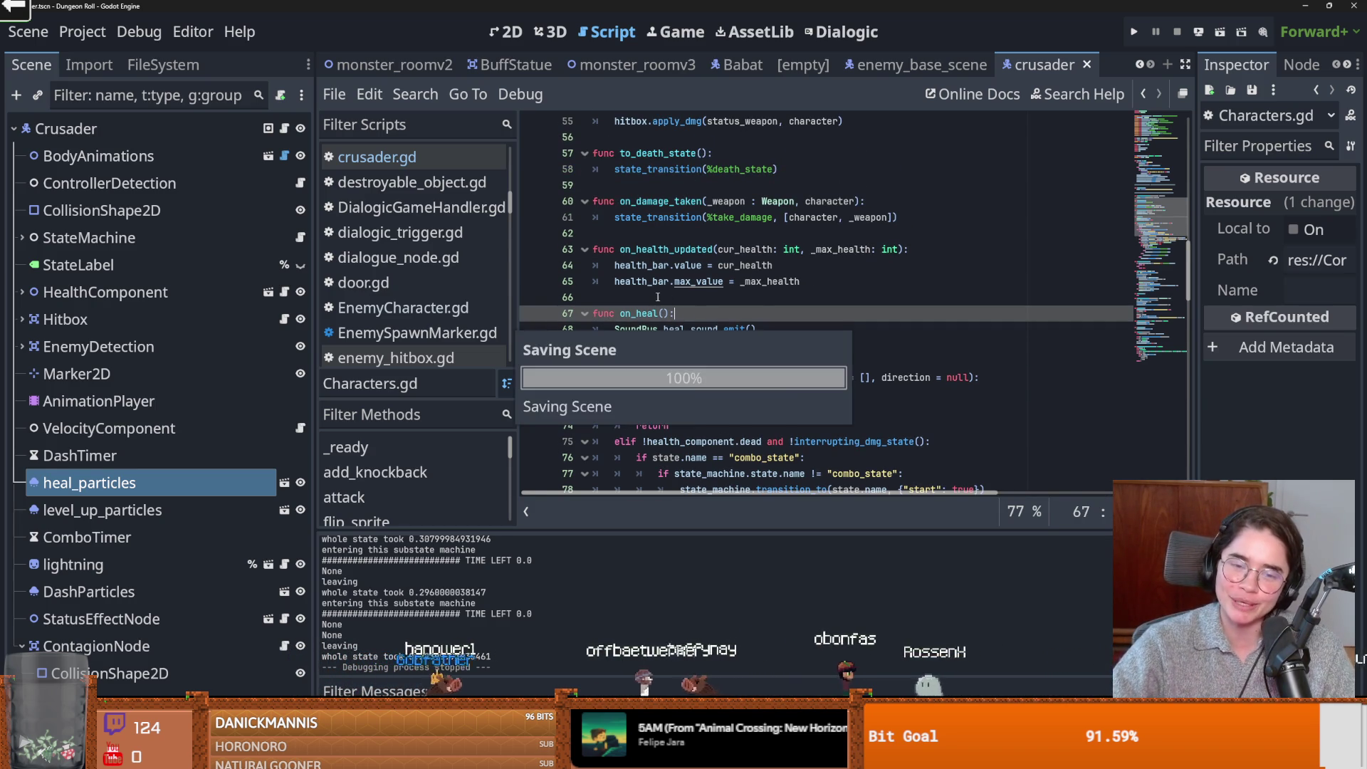
key("ctrl+s")
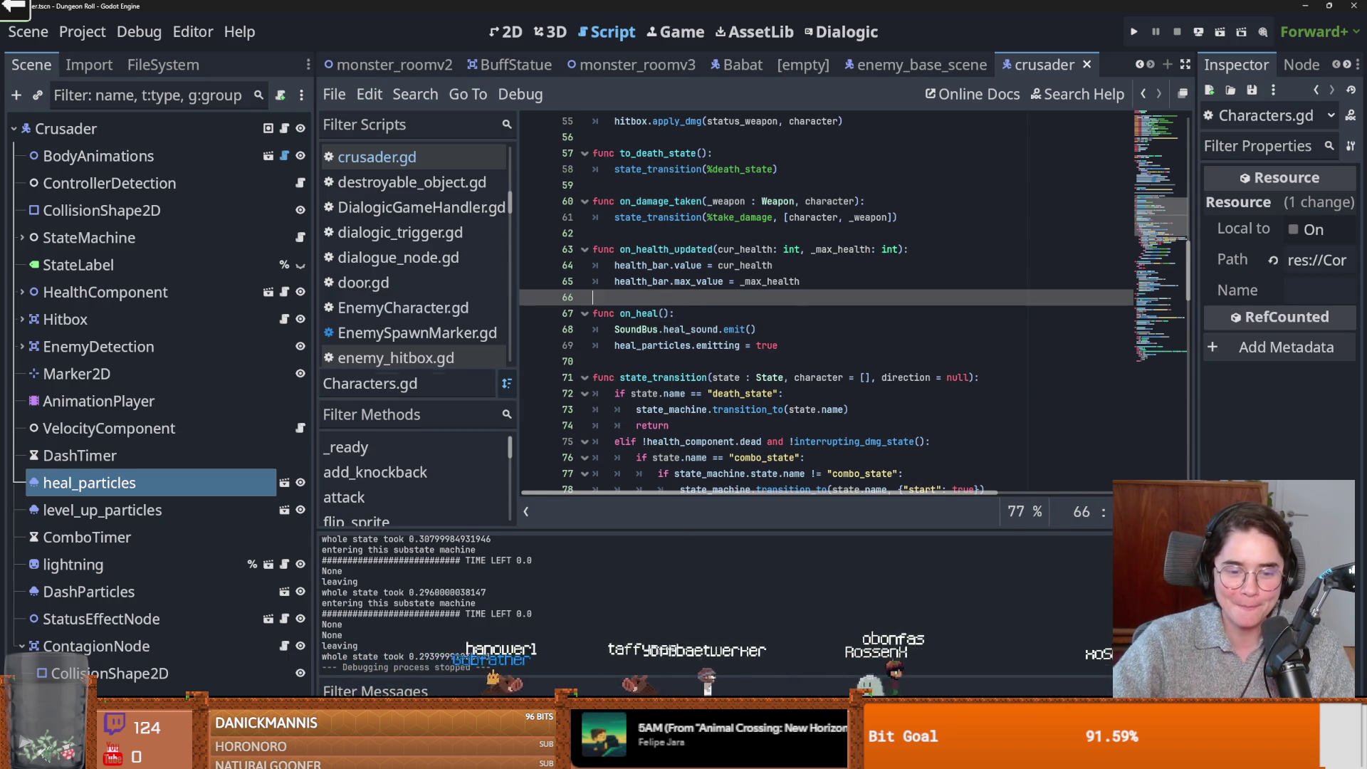
- Open body_animations.gd line 99 from the debugger's animation error, then switch to GitHub Desktop
left_click(447, 555)
scroll(712, 648, "down", 3)
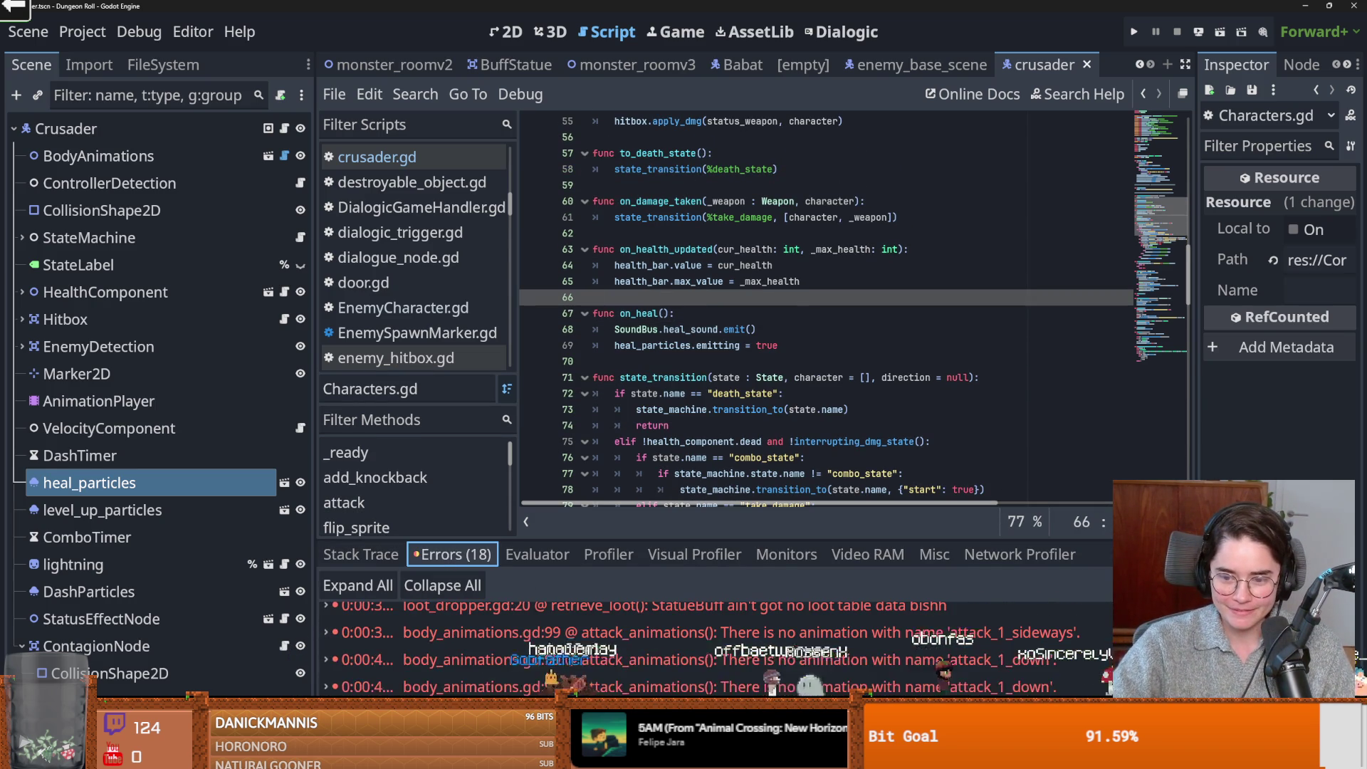
double_click(852, 633)
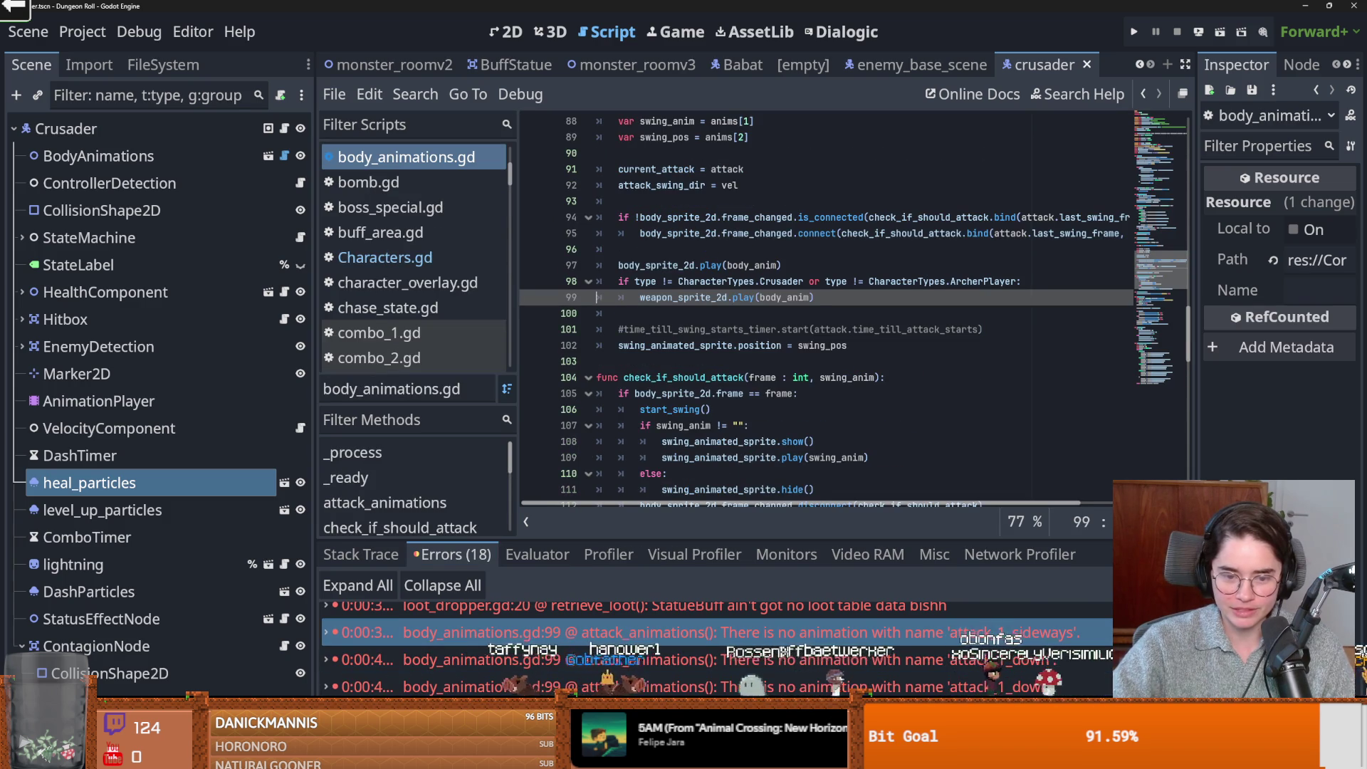
key("alt+Tab")
key("super+Down")
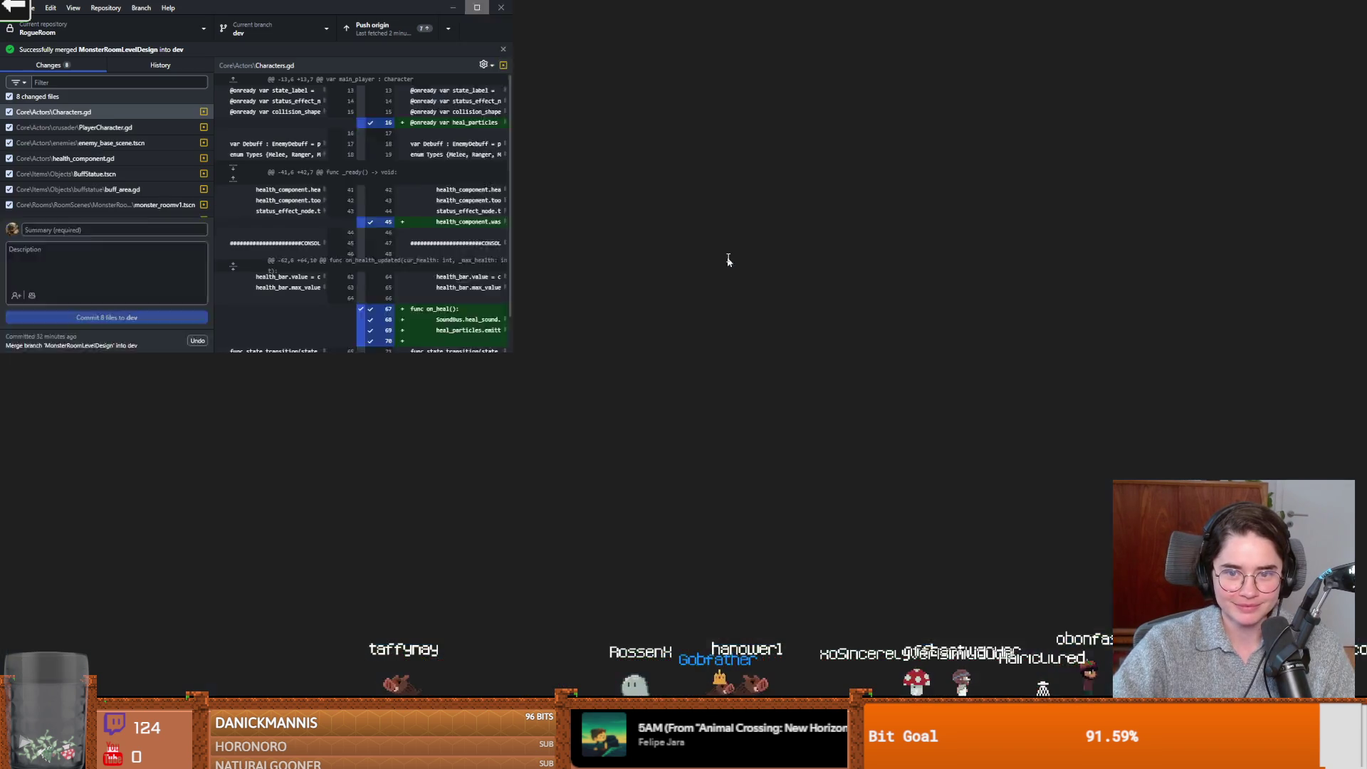
- Maximize GitHub Desktop, commit the 8 files to dev as 'buff statue', and push to origin
left_click(726, 259)
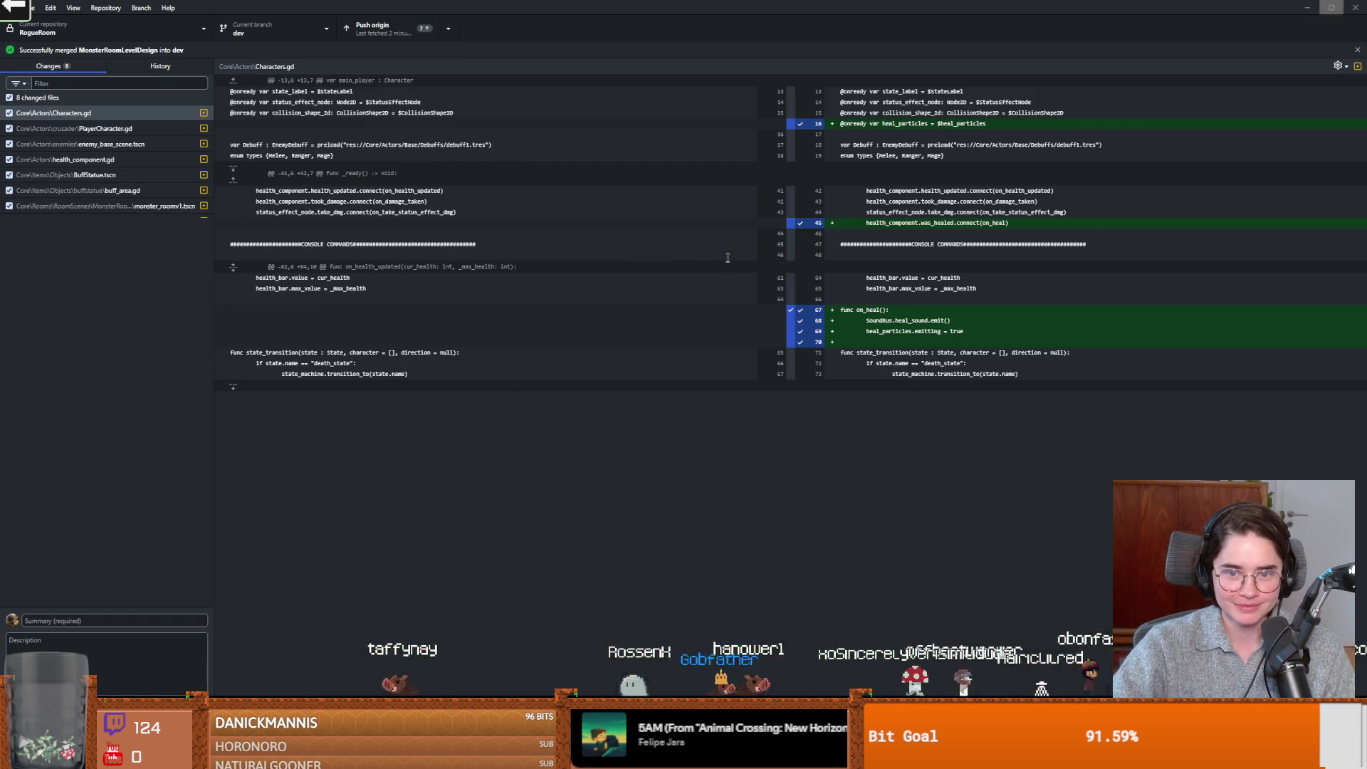
left_click(126, 618)
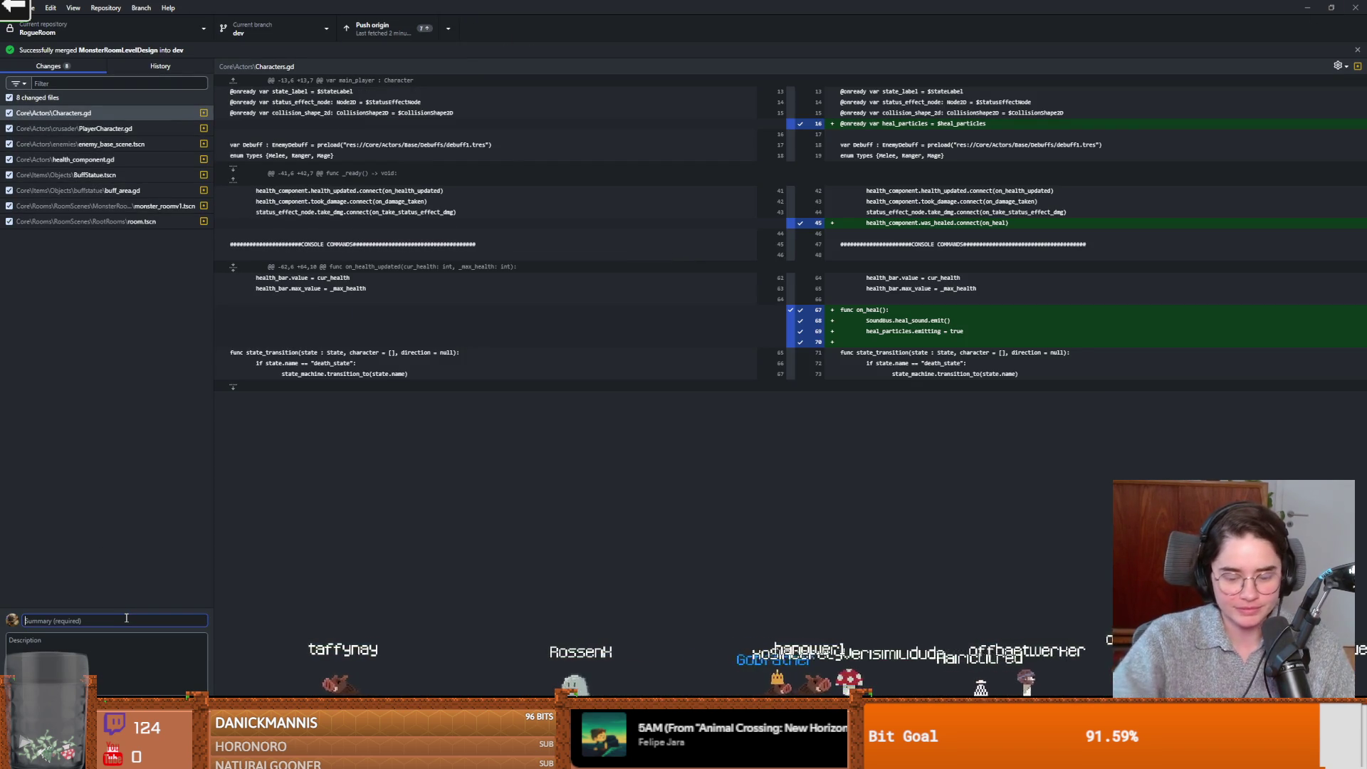
type("s")
key("BackSpace")
type("buff statue")
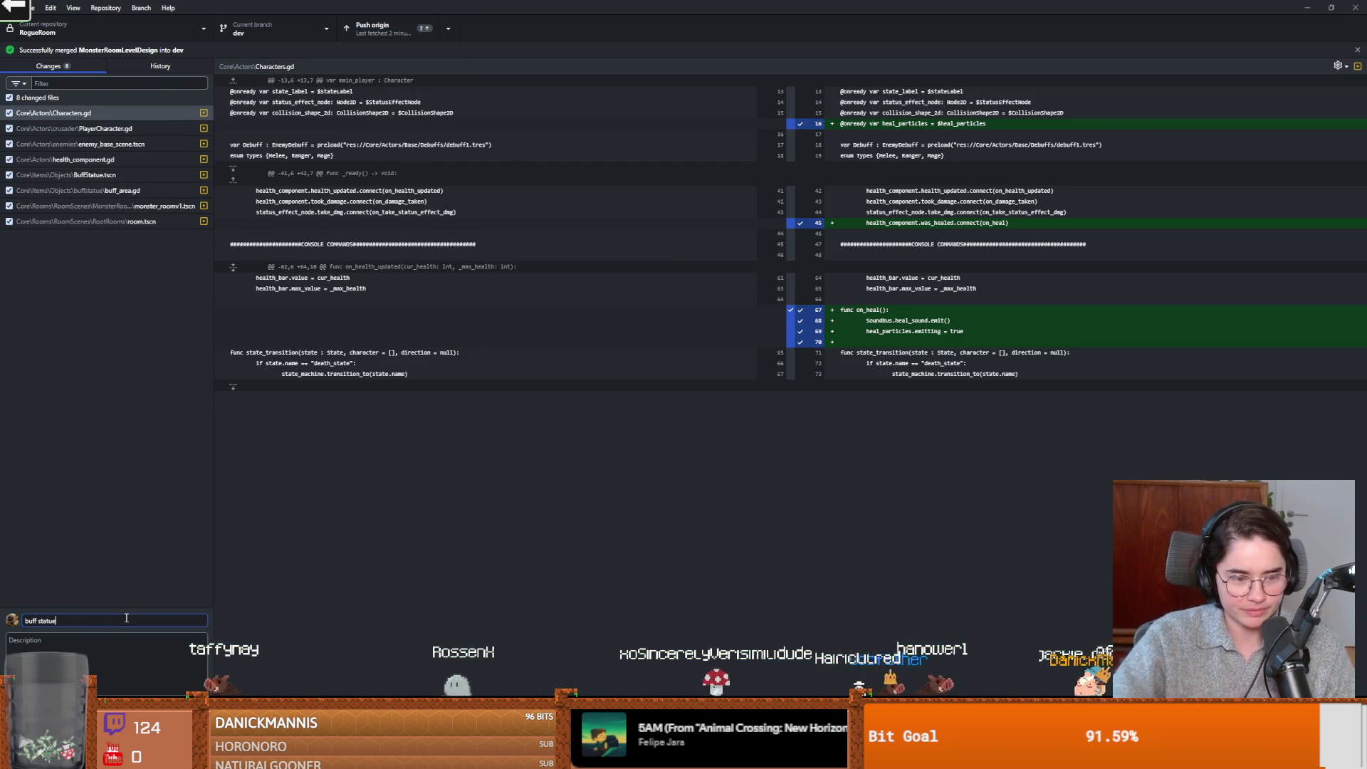
key("ctrl+Return")
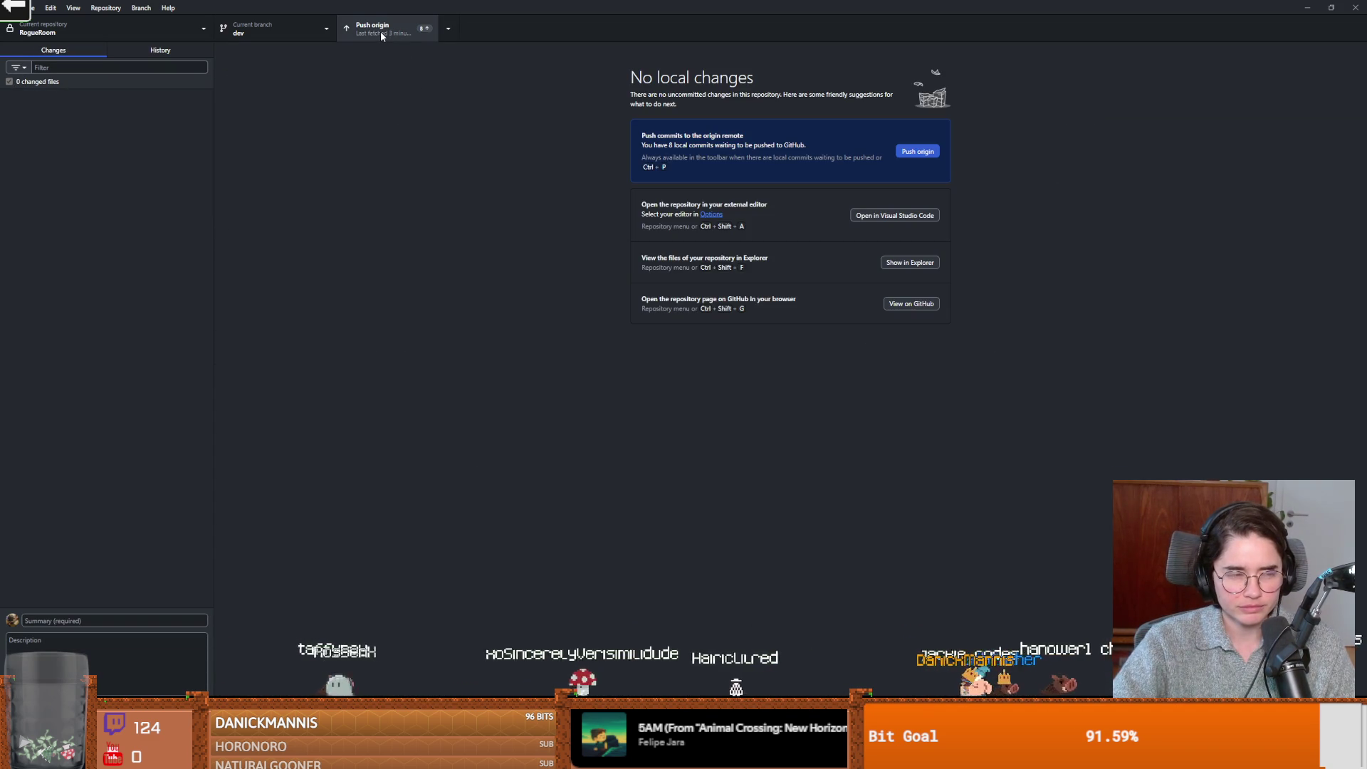
left_click(380, 32)
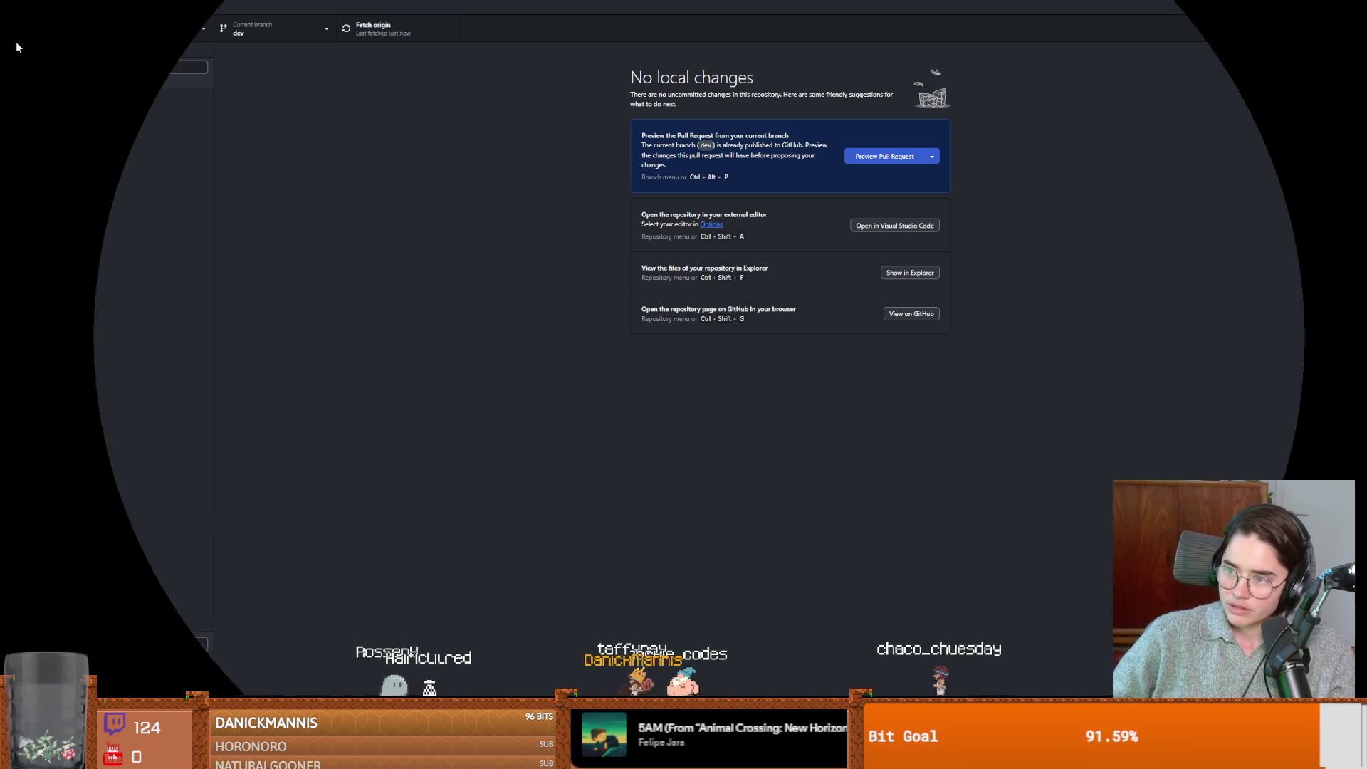
- Let chat play Cannon from the game launcher, relaunch it, then exit the launcher to Godot
key("Return")
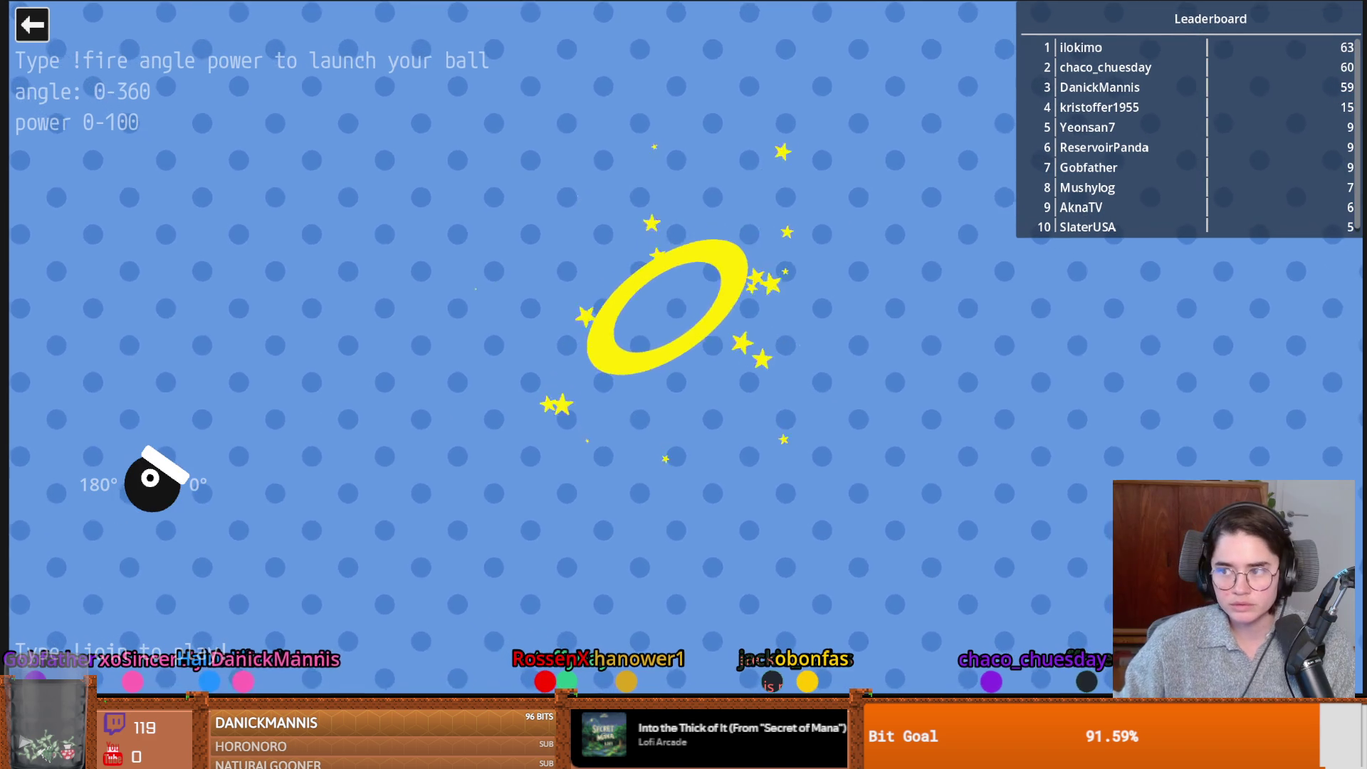
left_click(32, 25)
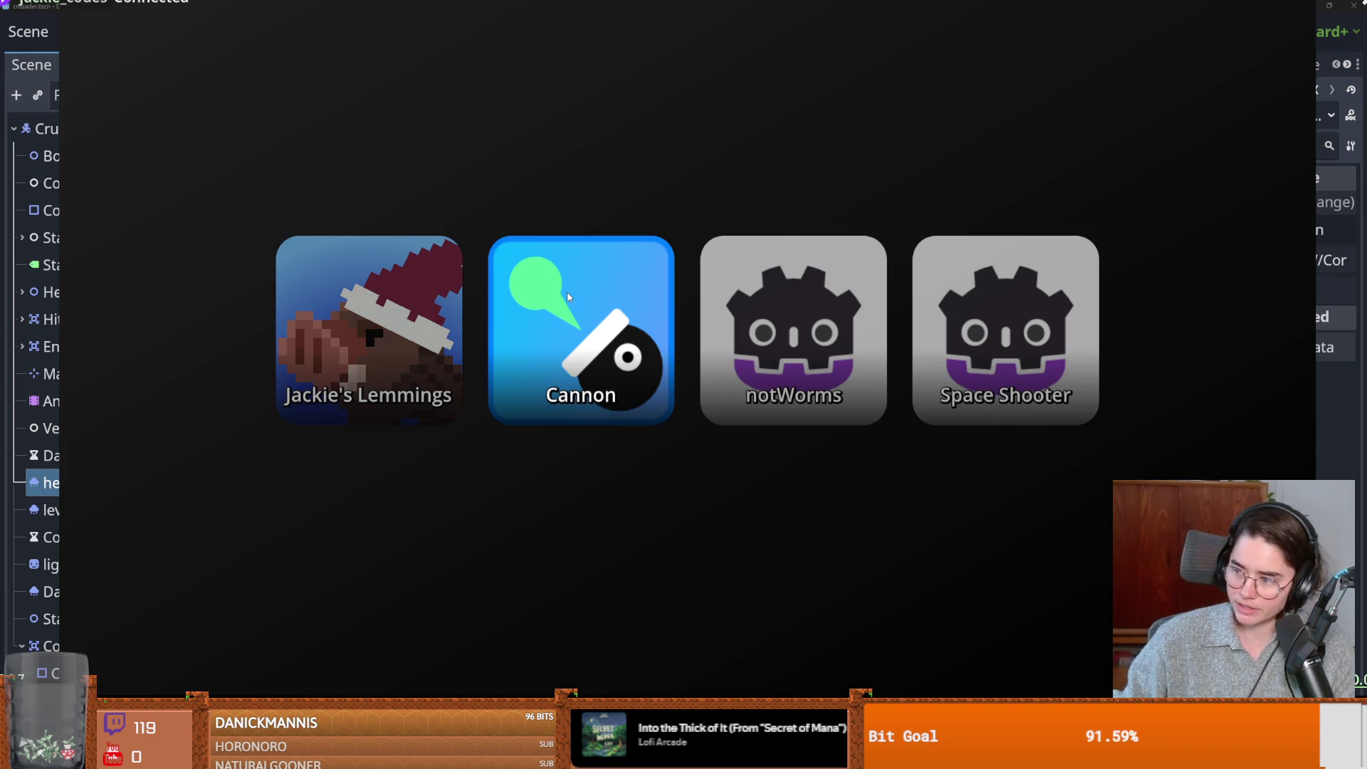
left_click(567, 292)
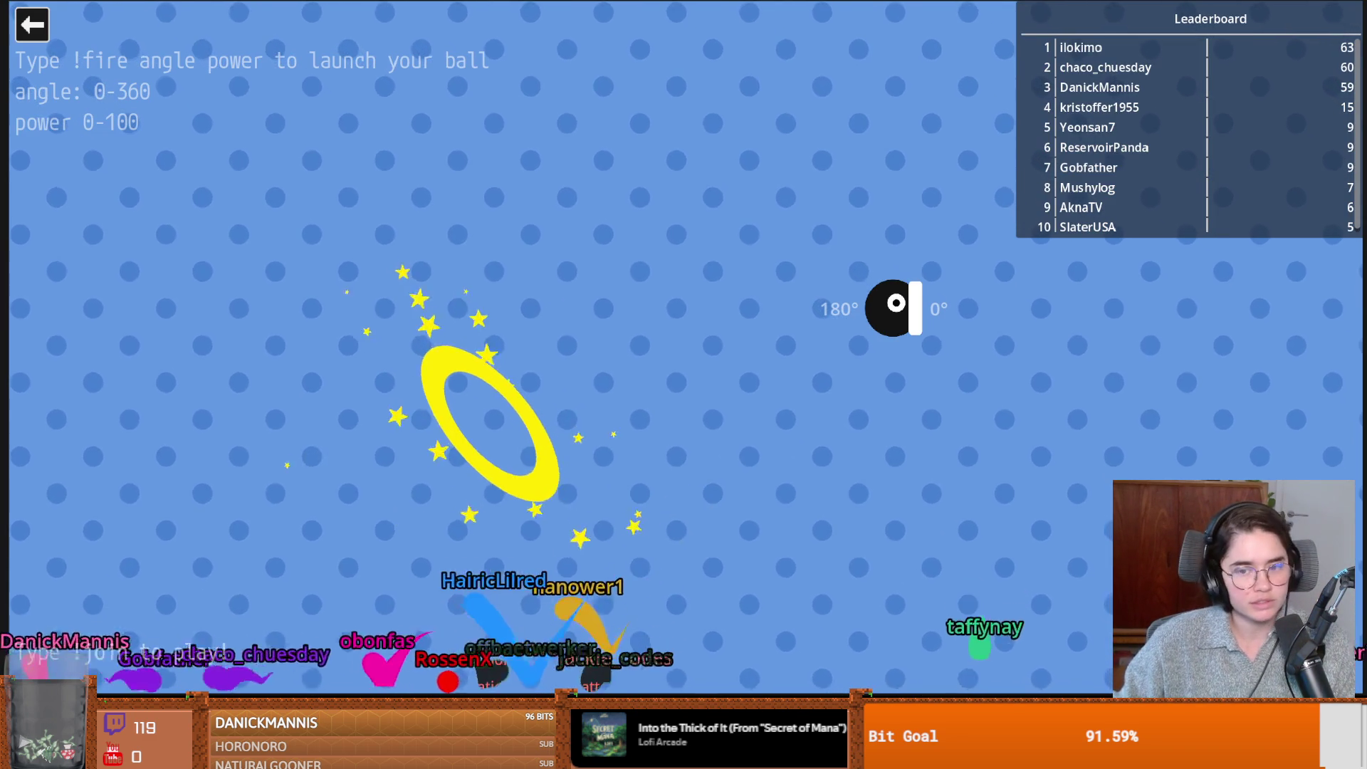
key("Escape")
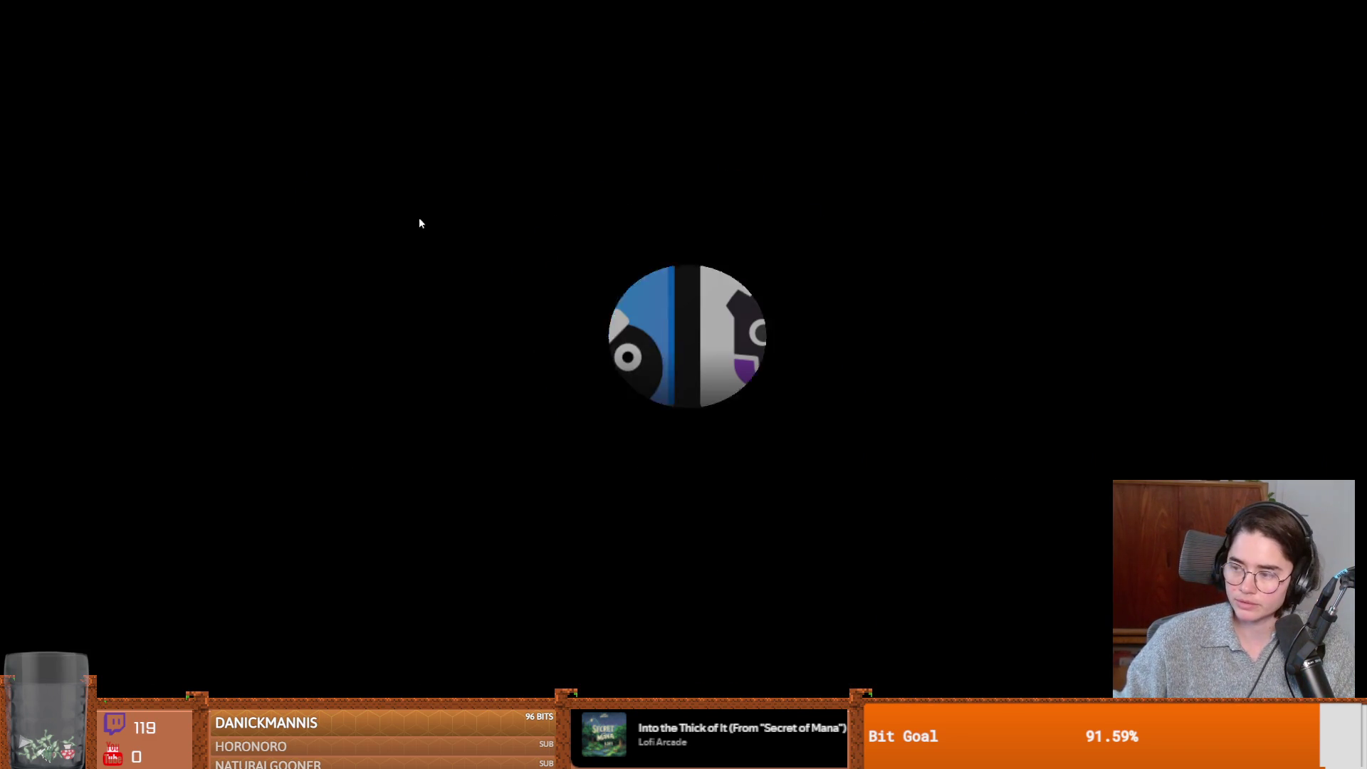
key("Escape")
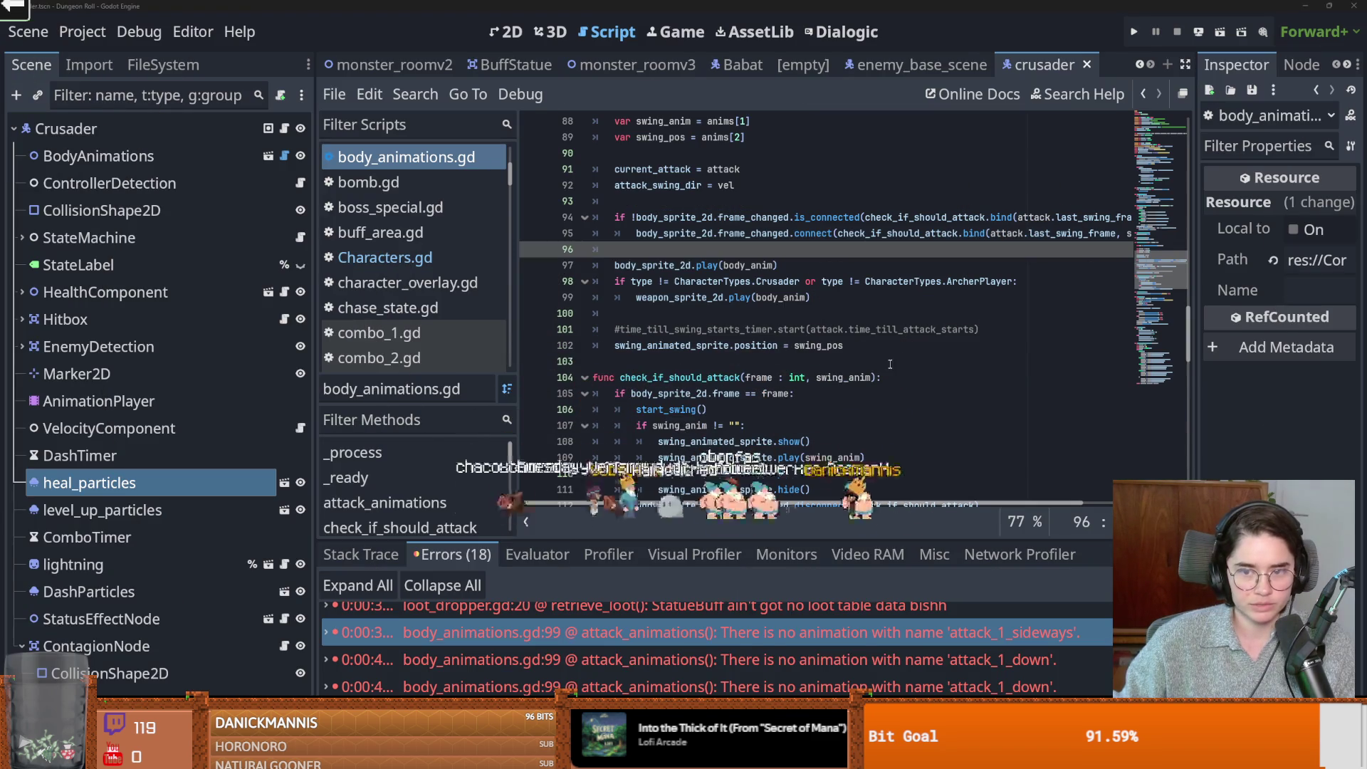
key("ctrl+s")
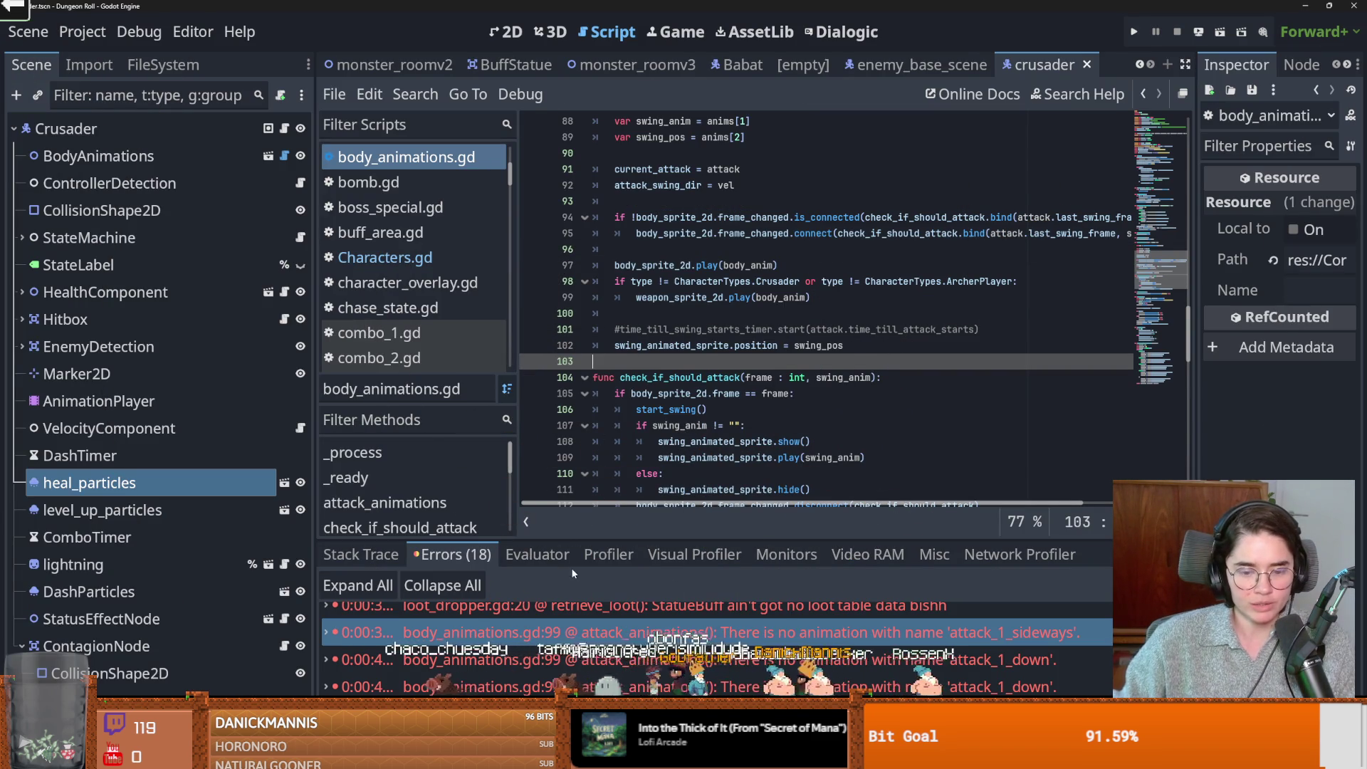
left_click(876, 329)
key("ctrl+s")
left_click(509, 32)
key("ctrl+s")
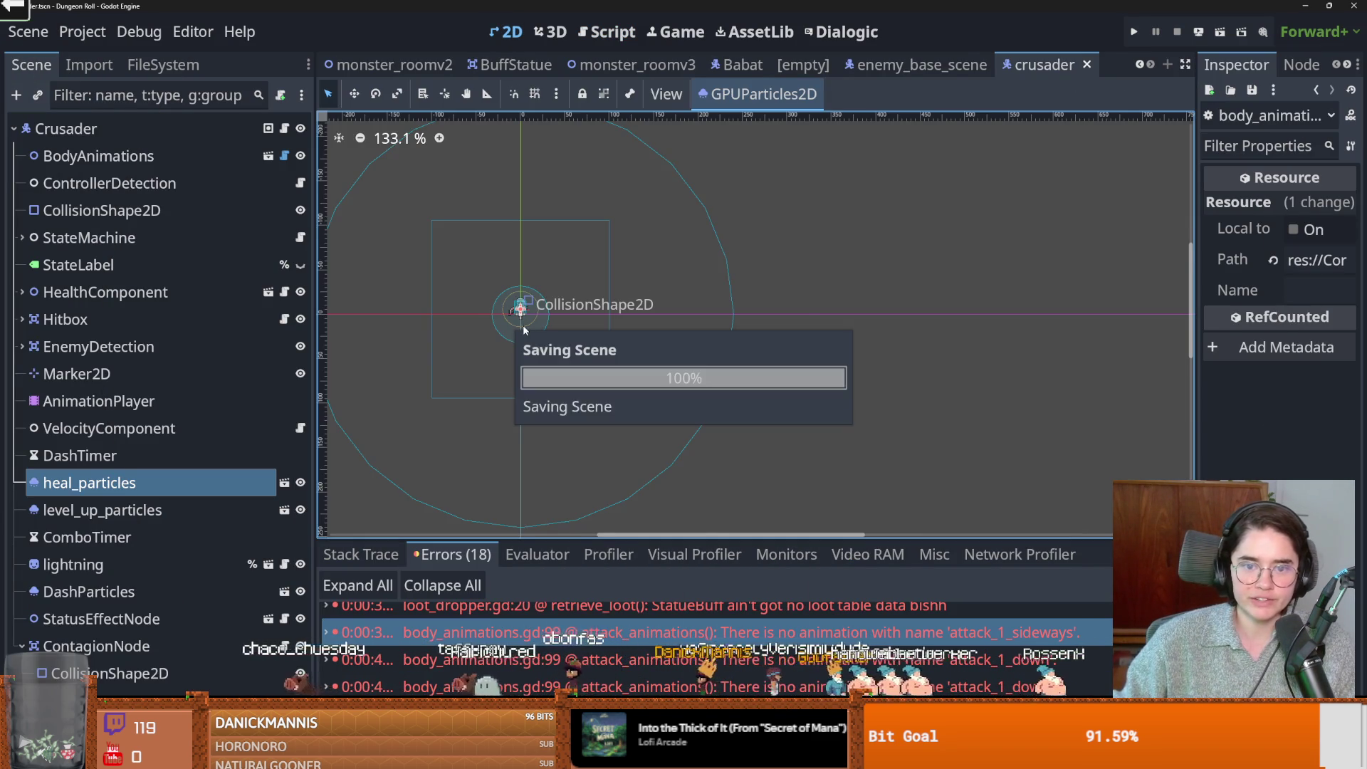
scroll(636, 325, "up", 5)
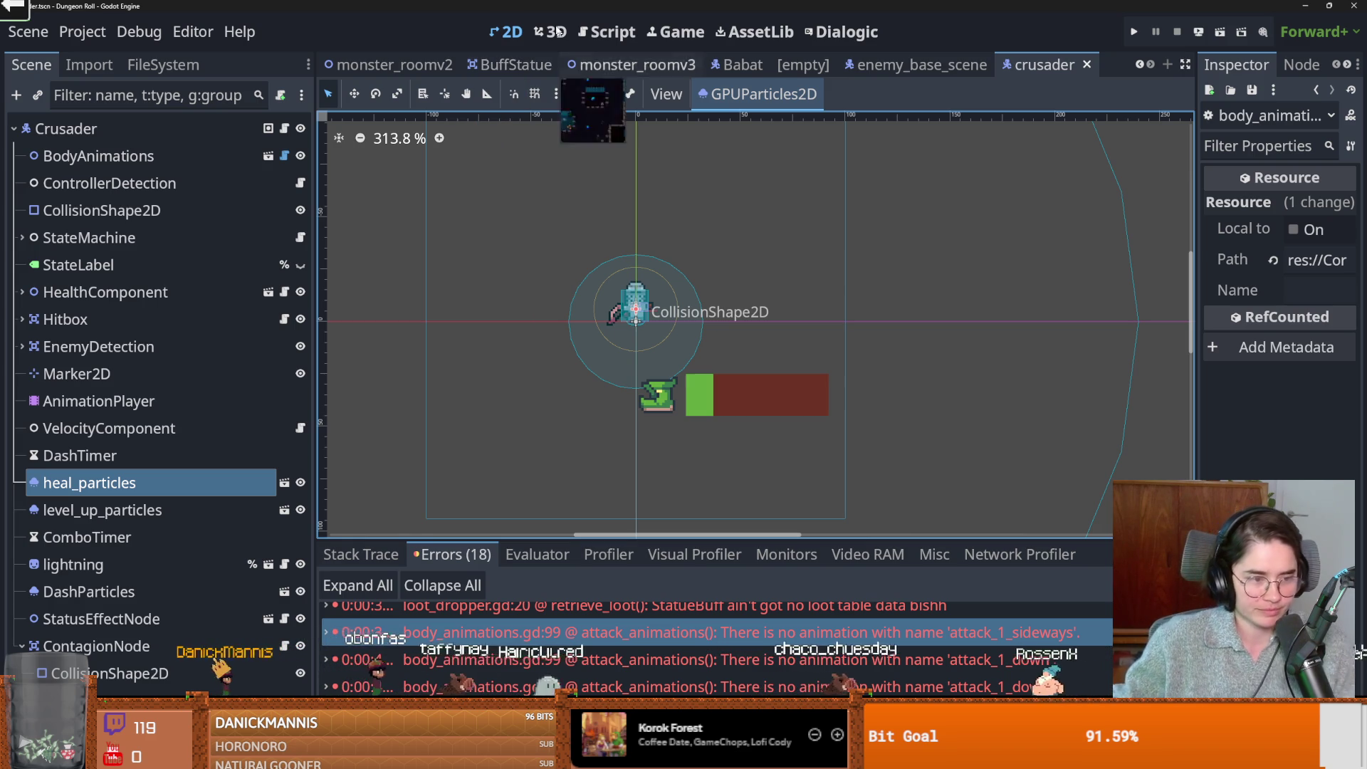
left_click_drag(750, 300, 658, 314)
key("ctrl+s")
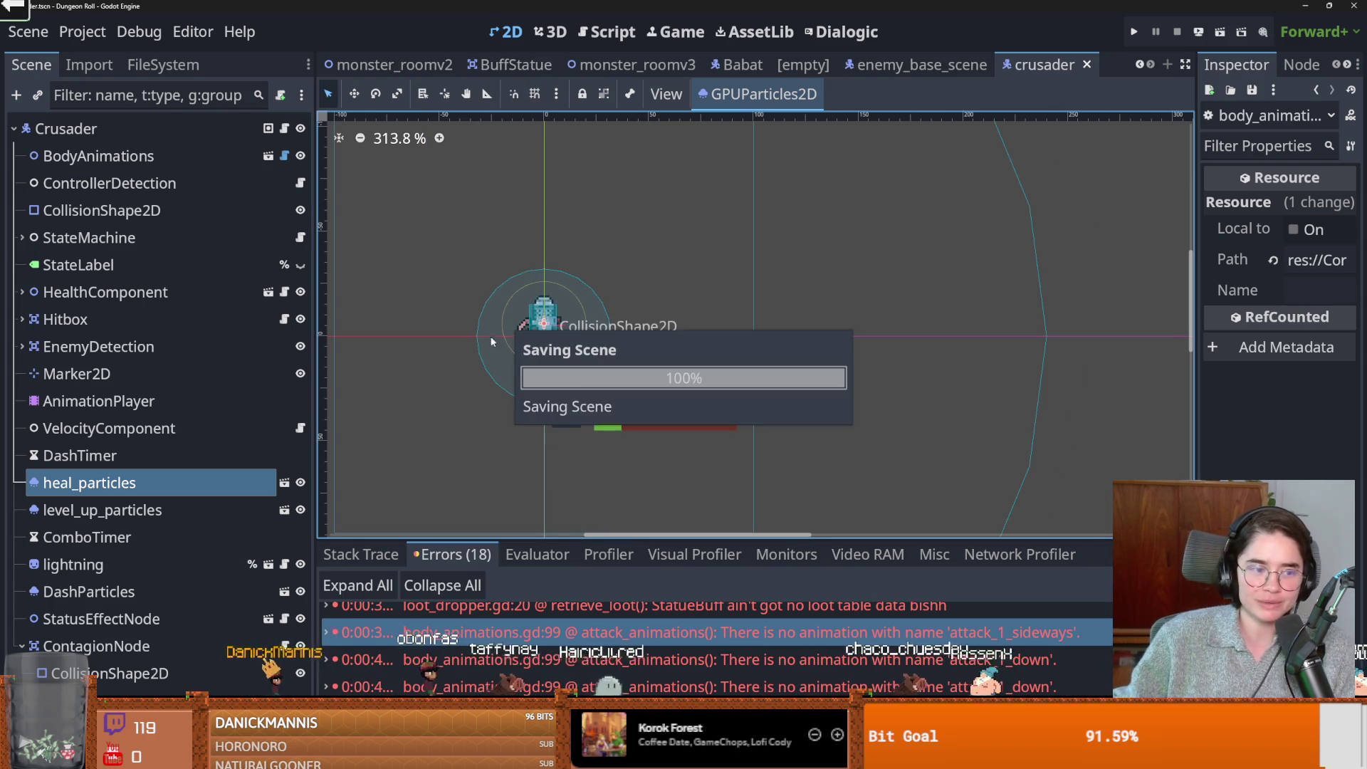
scroll(553, 370, "up", 3)
left_click(685, 644)
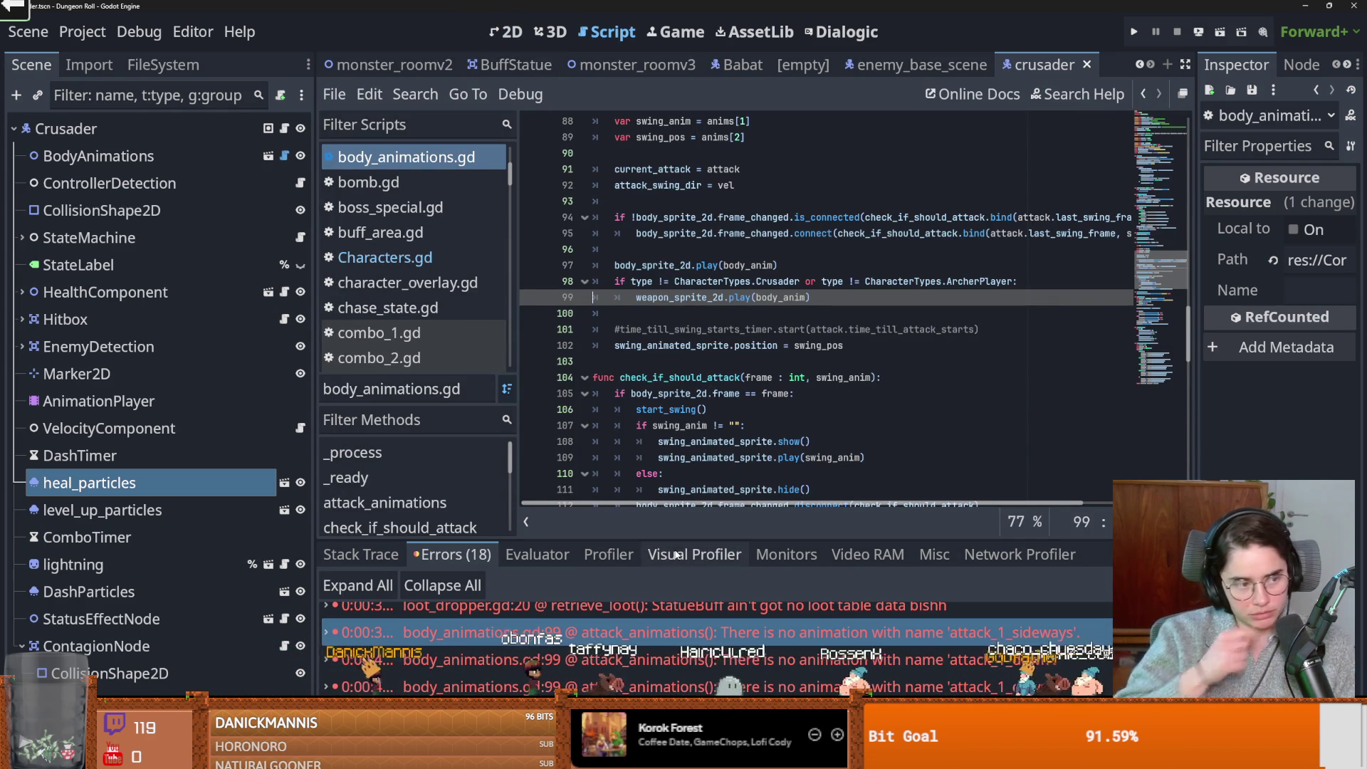
key("ctrl+s")
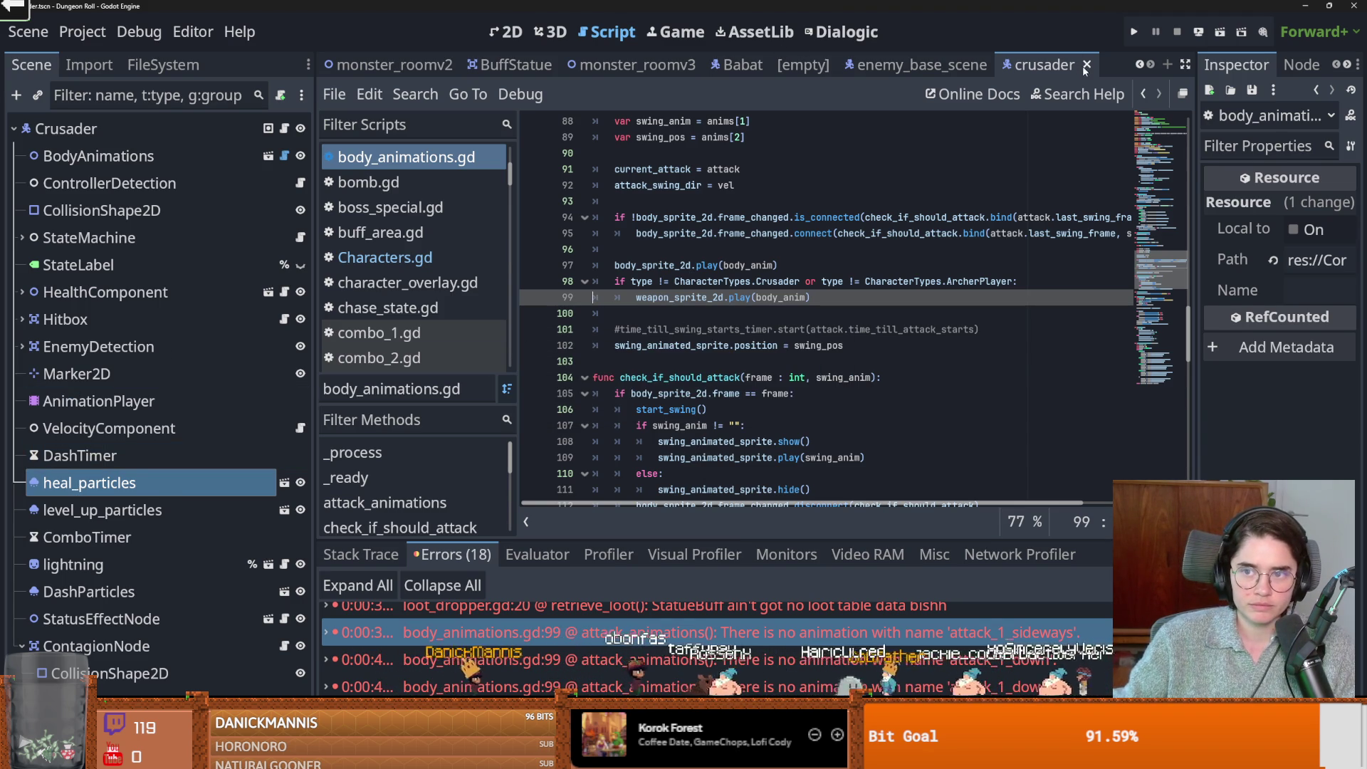
- Close the crusader and enemy_base_scene tabs, then save TilemapArena in the 2D editor
middle_click(988, 65)
middle_click(982, 67)
left_click(506, 31)
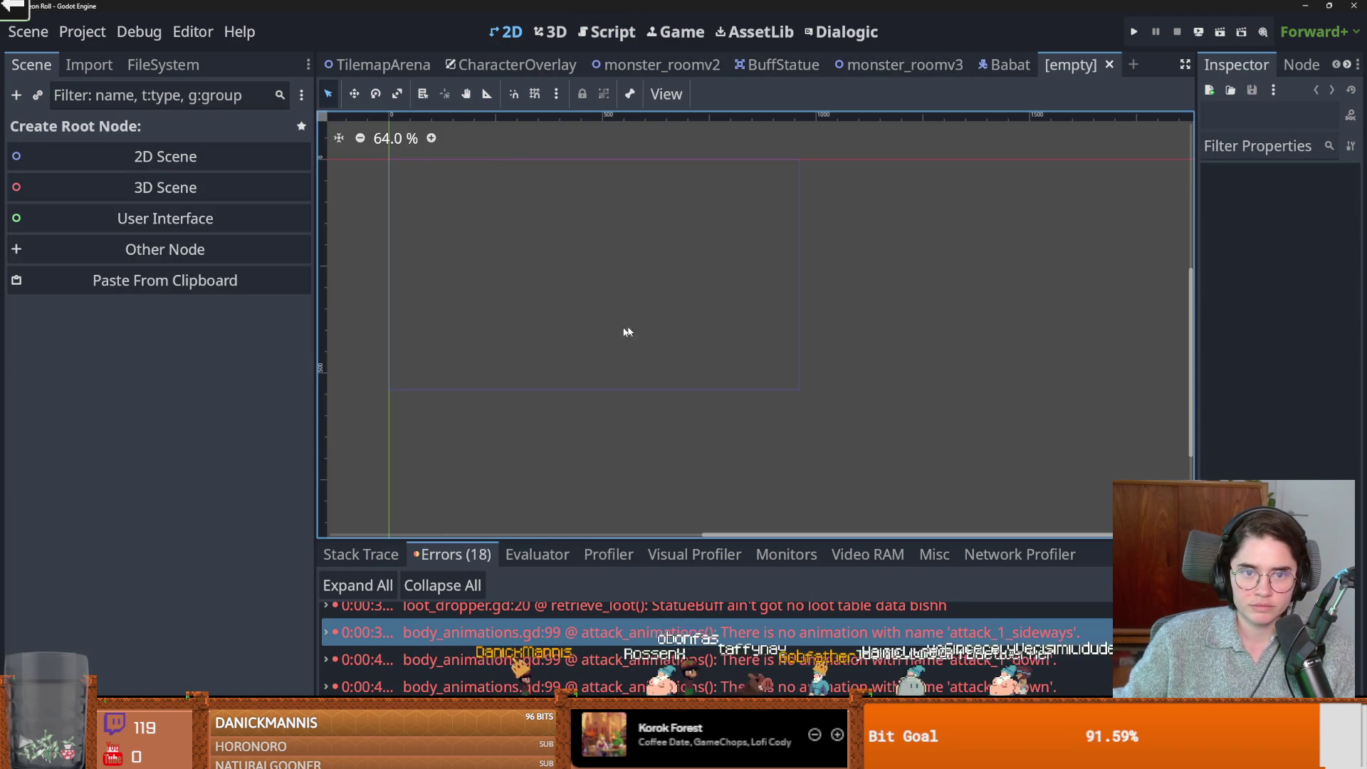
key("ctrl+Tab")
key("ctrl+Tab")
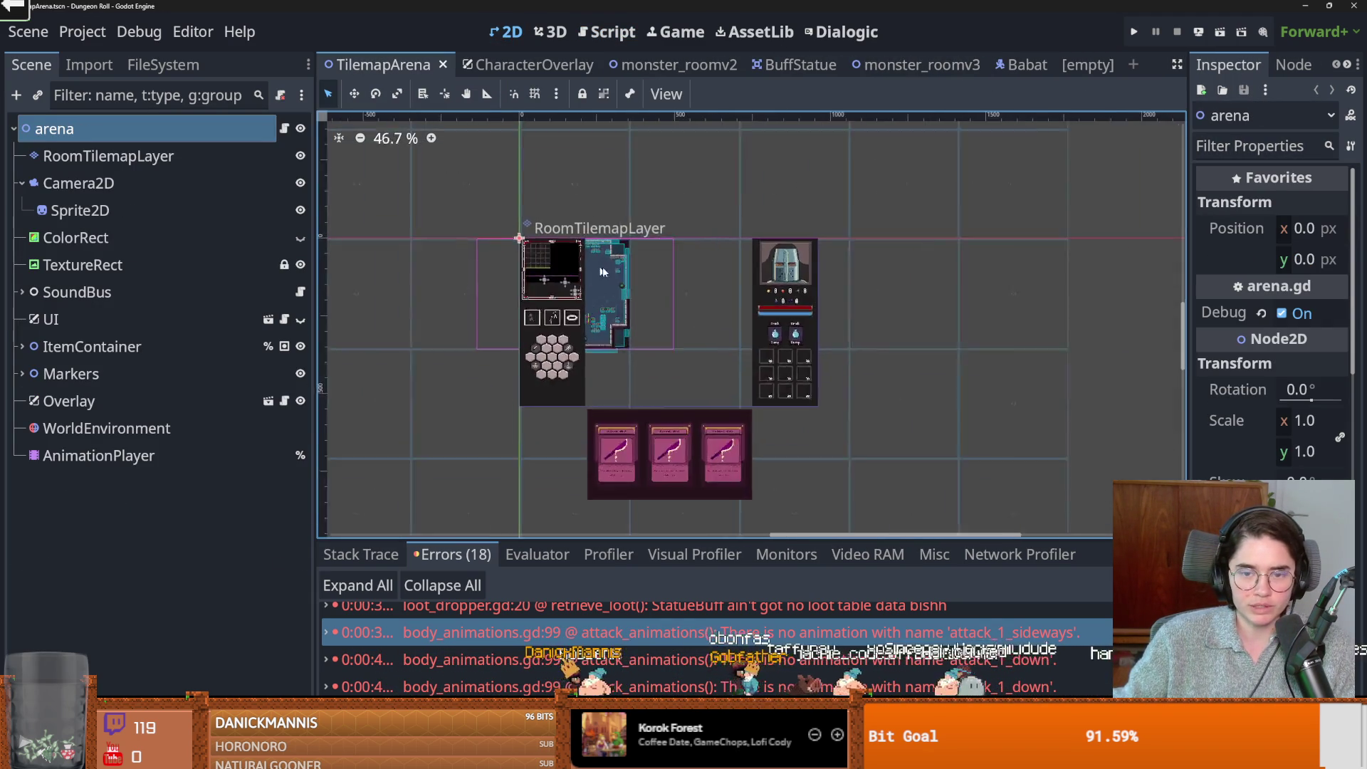
key("ctrl+s")
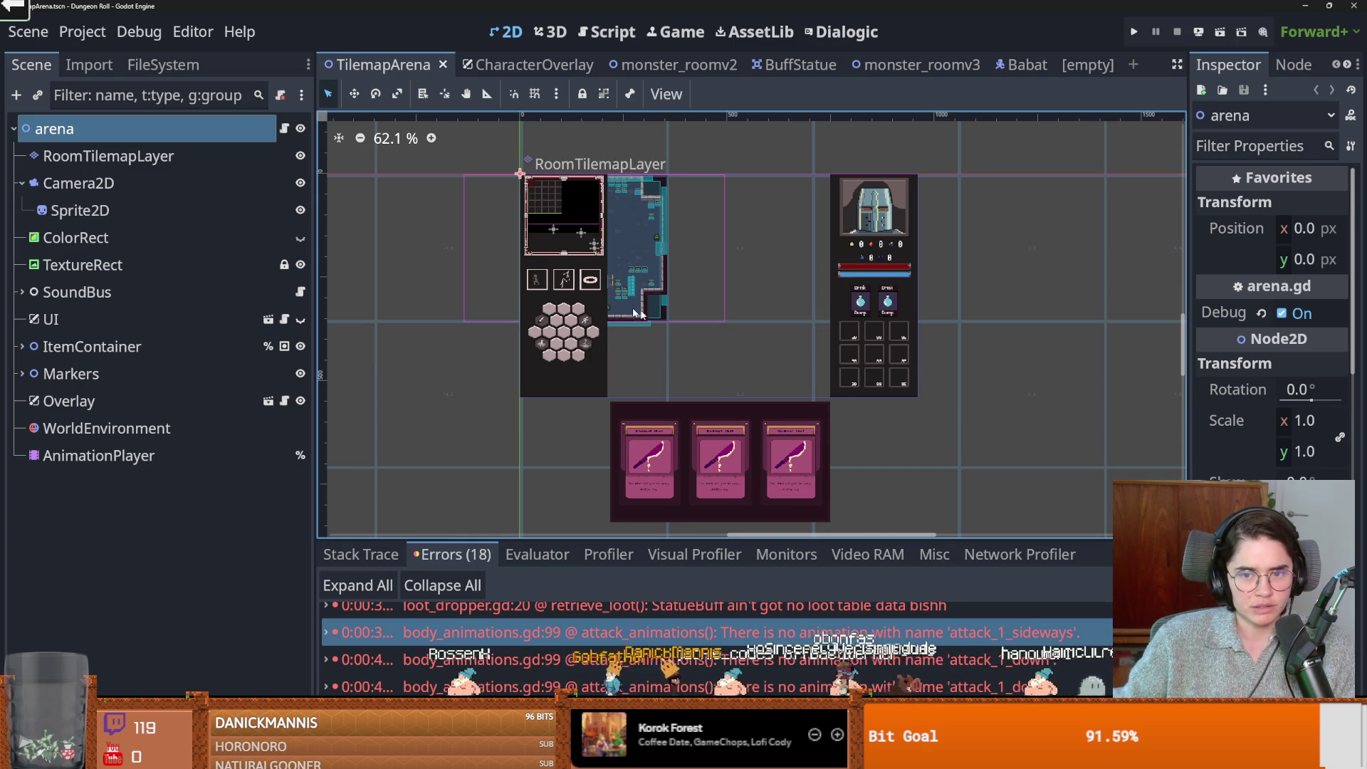
- Zoom the arena canvas and switch over to the Obsidian Realignment note
scroll(733, 366, "up", 3)
scroll(689, 346, "up", 2)
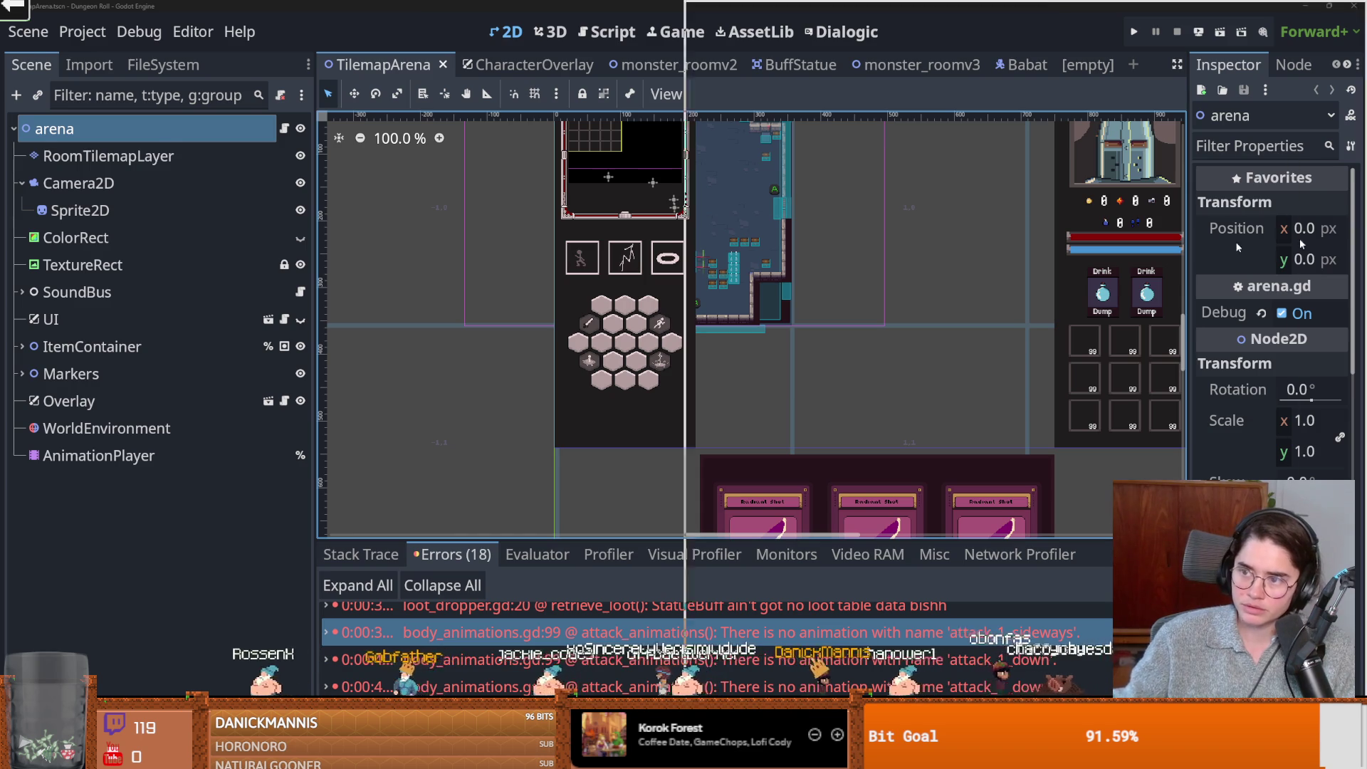
key("alt+Tab")
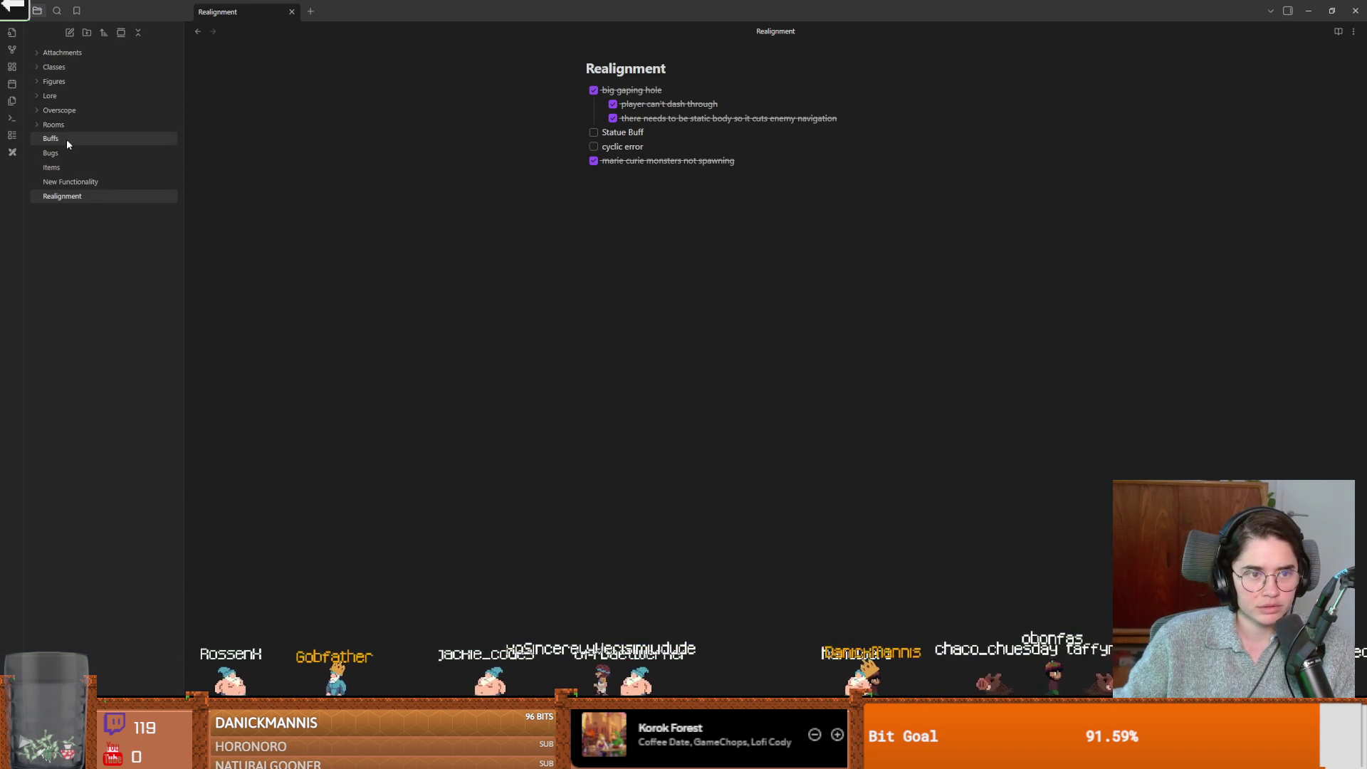
- Add 'buff statue' with 'give enemy health' and 'make enemy invulnerable' to Items, then save in Godot
left_click(55, 174)
left_click(784, 171)
key("Return")
type("bu")
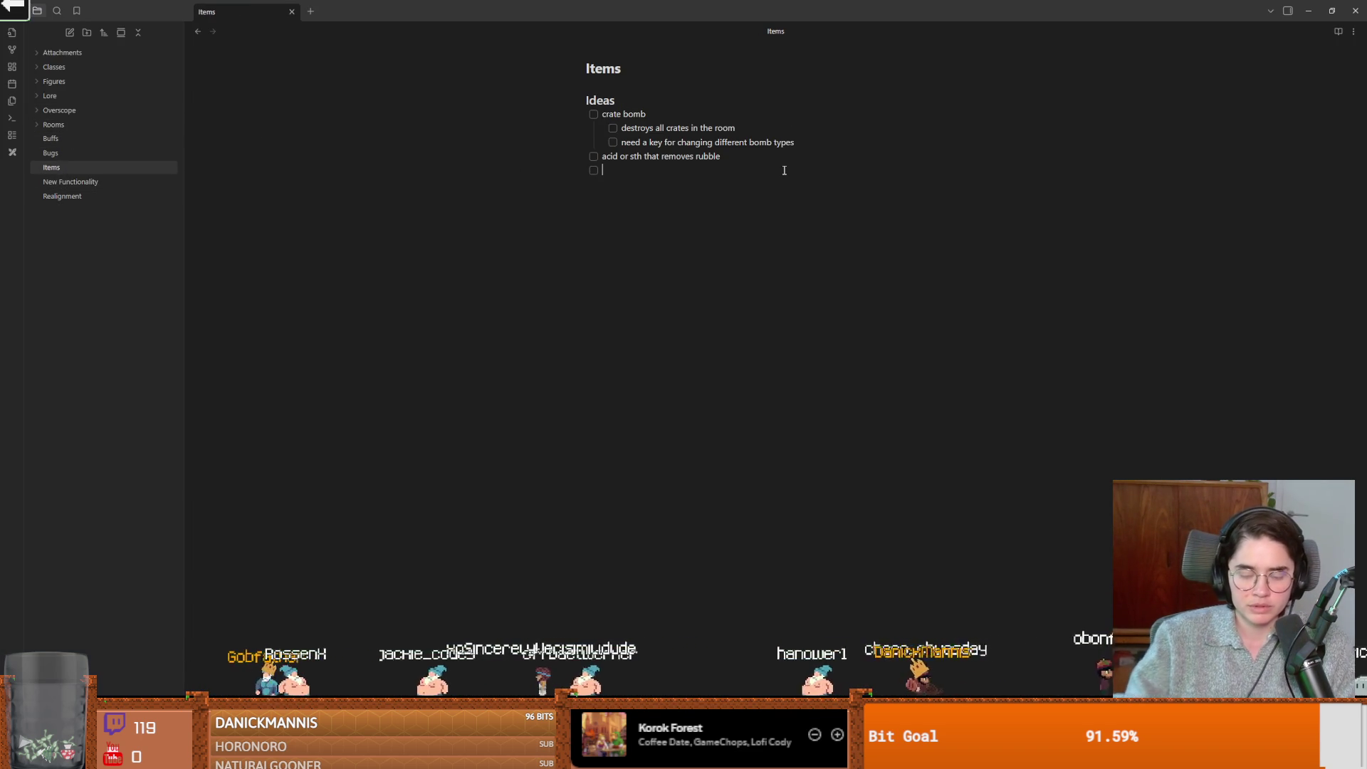
type("ff statue")
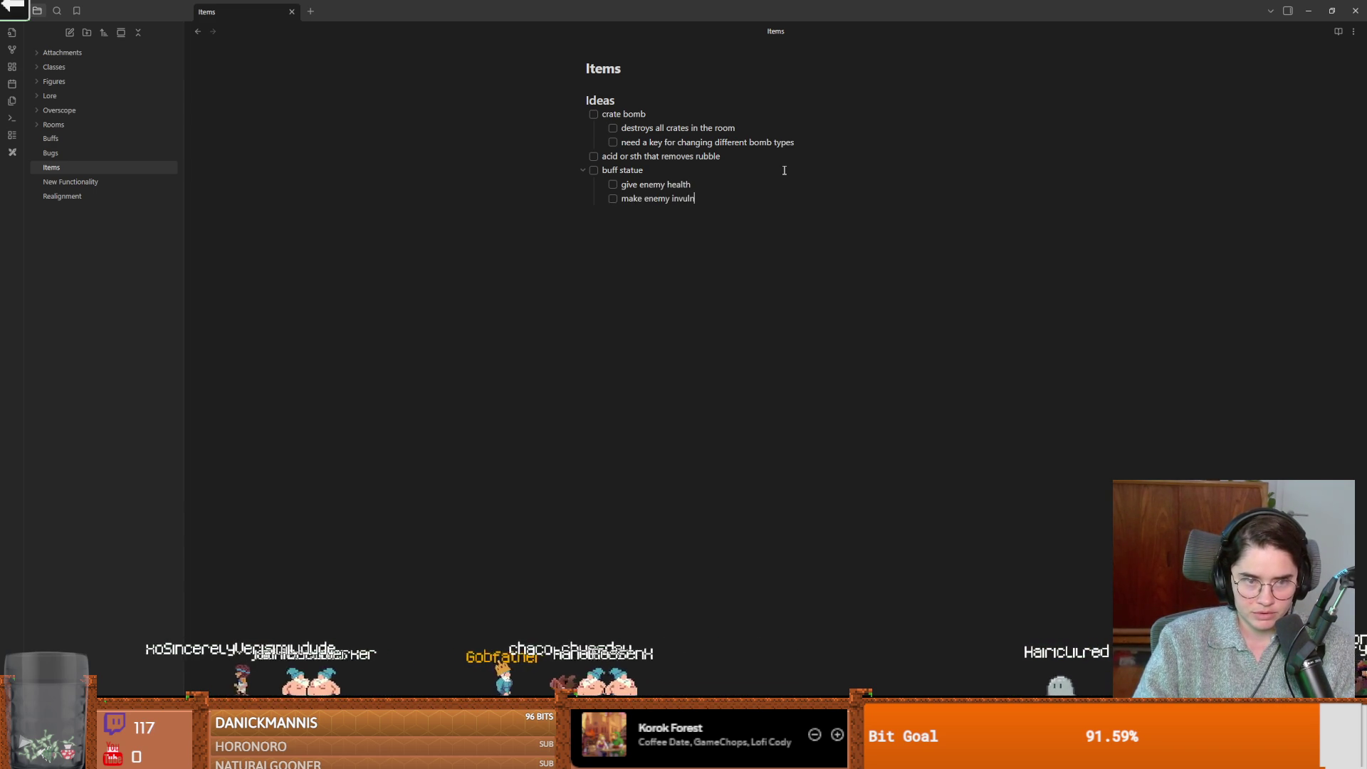
type("ble")
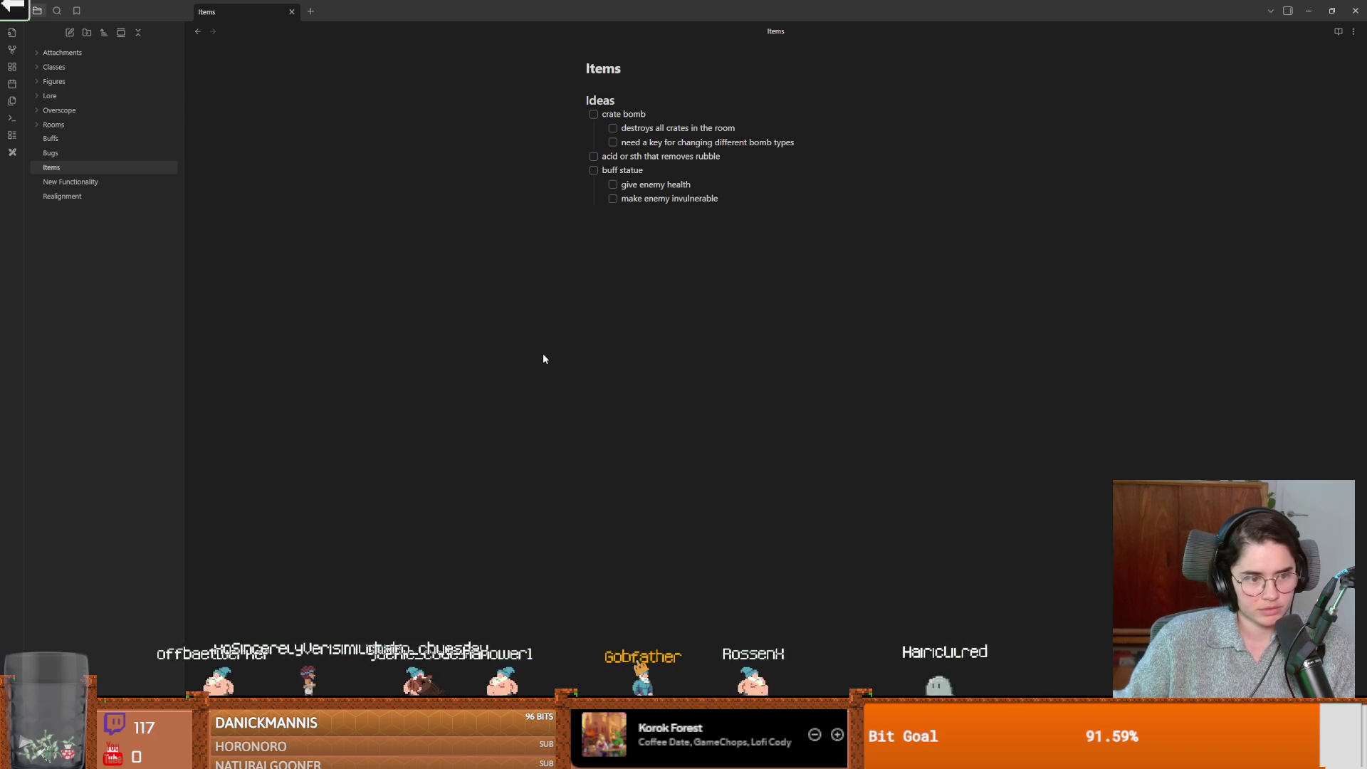
key("alt+Tab")
key("ctrl+s")
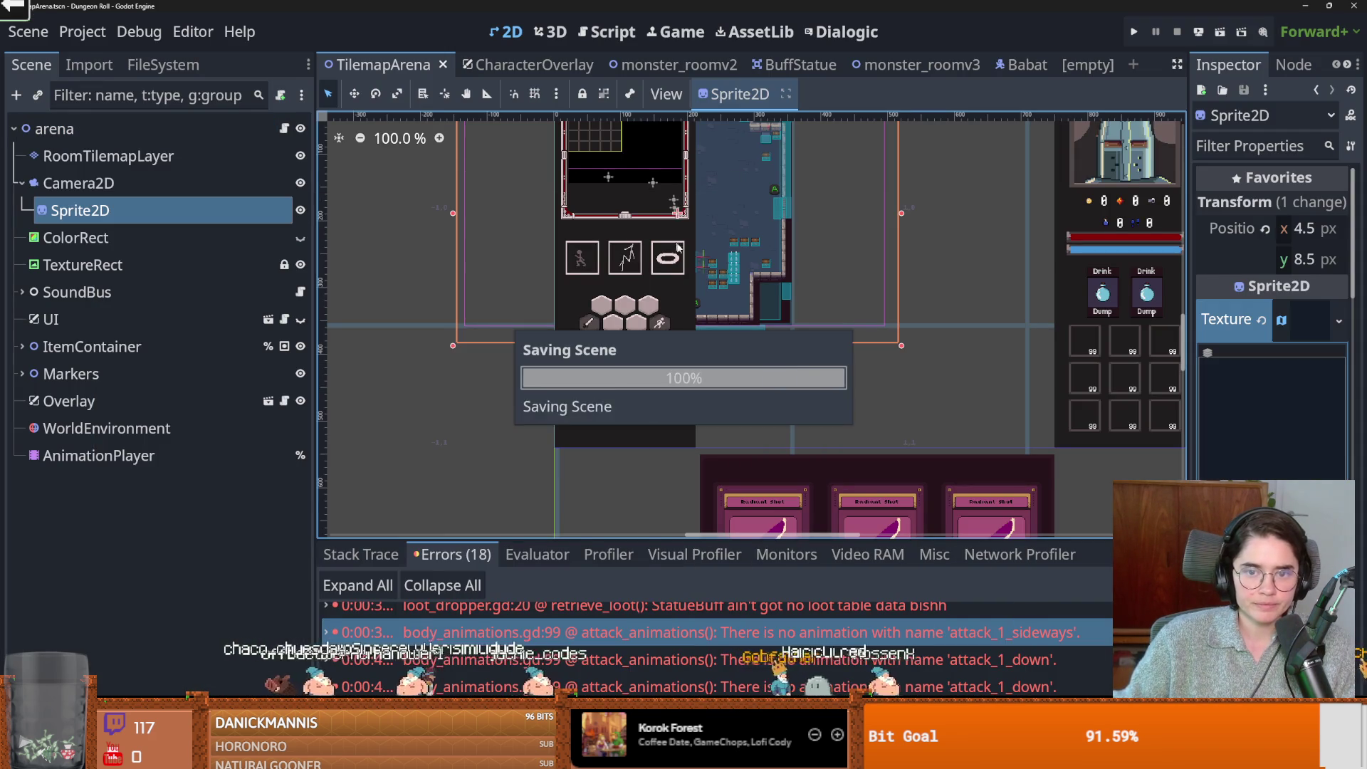
- Zoom the TilemapArena canvas slightly, then switch to Chrome's oliebollen search results
scroll(674, 242, "up", 2)
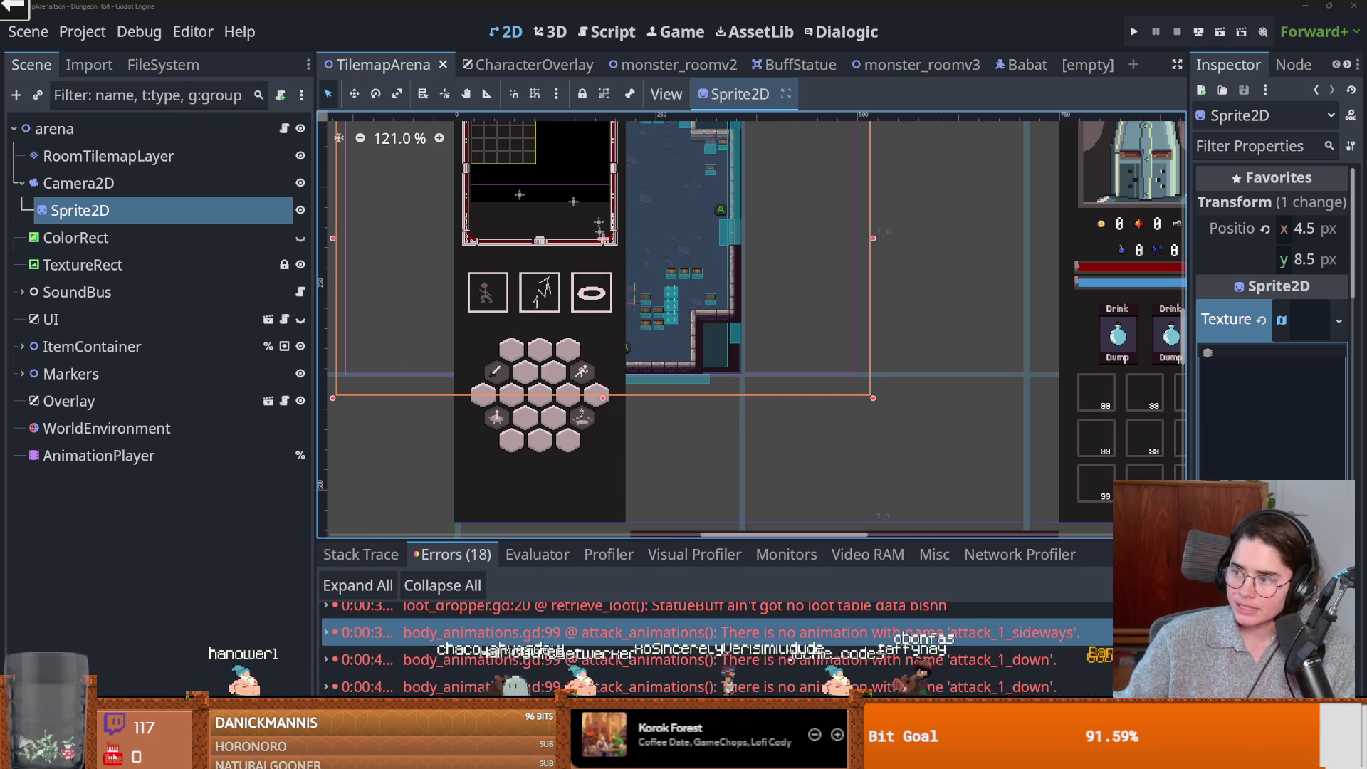
key("alt+Tab")
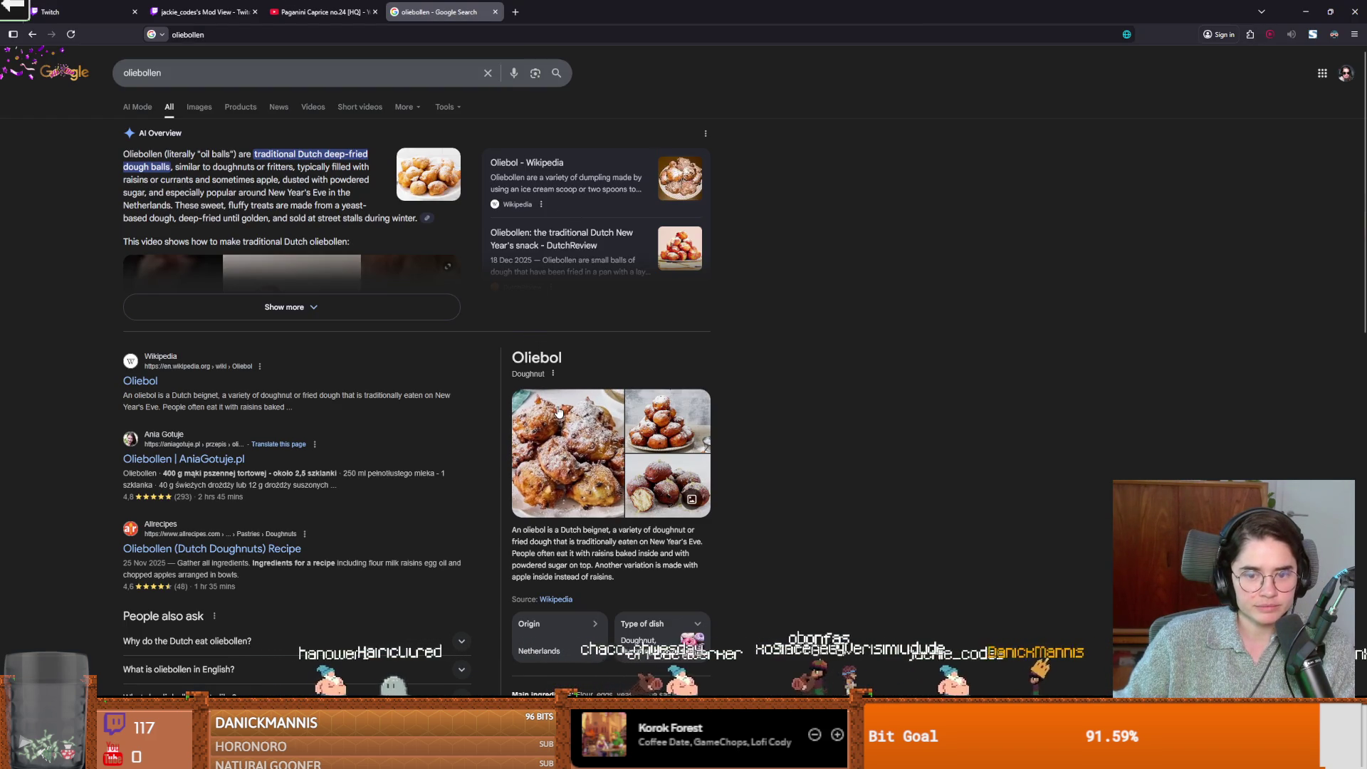
- Start and cancel a screen capture of the oliebollen results, then return to Godot
key("Print")
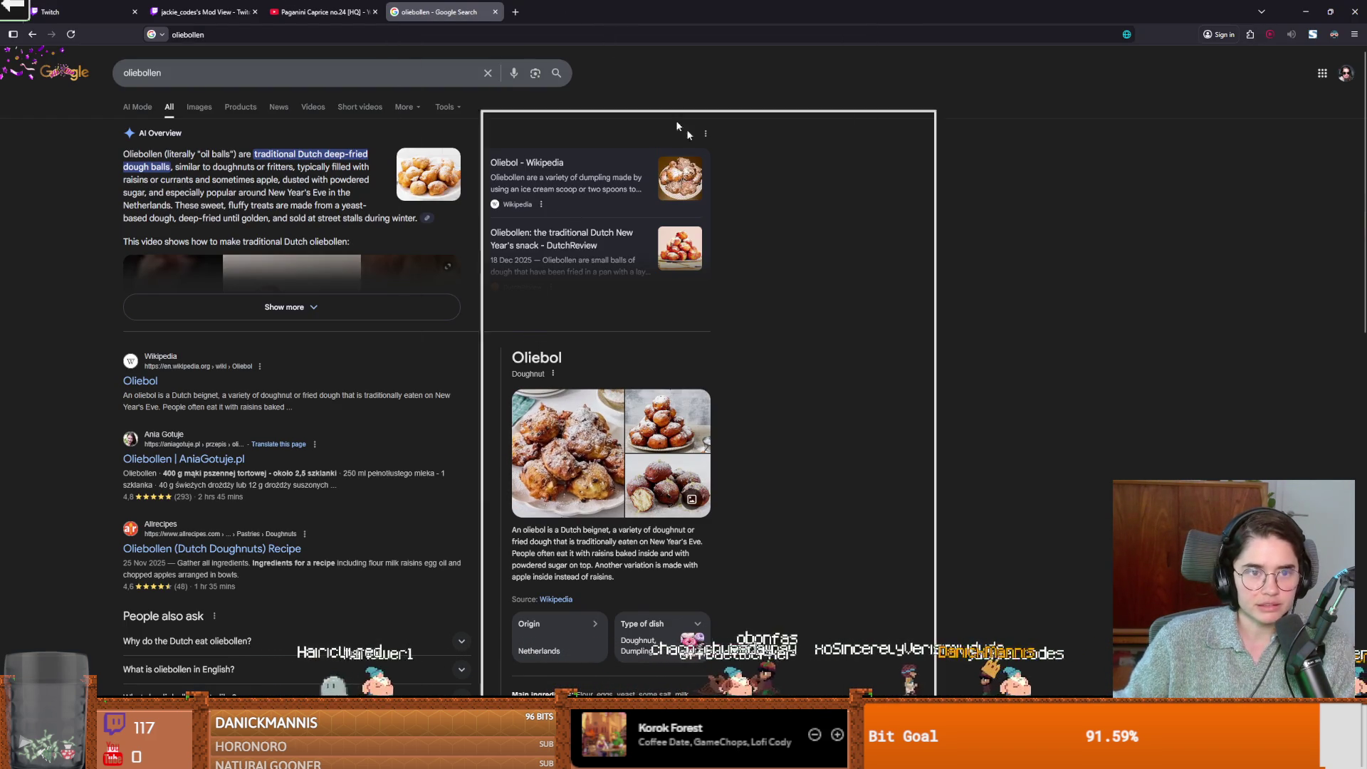
key("alt+Tab")
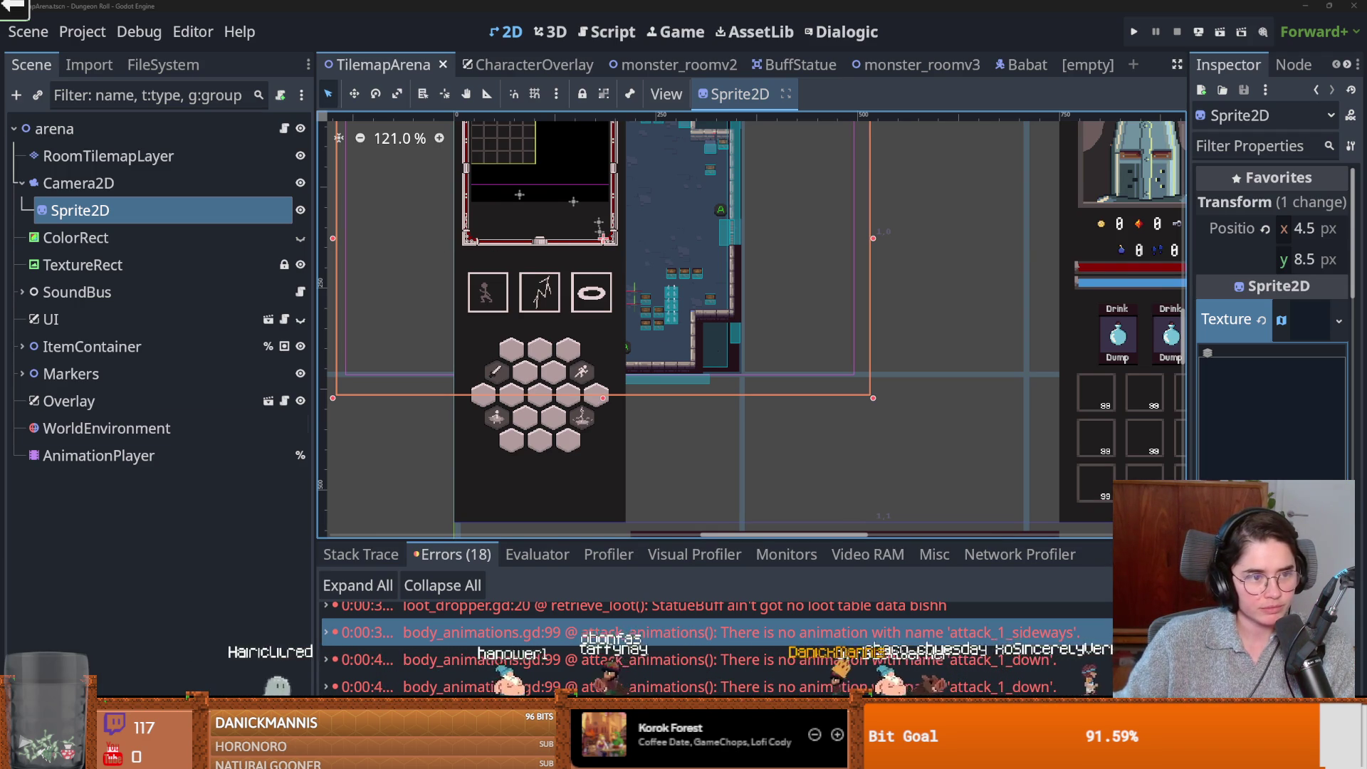
- Save the scene and jump to the attack_1_sideways error's code in body_animations.gd
key("ctrl+s")
scroll(594, 254, "up", 2)
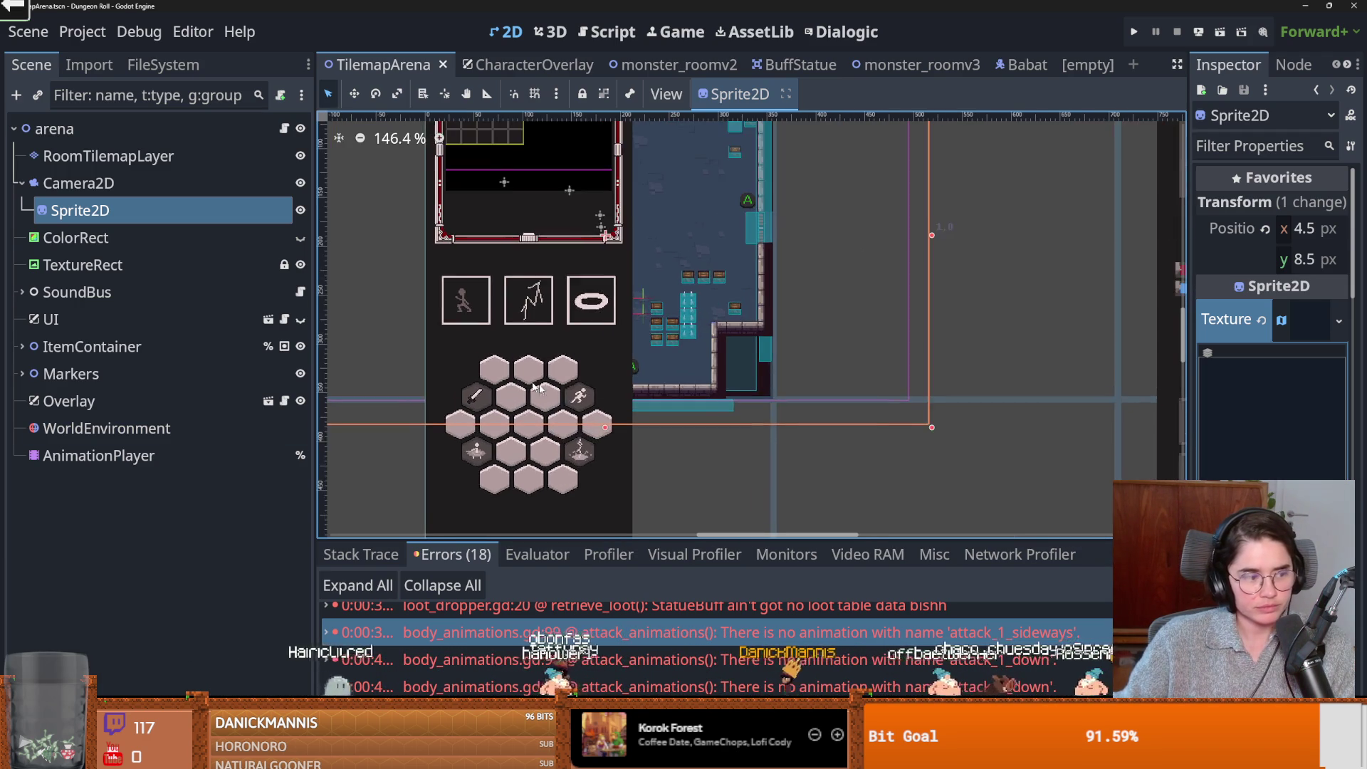
scroll(525, 385, "up", 1)
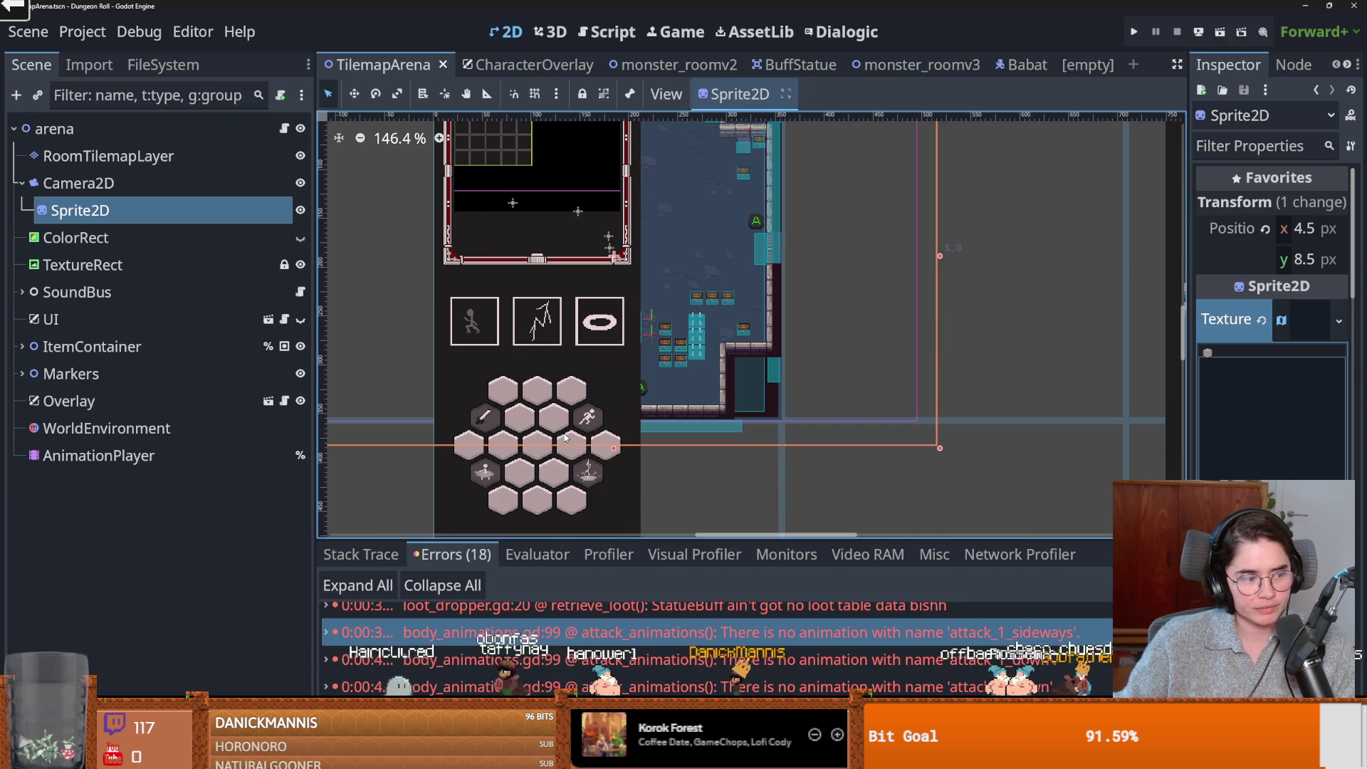
double_click(815, 633)
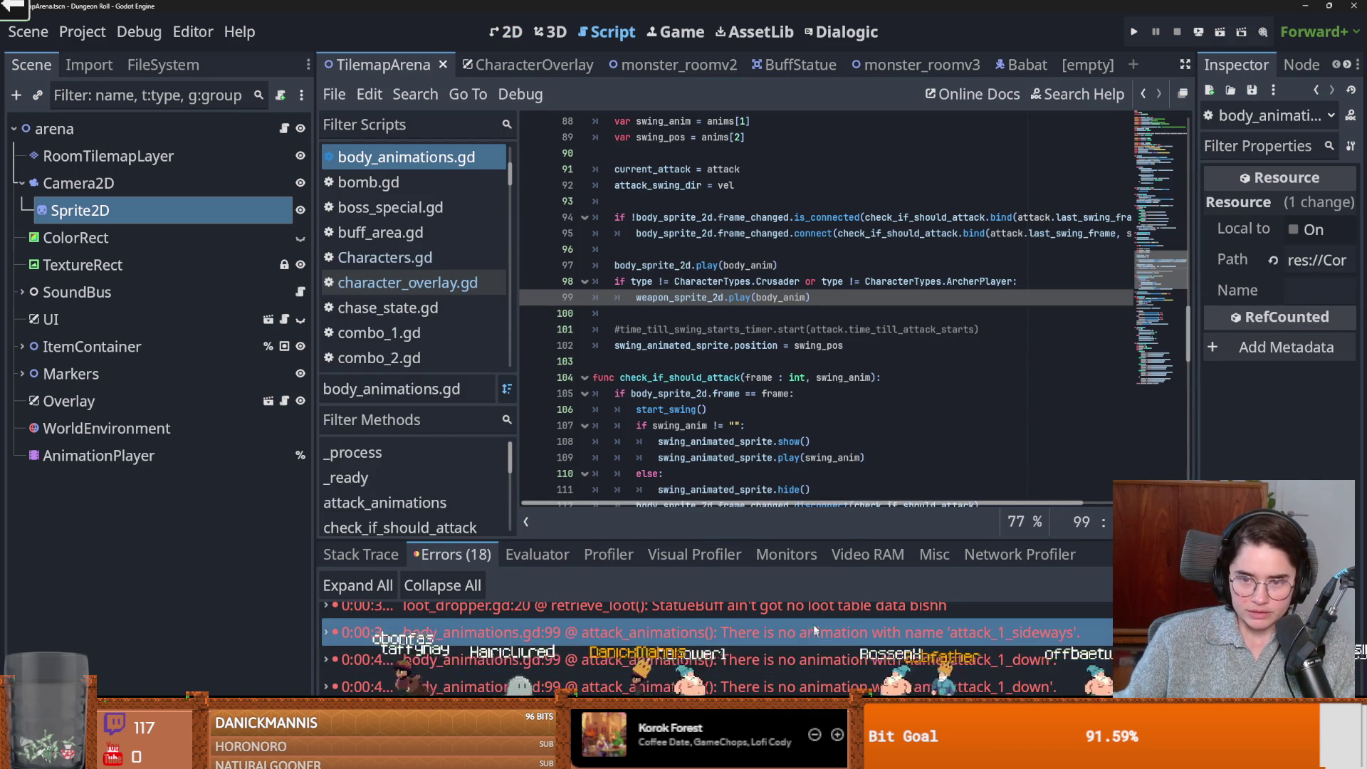
scroll(735, 427, "up", 2)
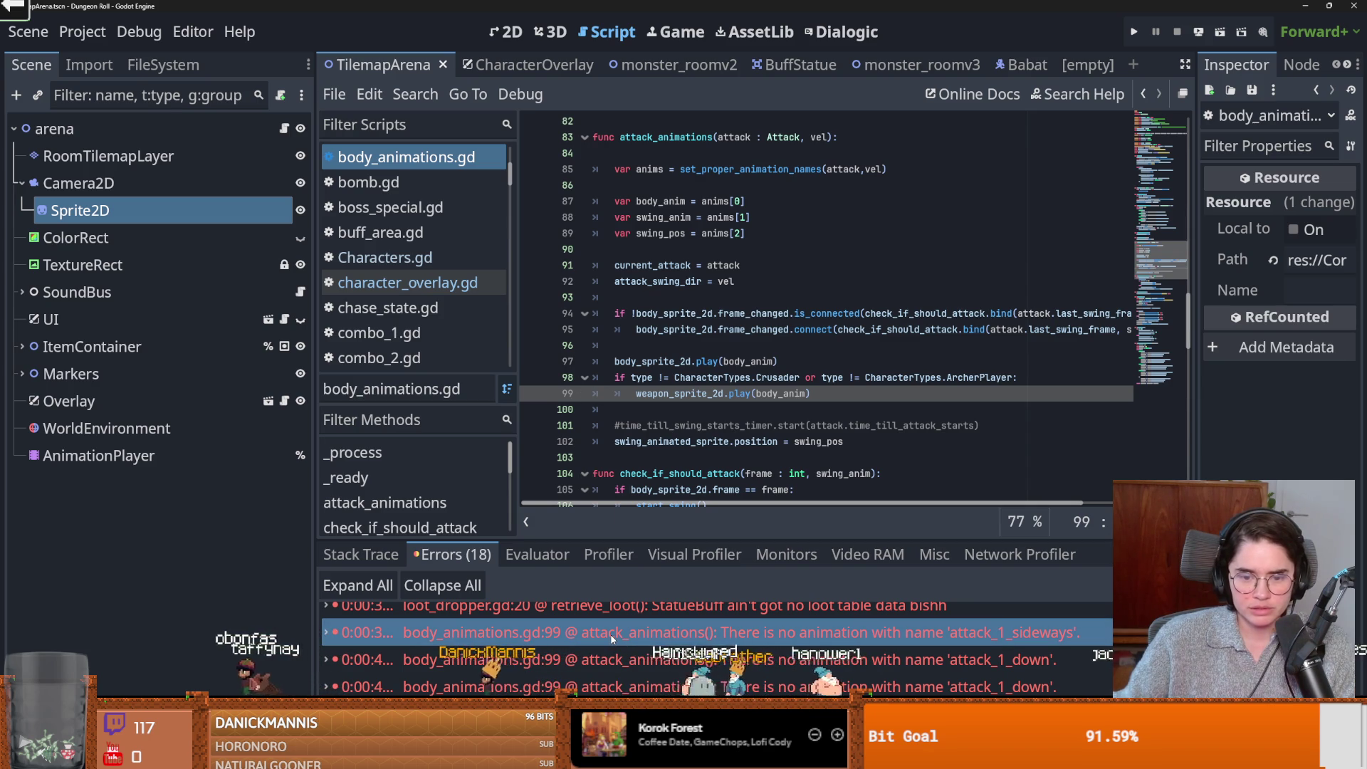
mouse_move(611, 638)
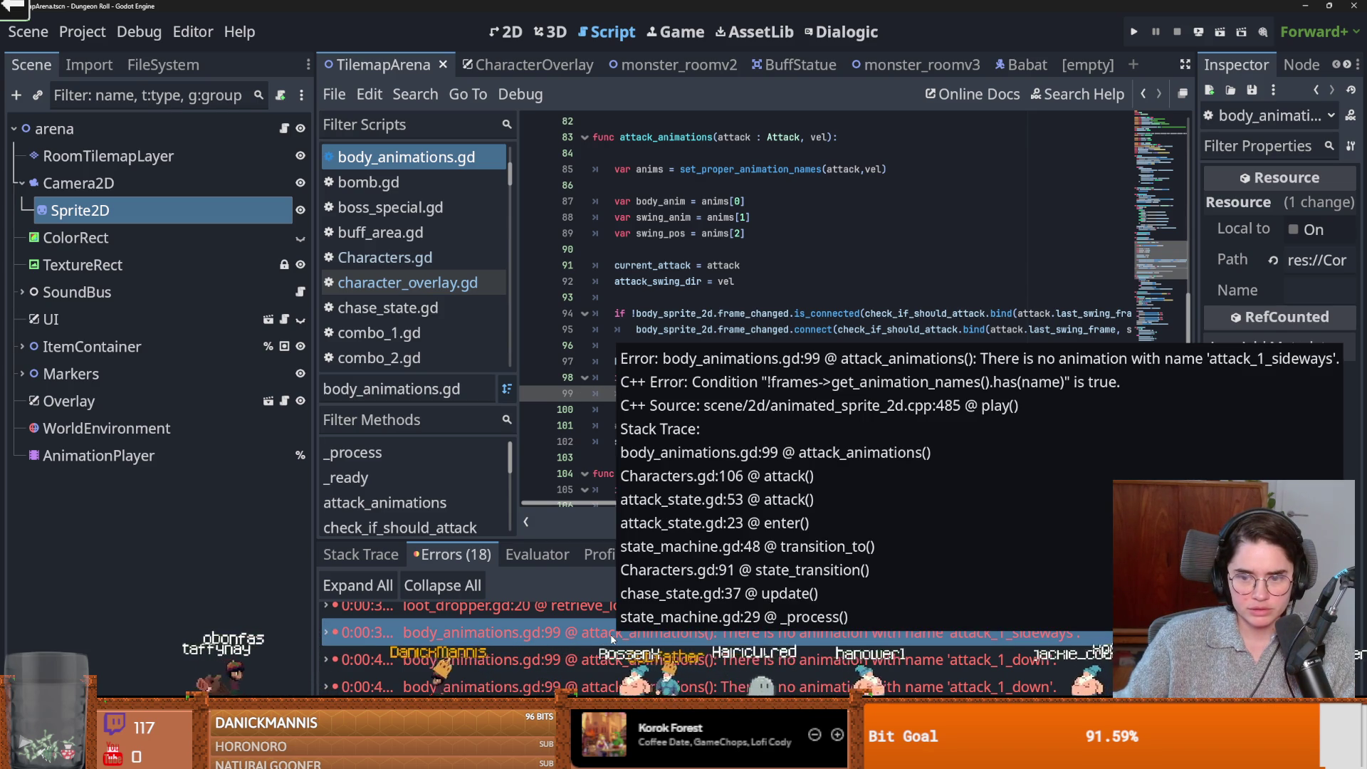
left_click(610, 638)
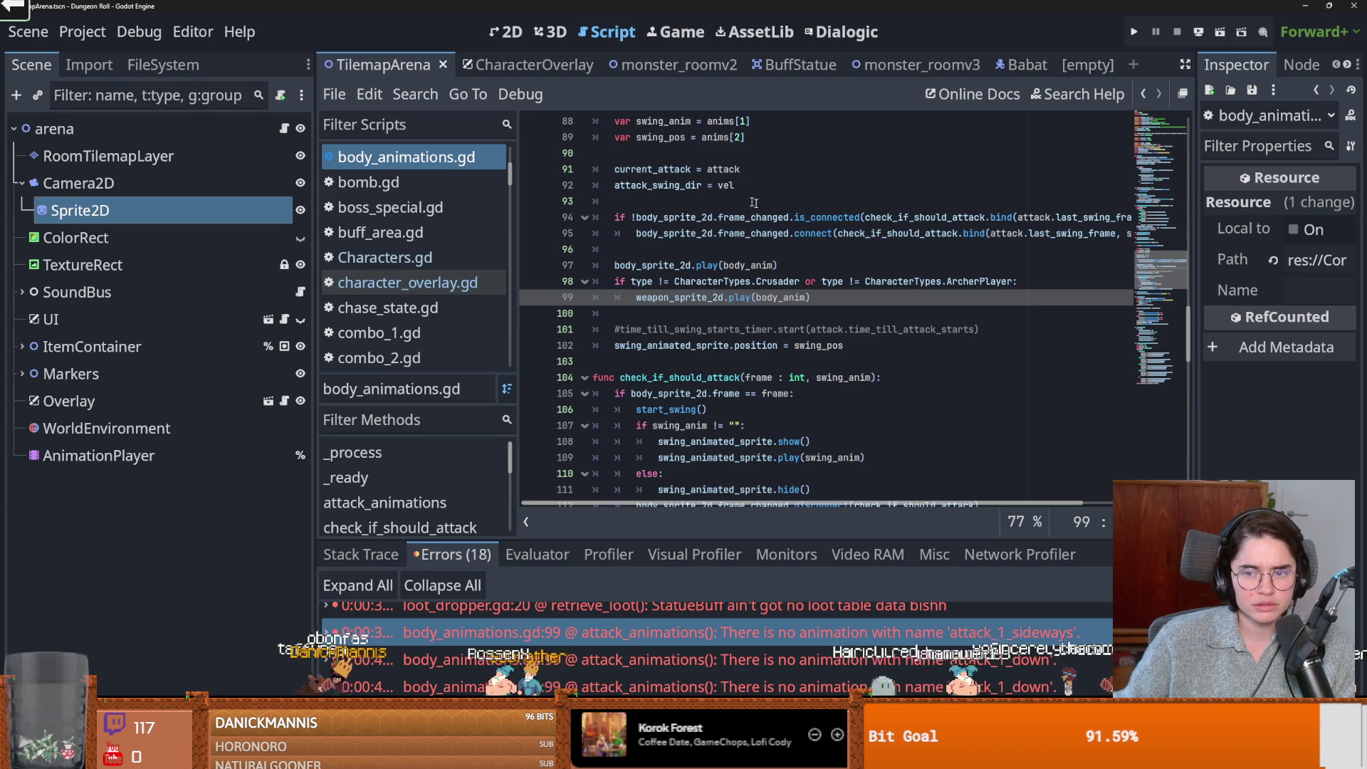
- Change both != to == on line 98 for Crusader or ArcherPlayer, save, and run the project
double_click(668, 297)
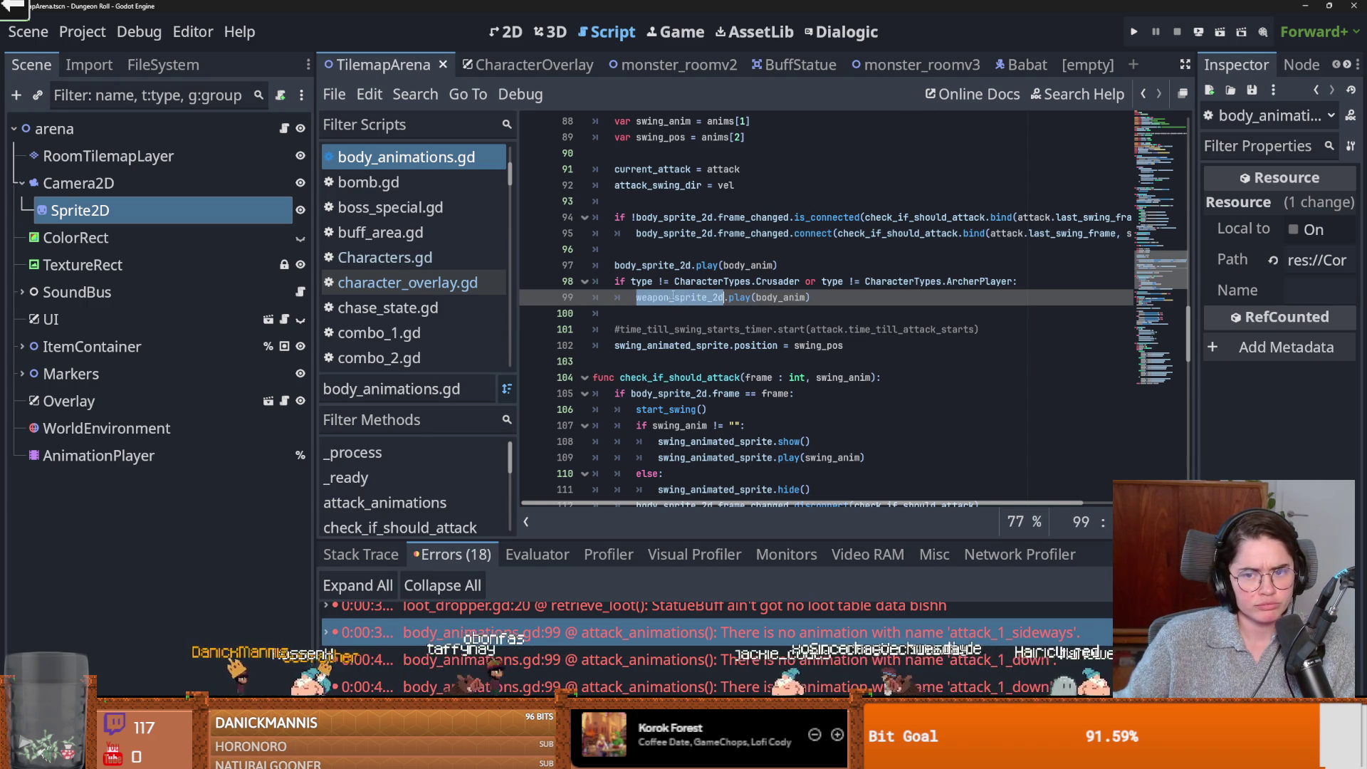
left_click(665, 283)
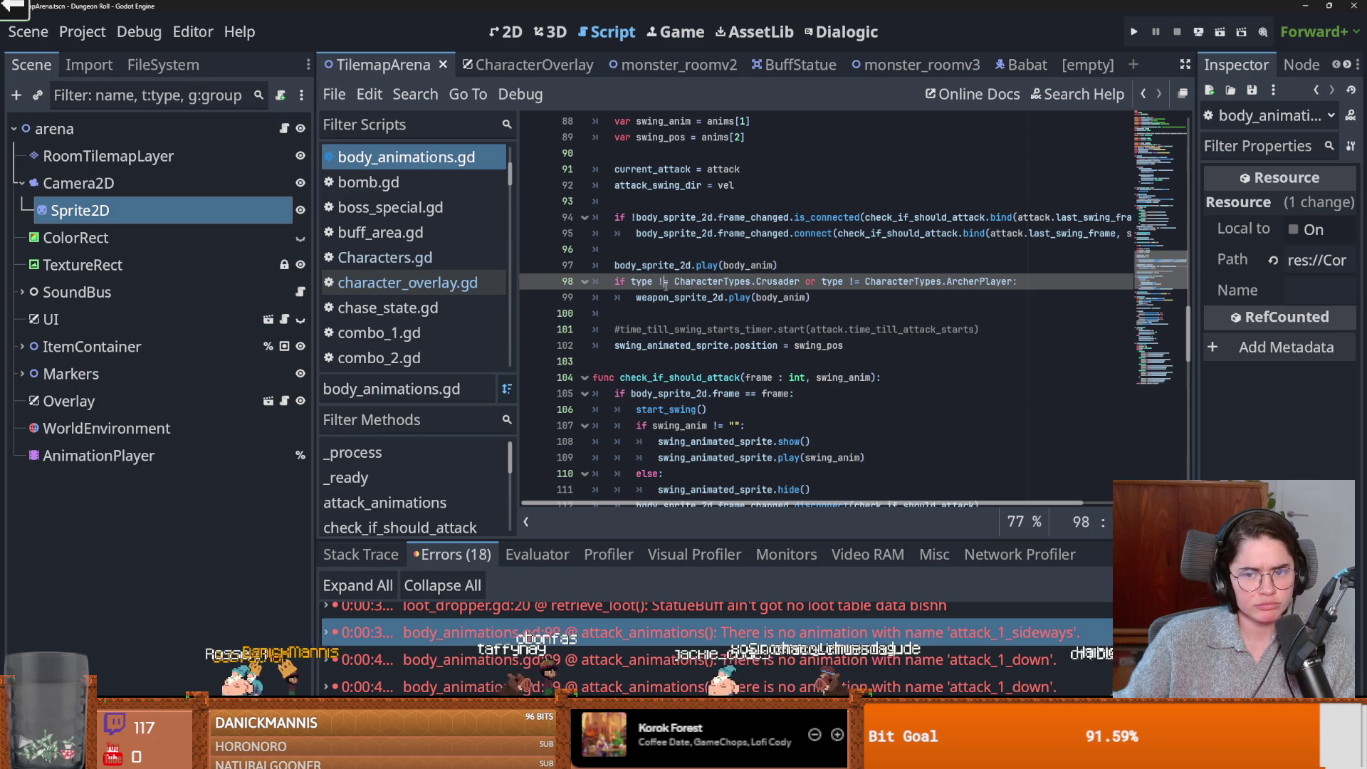
mouse_move(712, 298)
key("BackSpace")
type("=")
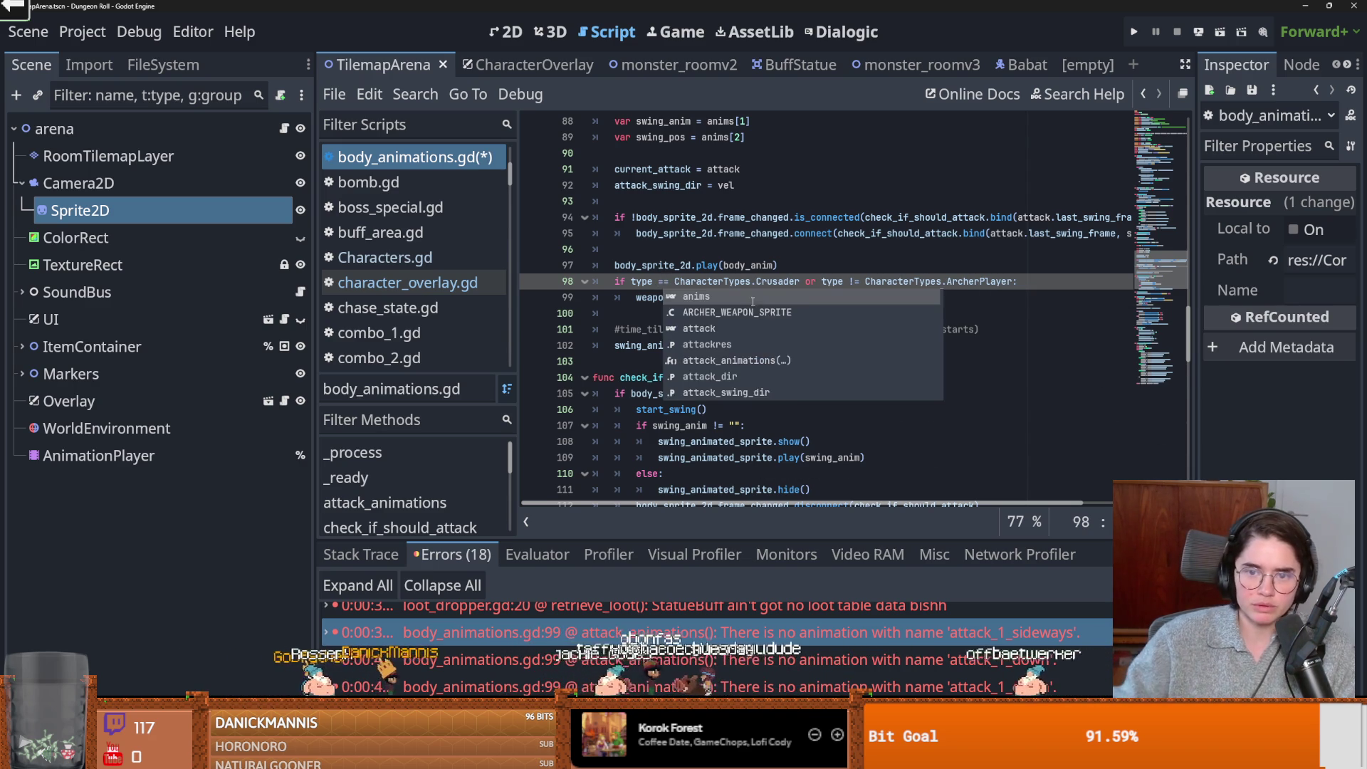
left_click(816, 263)
left_click(862, 281)
key("BackSpace")
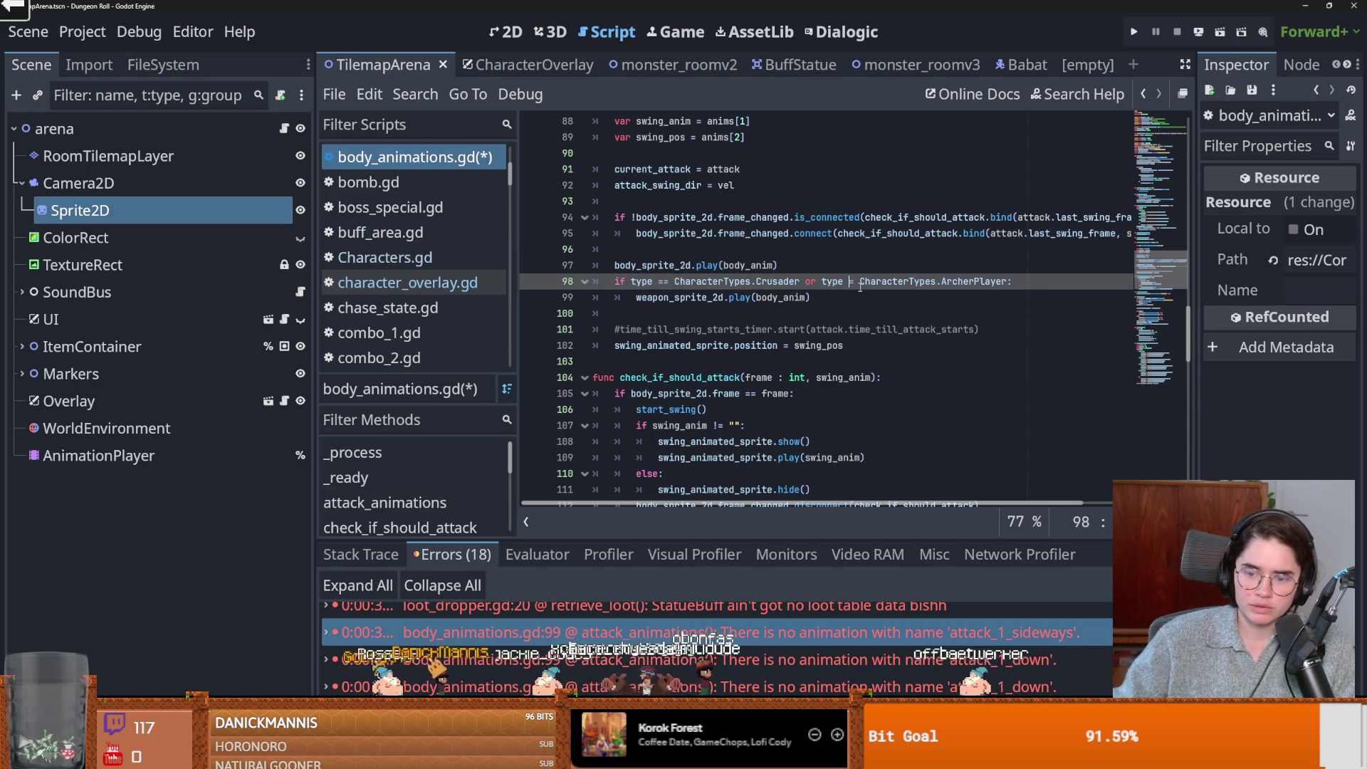
type("=")
left_click(858, 249)
key("ctrl+s")
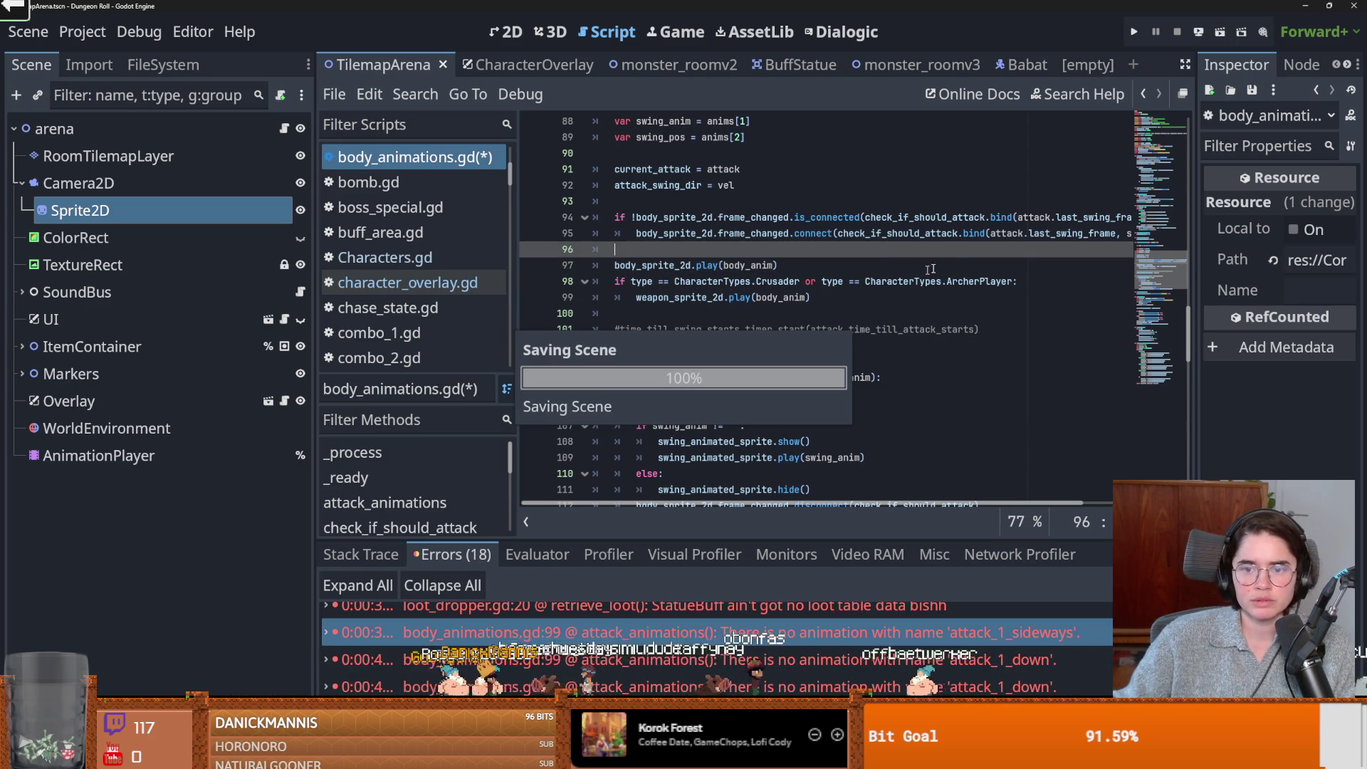
left_click(1131, 34)
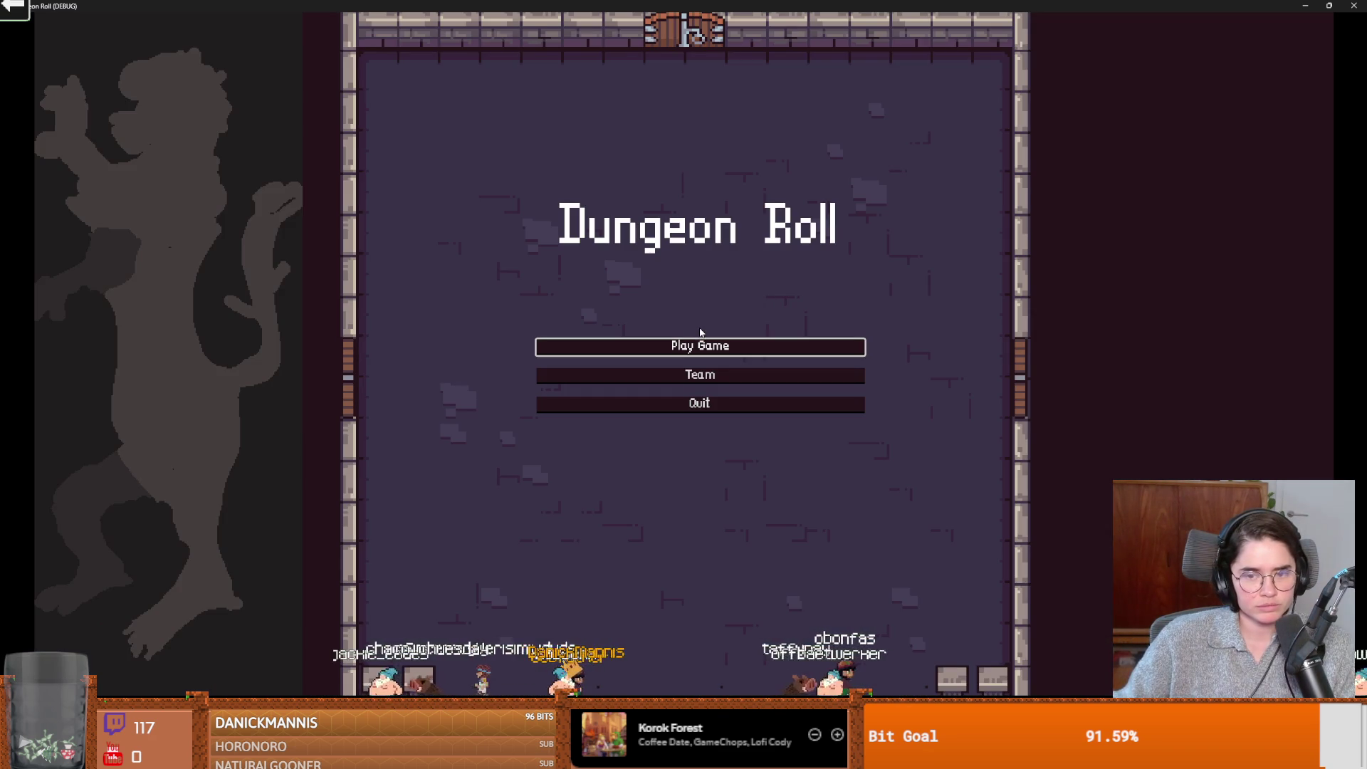
- Start a new game as the Crusader and walk through the left door into the next room
left_click(700, 343)
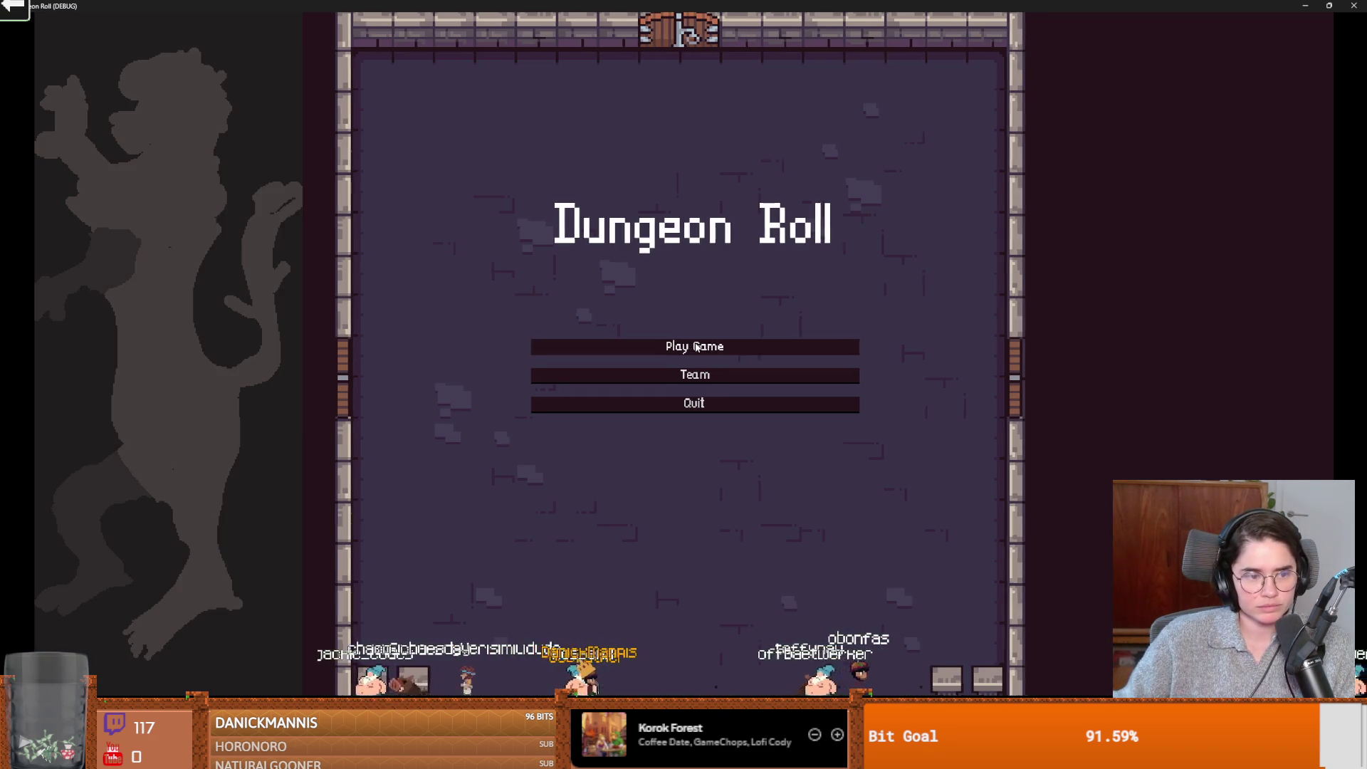
left_click(581, 267)
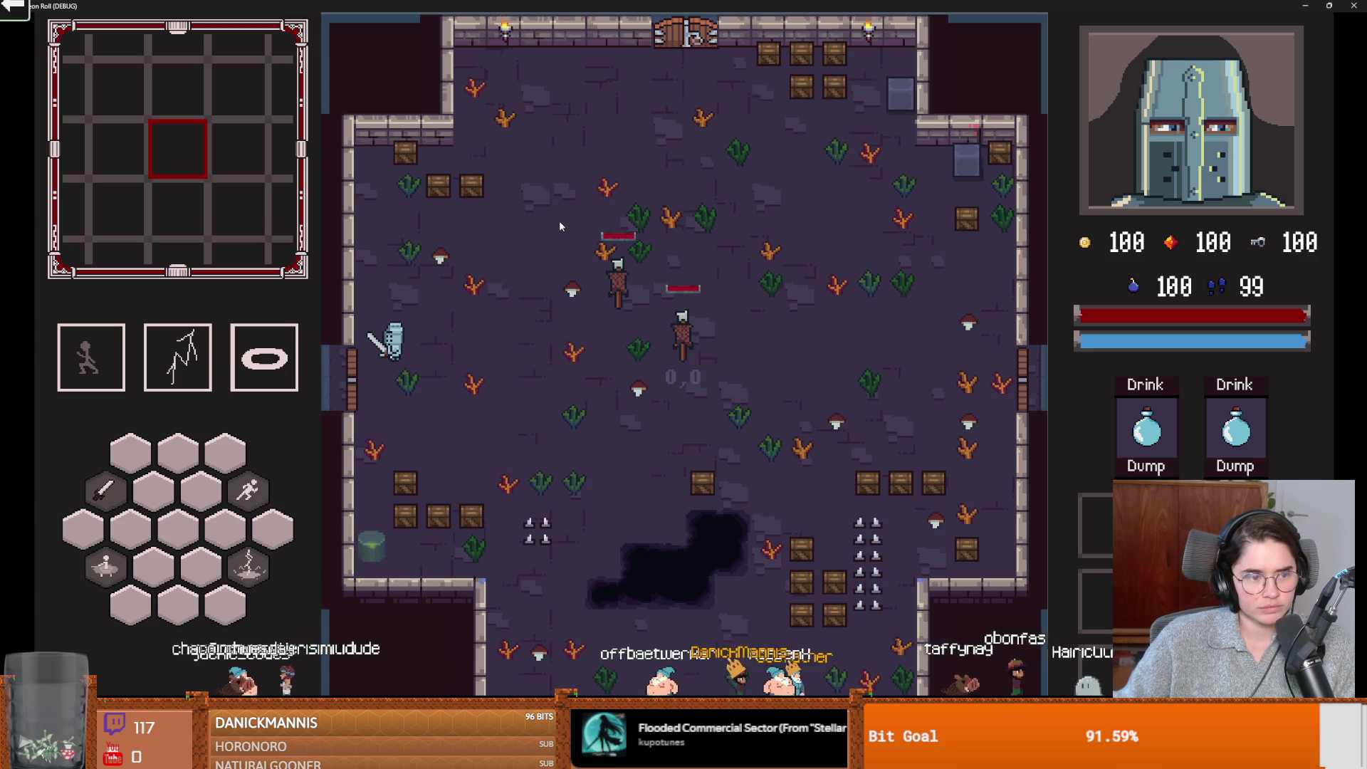
key("a")
key("s")
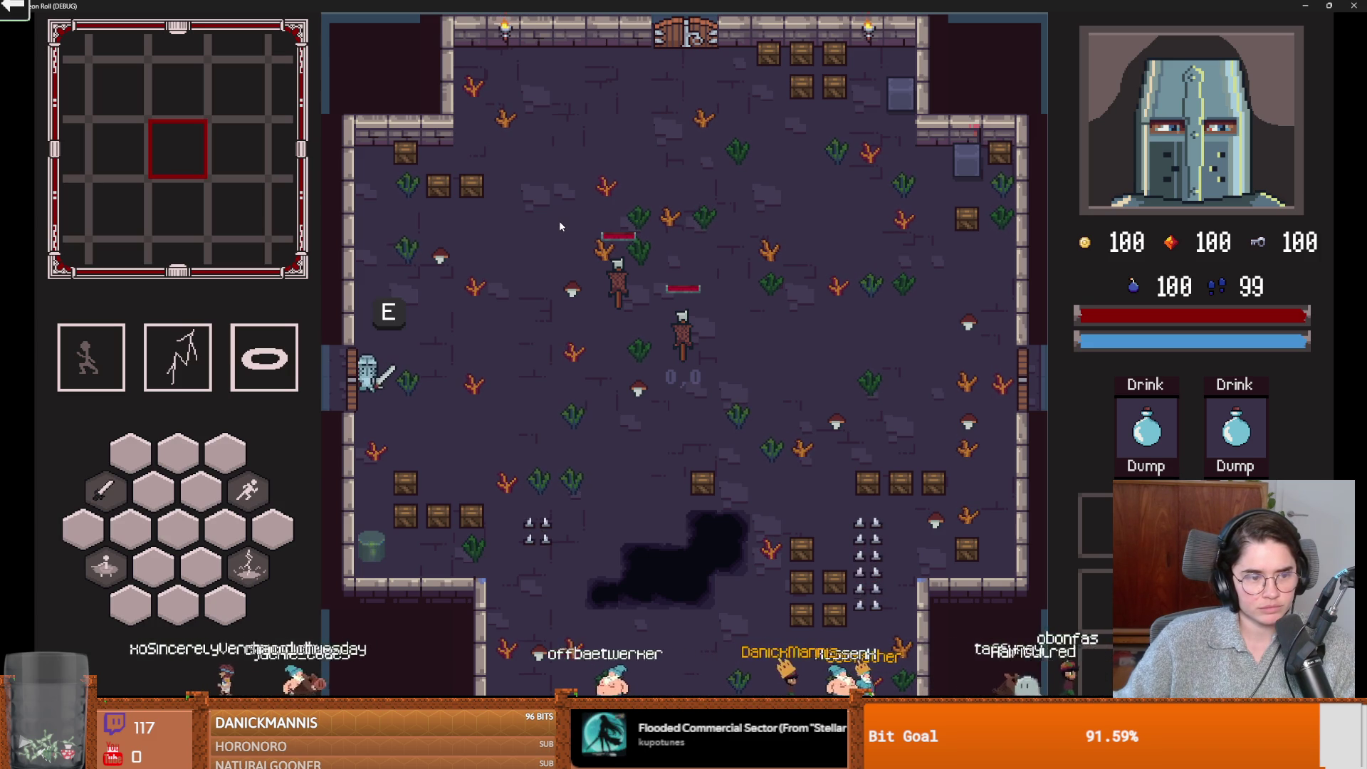
key("e")
key("a")
key("a")
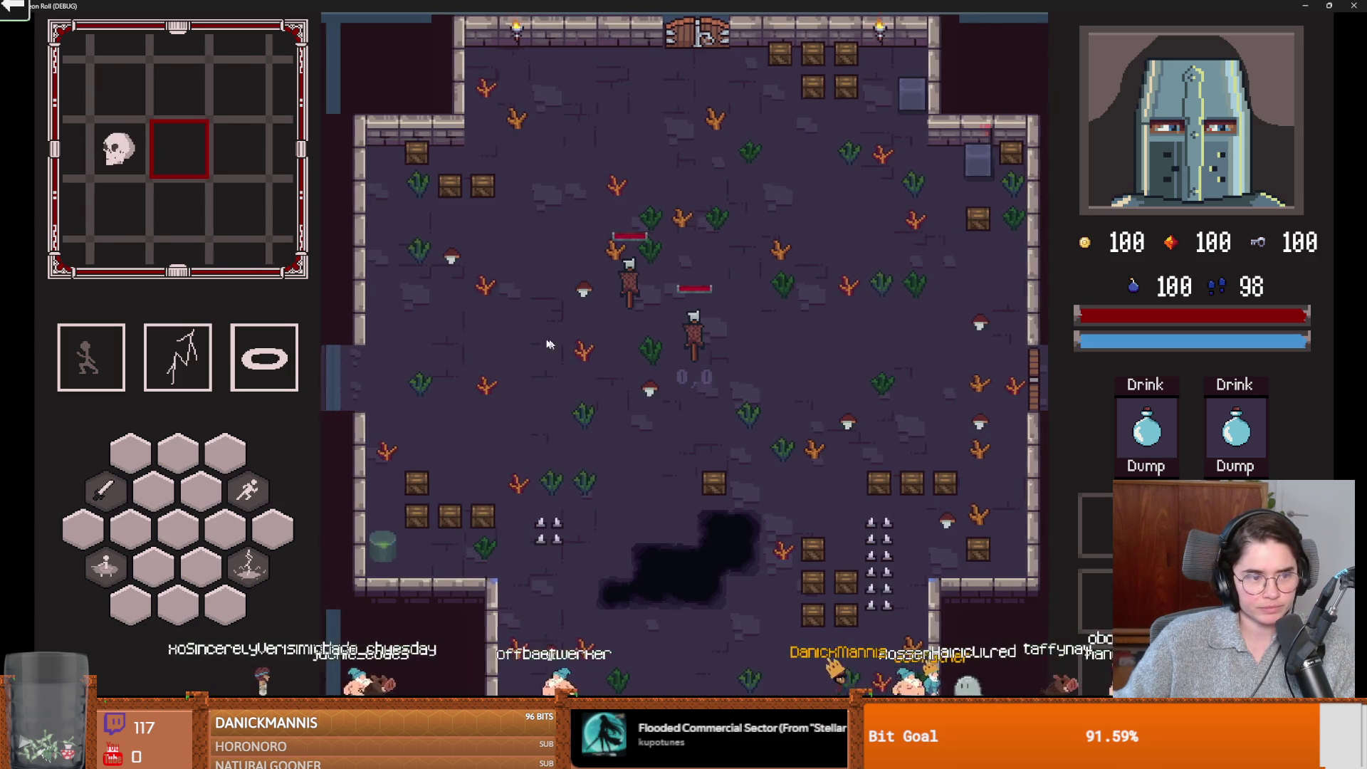
key("s")
- Move the knight along the bottom spike row and kill the skeleton
key("w")
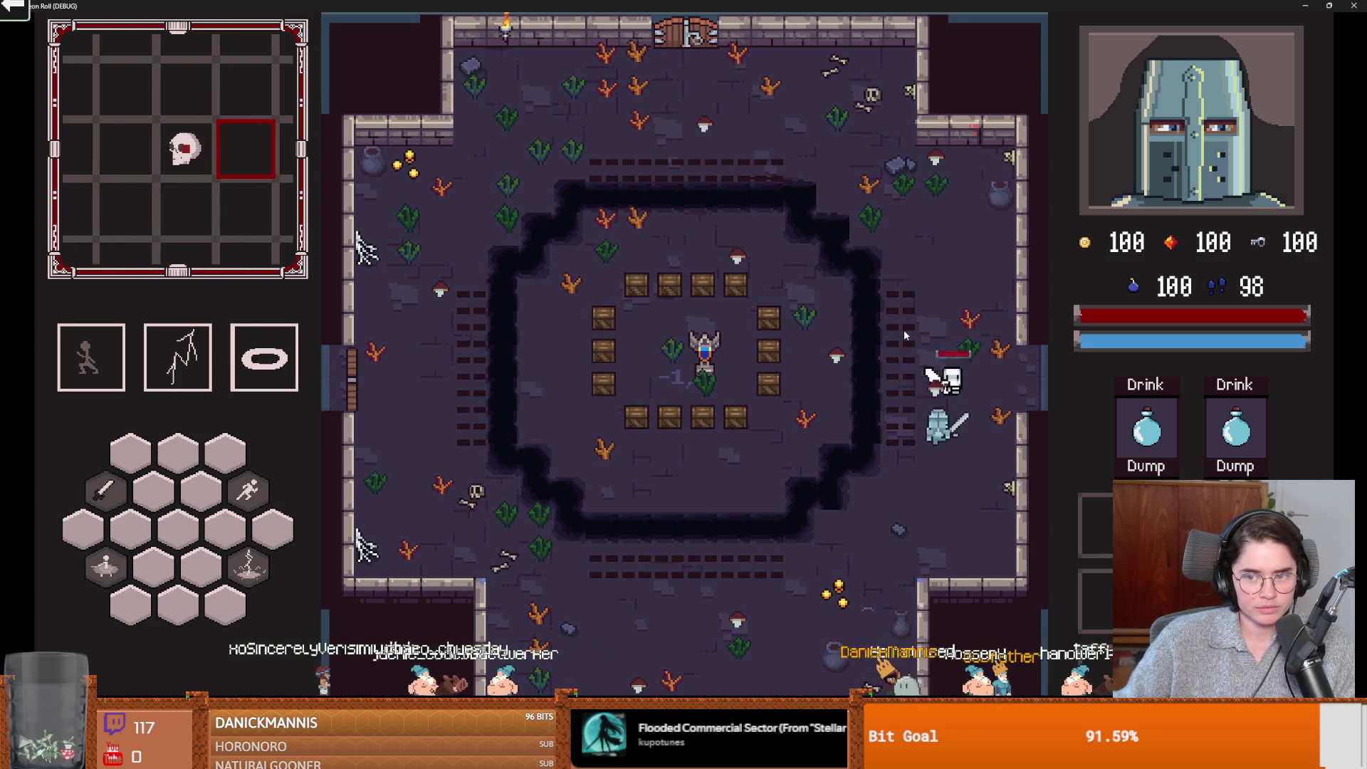
key("a")
key("s")
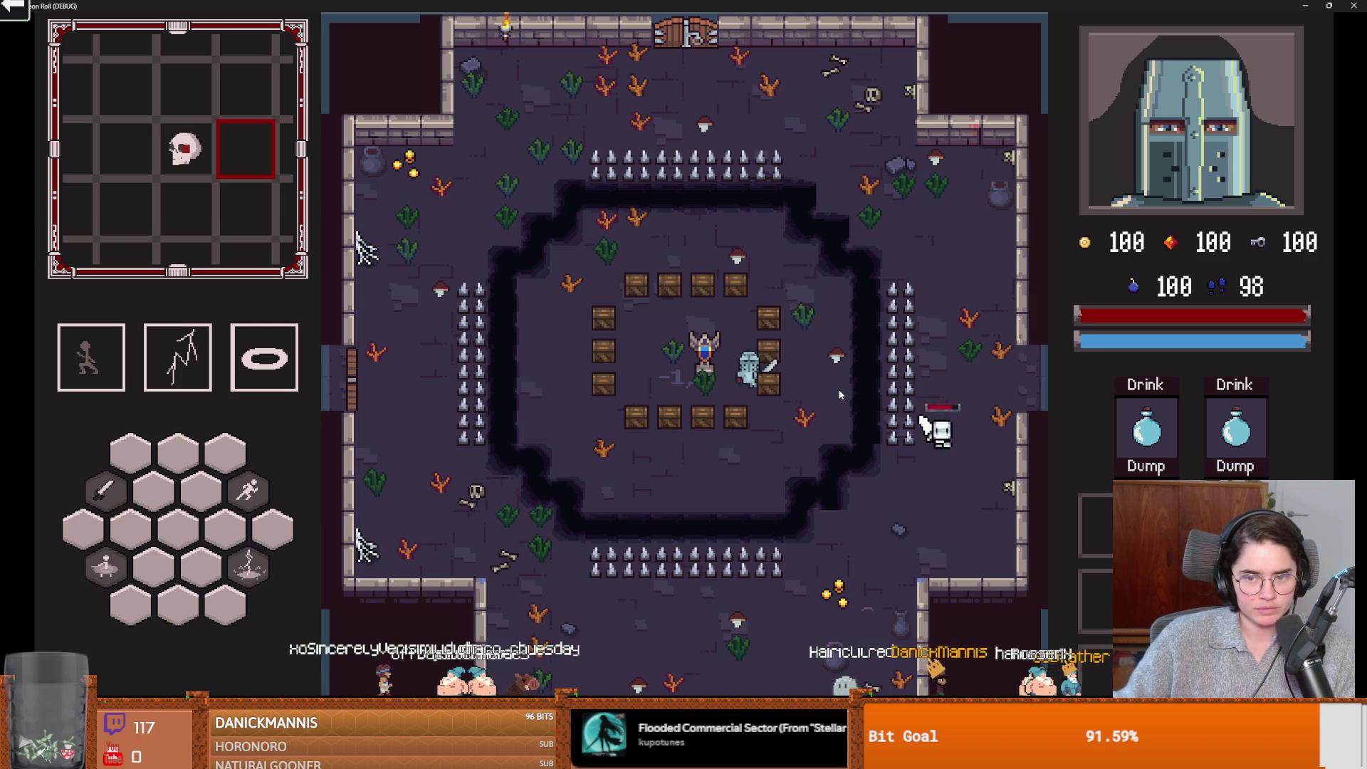
key("a")
key("d")
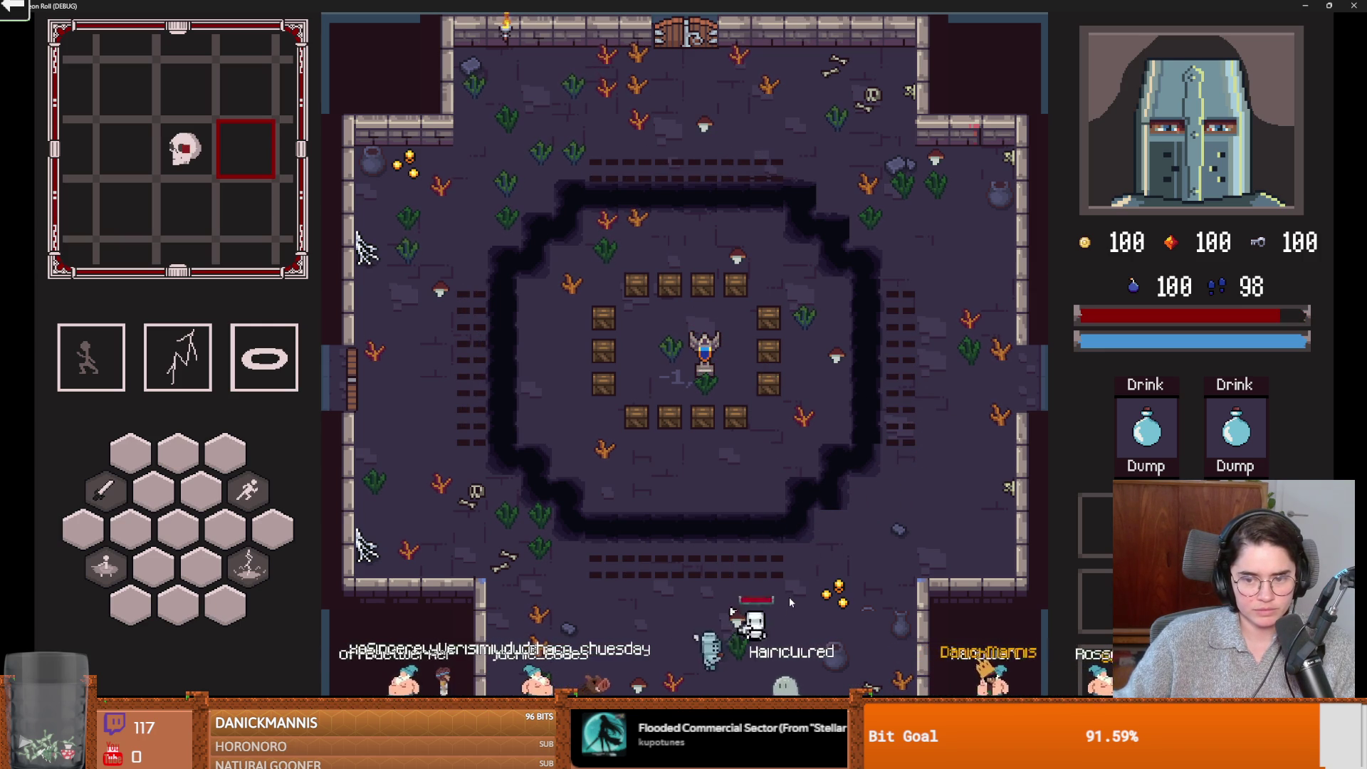
key("w")
key("a")
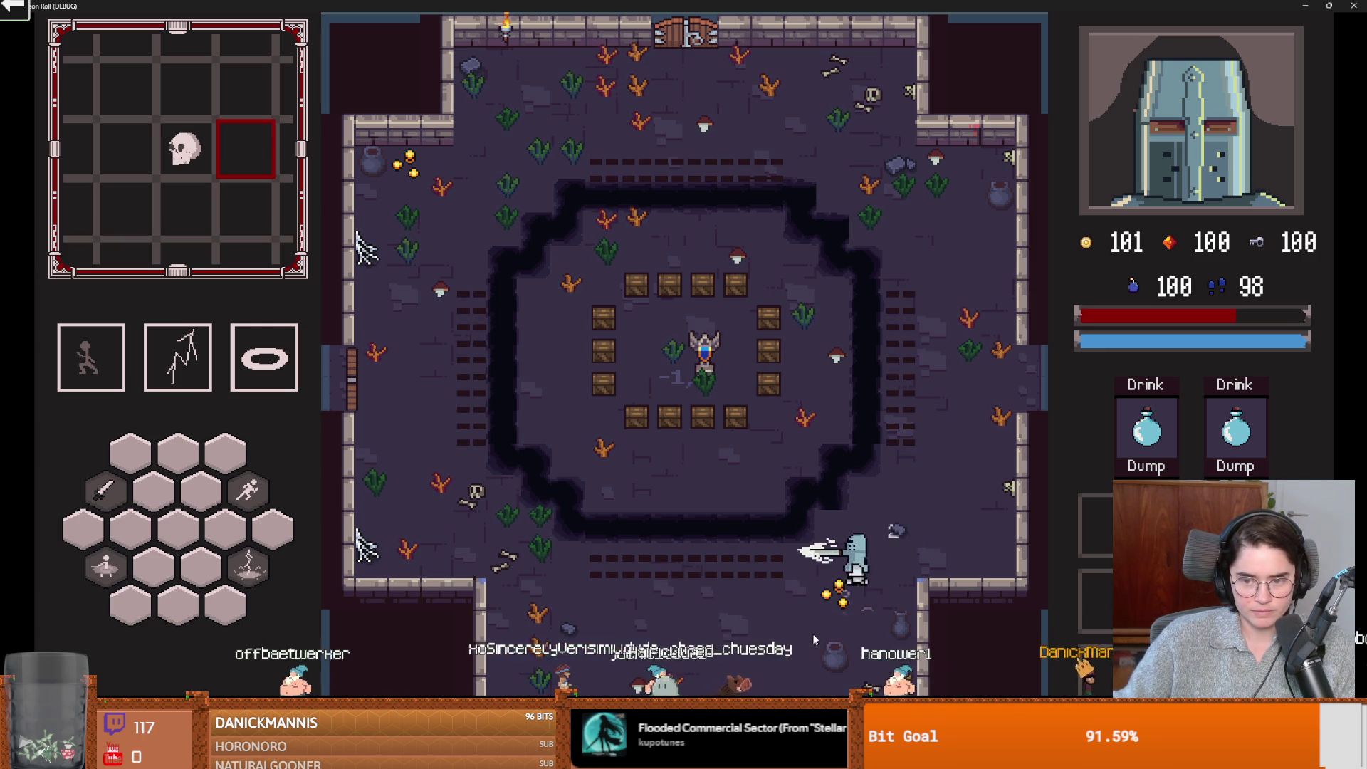
key("w")
key("a")
key("a")
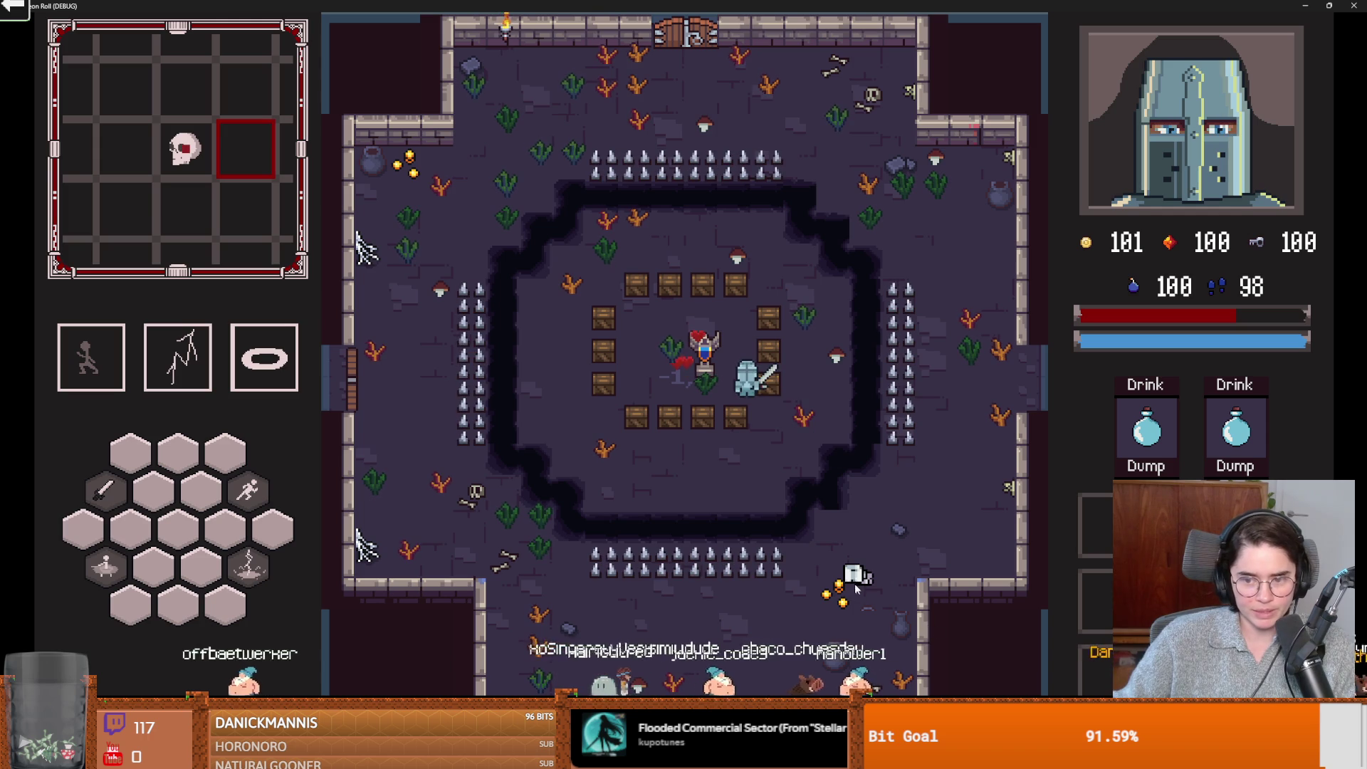
- Walk the knight around the centre boxes, then shrink the game window over the editor
key("s")
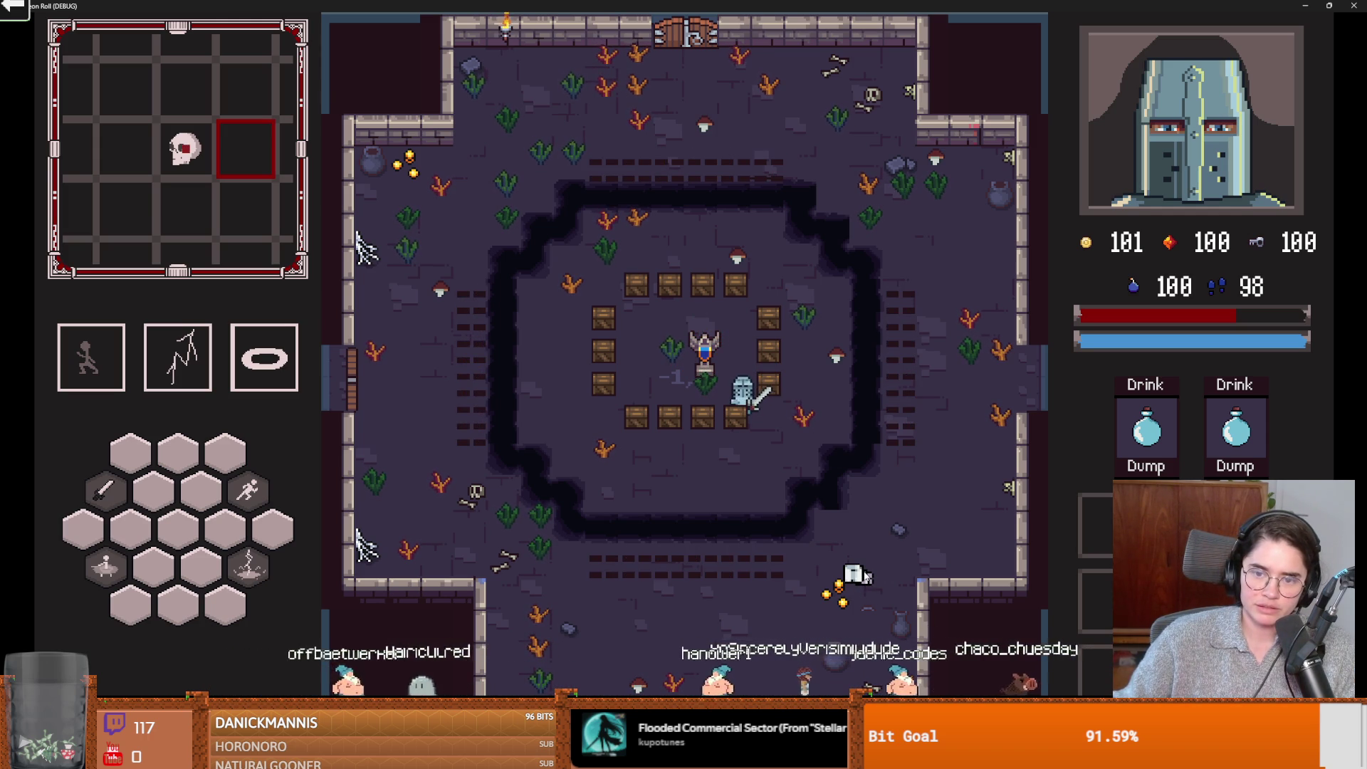
key("a")
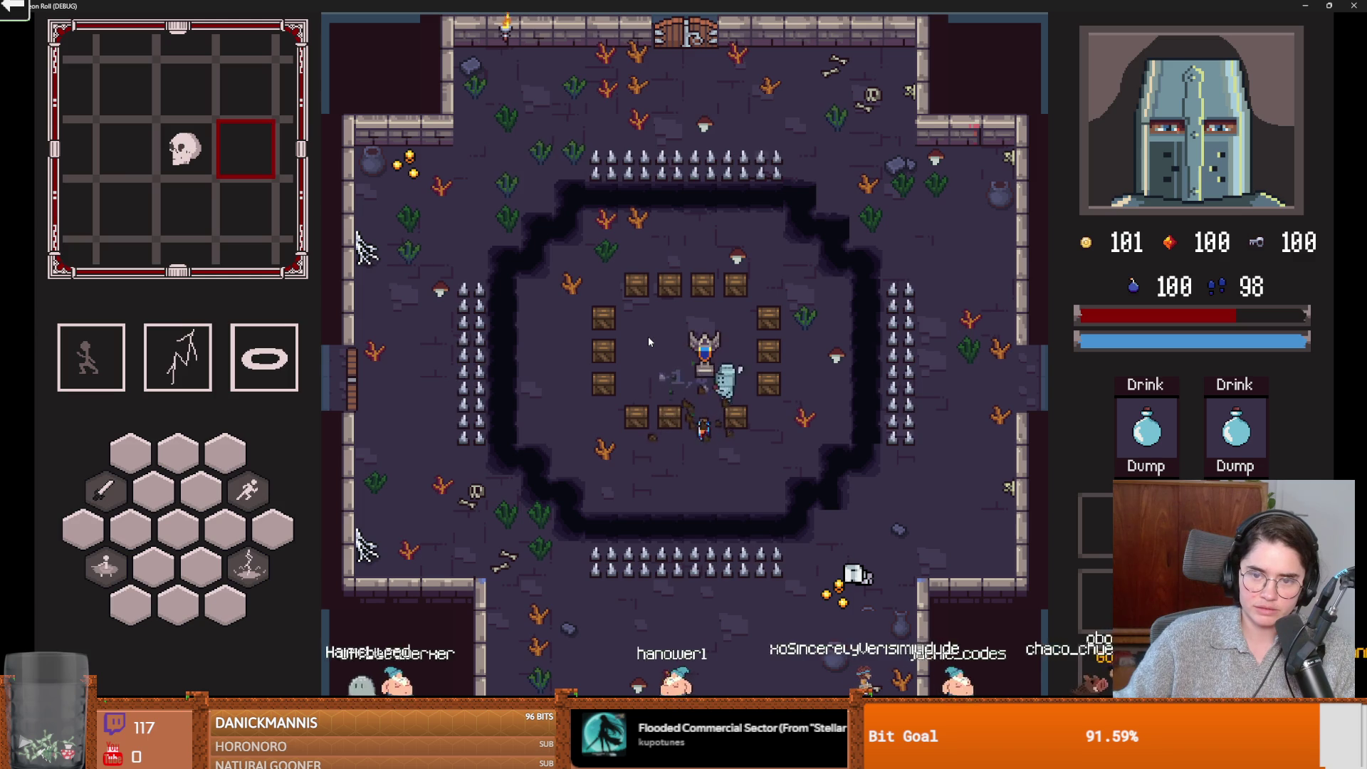
key("w")
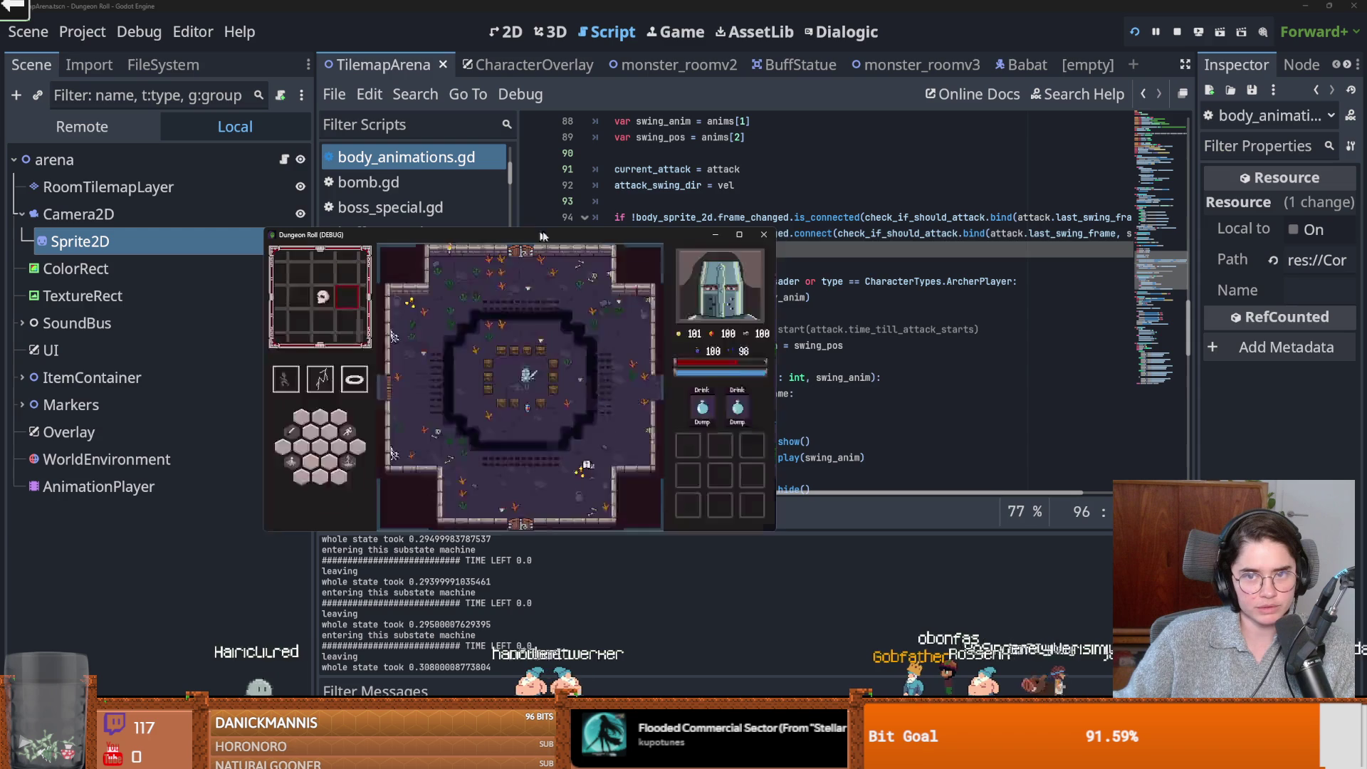
double_click(713, 7)
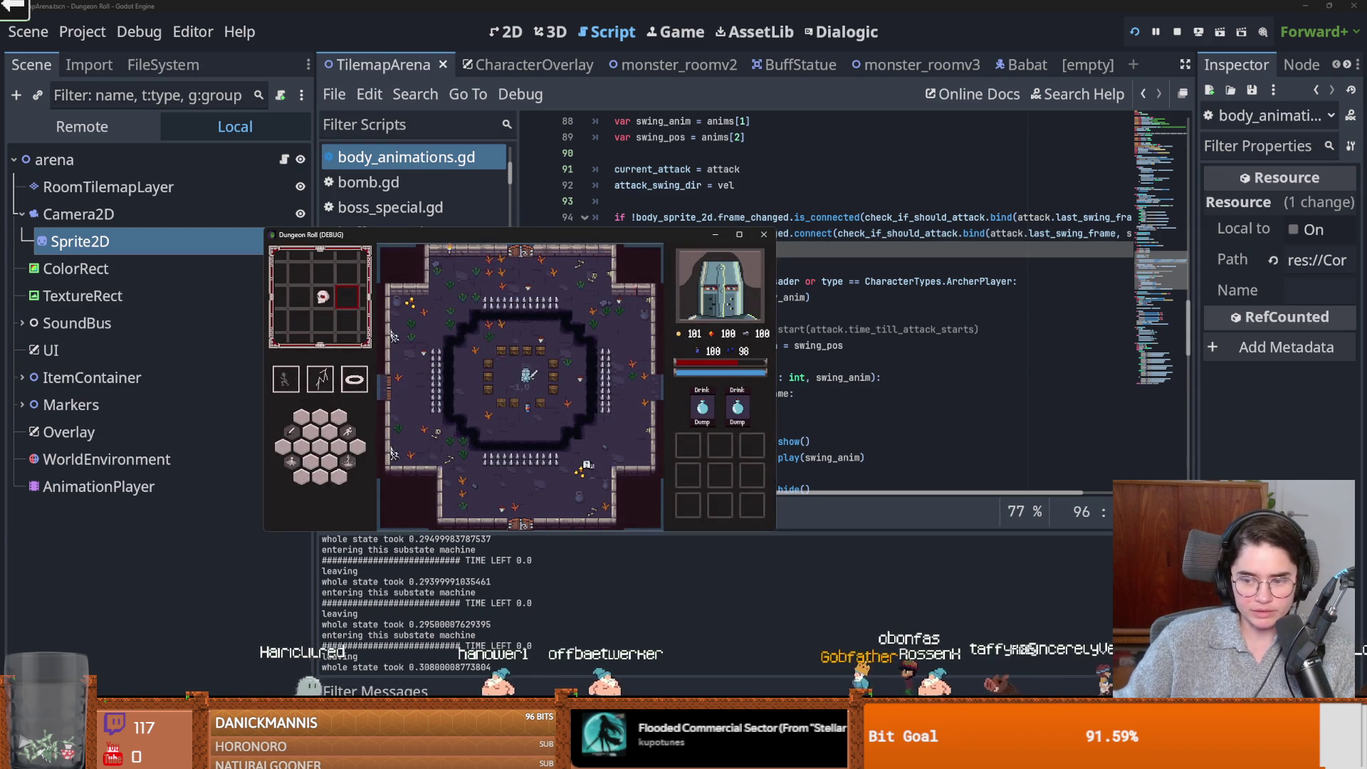
- Add 'slow player down' under buff statue in the Items note, then return to Godot and save
key("alt+Tab")
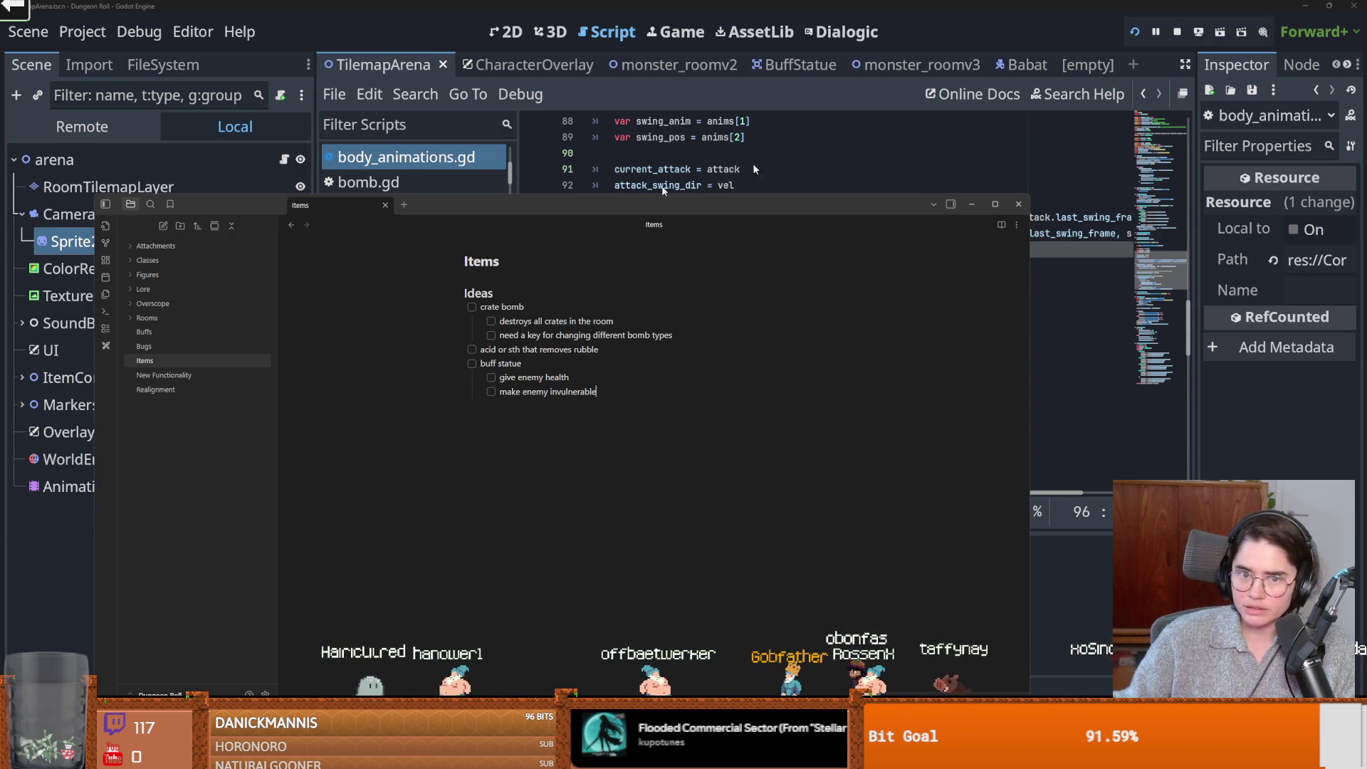
left_click(171, 360)
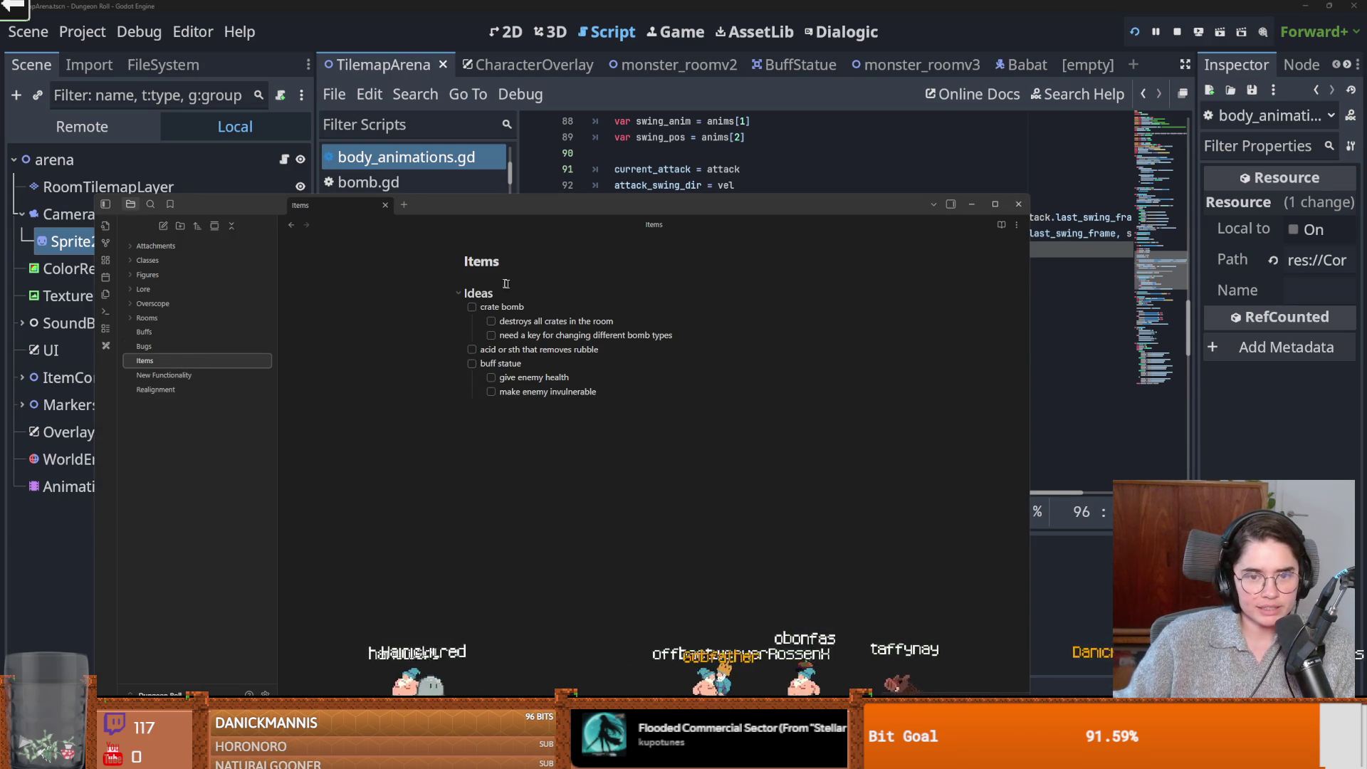
left_click(504, 364)
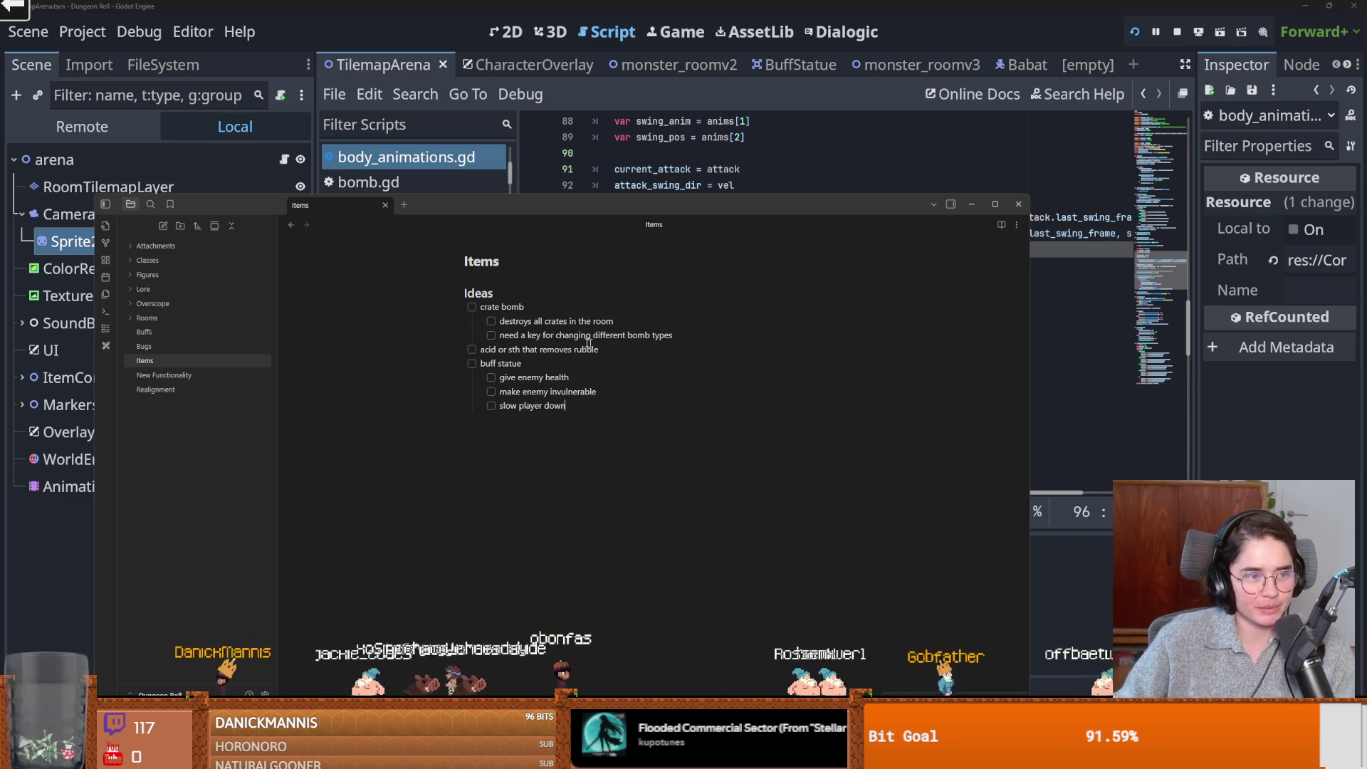
left_click(1058, 202)
key("ctrl+s")
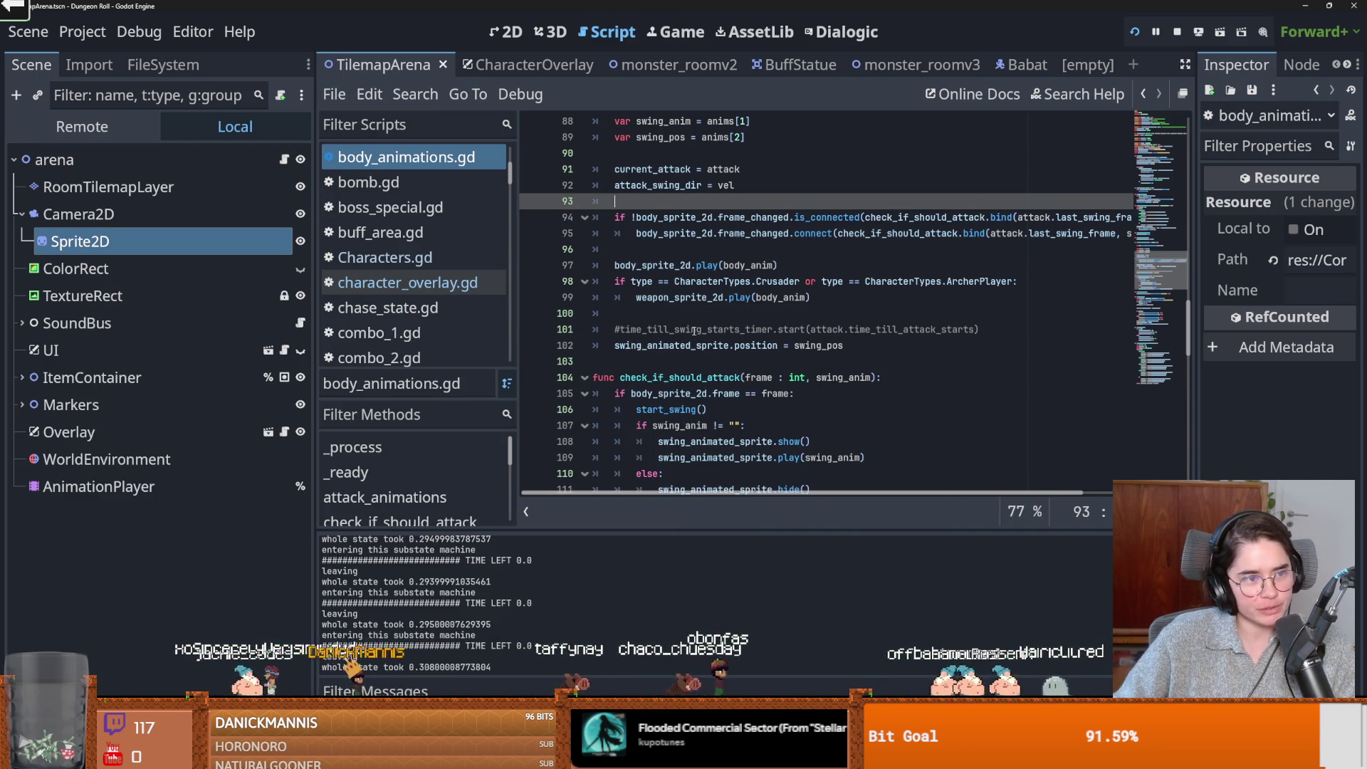
- Delete the empty line 100 in body_animations.gd, save, and open buff_area.gd from its error
left_click(691, 314)
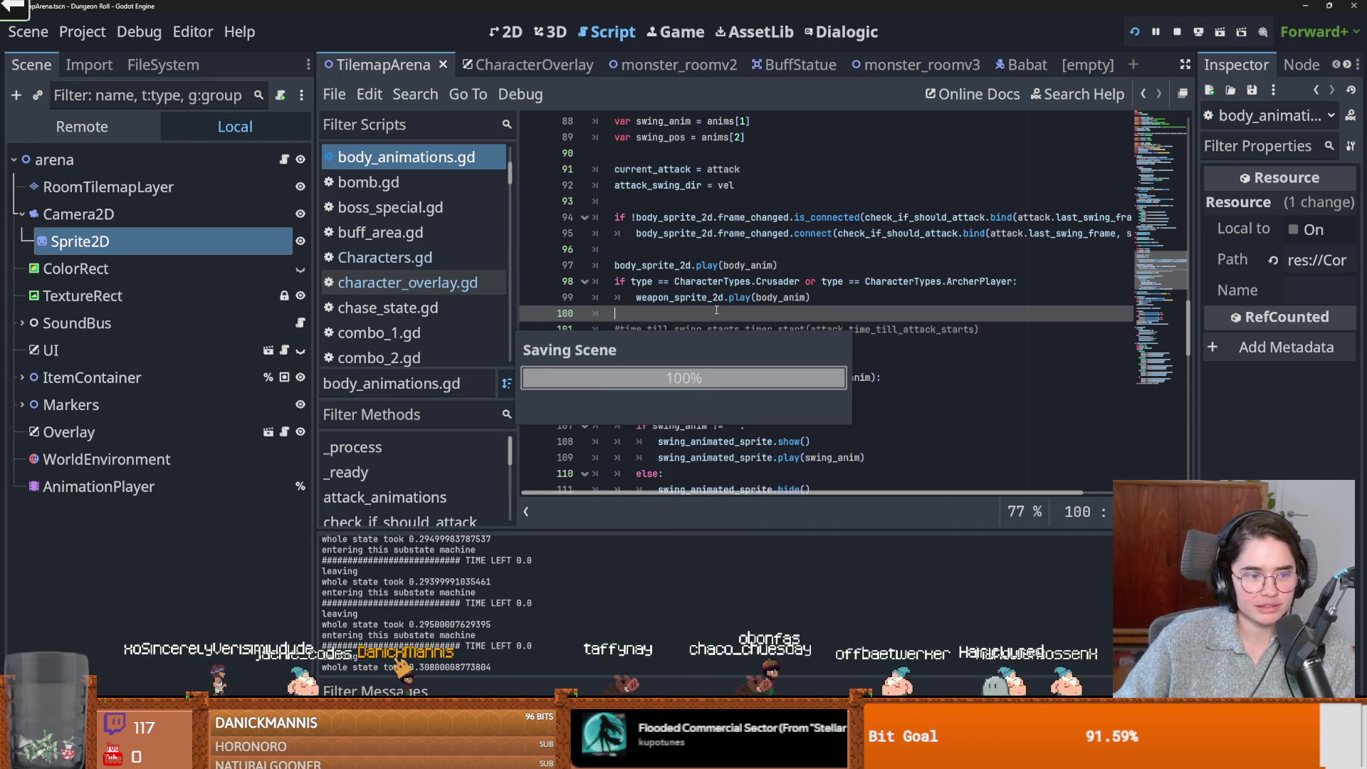
key("ctrl+s")
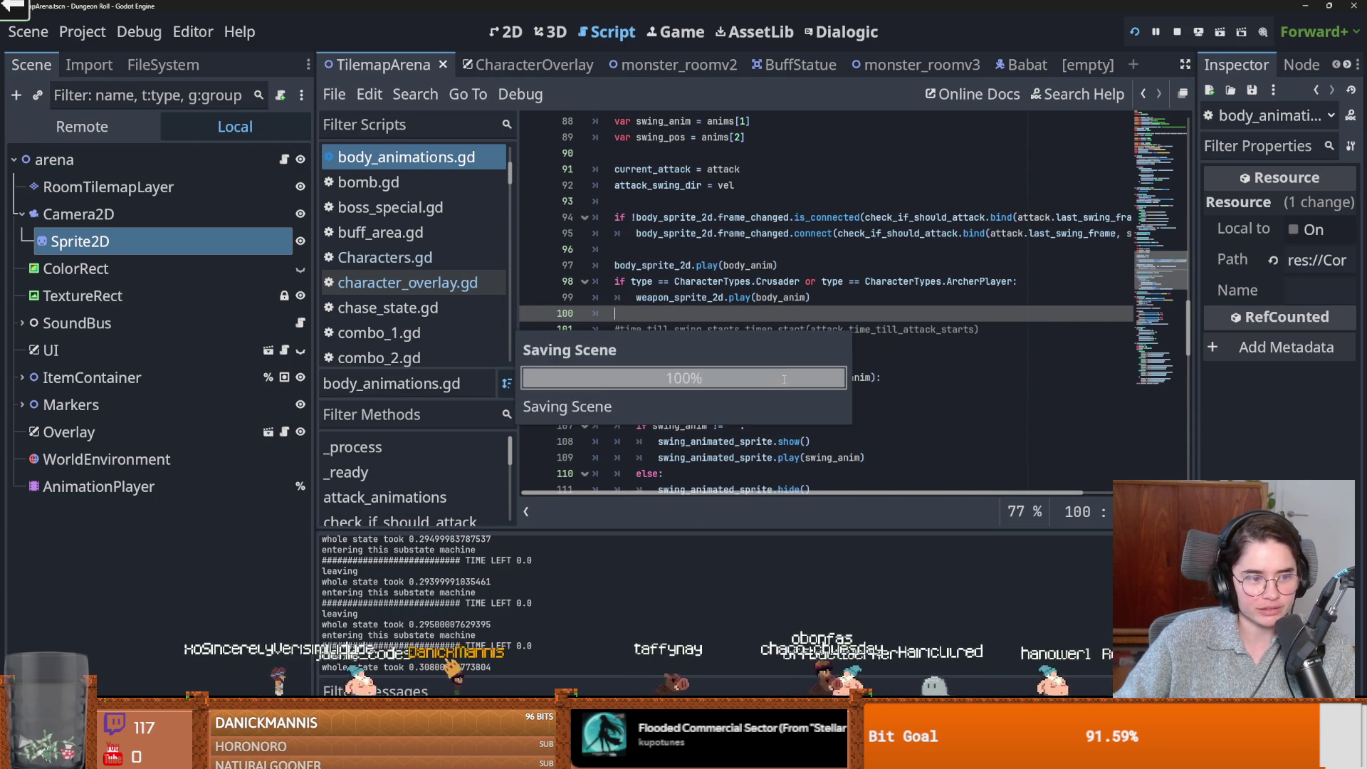
scroll(755, 414, "down", 1)
scroll(756, 414, "up", 2)
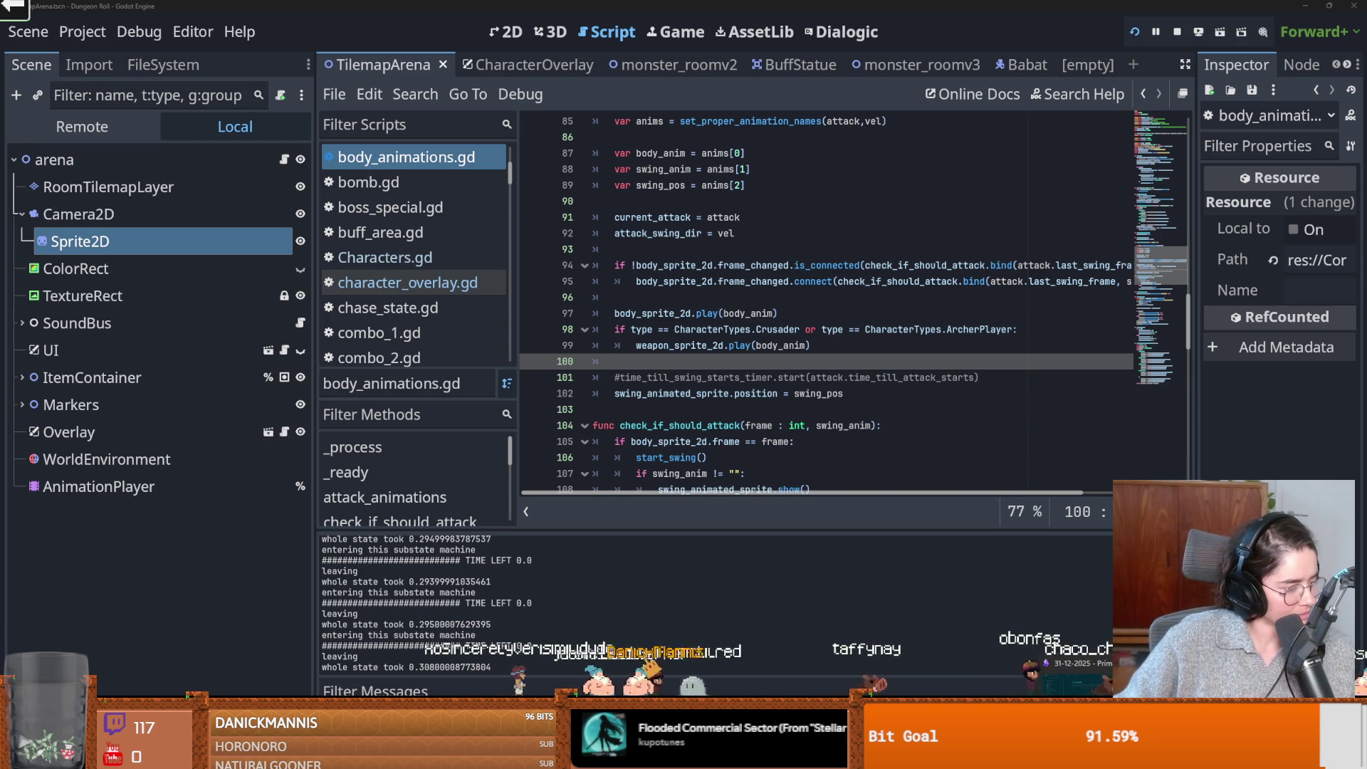
key("BackSpace")
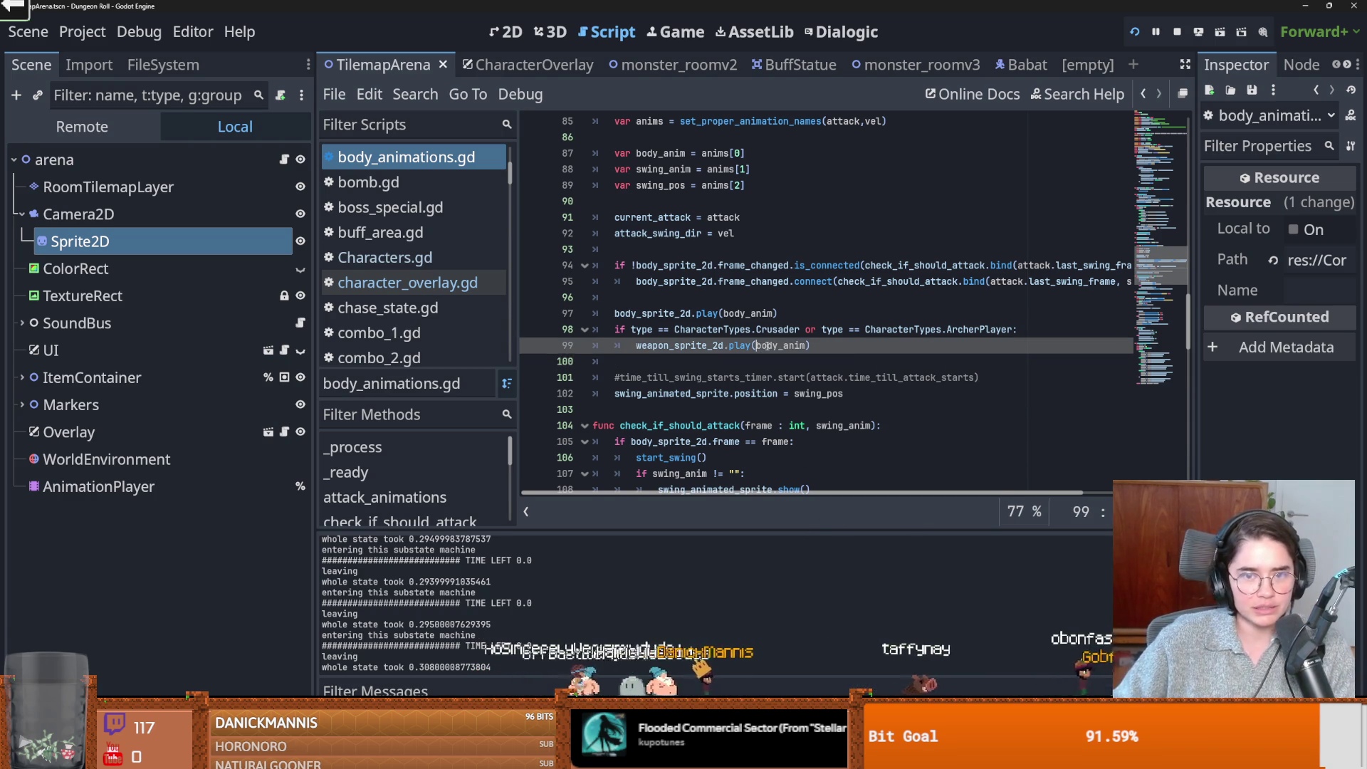
key("ctrl+s")
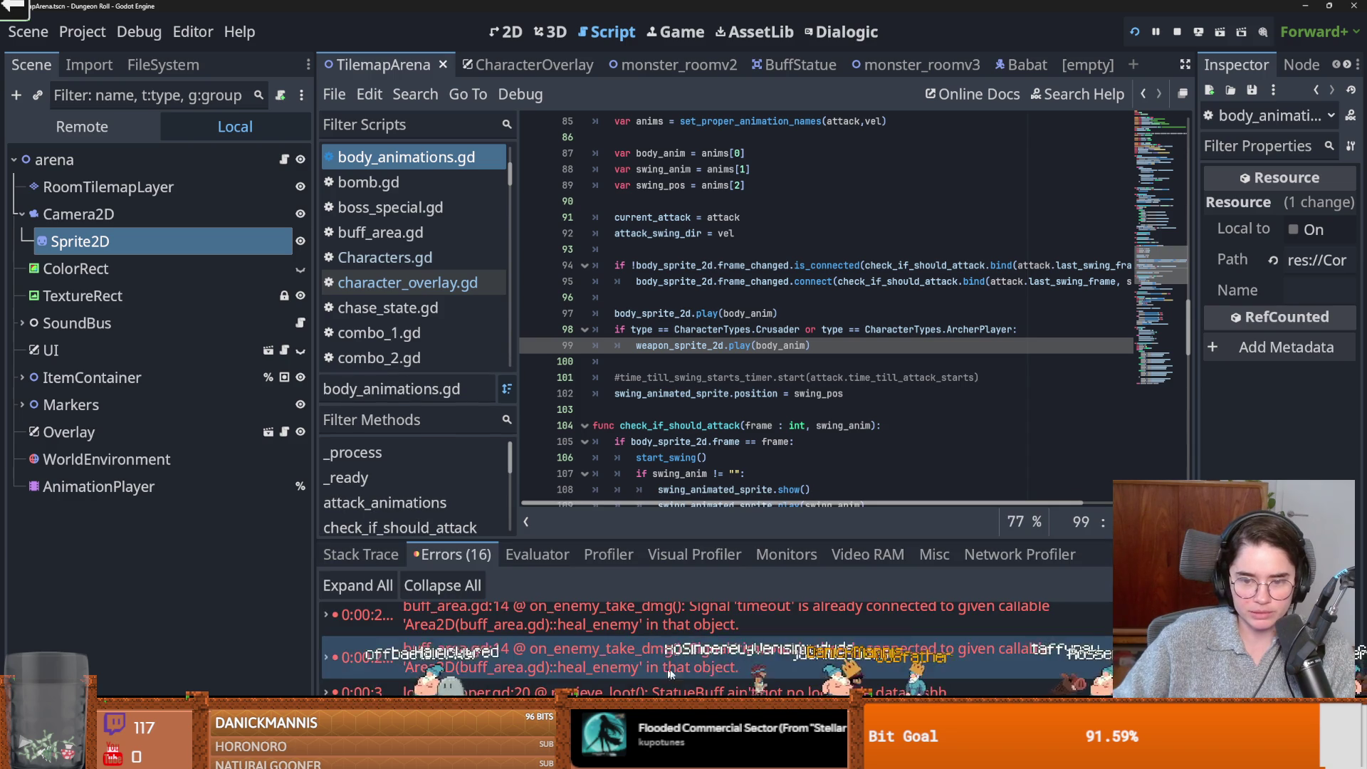
double_click(815, 630)
- Add body.health_component.died.connect(disconnect_buff_statue) as line 12 of buff_area.gd
left_click(937, 282)
key("Return")
type("body.")
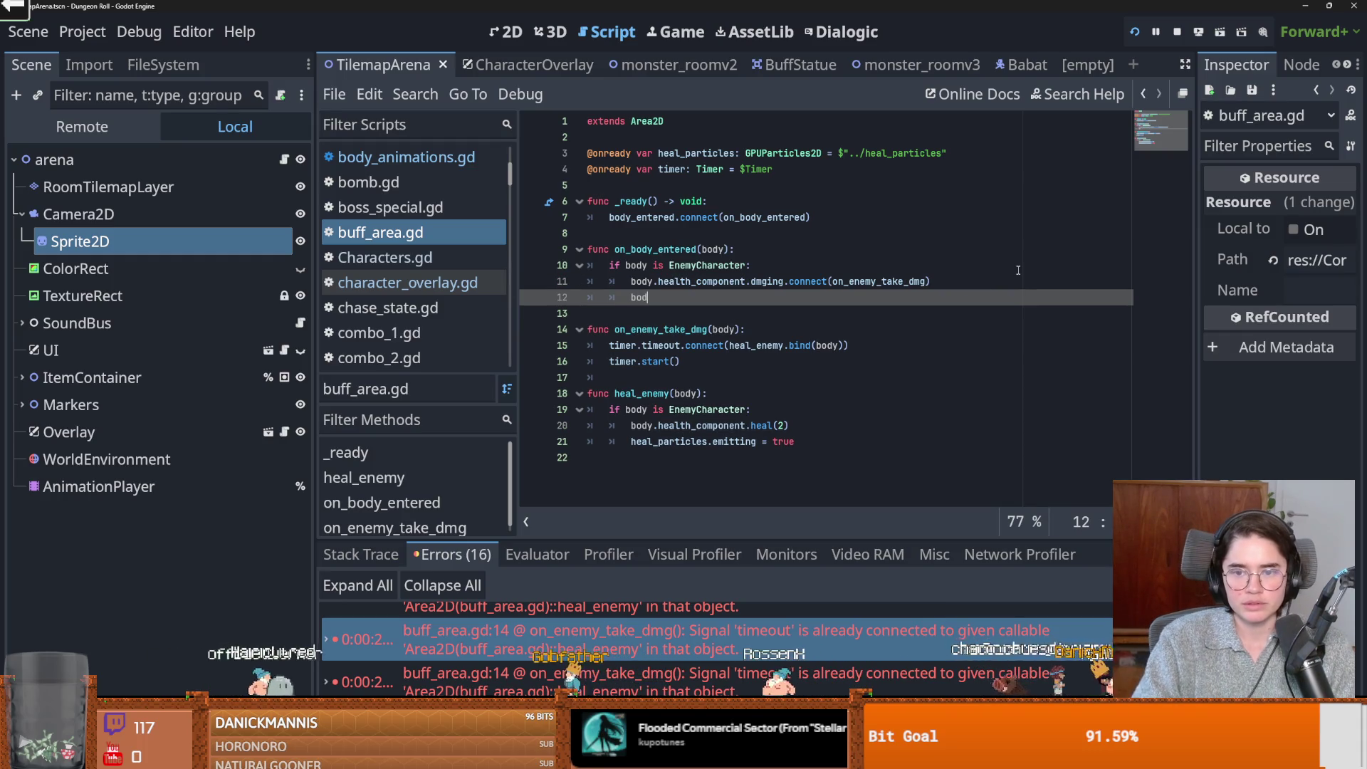
type("hea")
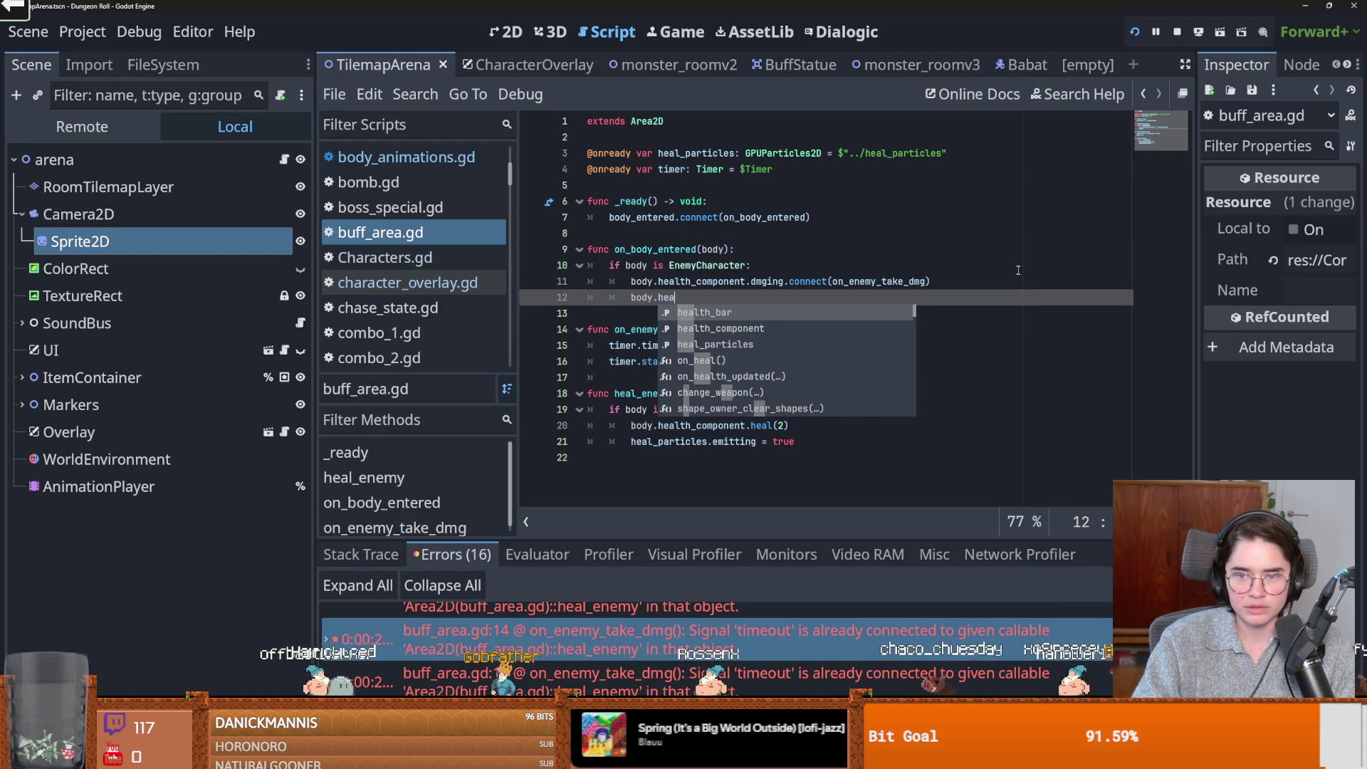
key("Down")
key("Return")
type(".dead")
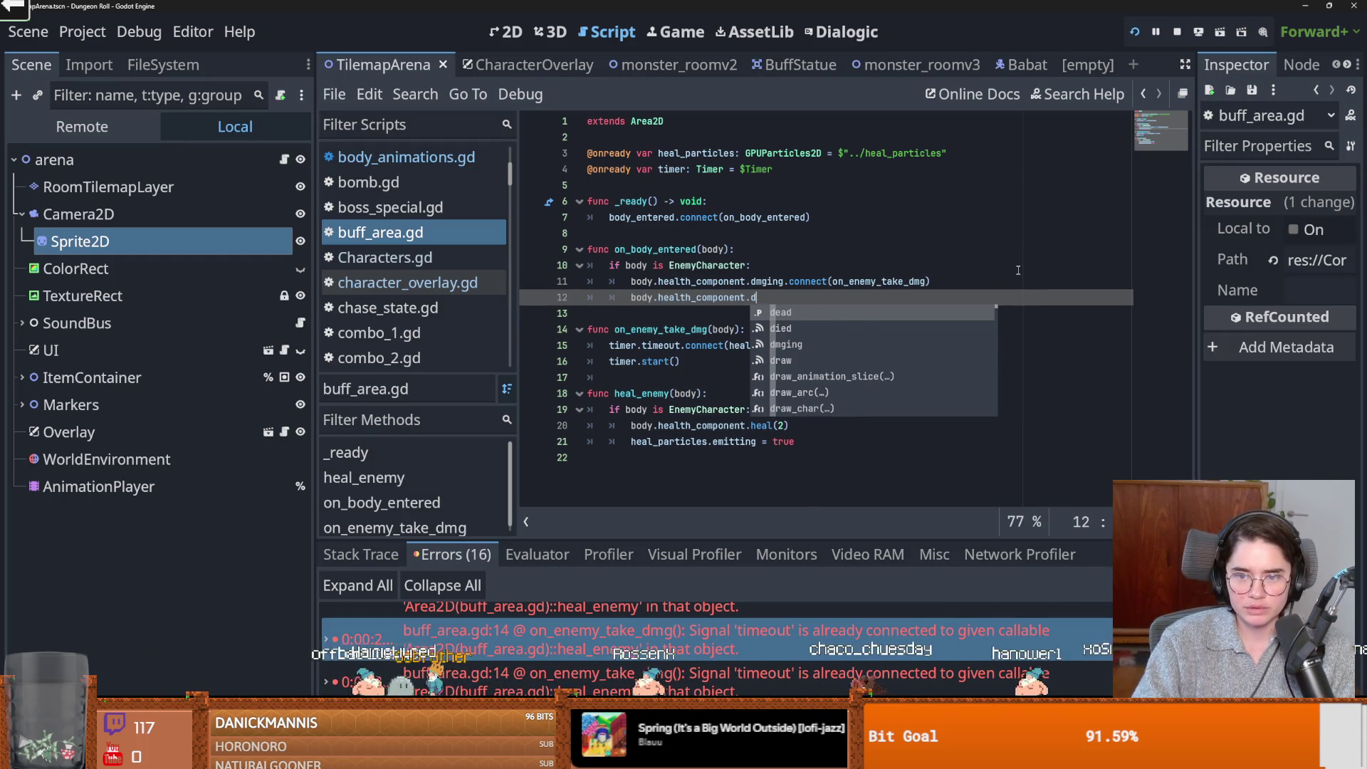
key("BackSpace")
key("BackSpace")
key("BackSpace")
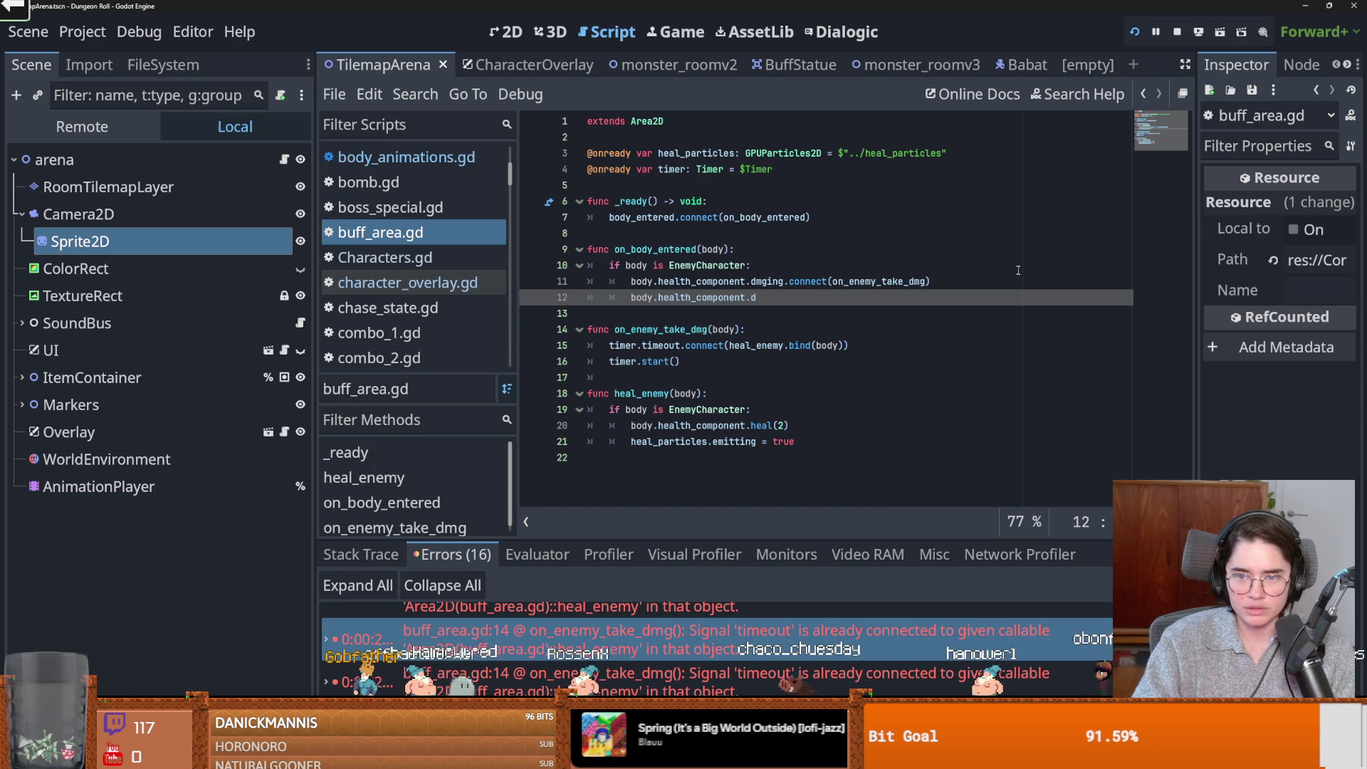
type("ied.con")
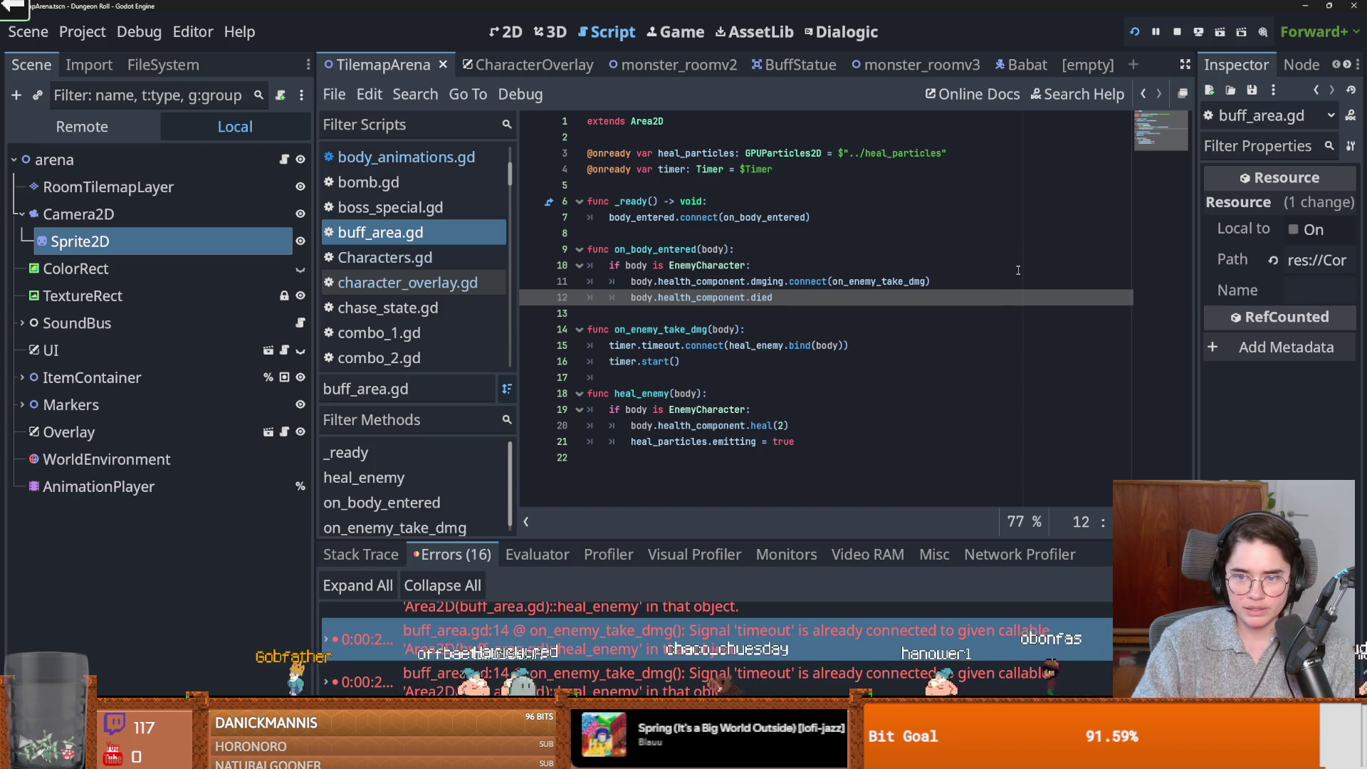
type("n")
key("Return")
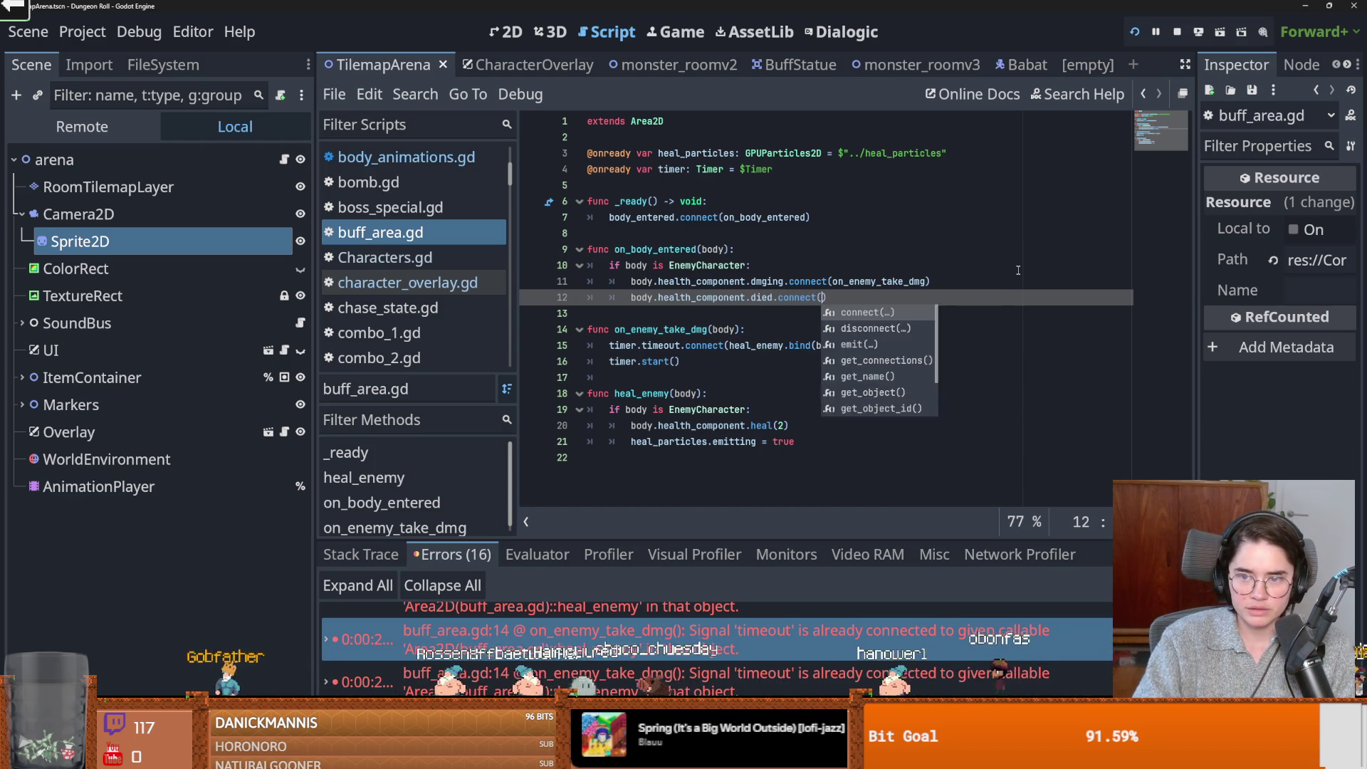
type("disconnec")
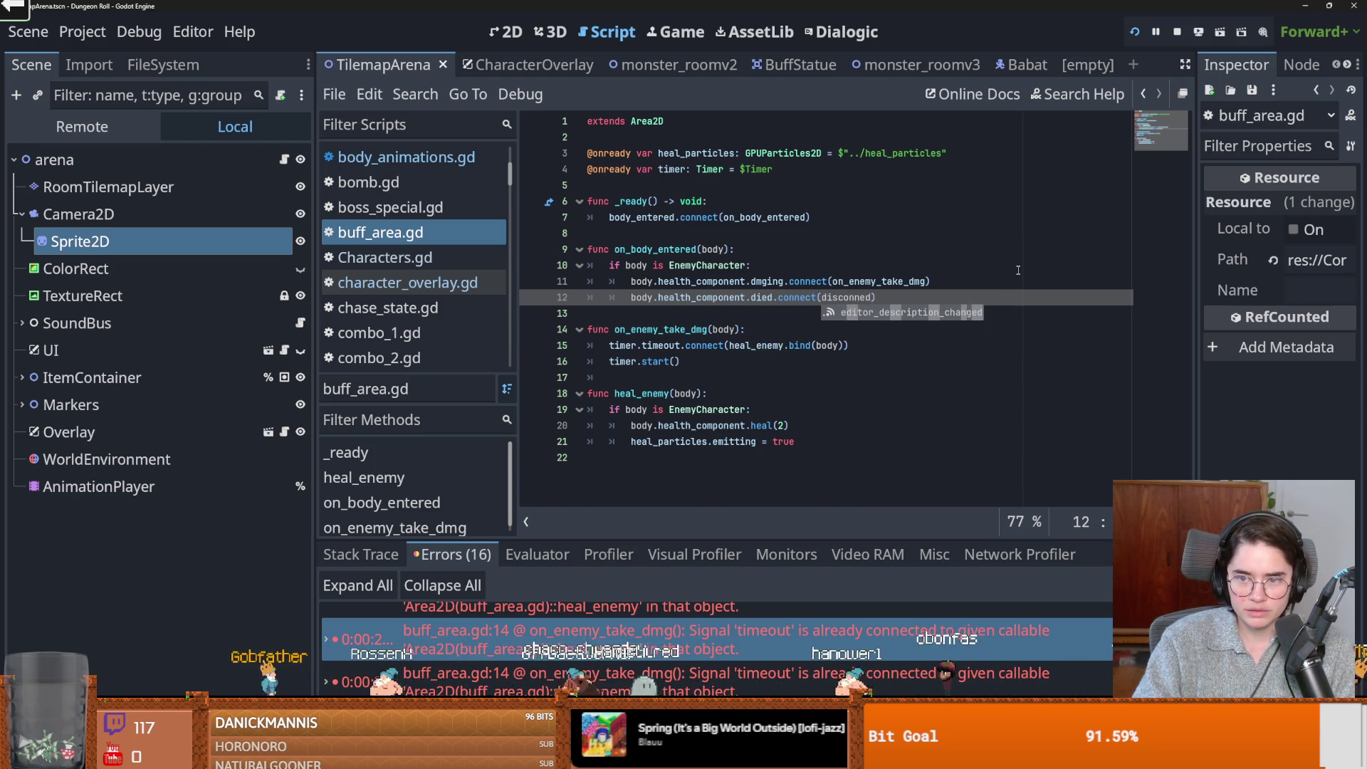
type("t_buff")
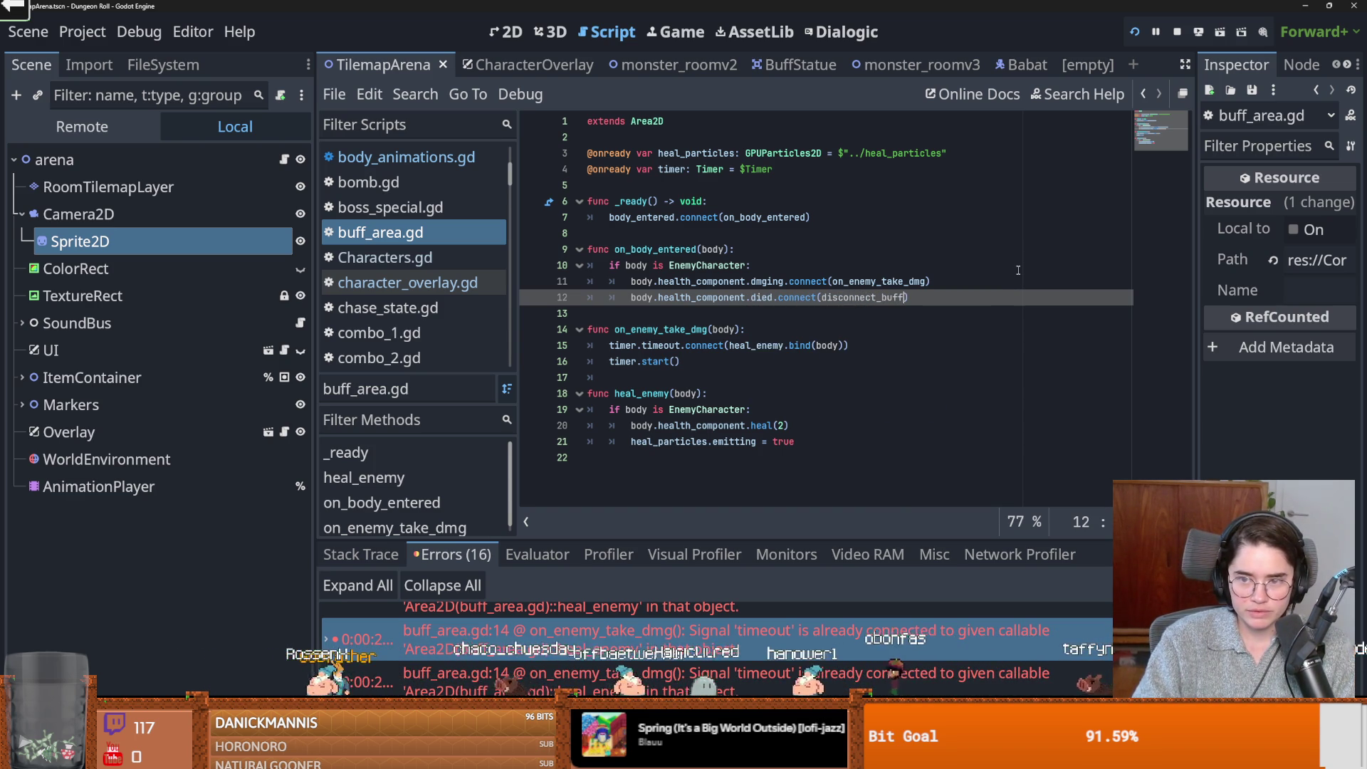
type("_statue")
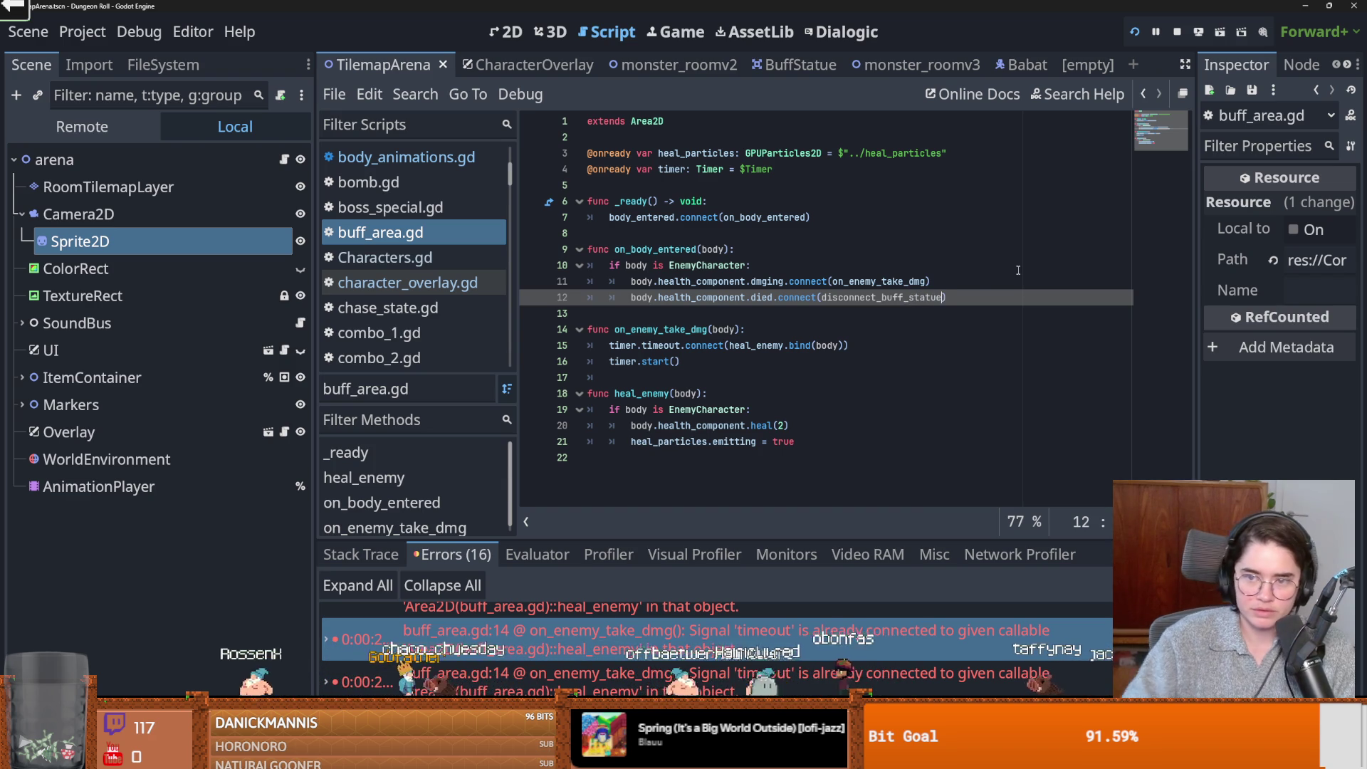
- Define a new func disconnect_buff_statue(): below line 12 and begin its body
left_click(609, 315)
key("Return")
key("Return")
key("Up")
type("func disconnect_buff_statue():")
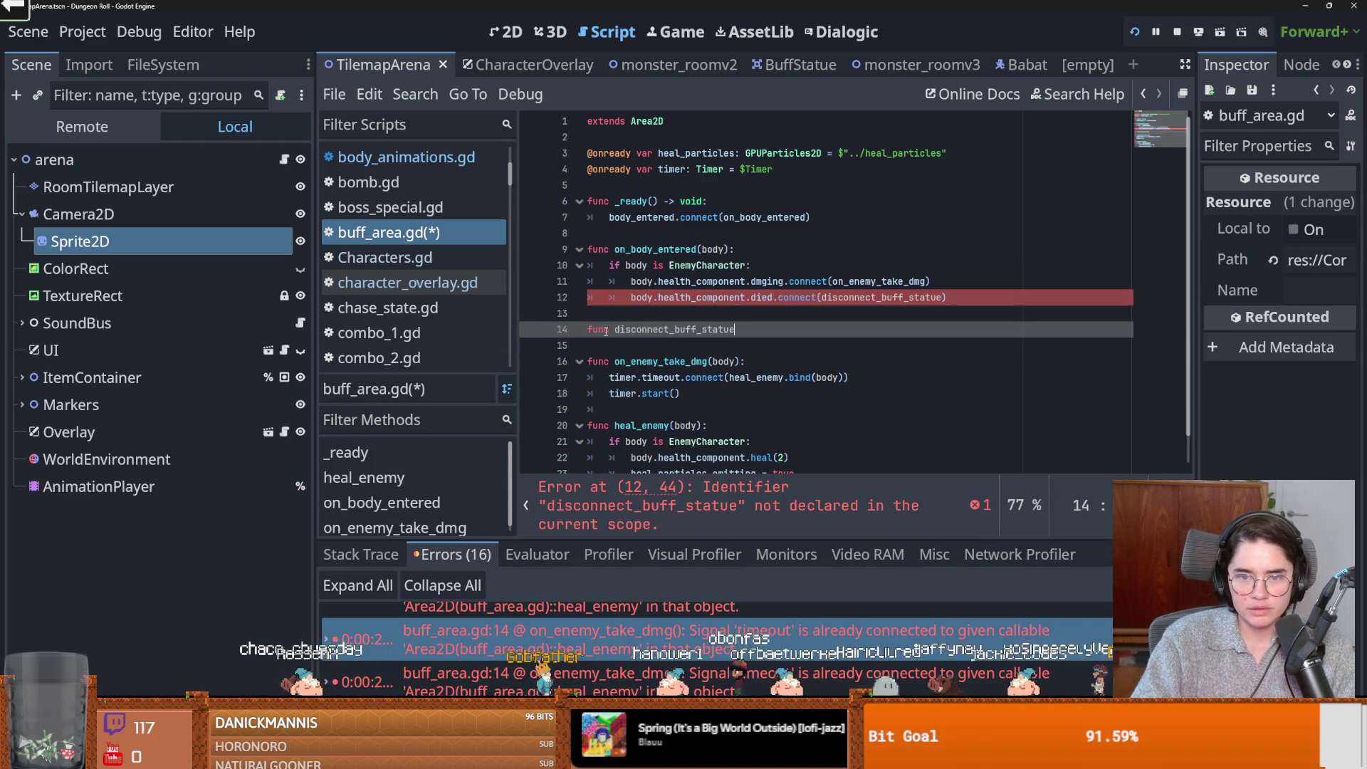
key("Return")
- Bind body to the died signal connection on line 12 with .bind(body)
type("pass")
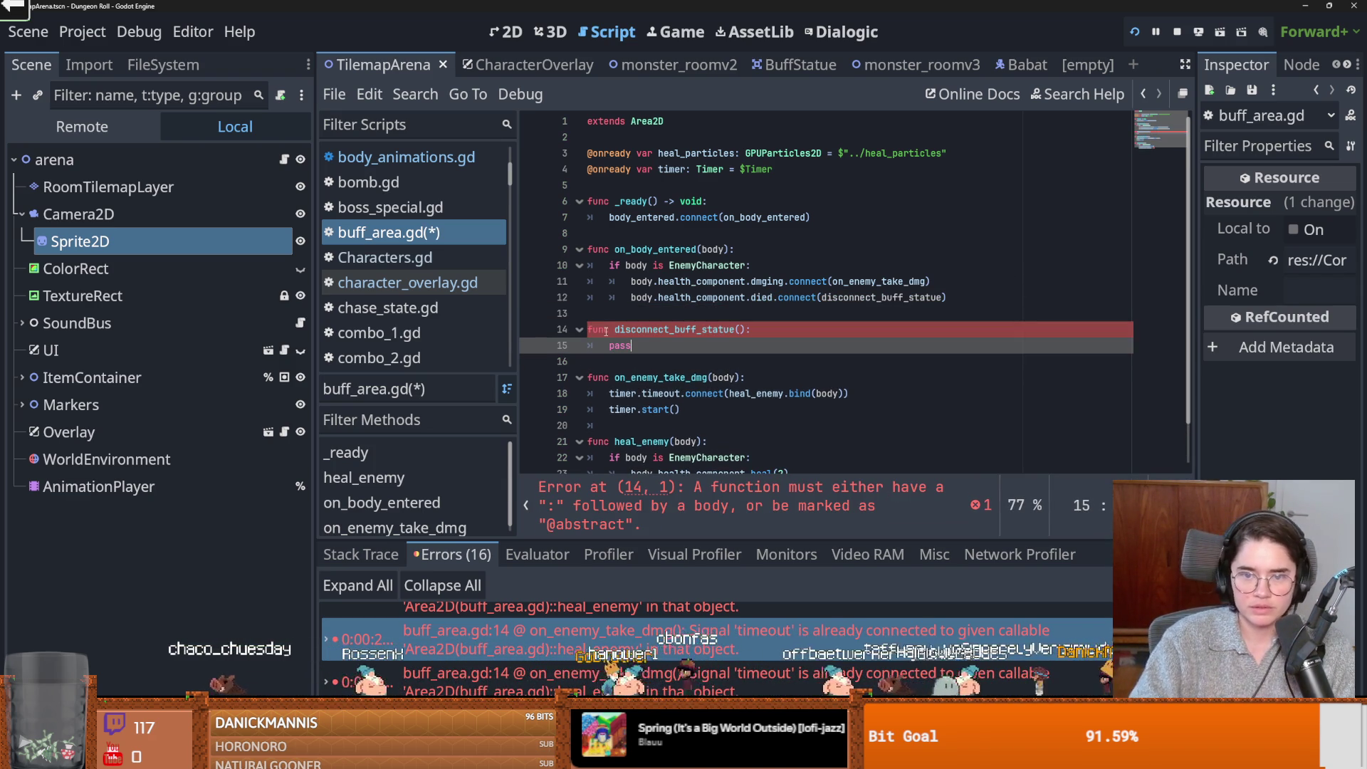
left_click(932, 282)
left_click_drag(931, 282, 630, 282)
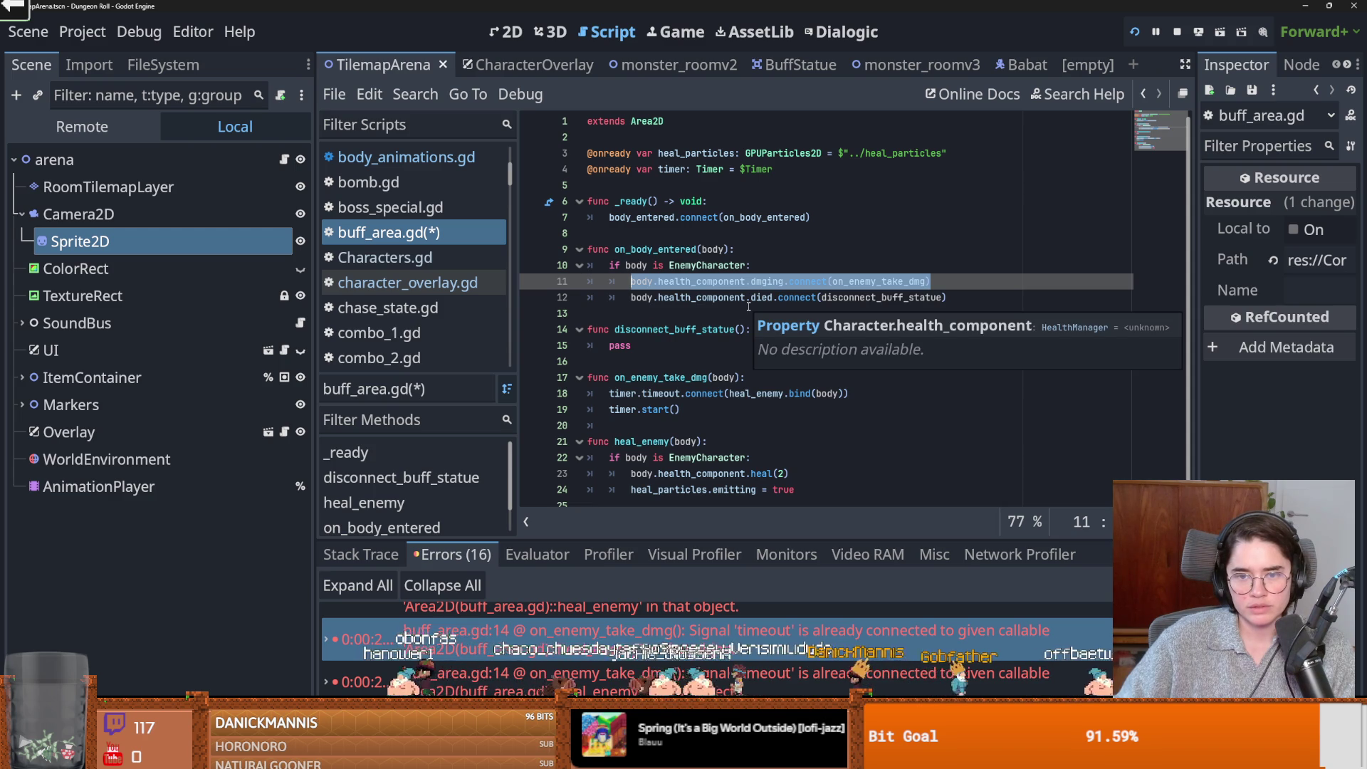
left_click(944, 298)
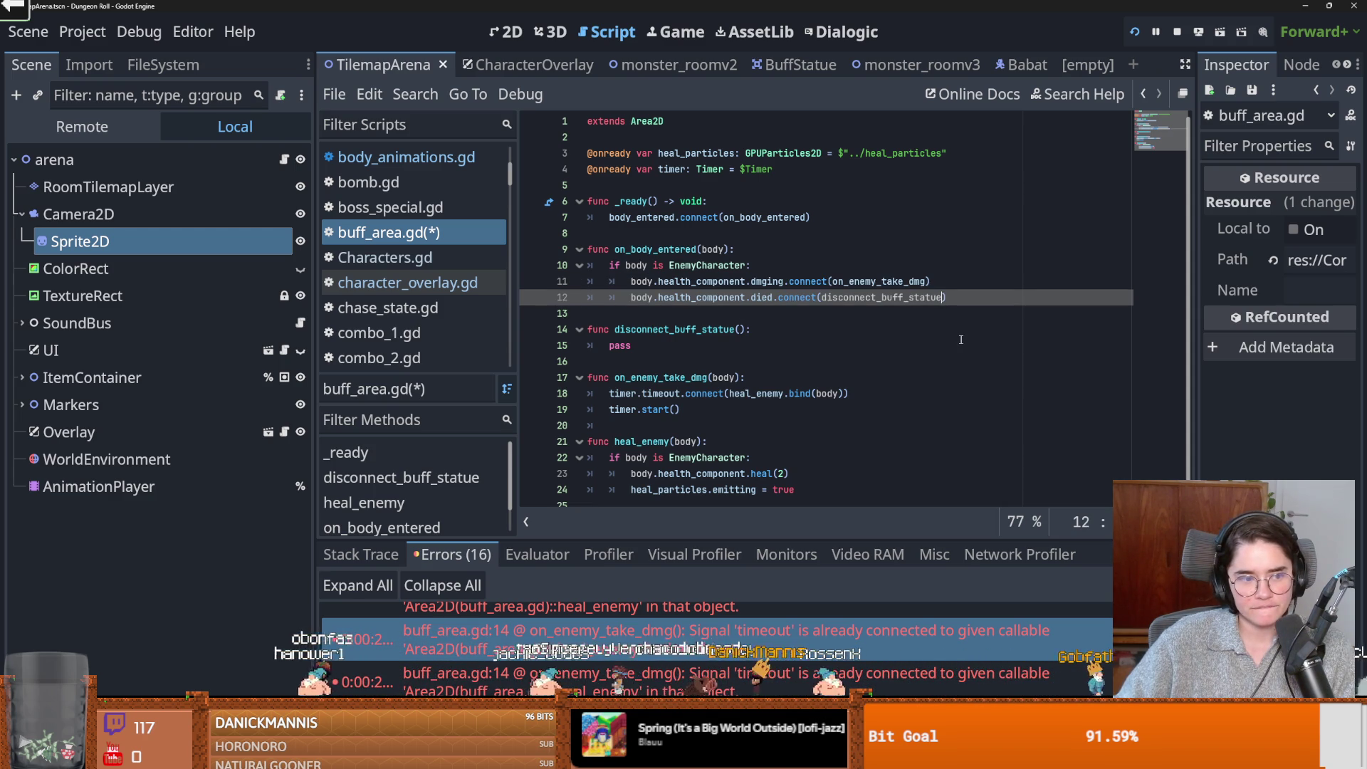
type(".bind(")
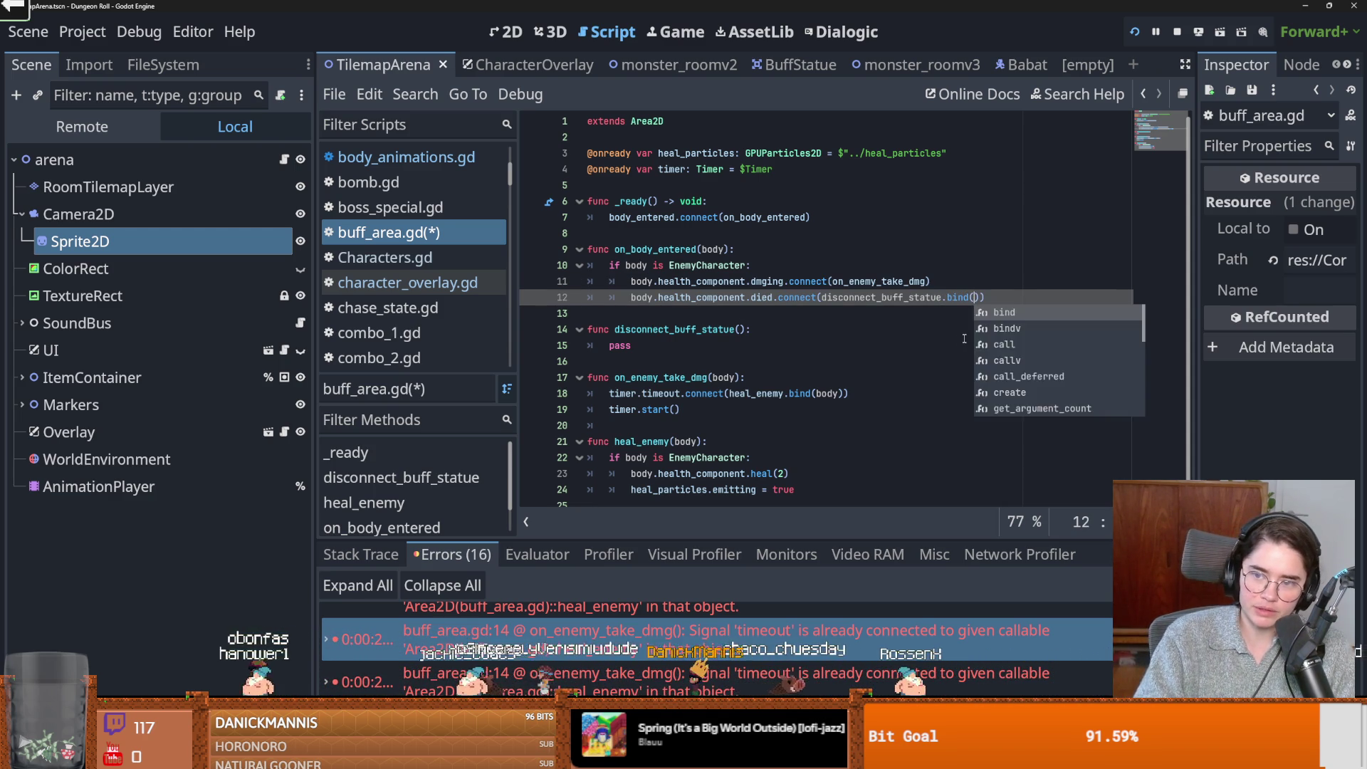
key("Return")
type("body")
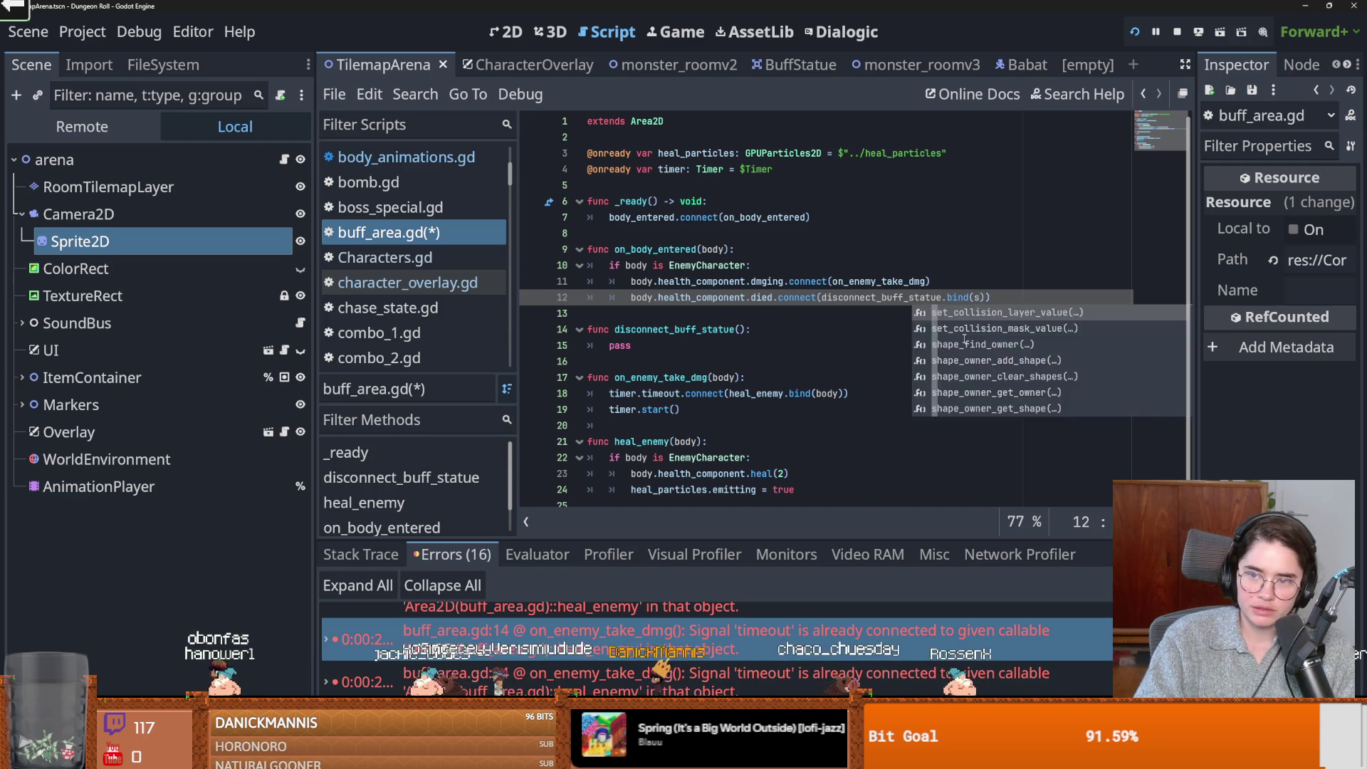
double_click(986, 298)
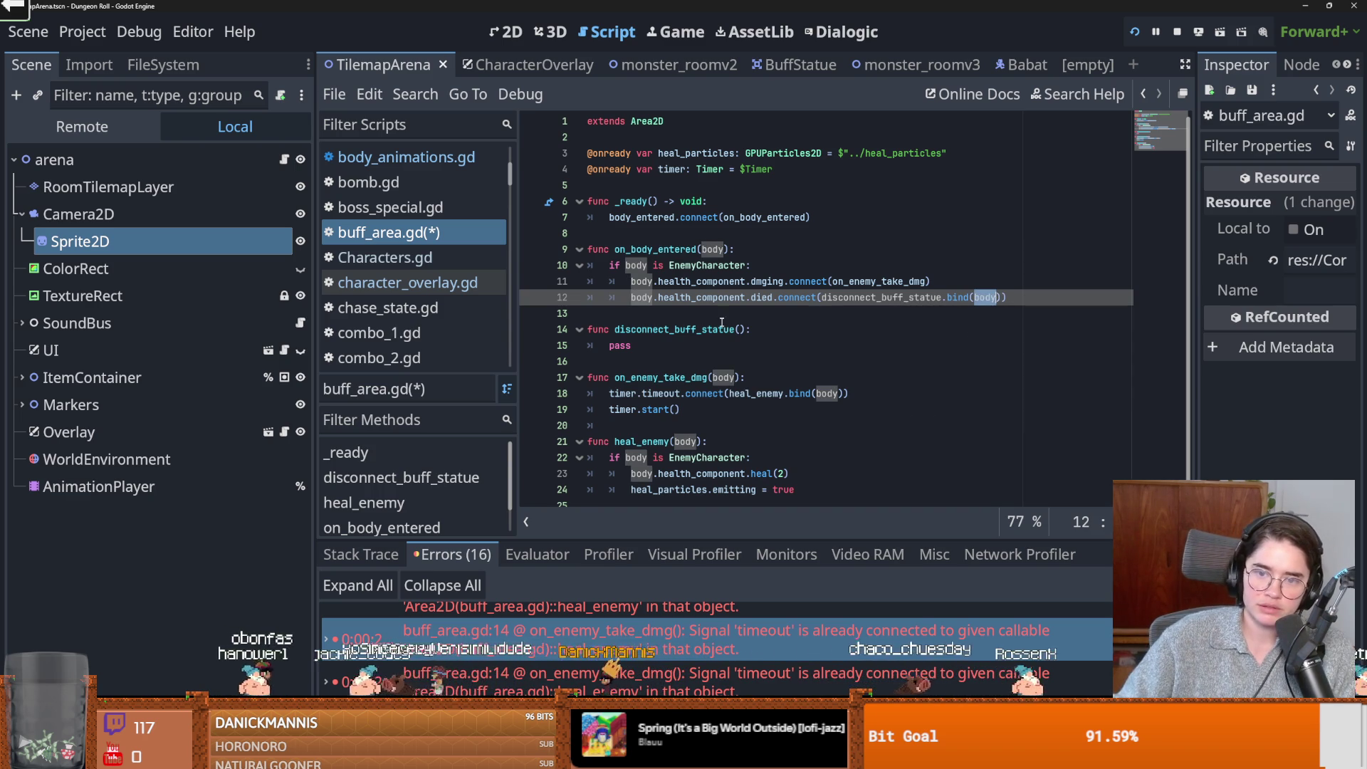
- Give disconnect_buff_statue a body parameter, replace pass with a disconnect of the dmging connection, and stop the game
left_click(738, 329)
type("body")
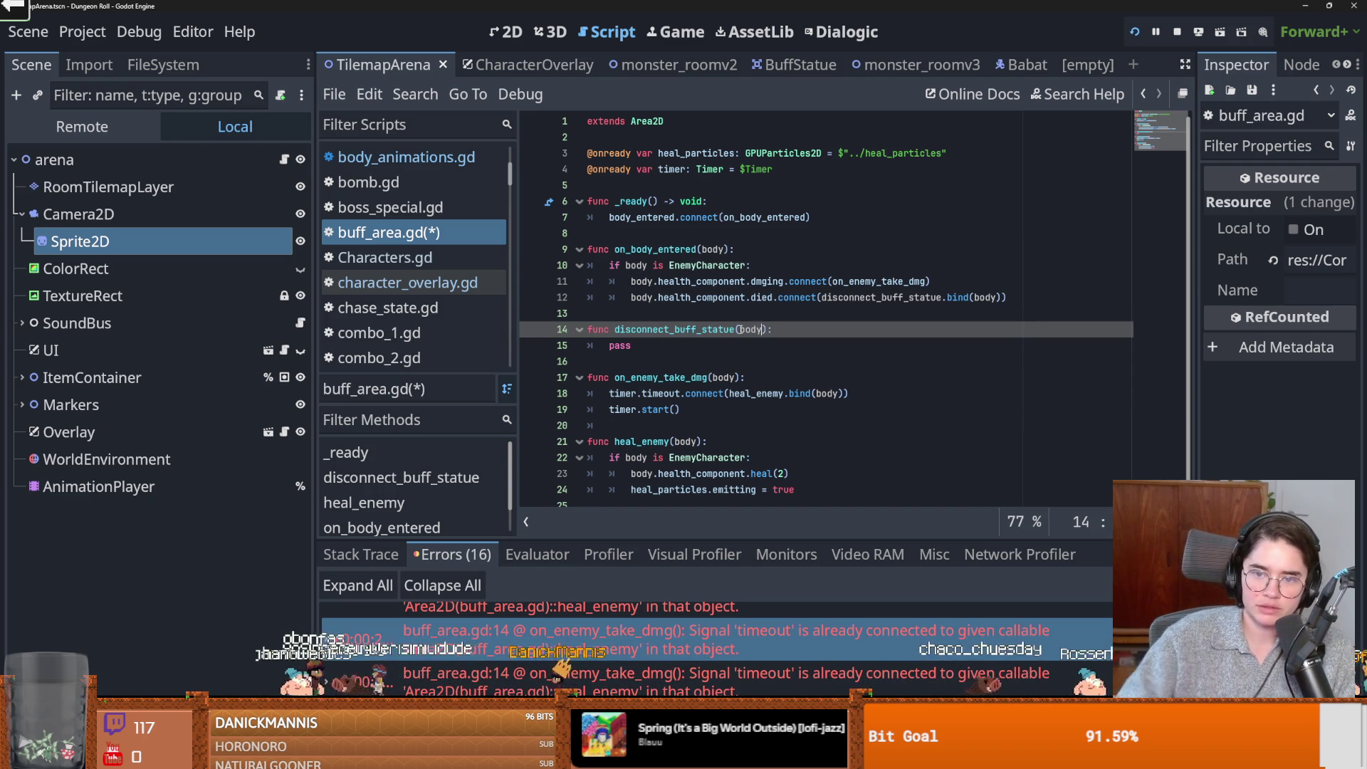
double_click(627, 346)
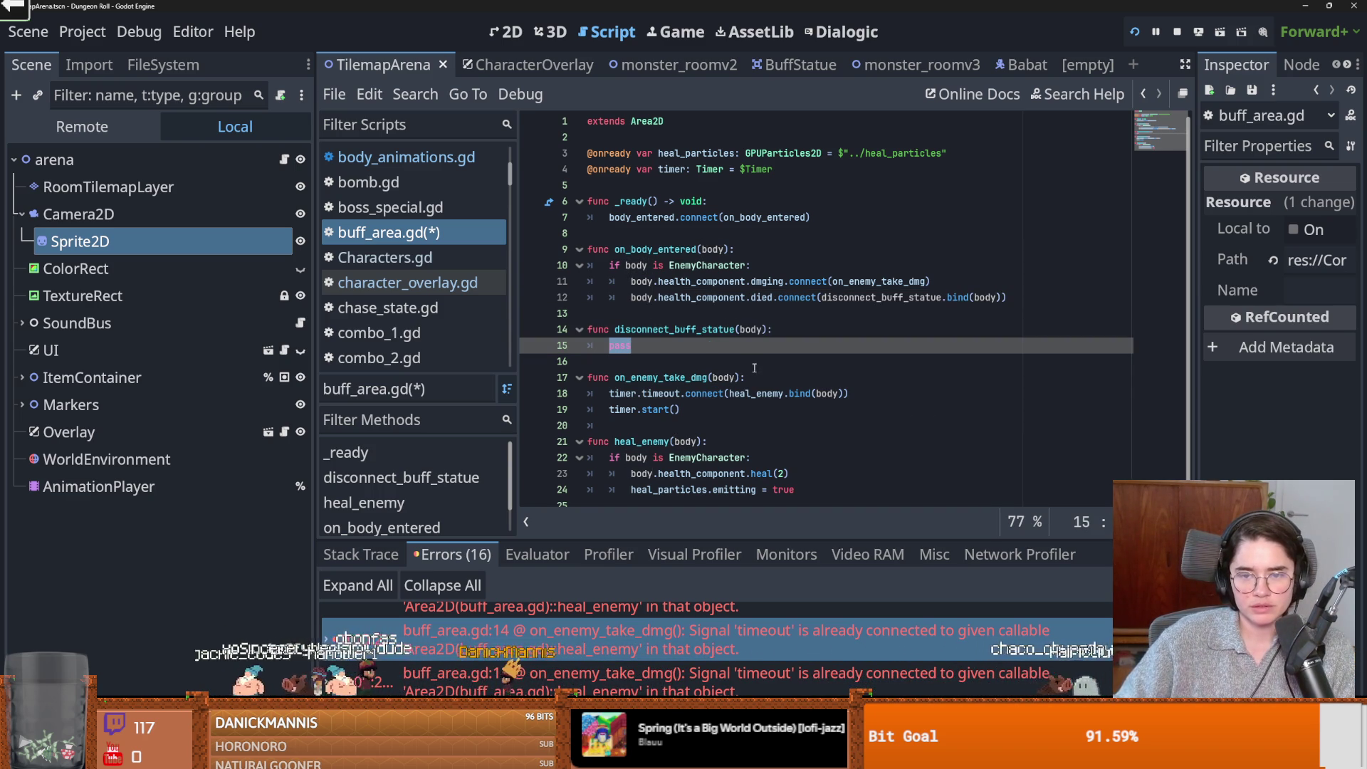
left_click_drag(931, 282, 628, 283)
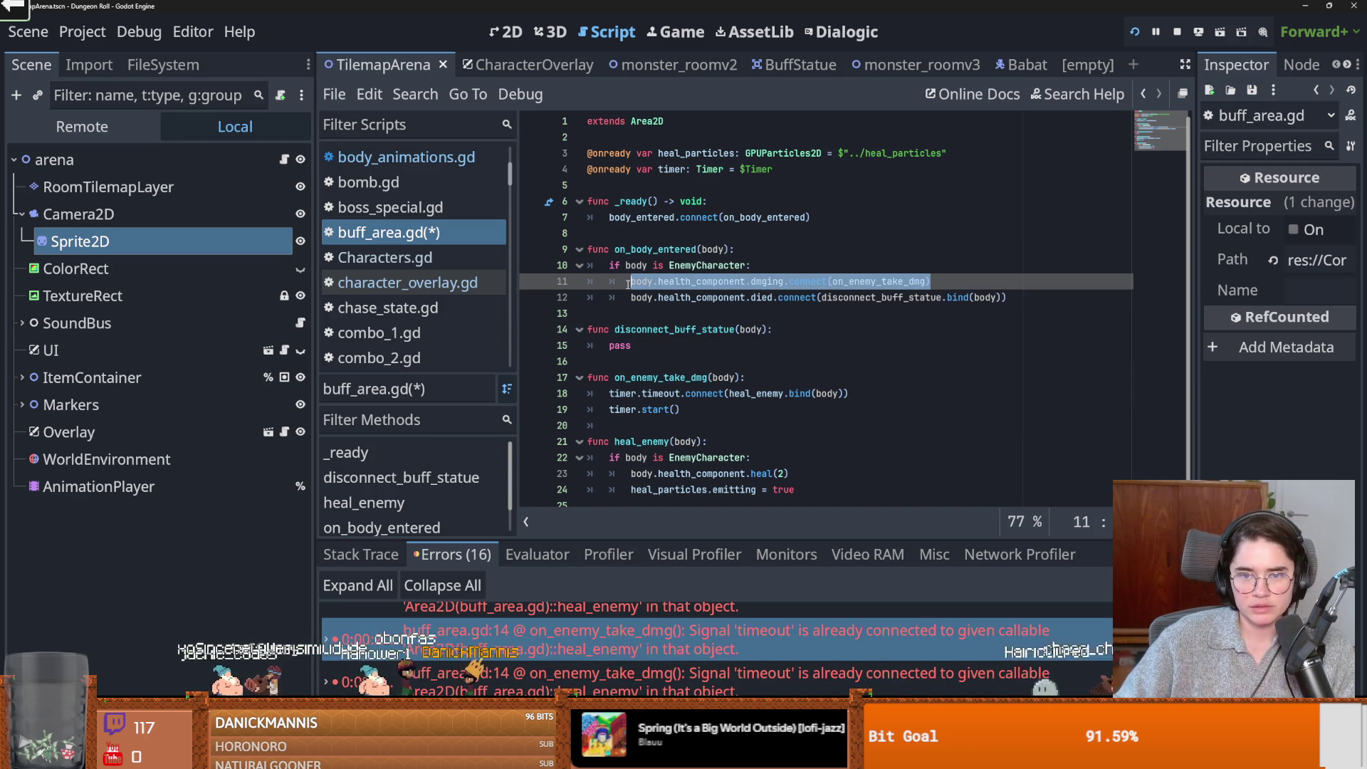
key("ctrl+c")
double_click(619, 346)
key("ctrl+v")
double_click(783, 346)
type("disconnect")
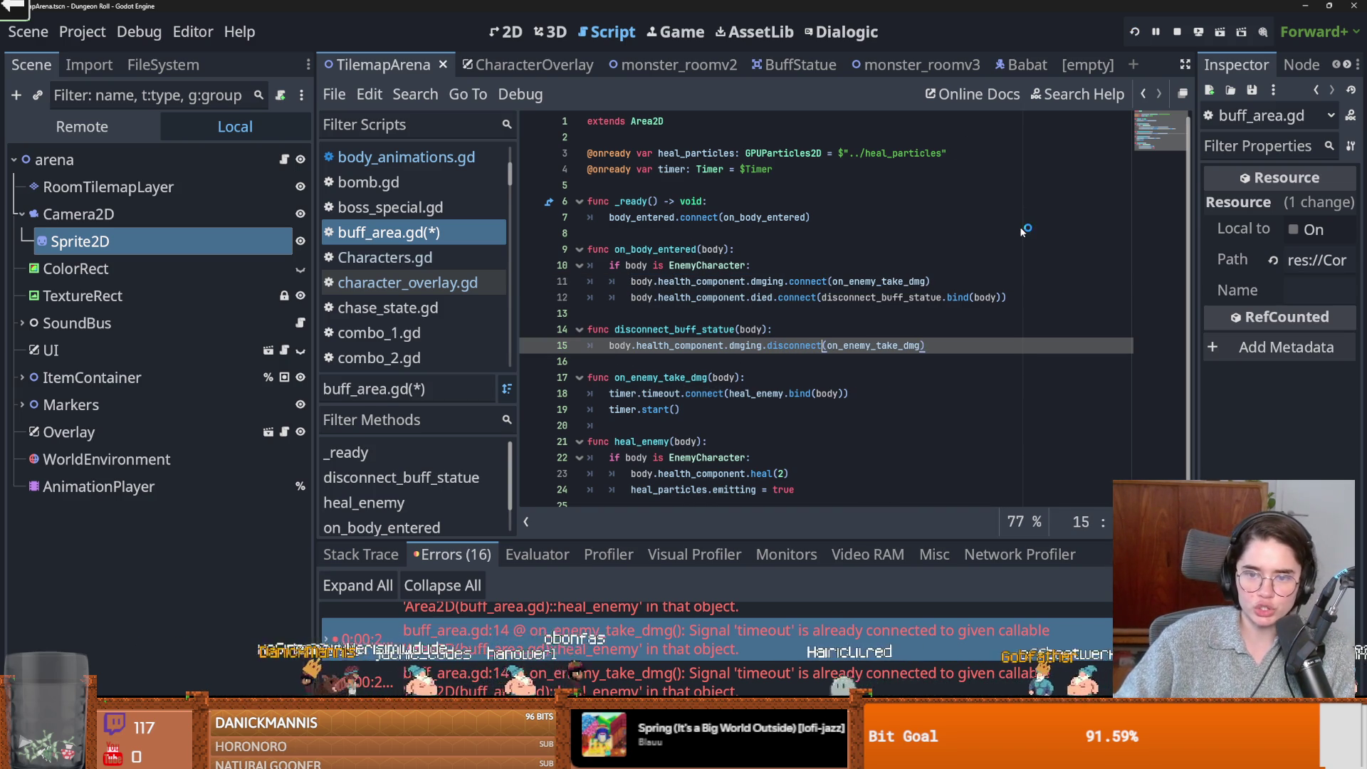
left_click(1356, 7)
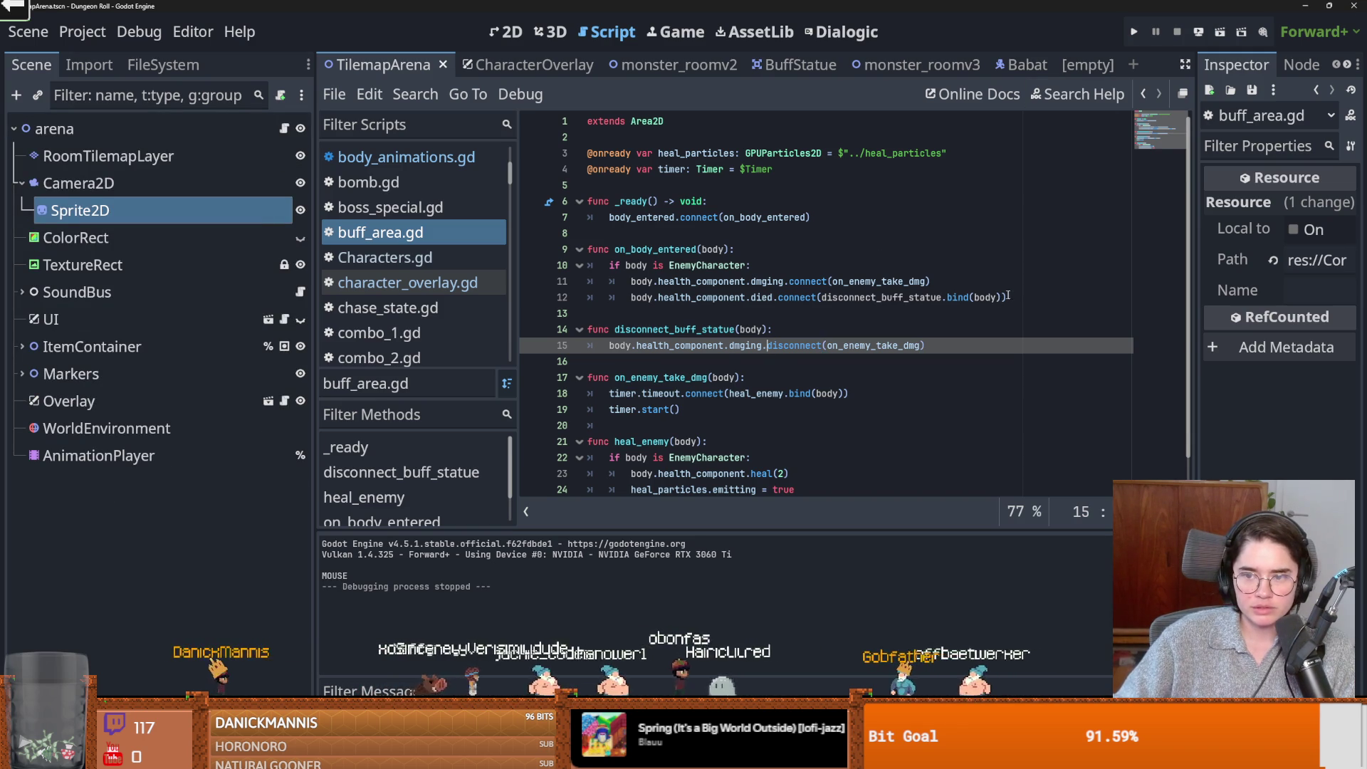
- Launch Dungeon Roll with Run Project to test the buff statue fix
left_click(711, 297)
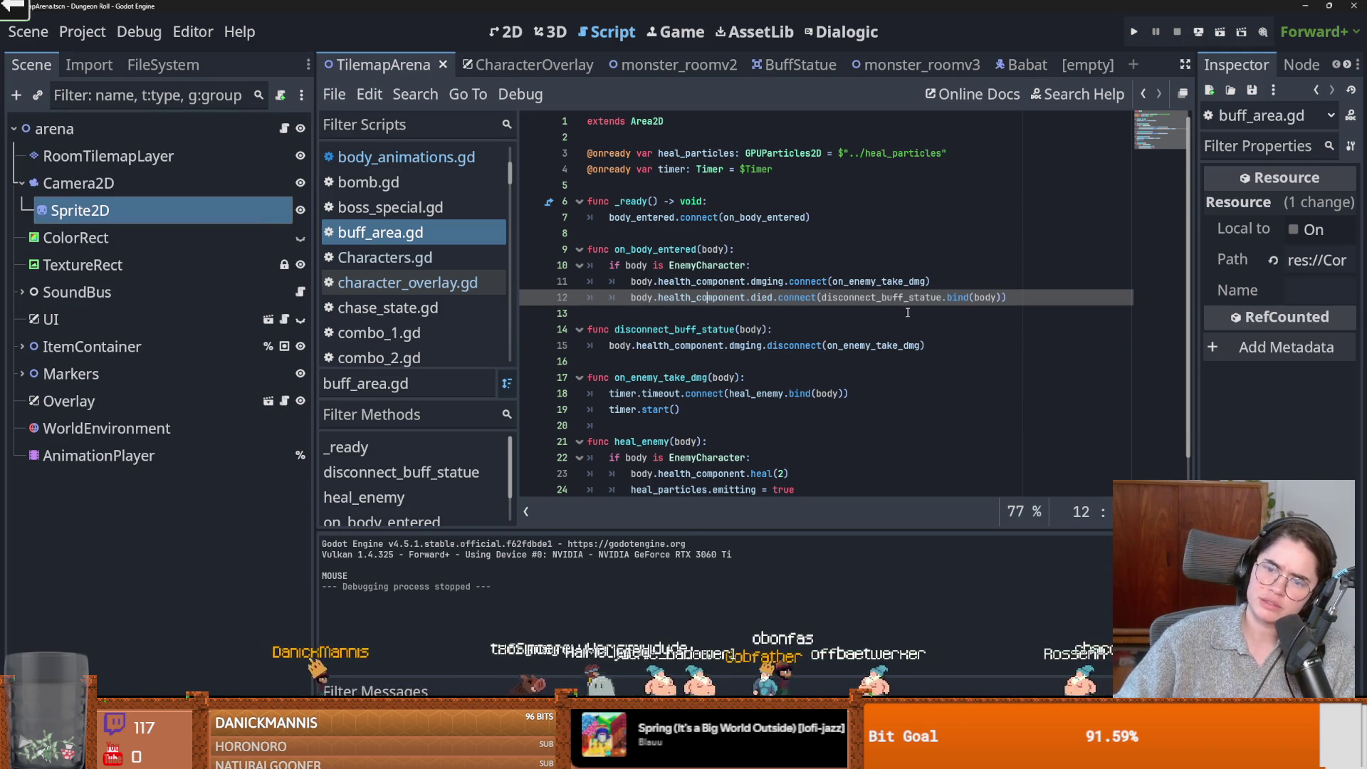
left_click(1133, 34)
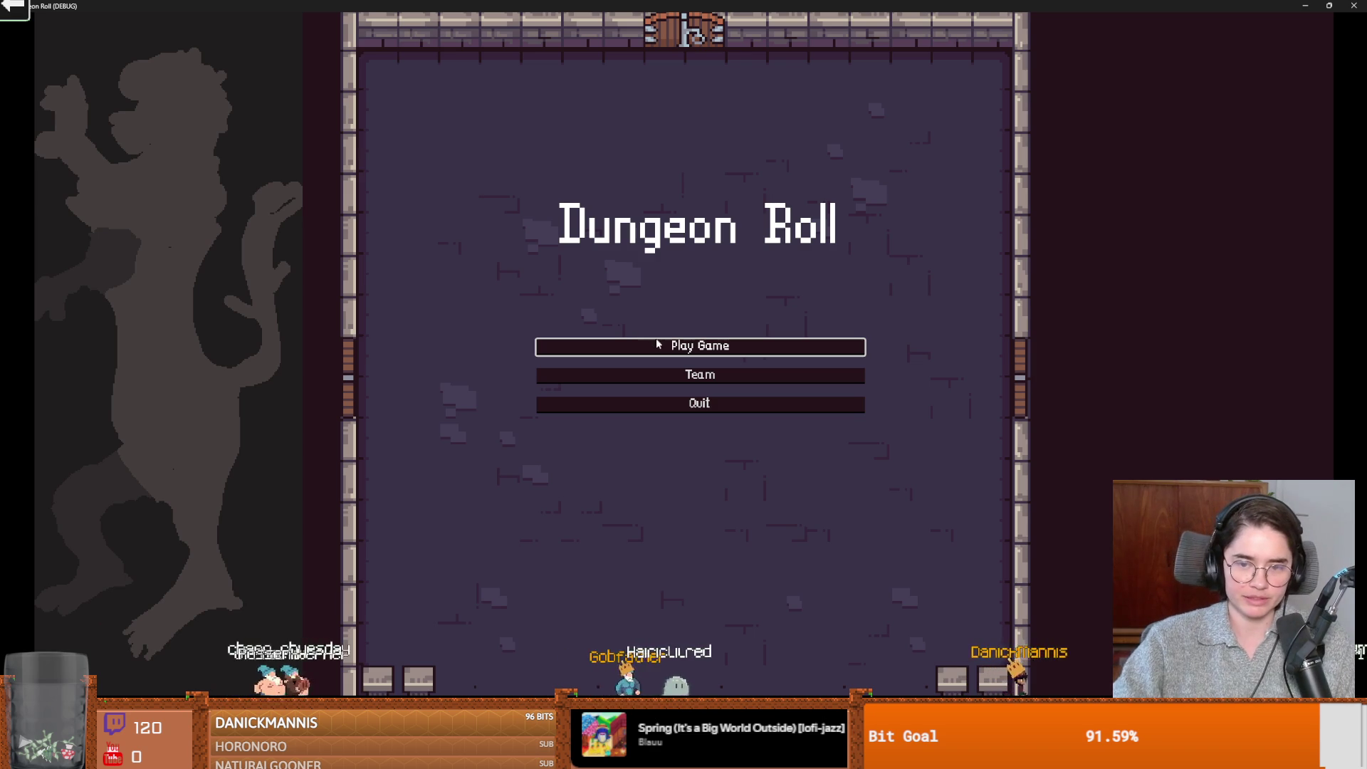
- Playtest as the Crusader, kill the armored enemy, close the game and open the line 18 timeout error
left_click(573, 345)
left_click(579, 274)
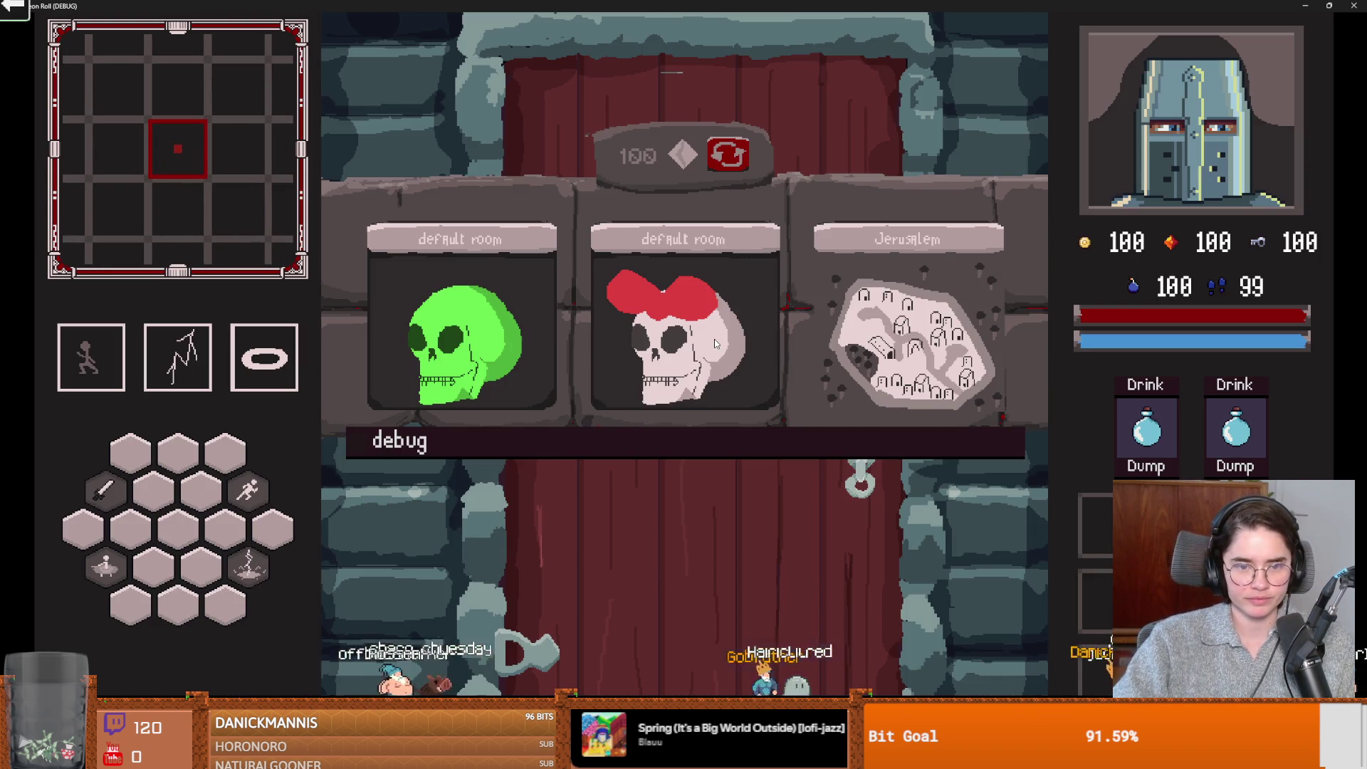
key("a")
key("a")
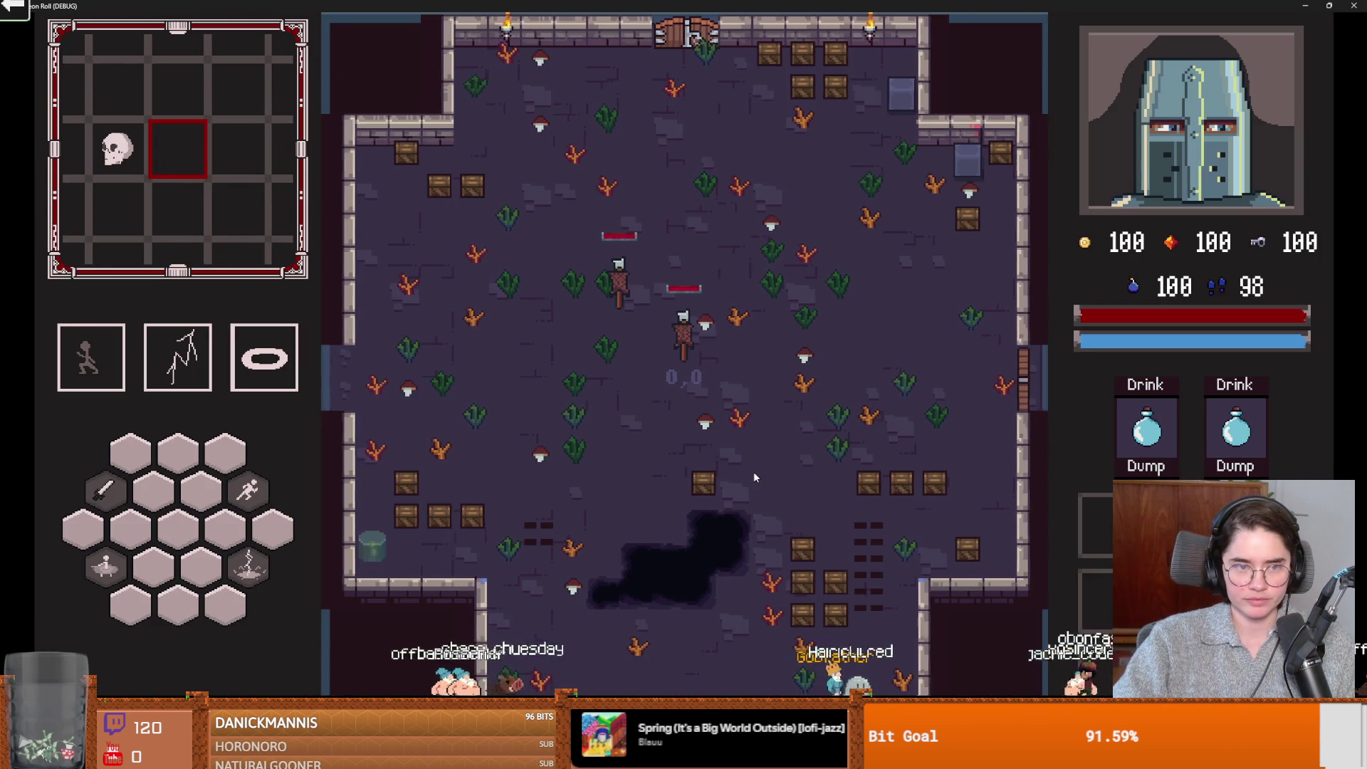
key("s")
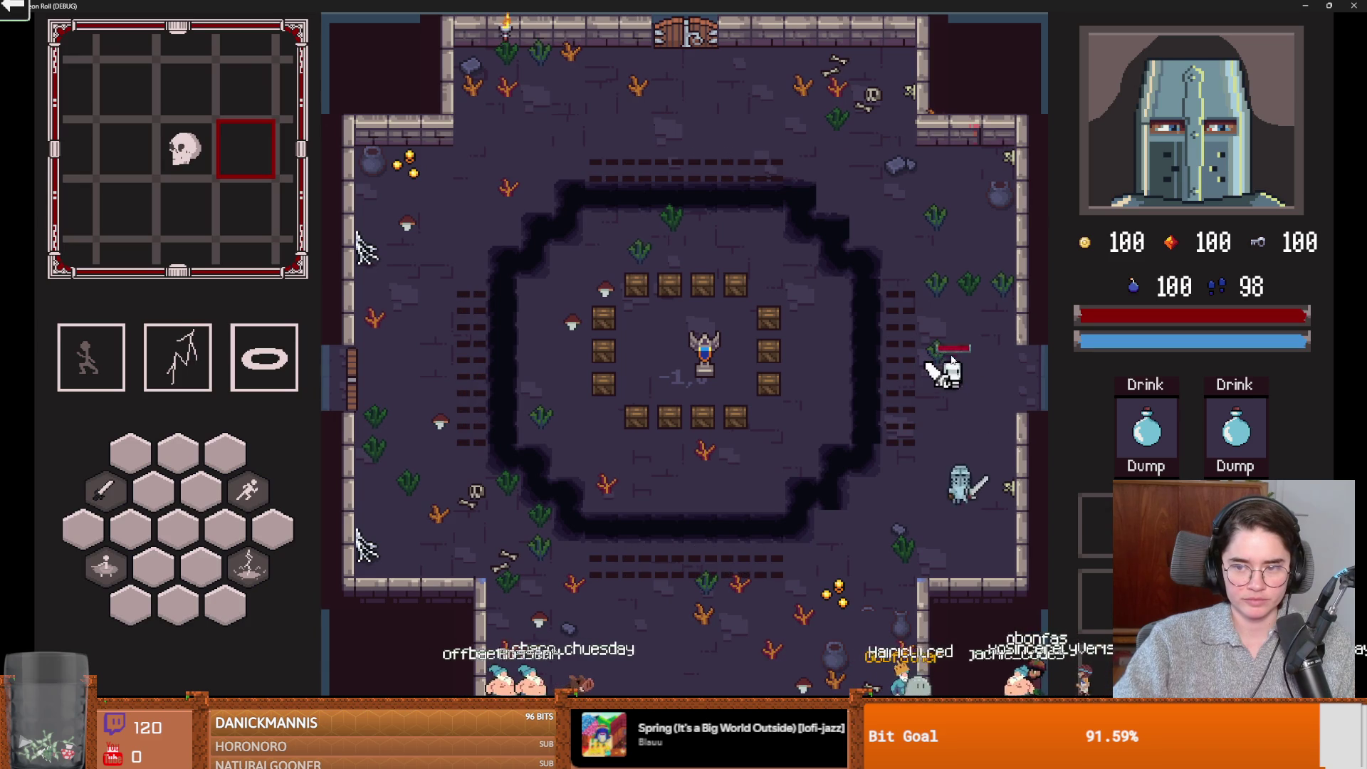
key("w")
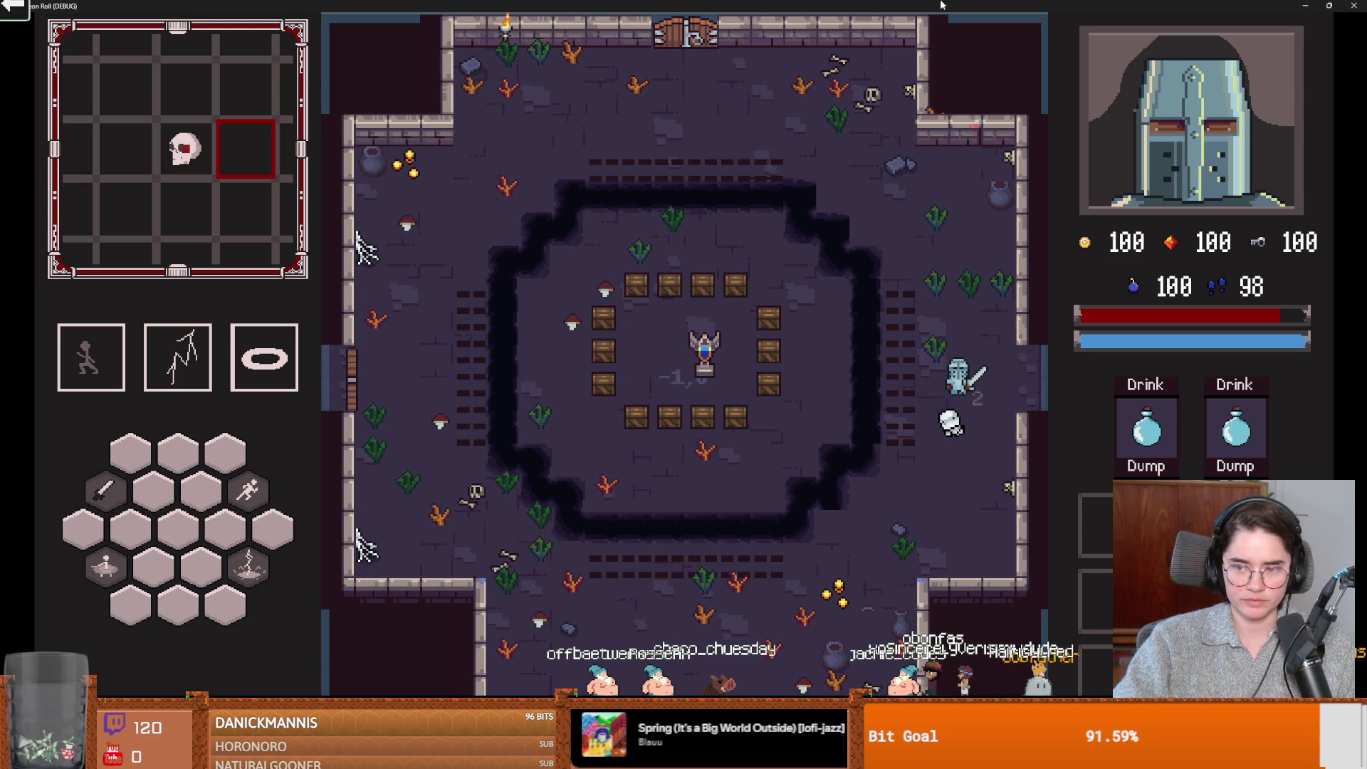
key("super+Down")
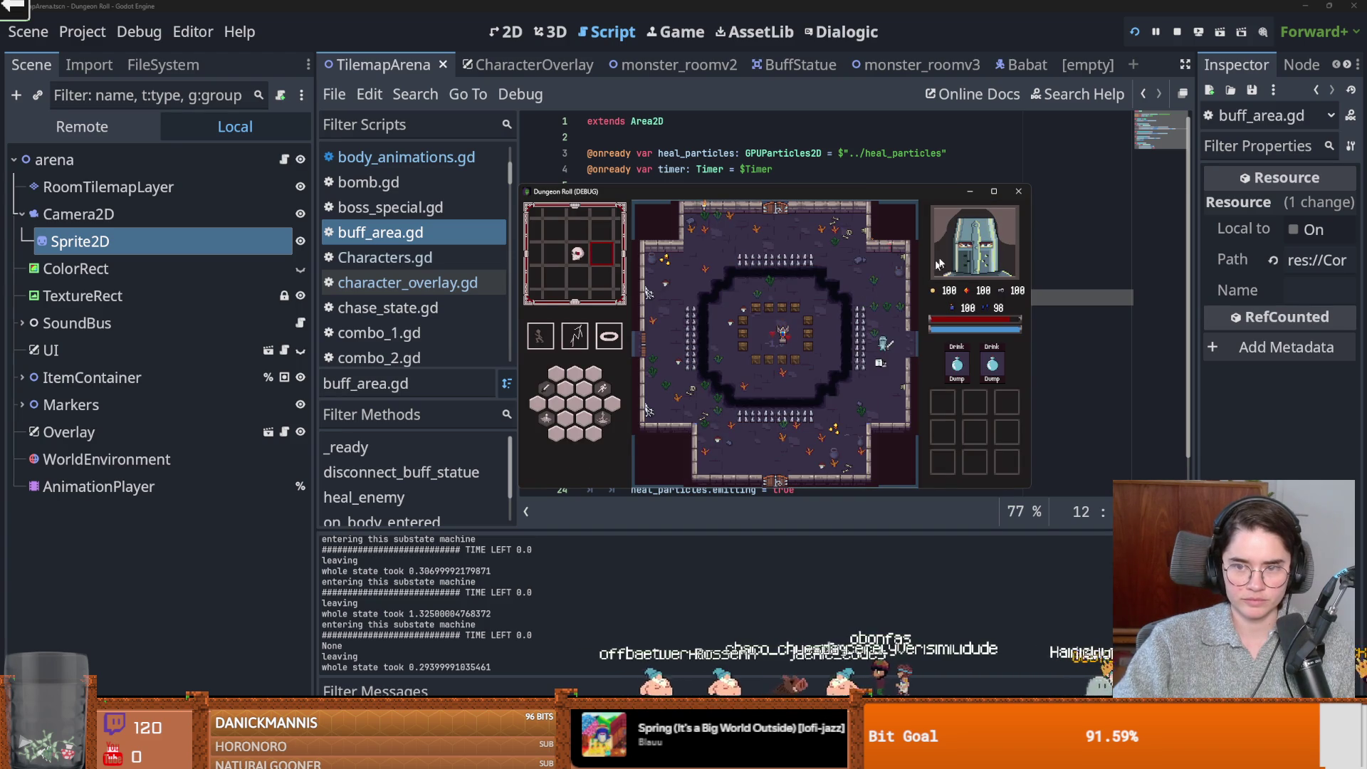
key("F8")
scroll(608, 649, "down", 3)
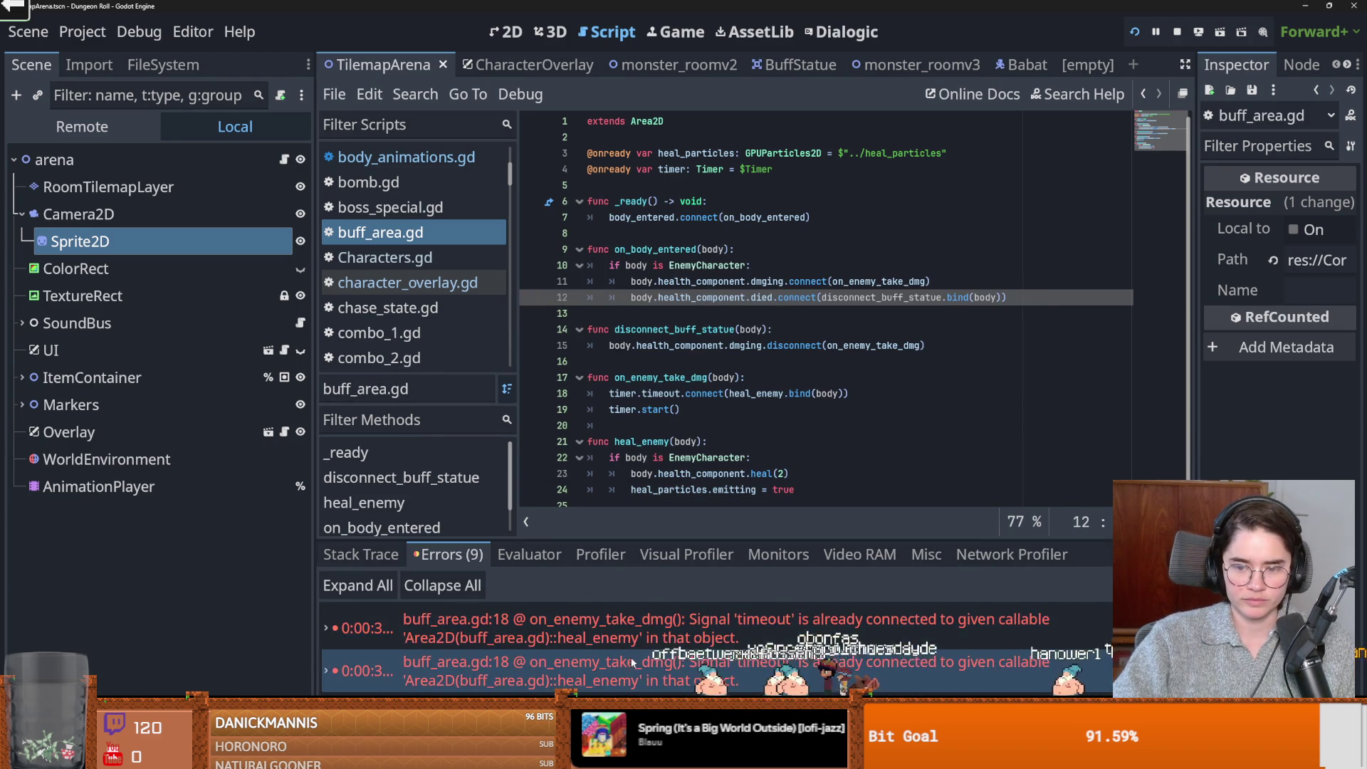
left_click(644, 644)
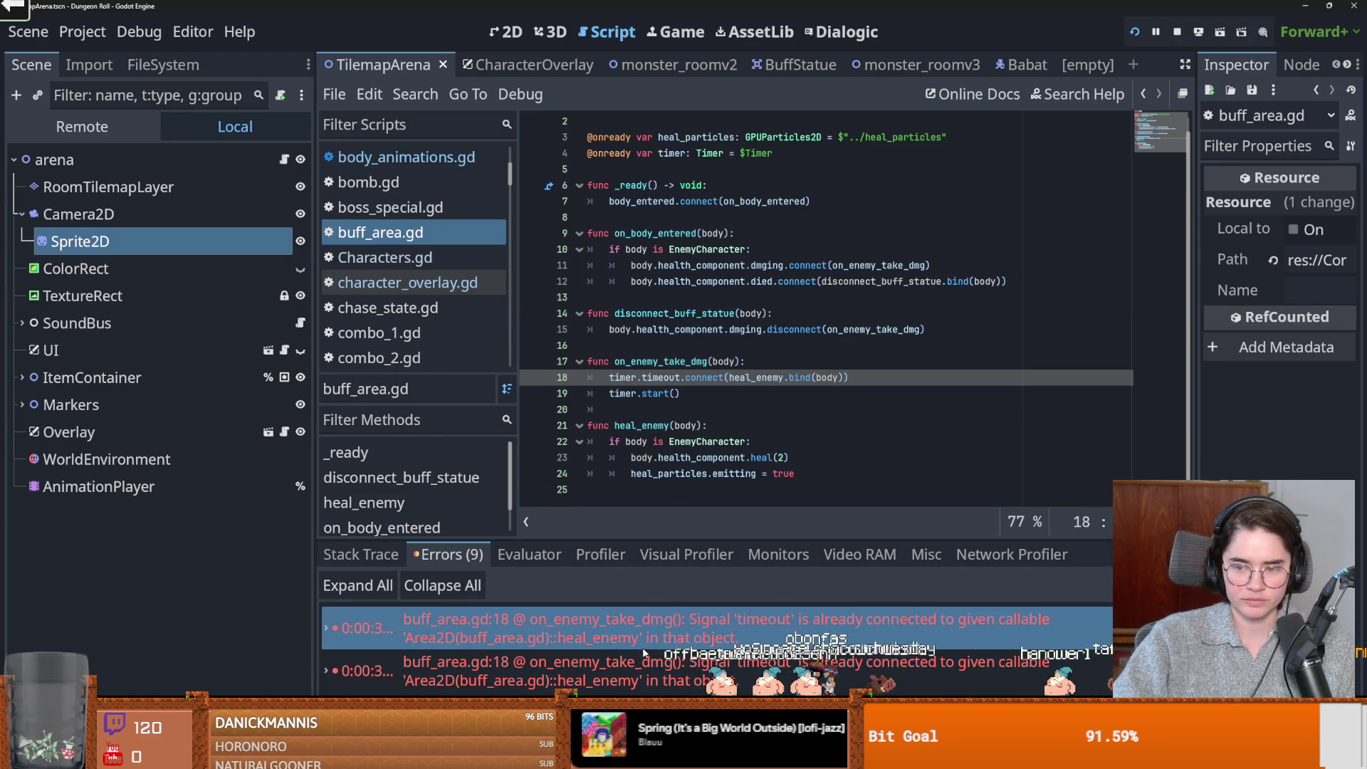
- Set a breakpoint on line 15's disconnect, rerun until it hits, resume, and close the game
left_click(679, 332)
left_click(534, 330)
key("F5")
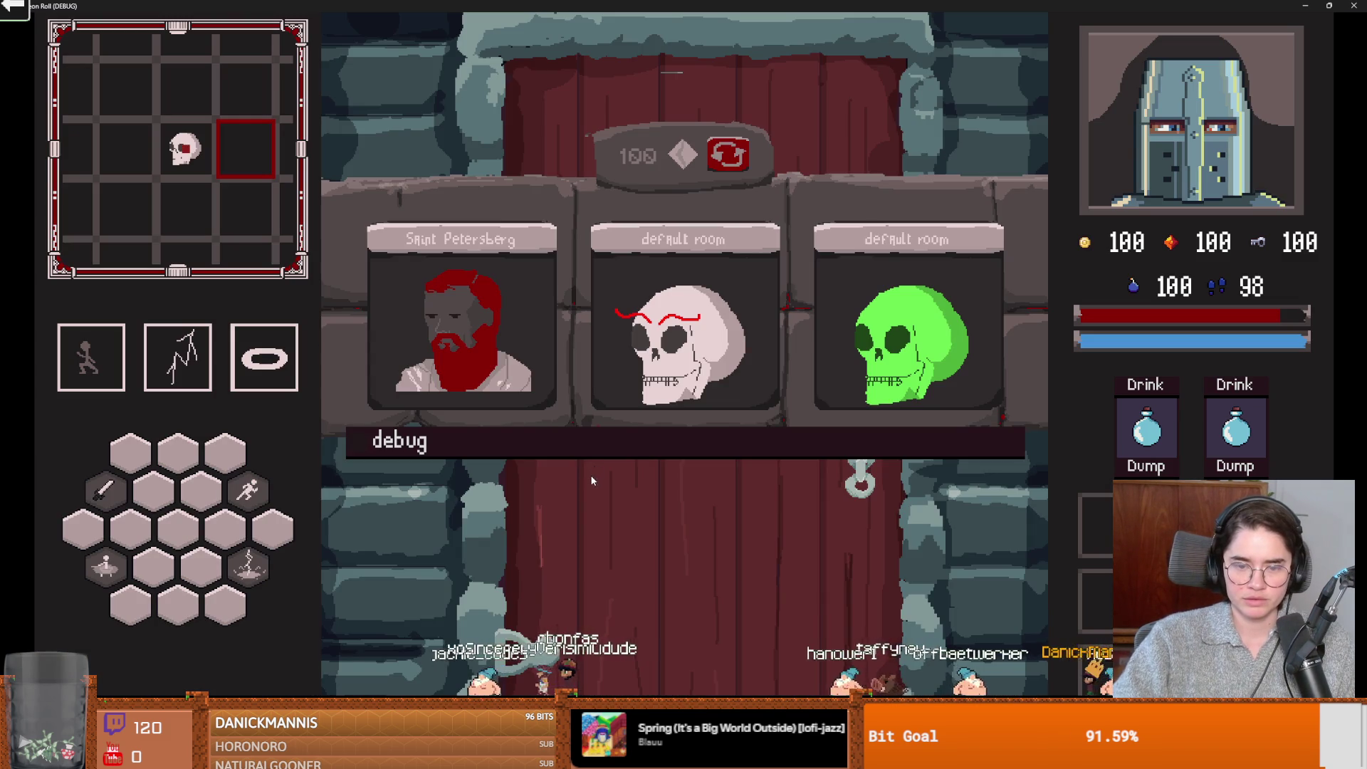
key("w")
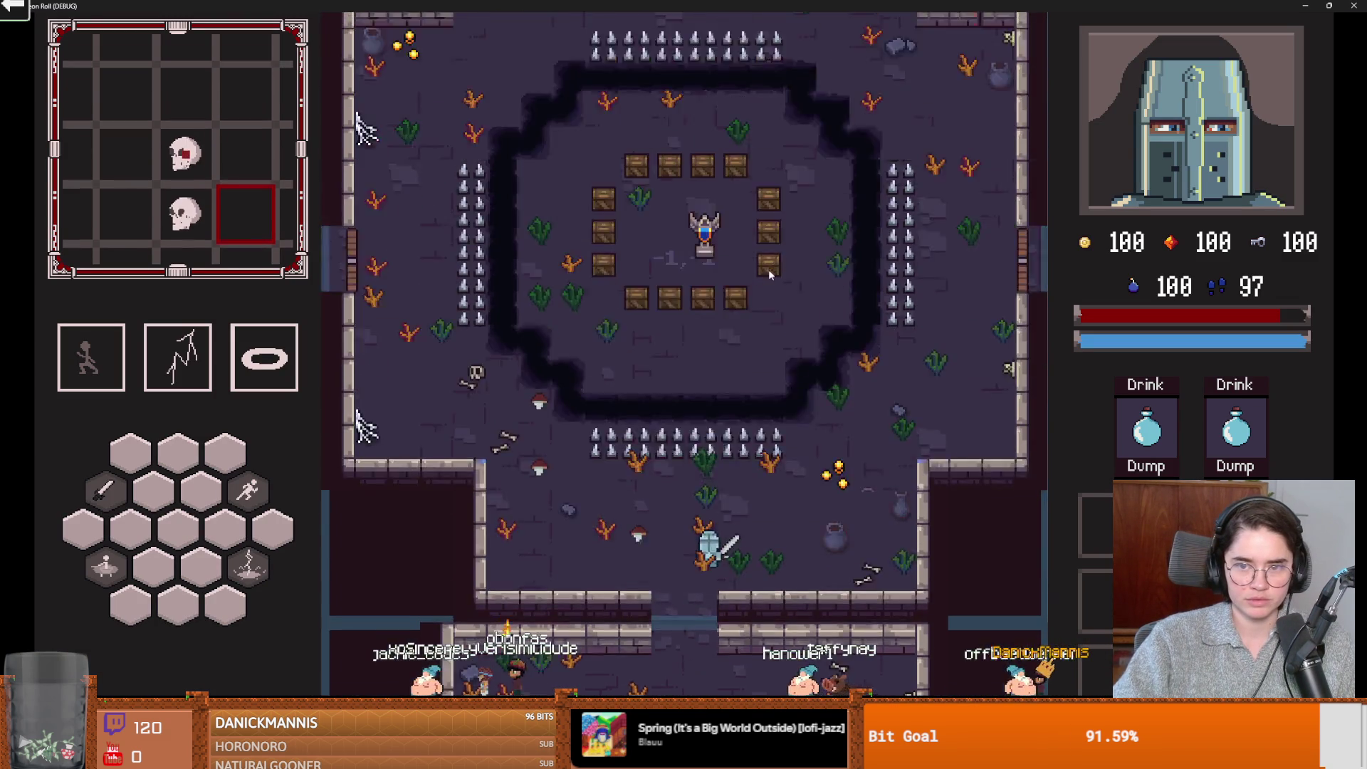
key("w+d")
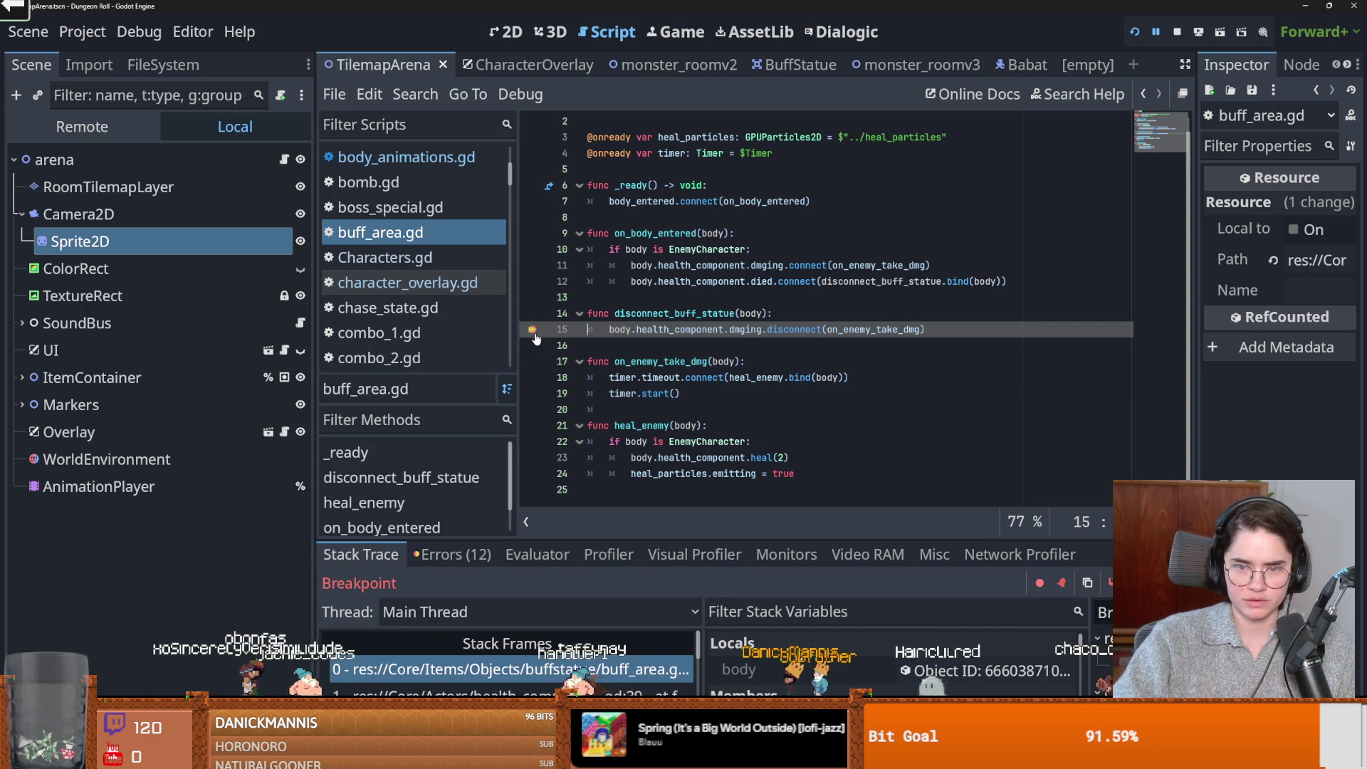
key("F12")
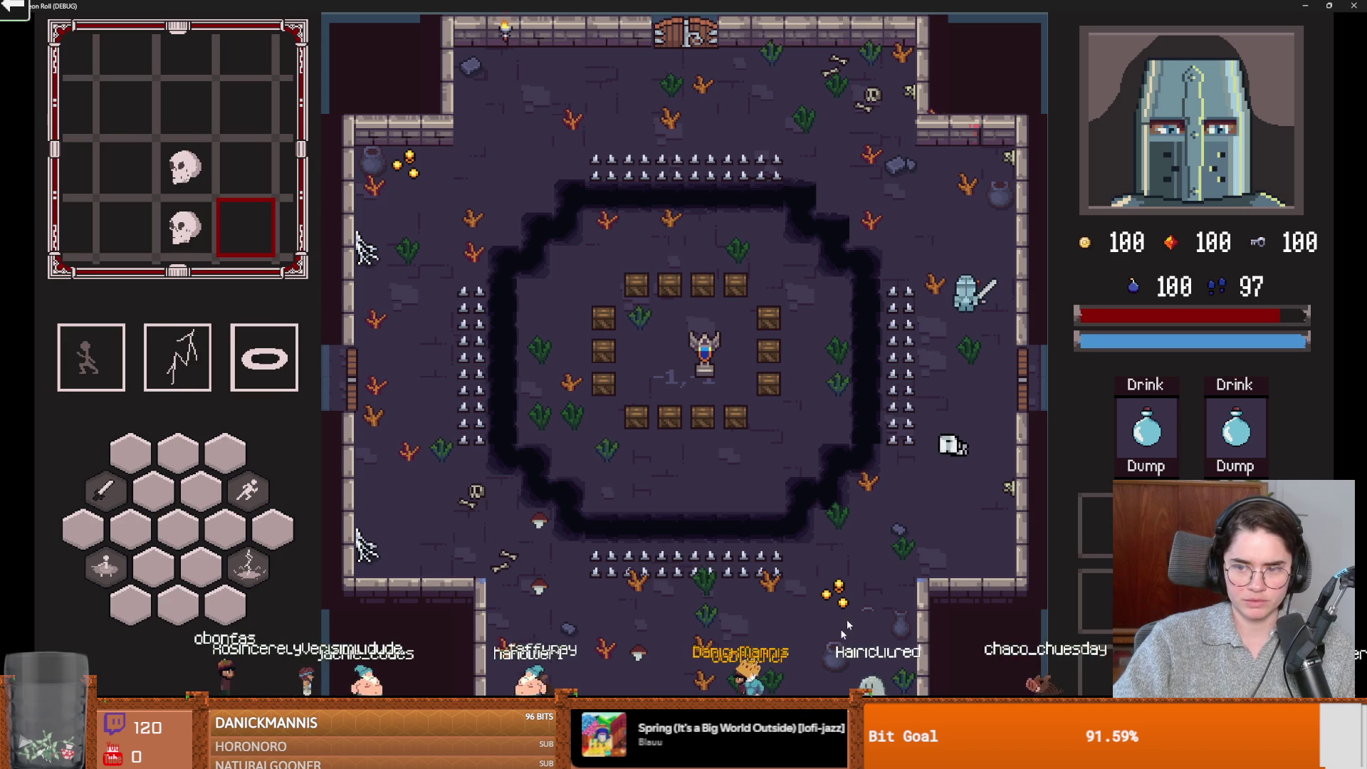
key("super+Down")
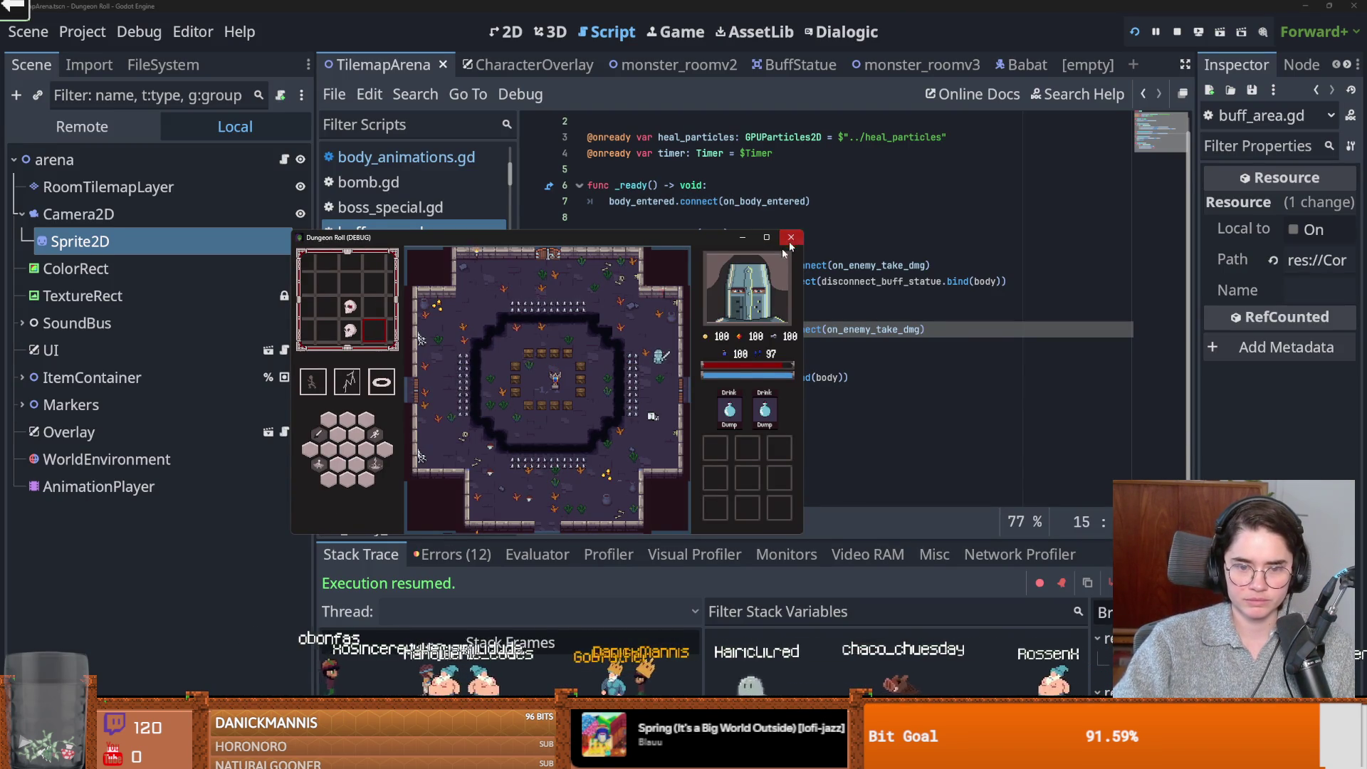
key("F8")
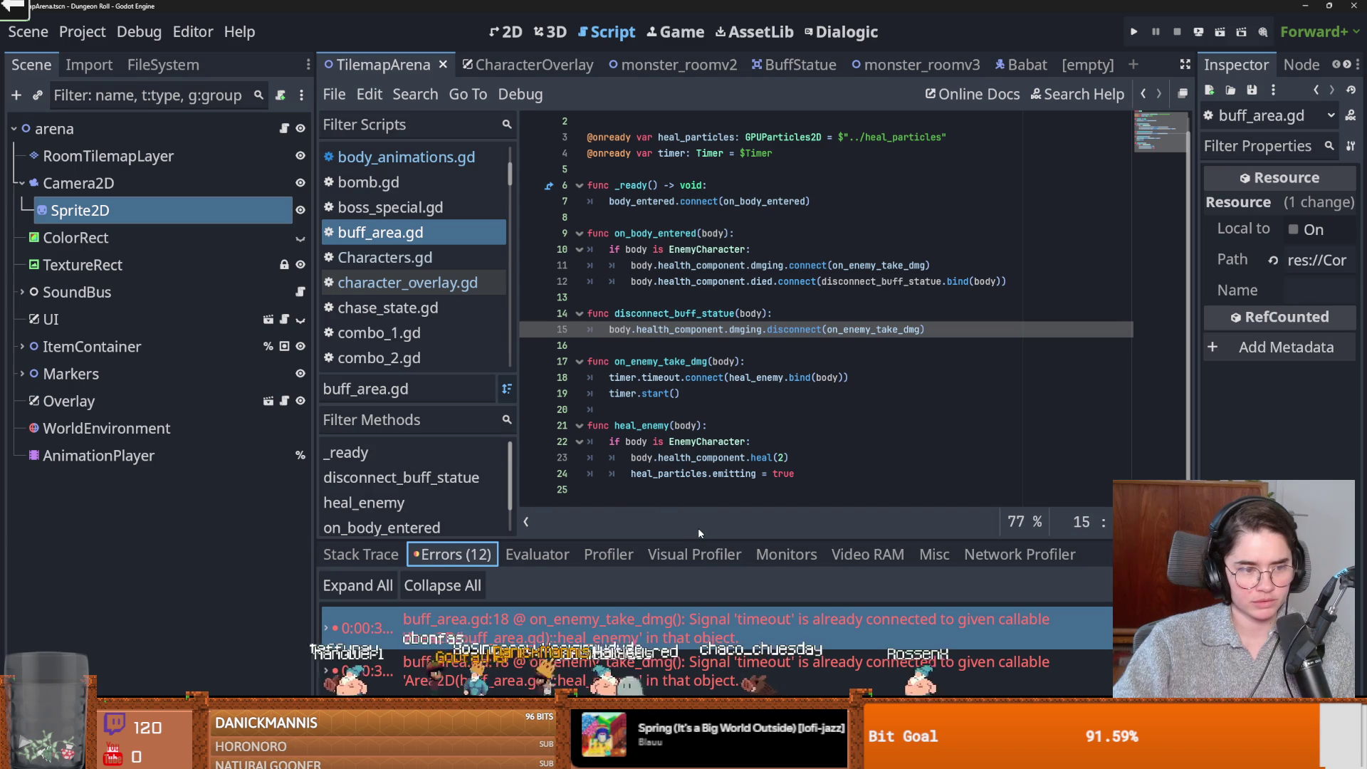
- Enlarge the debugger panel and review the repeated buff_area.gd:18 'timeout already connected' errors
left_click_drag(697, 541, 698, 288)
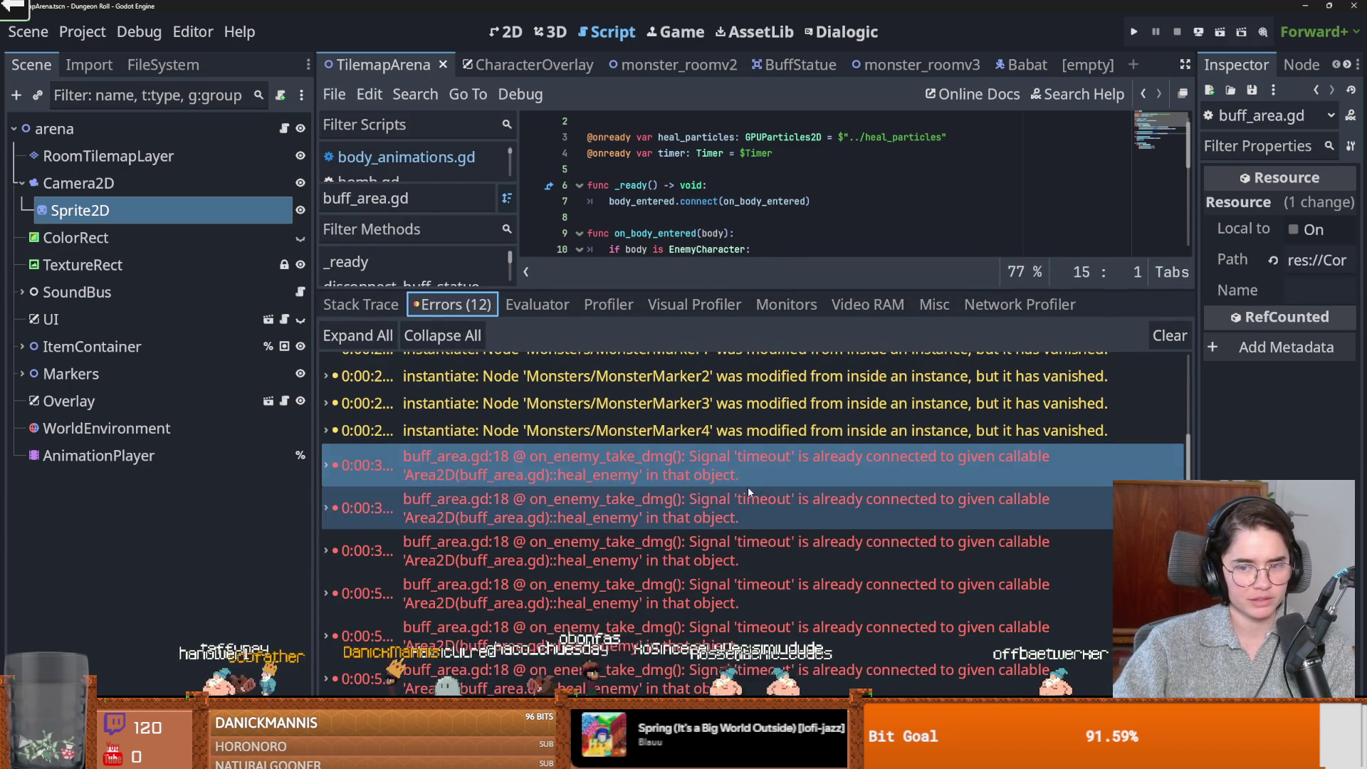
mouse_move(767, 454)
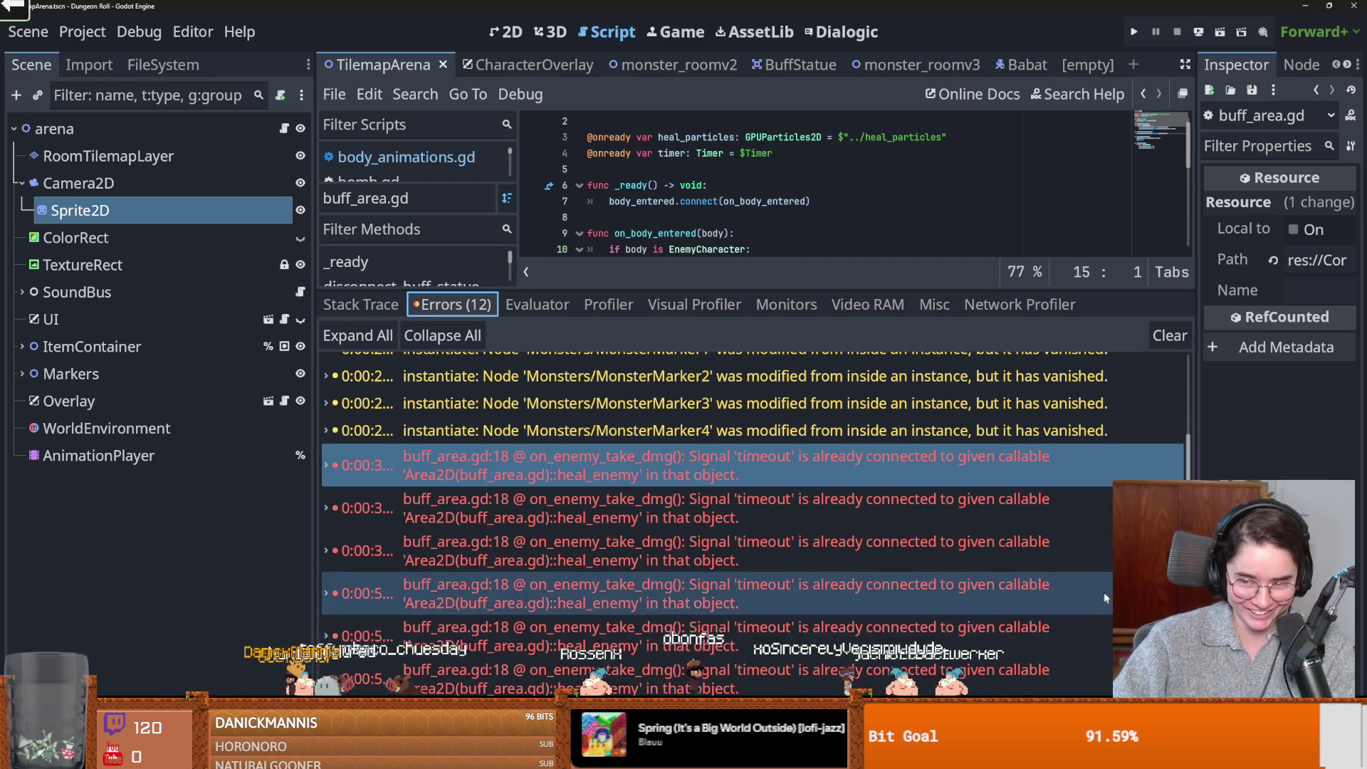
left_click(838, 464)
mouse_move(838, 462)
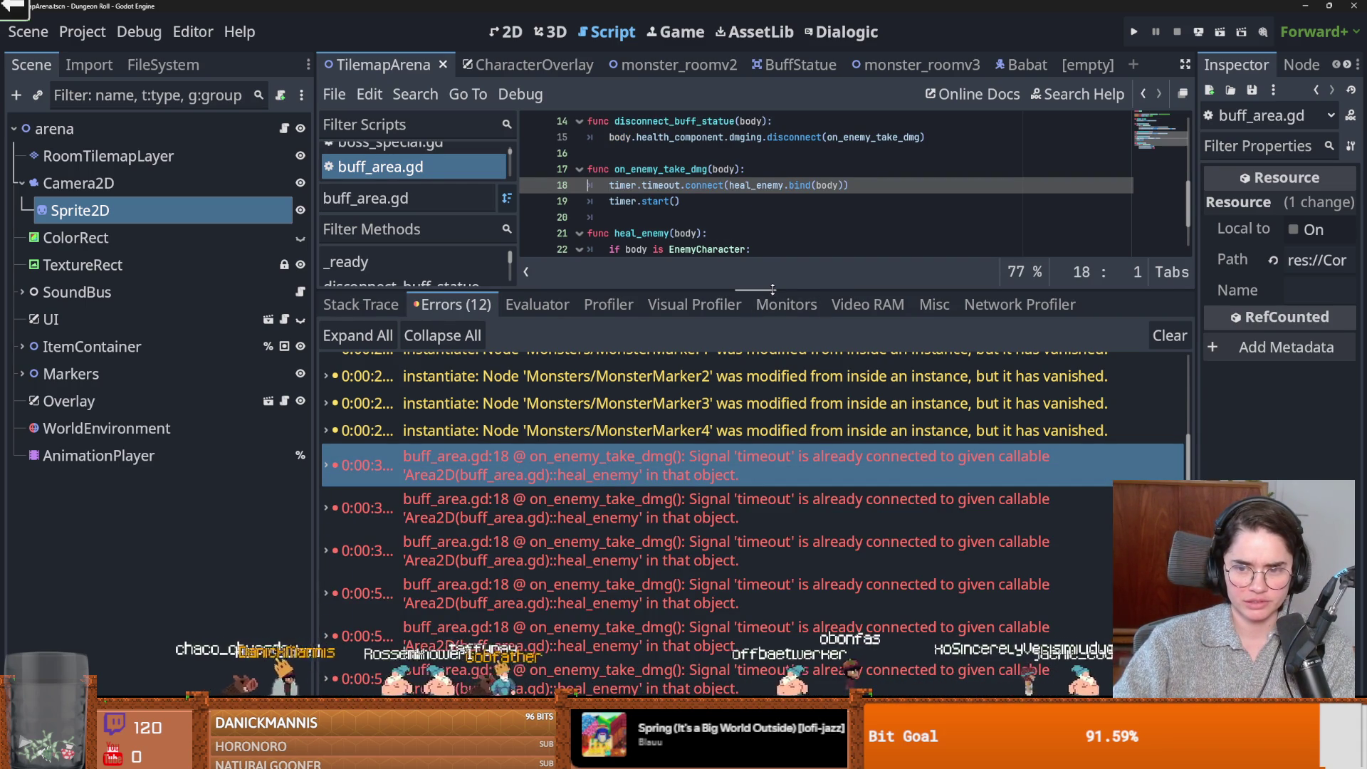
- Shrink the debugger back and bring the line 18 timer timeout connection into view
left_click_drag(773, 290, 769, 472)
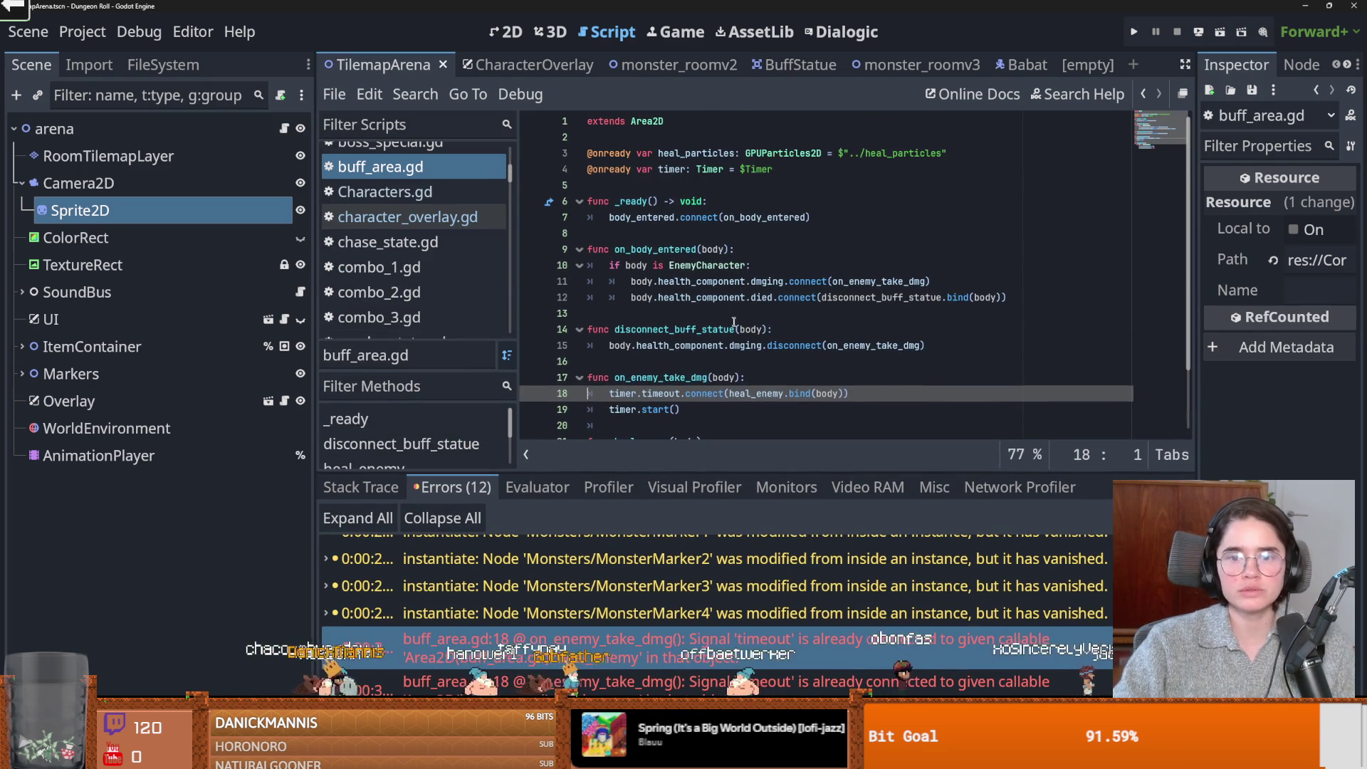
left_click(722, 281)
left_click(758, 267)
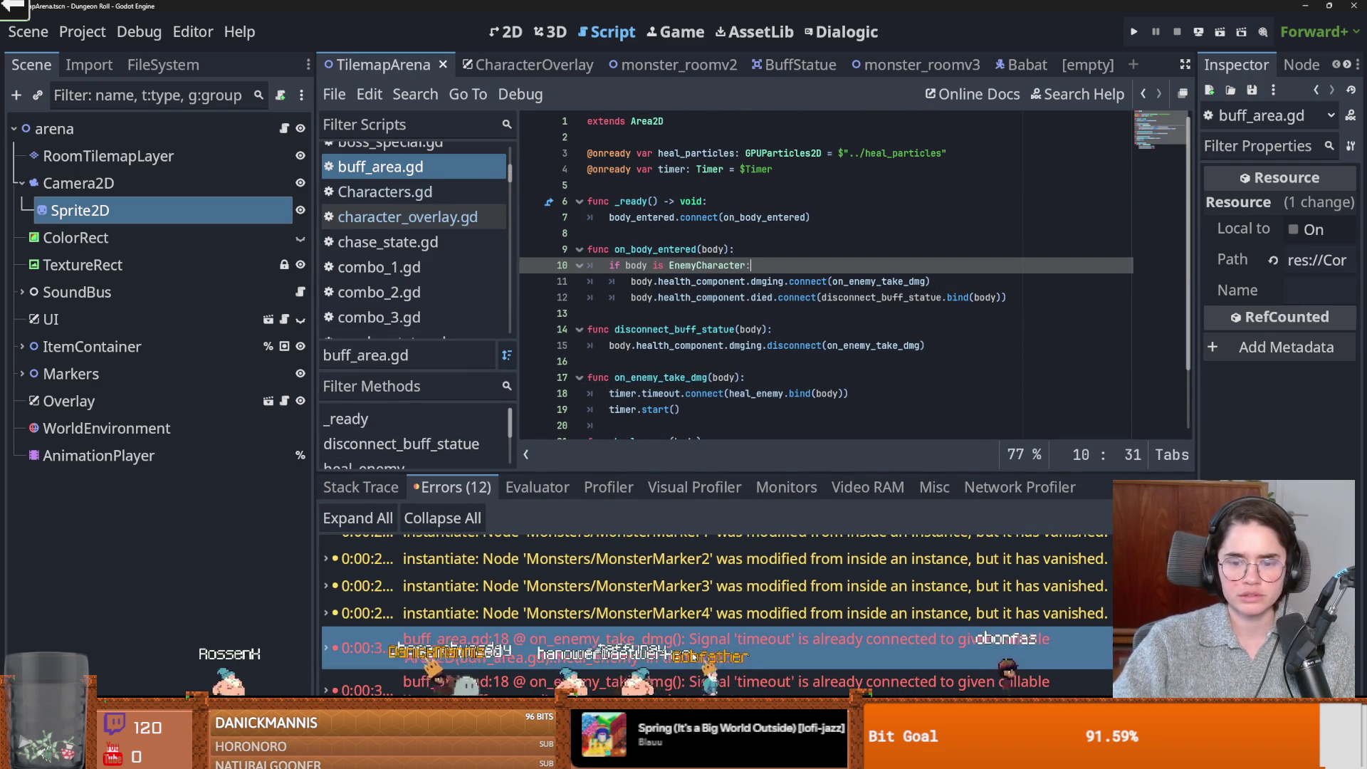
scroll(638, 325, "down", 2)
left_click(589, 313)
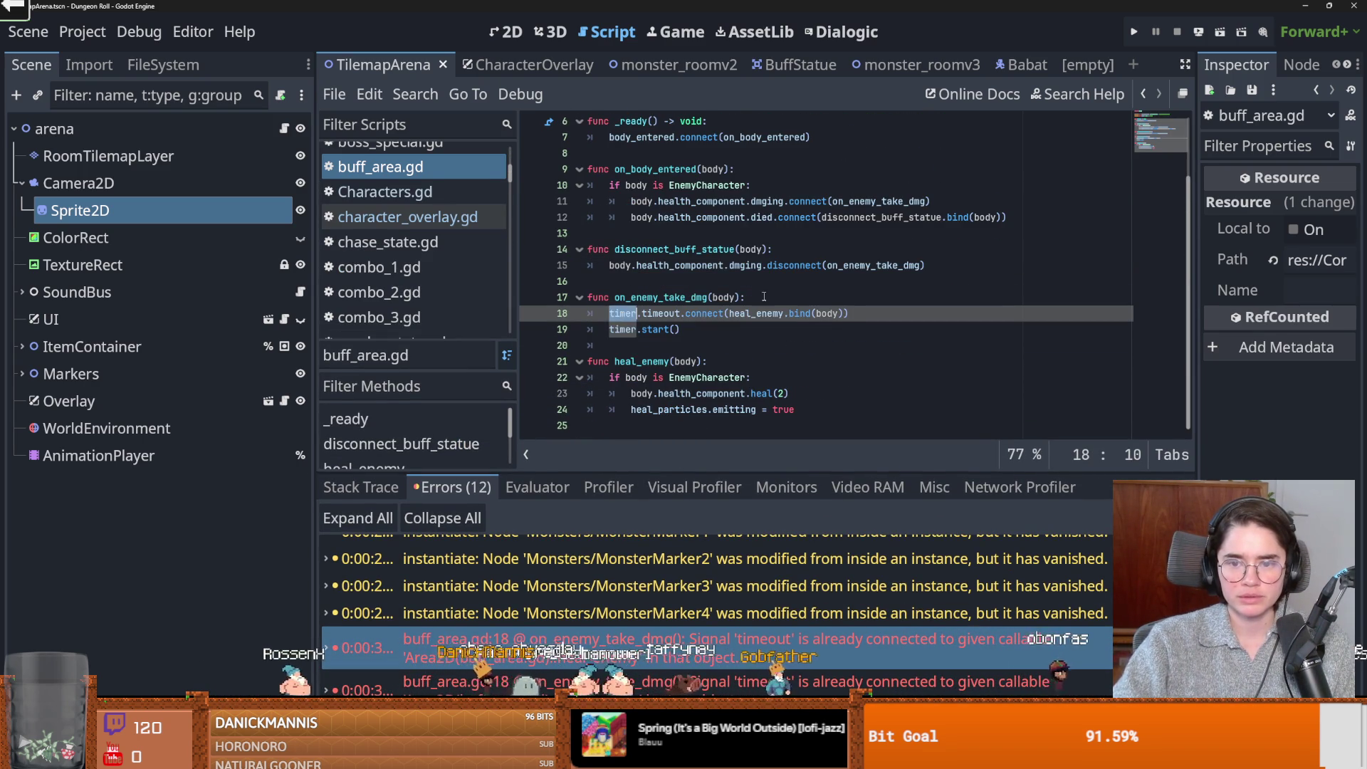
- Add an 'if !timer.timeout.is_connected(heal_enemy.bind(body))' guard above the timeout connection
key("ctrl+shift+Return")
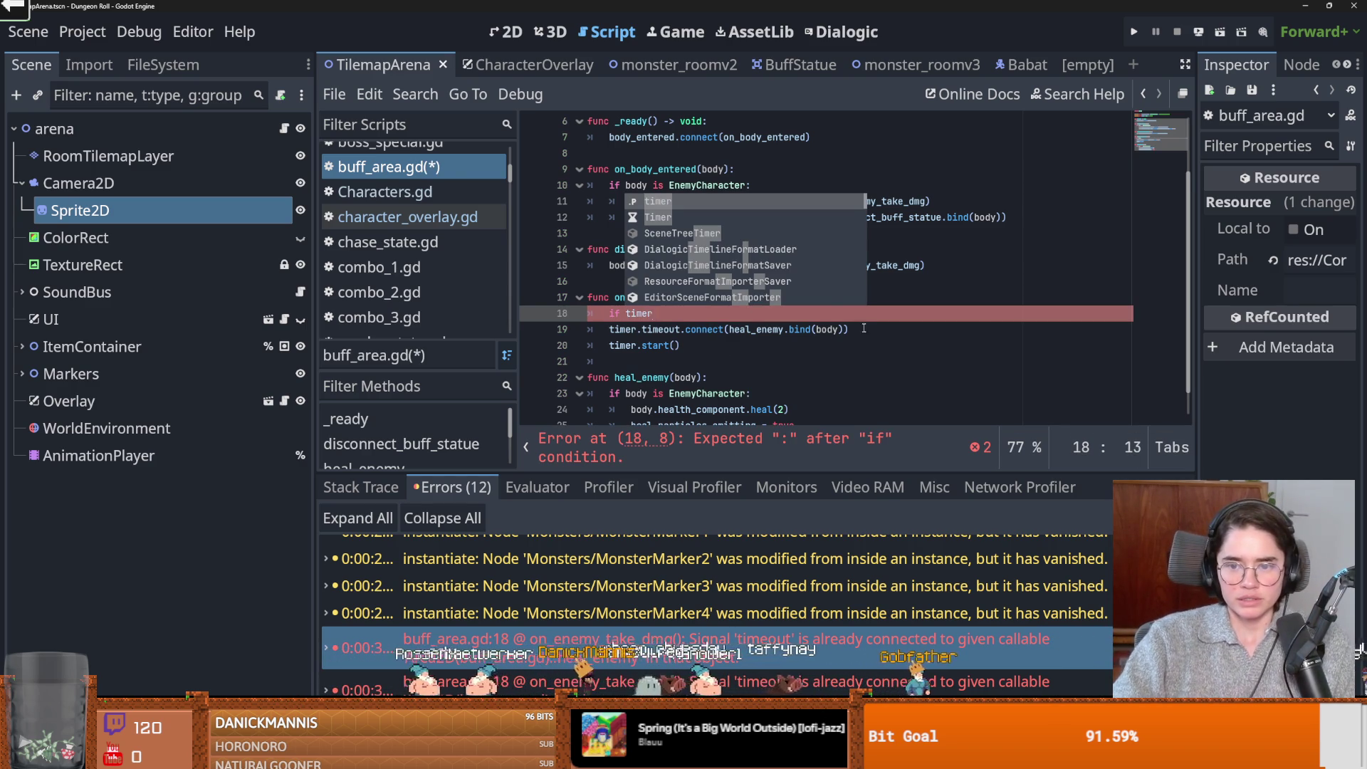
key("Escape")
type("timer.timeout.connect(heal_enemy.bind(body))")
double_click(719, 313)
type("is_")
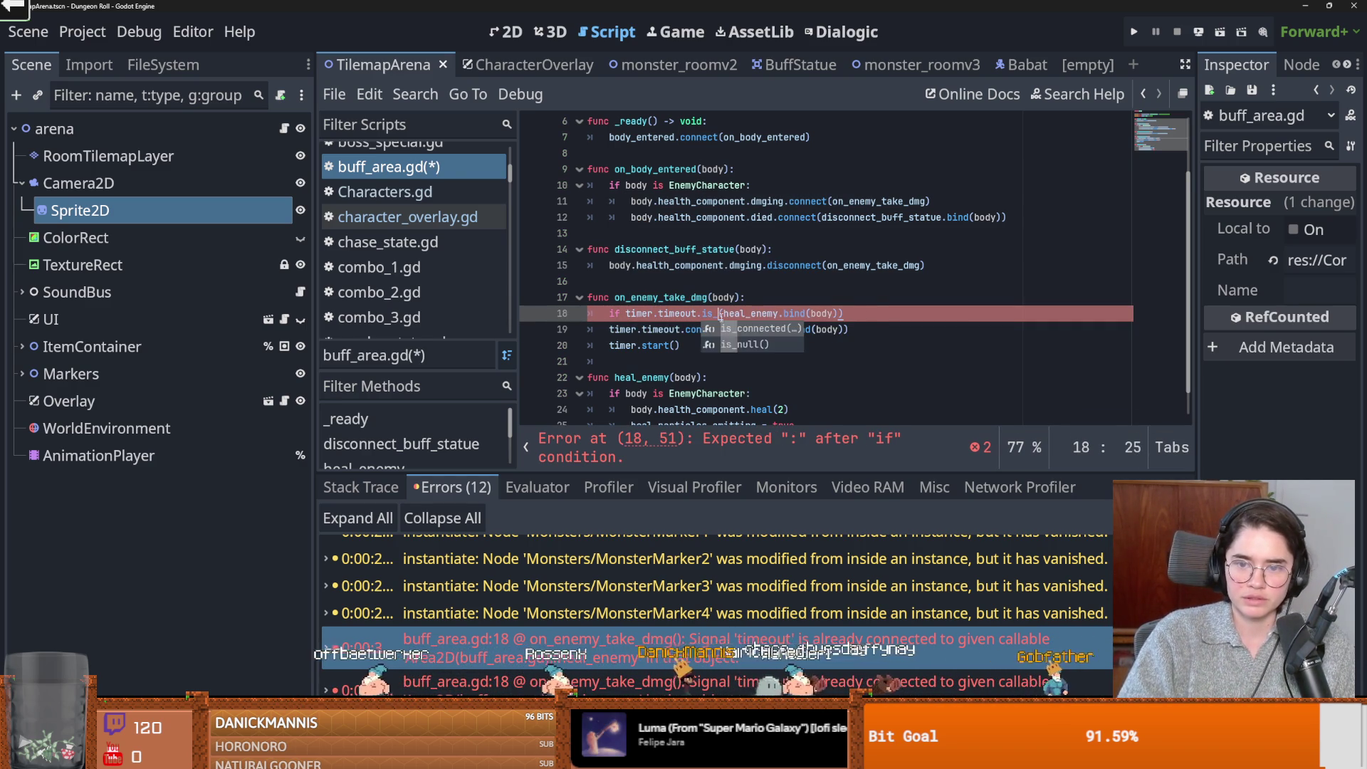
key("Return")
left_click(627, 316)
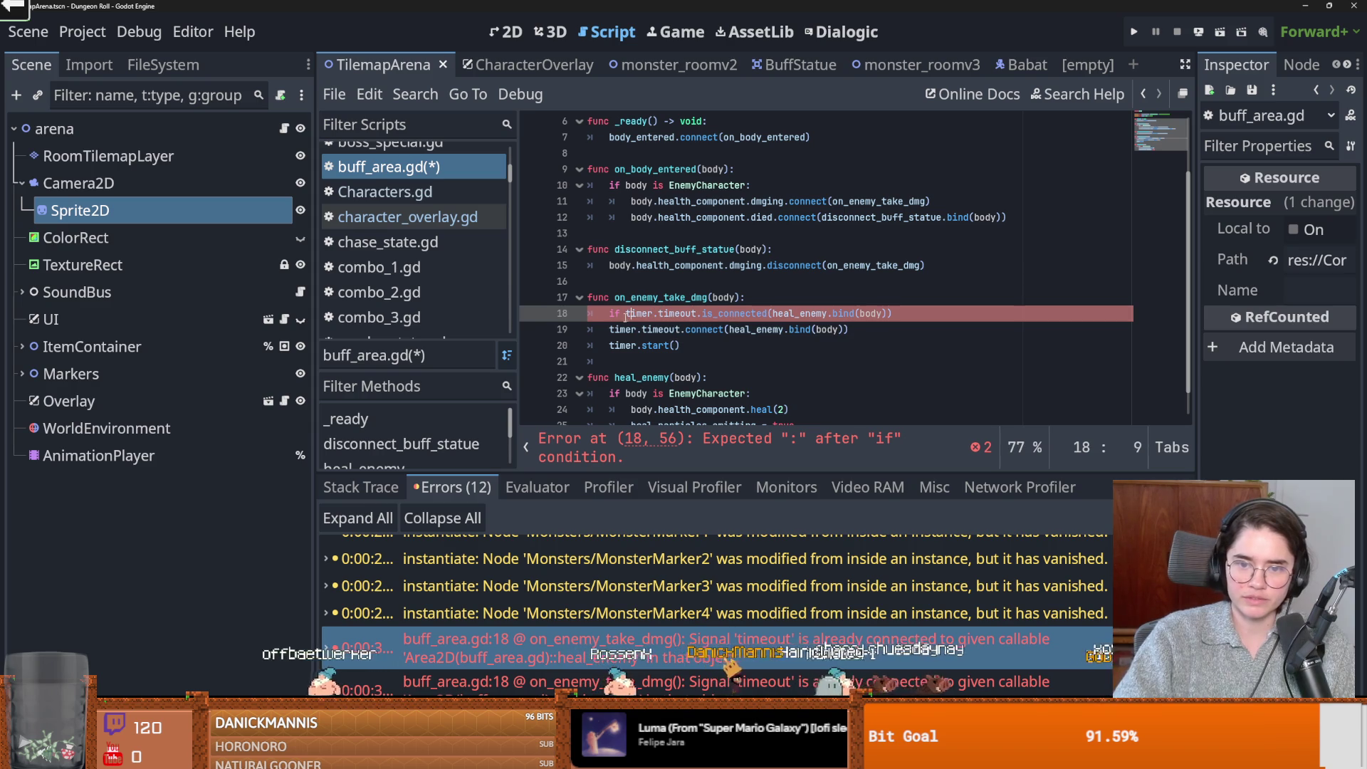
type("!")
left_click(933, 311)
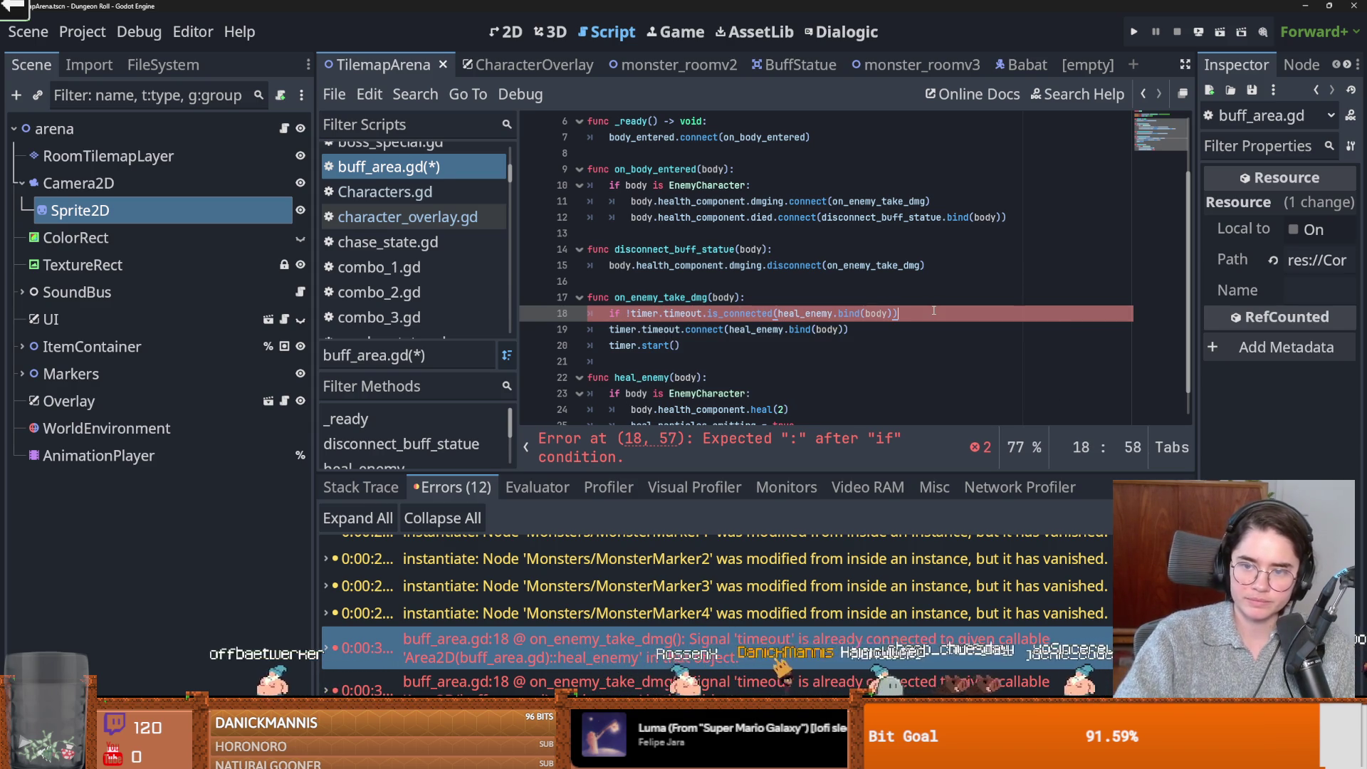
- Indent line 19 under the new if statement and save buff_area.gd
left_click(609, 329)
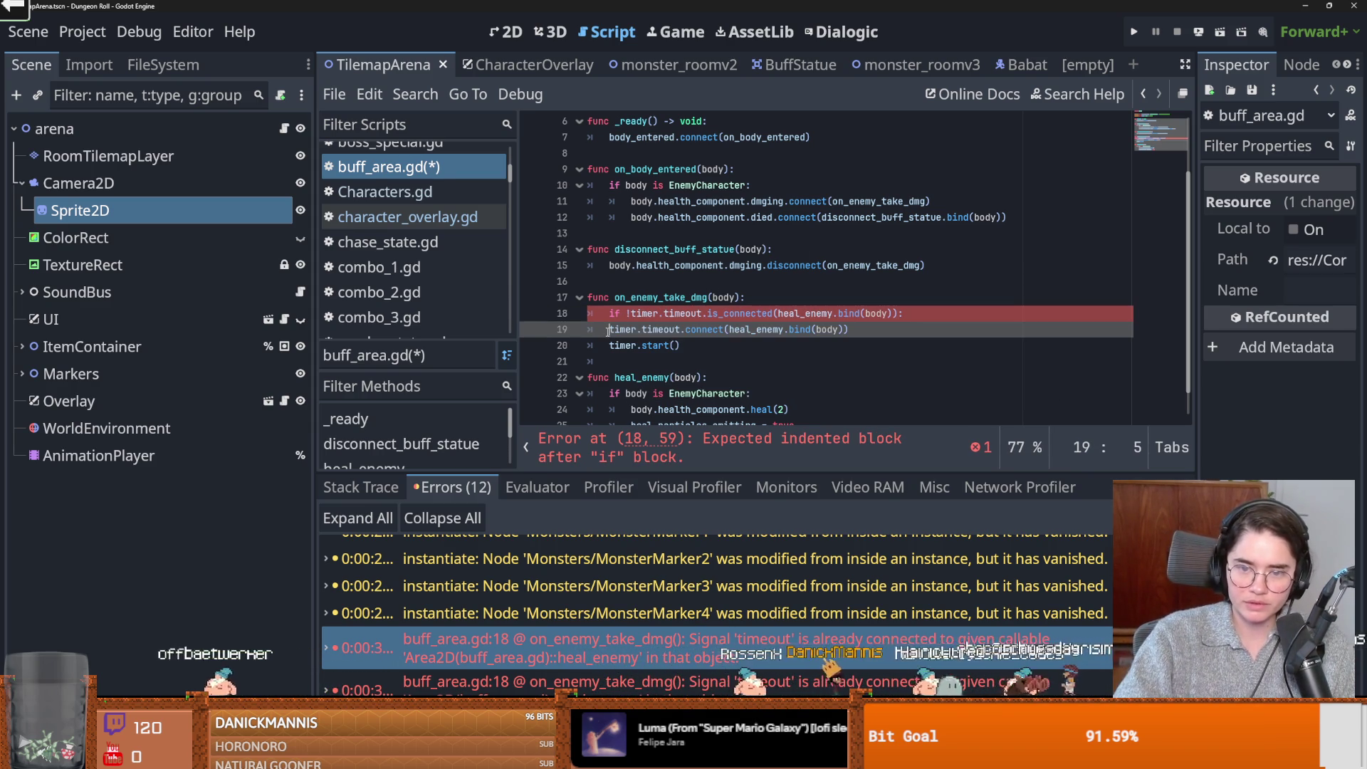
key("Tab")
key("ctrl+s")
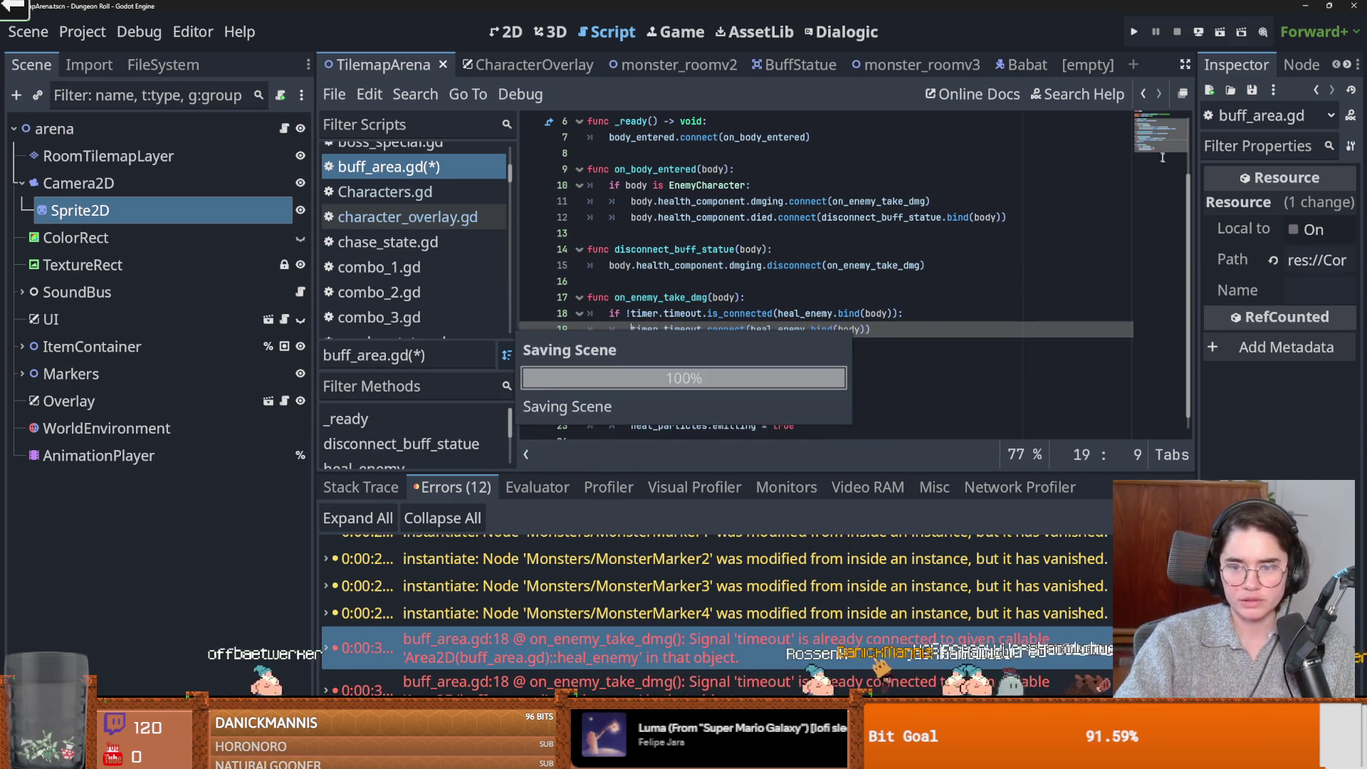
left_click(1134, 34)
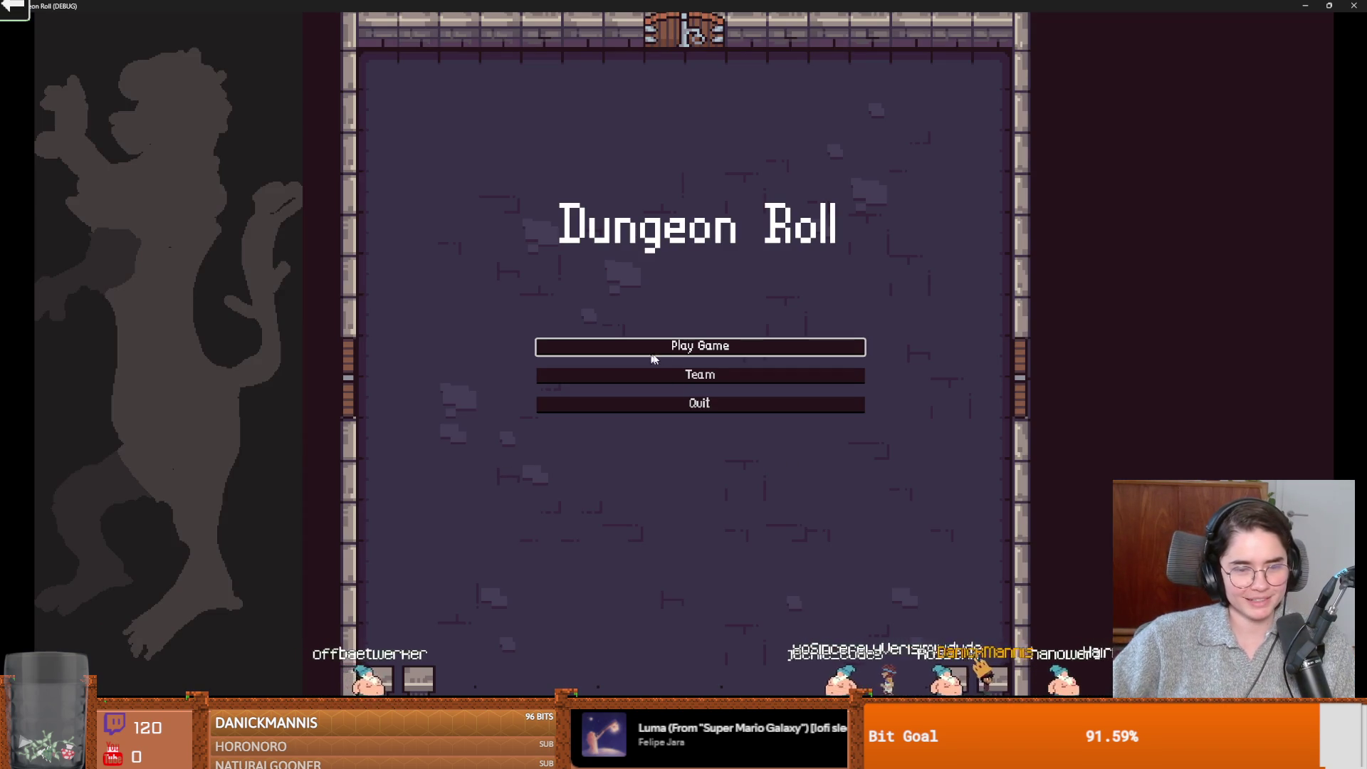
- Start a game as the Crusader and enter a debug room through the left door
left_click(684, 369)
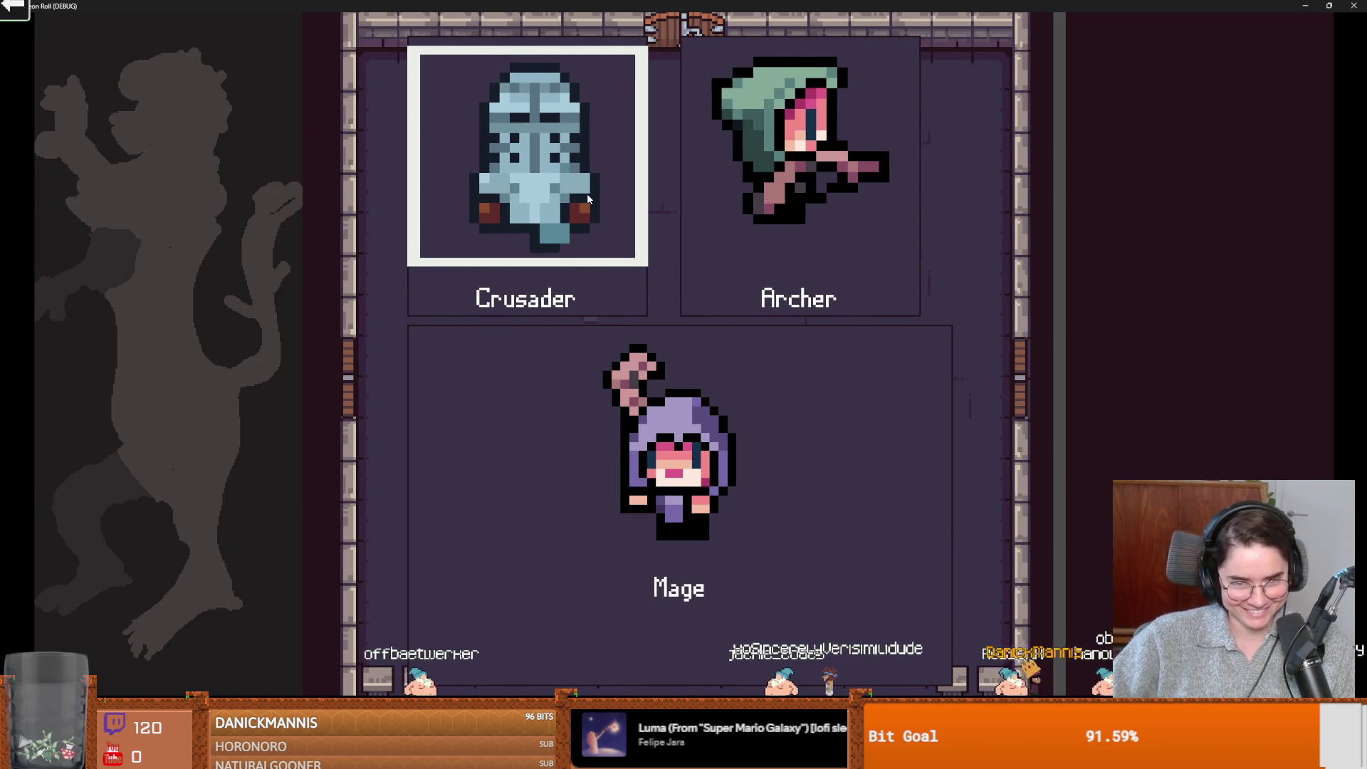
left_click(587, 194)
key("a")
key("e")
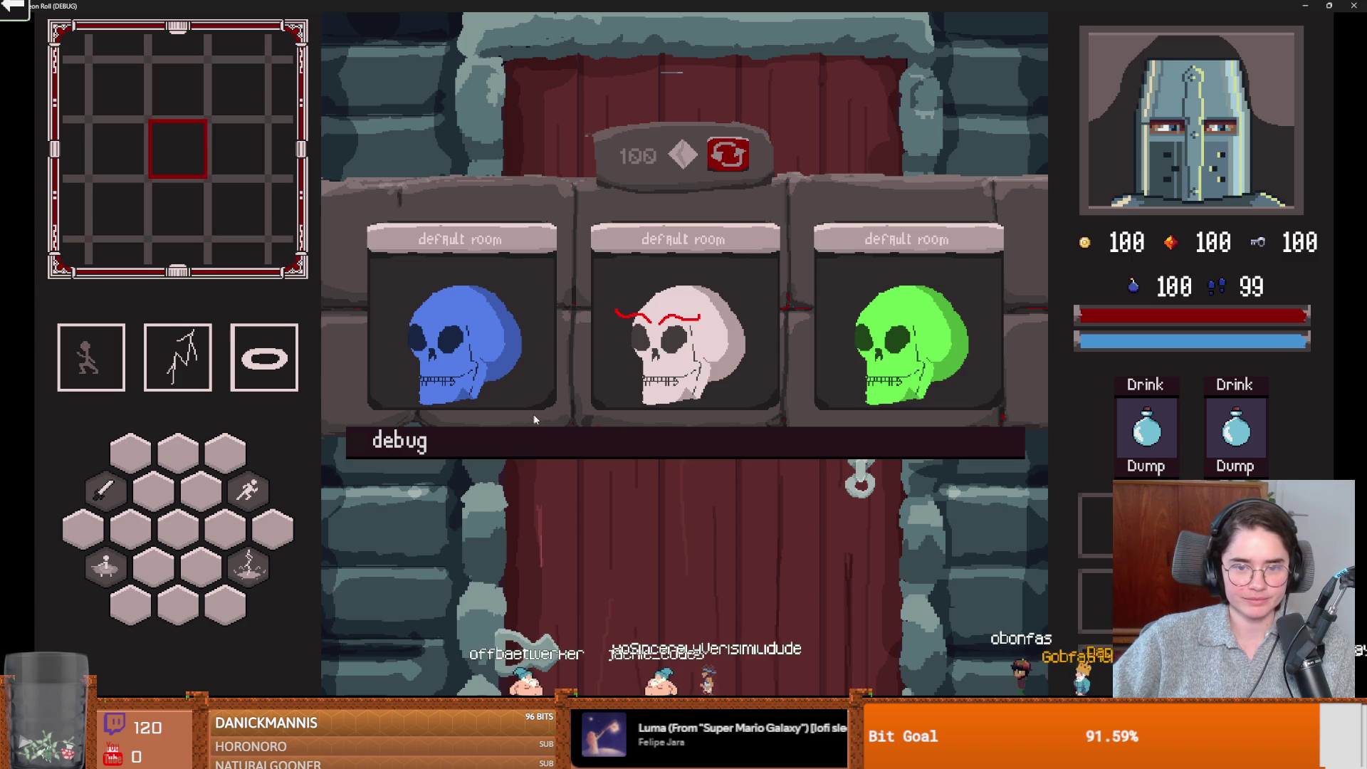
left_click(541, 428)
left_click(715, 468)
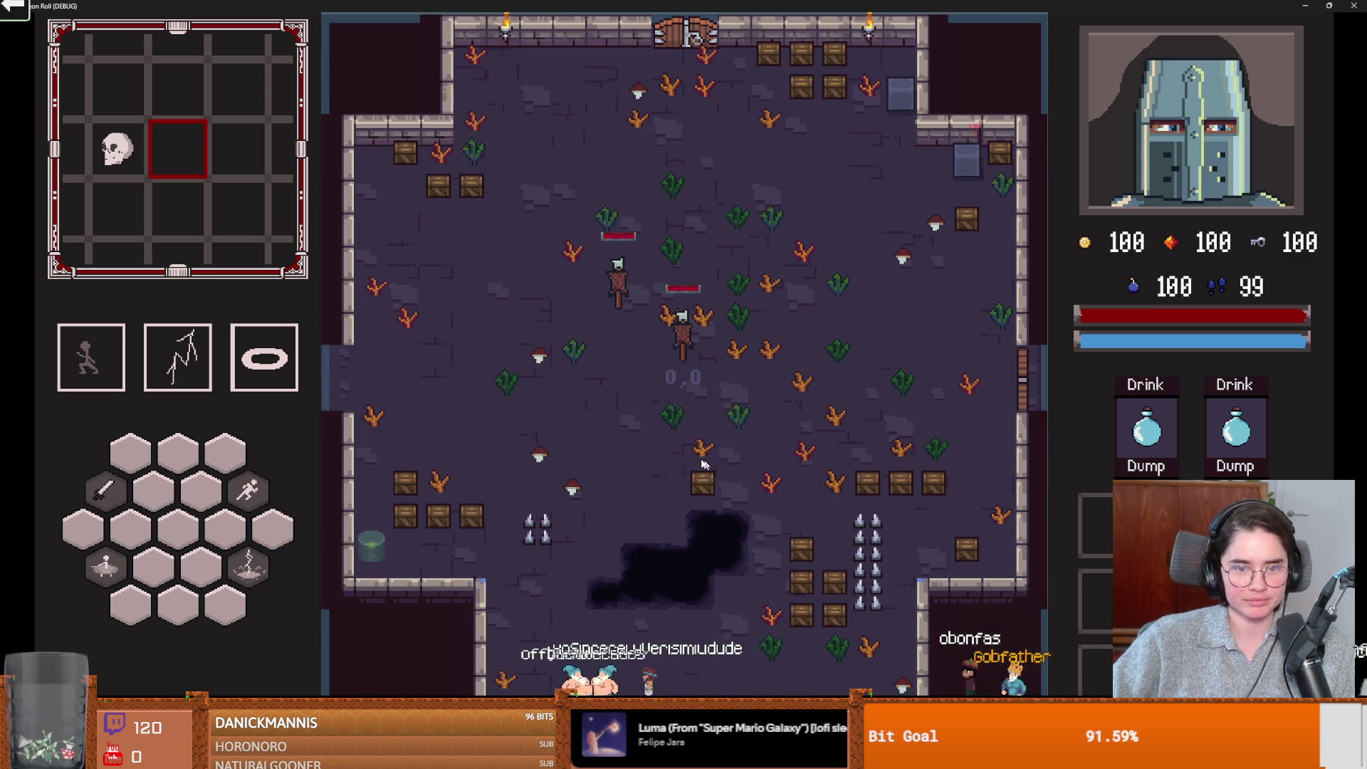
- Cast two lightning strikes at the enemies, then shrink the game to a small window
right_click(968, 361)
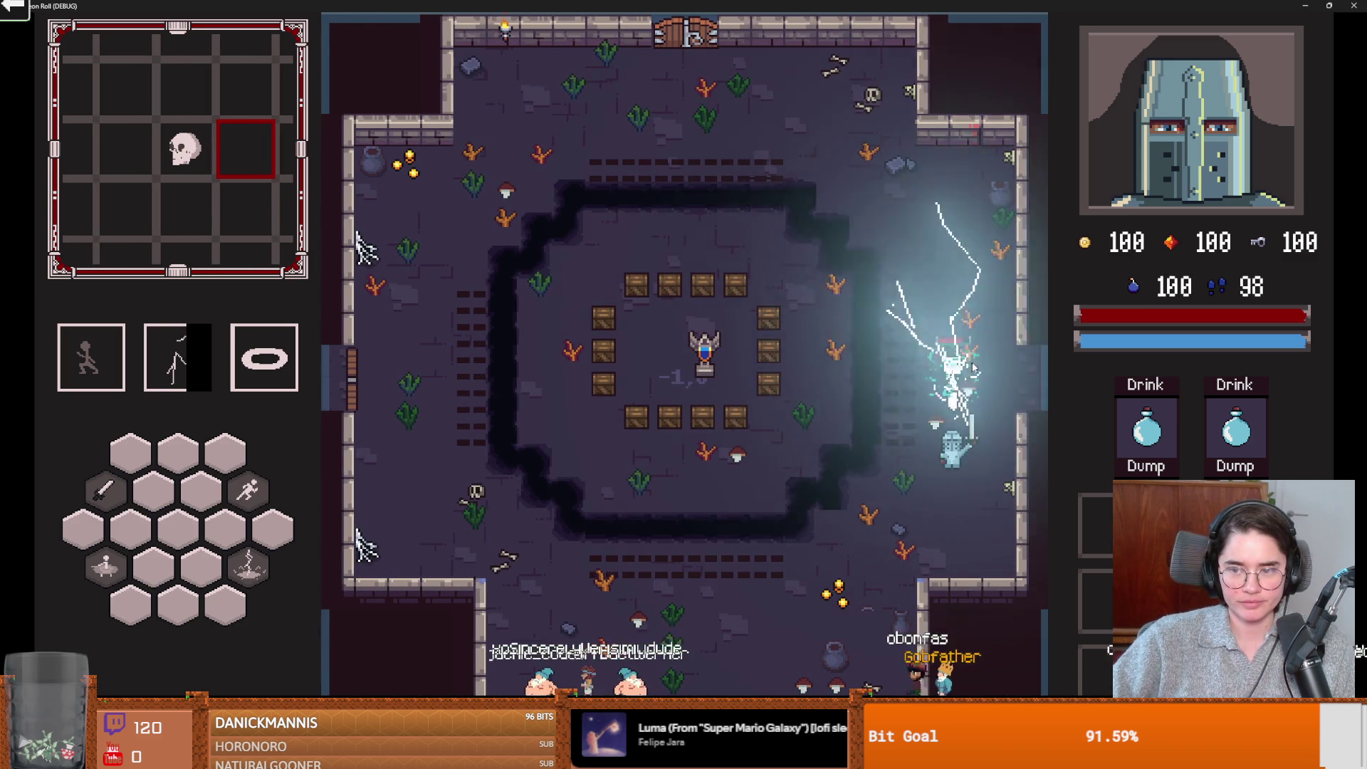
key("s")
right_click(951, 318)
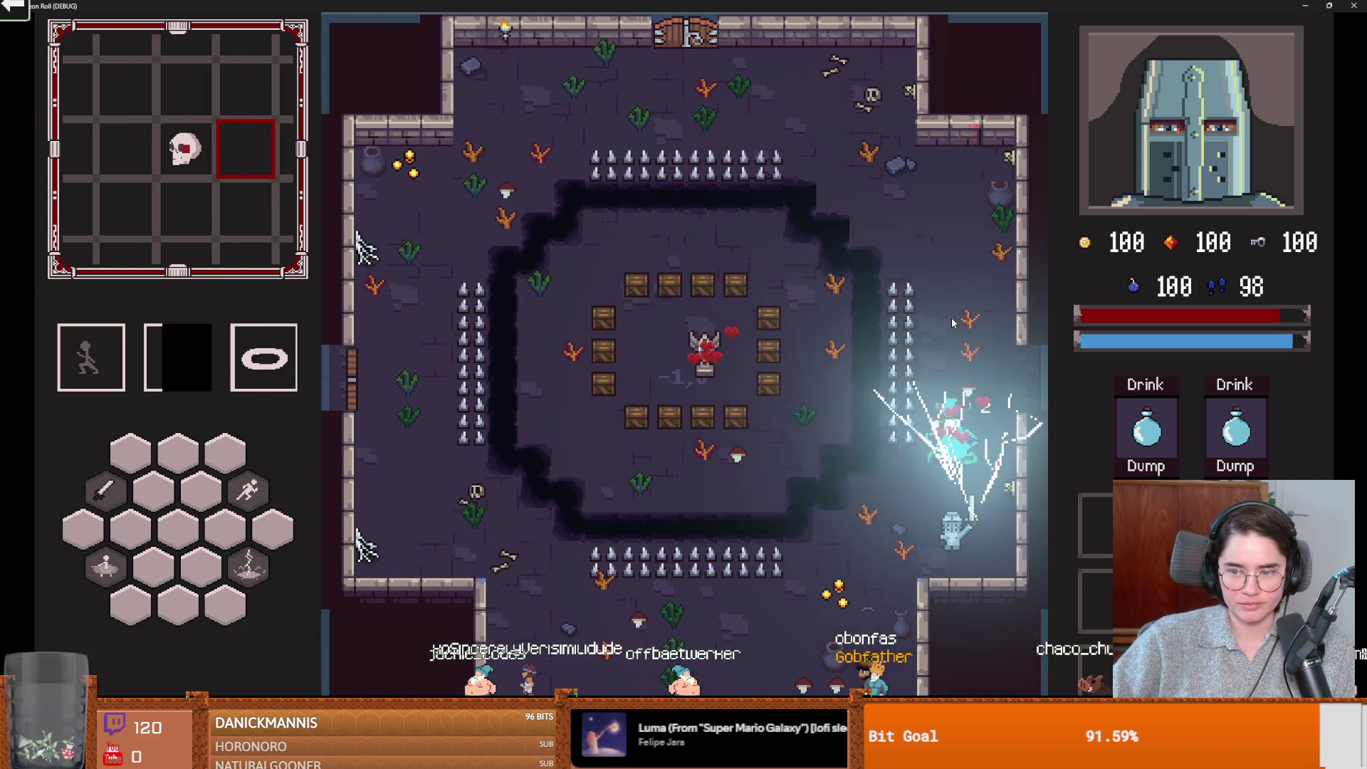
key("w")
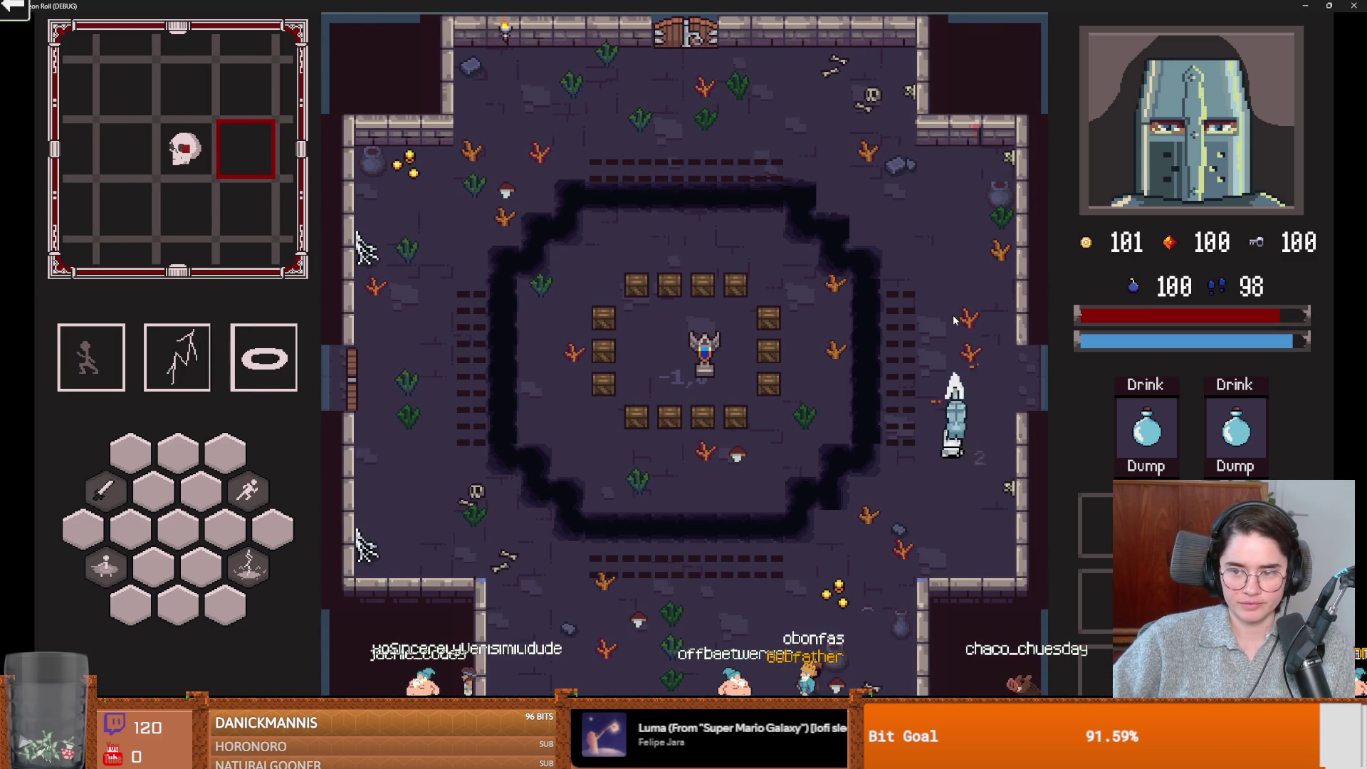
left_click_drag(1032, 5, 758, 305)
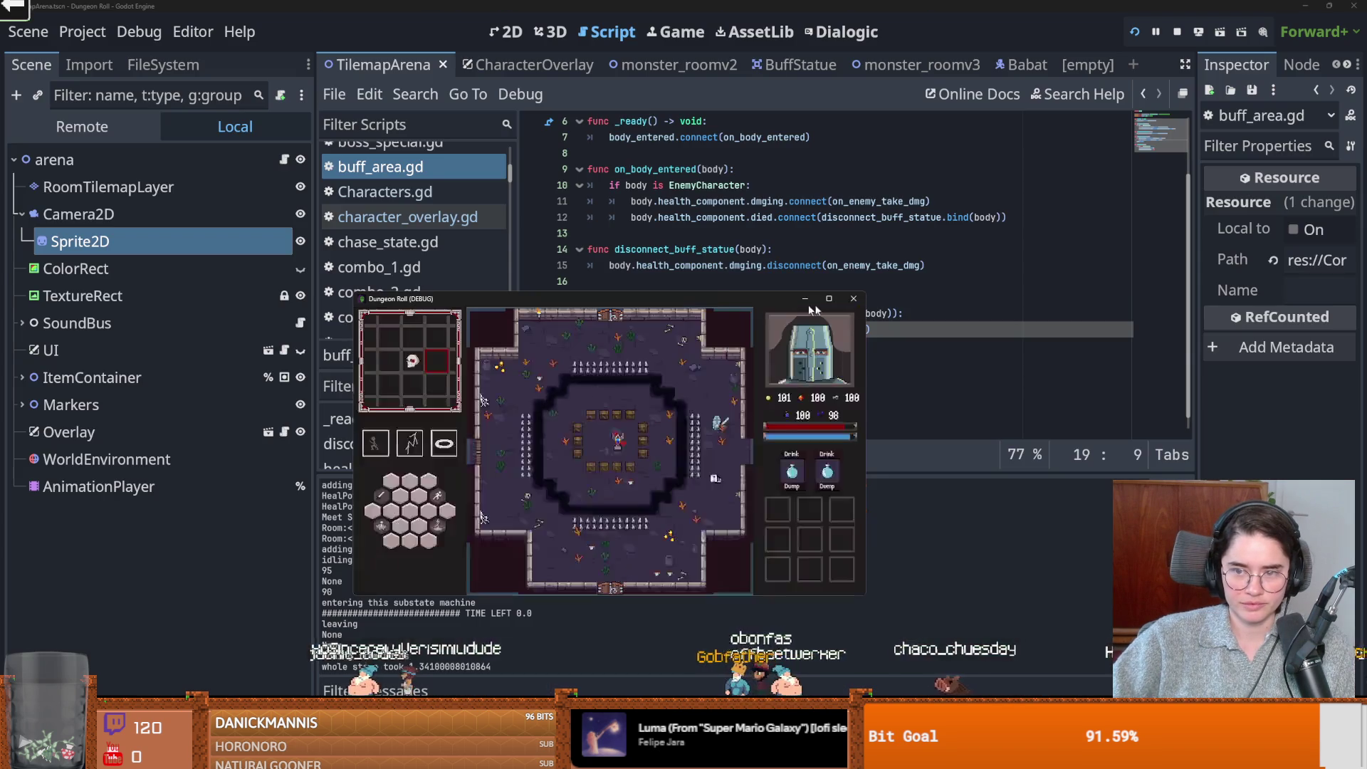
- Close the game and open test_dummy.tscn by filtering the FileSystem for 'test'
left_click(853, 302)
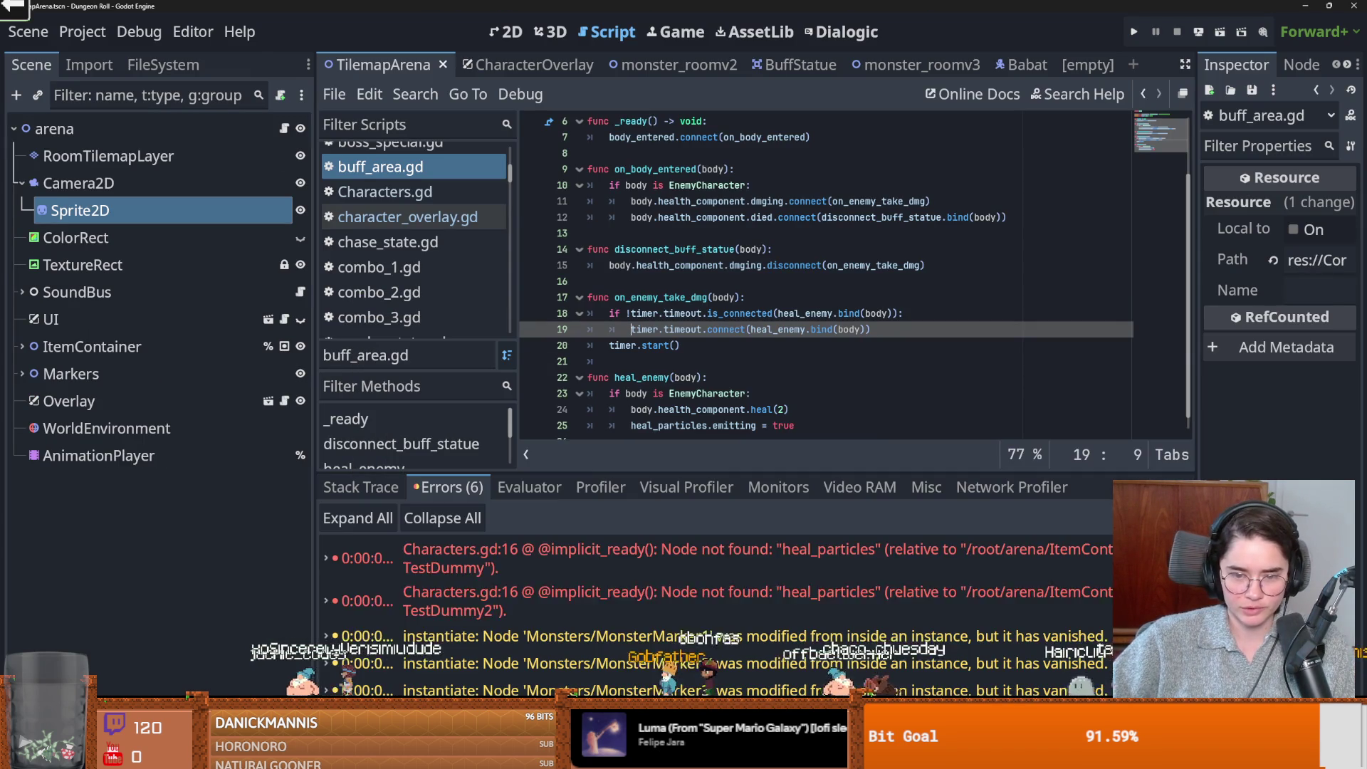
left_click(595, 551)
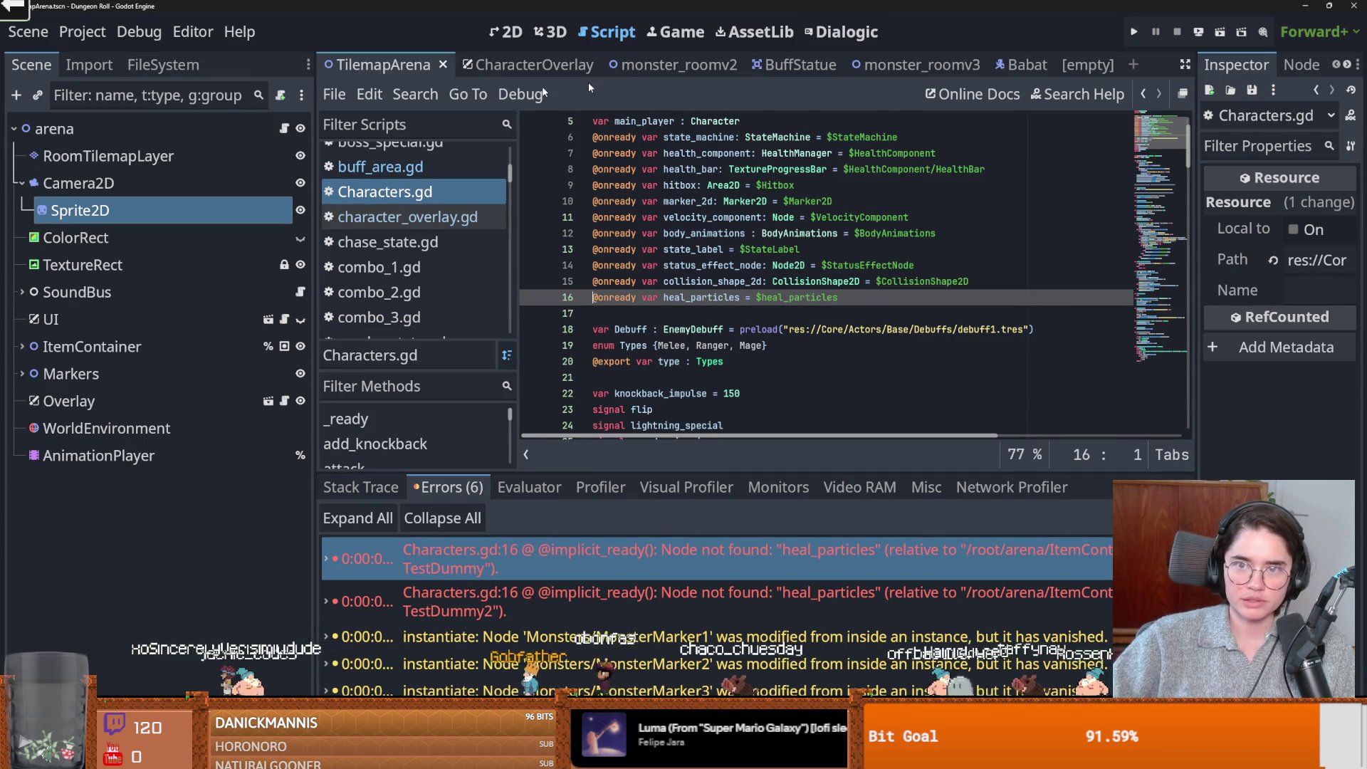
left_click(163, 64)
double_click(111, 126)
type("test")
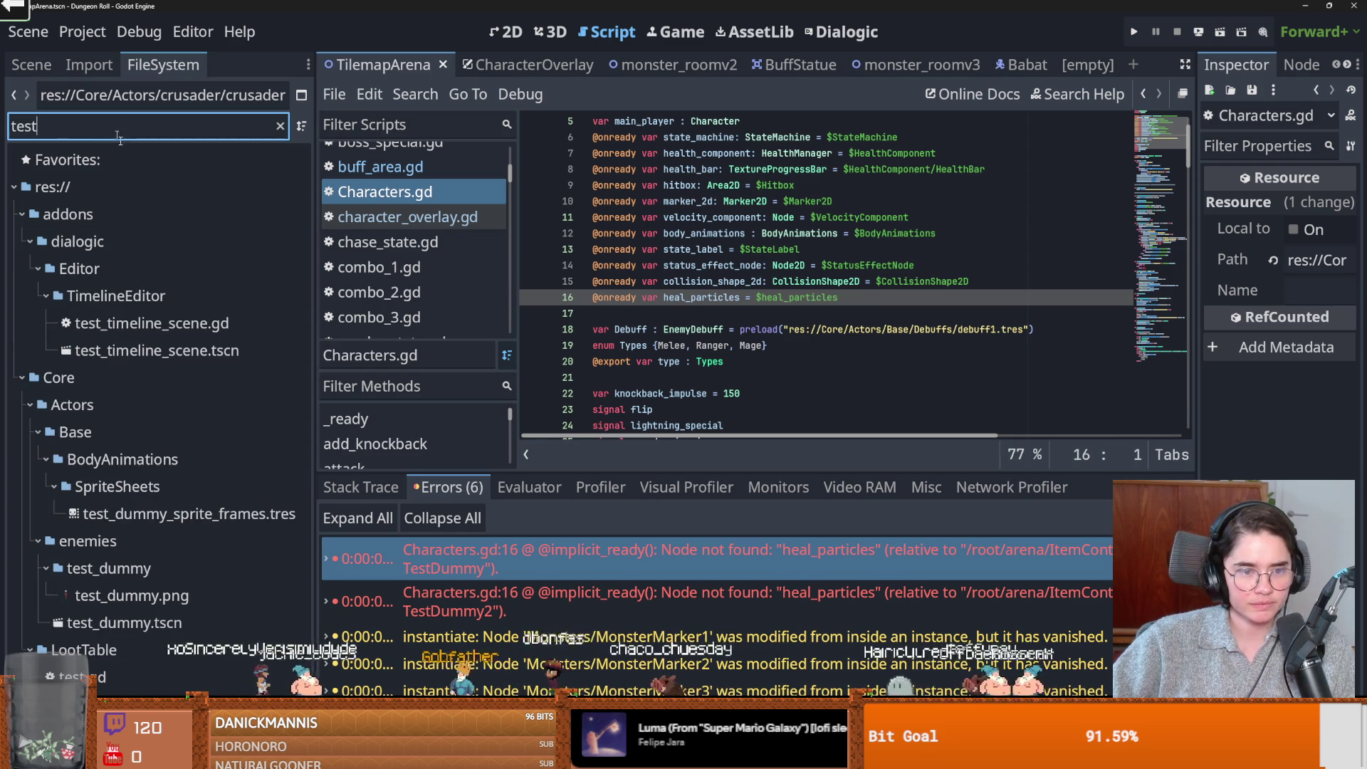
scroll(758, 643, "down", 1)
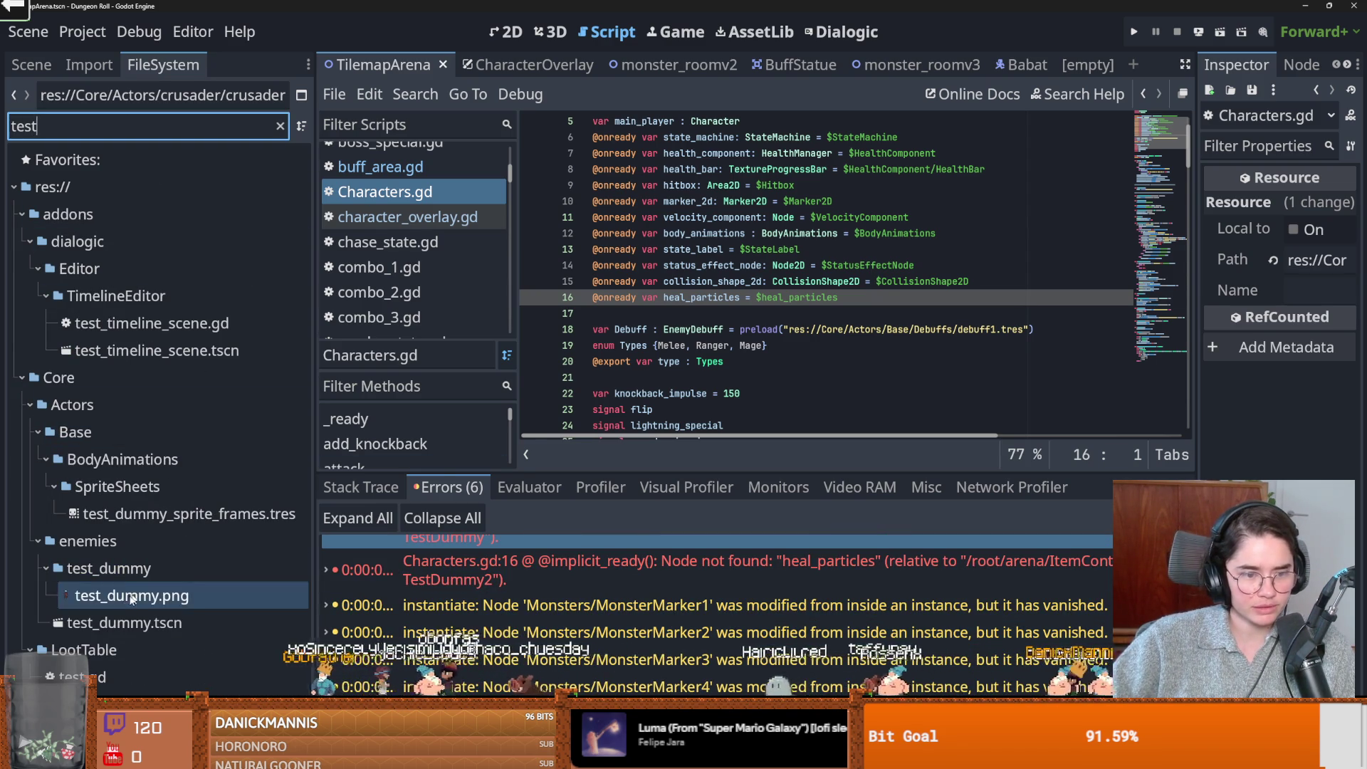
double_click(124, 622)
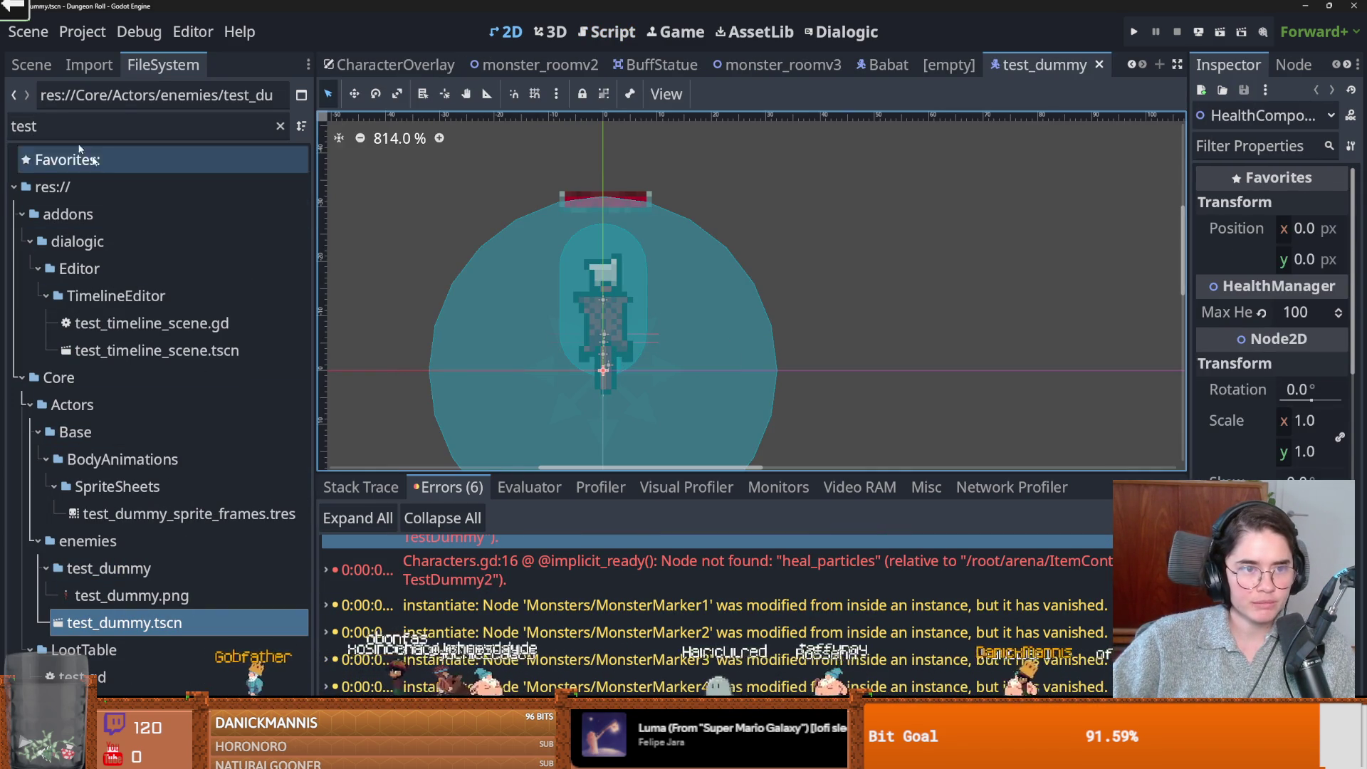
- Instance heal_particles.tscn as a child of TestDummy and save the scene
left_click(31, 65)
left_click(82, 130)
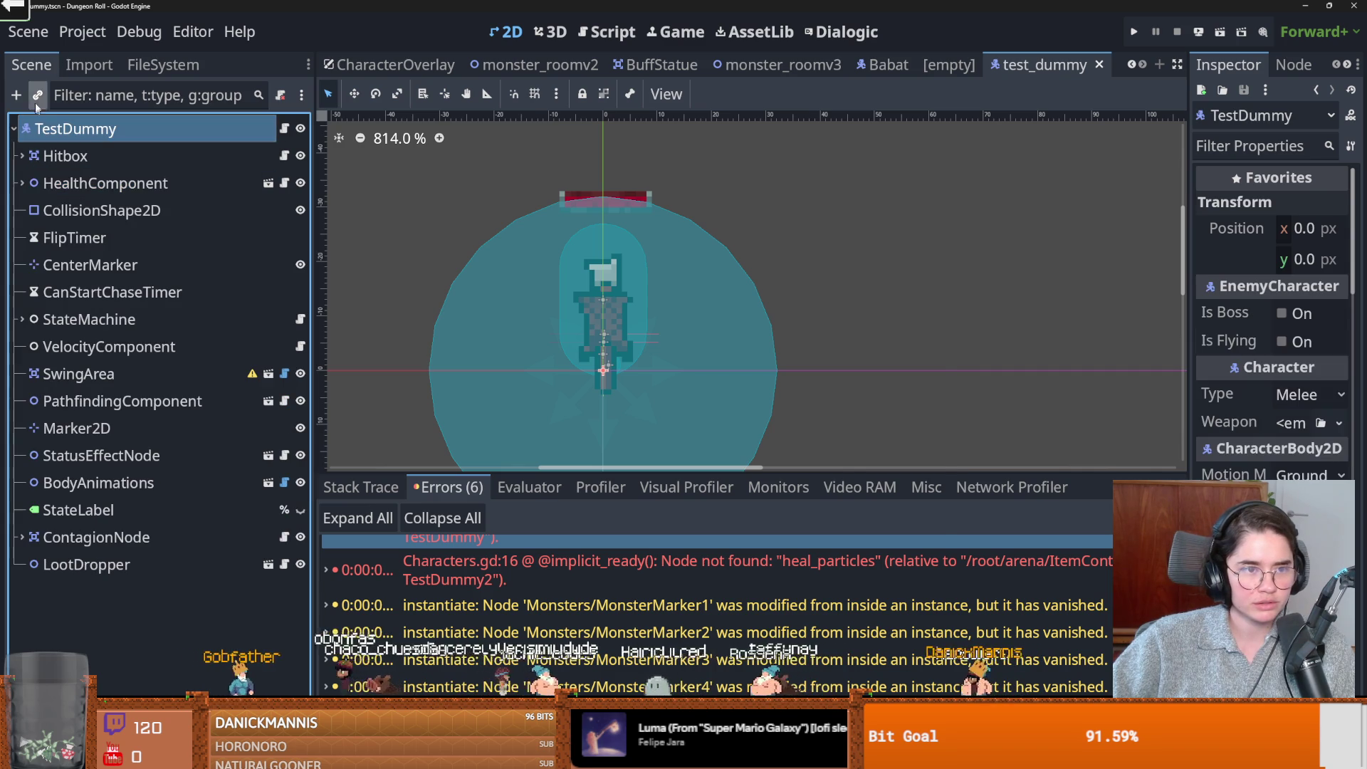
left_click(37, 96)
type("heal")
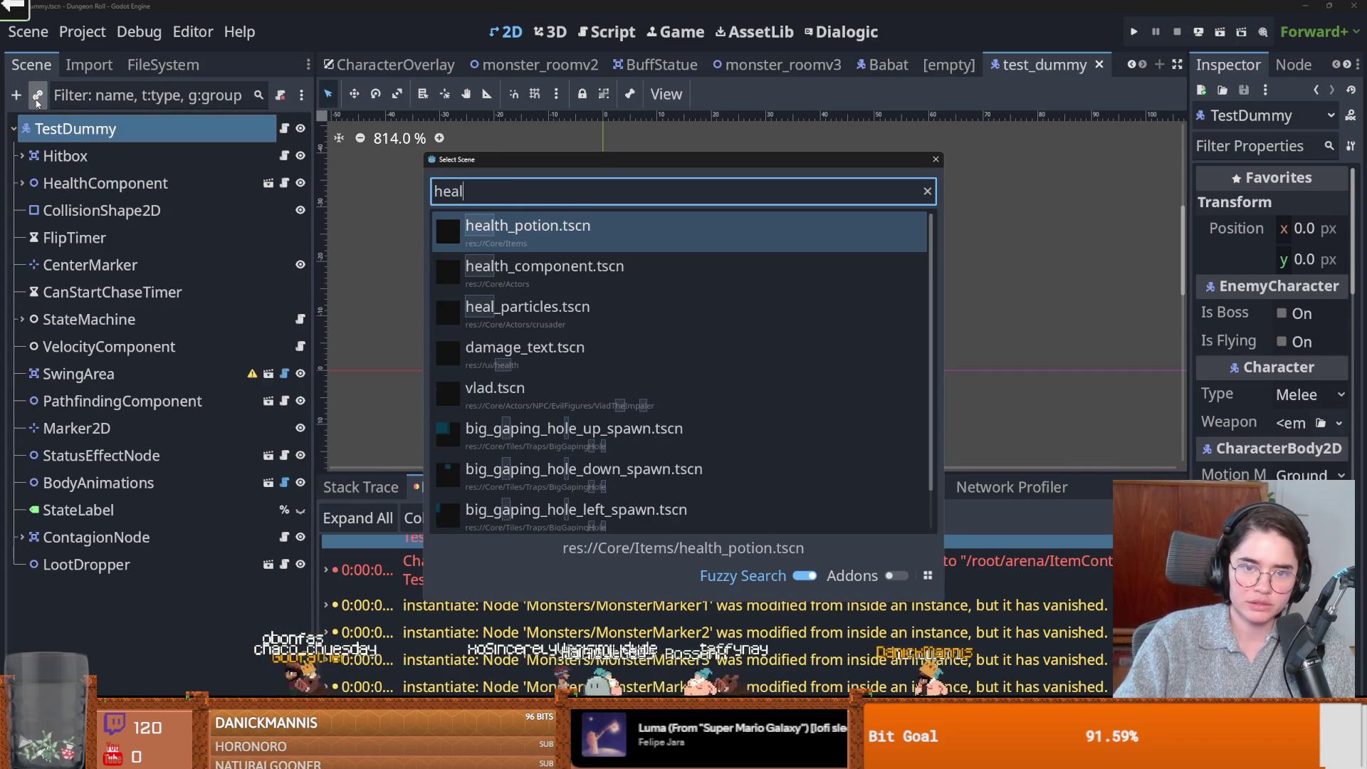
key("Down")
key("Down")
key("Return")
key("ctrl+s")
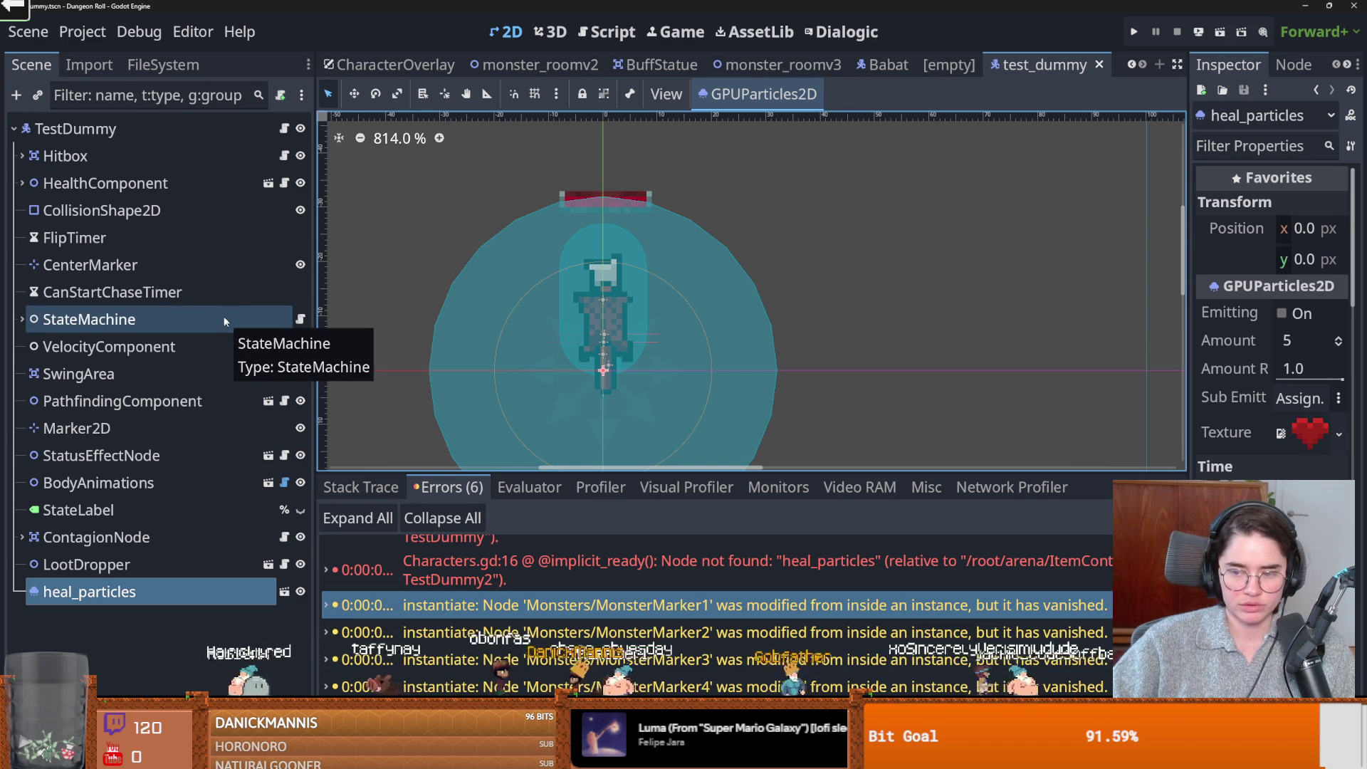
- Switch to monster_roomv3 and open its room scene in the editor
left_click(475, 609)
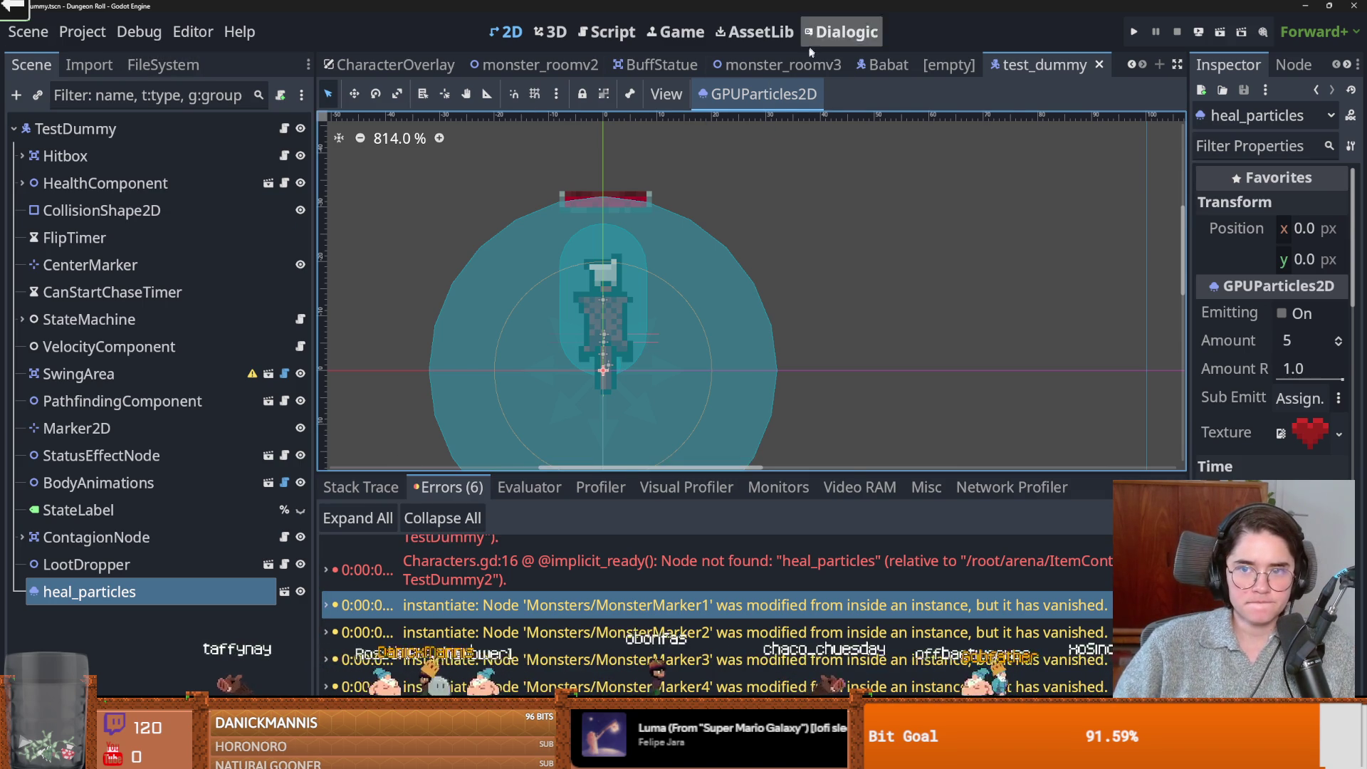
left_click(783, 64)
left_click(268, 131)
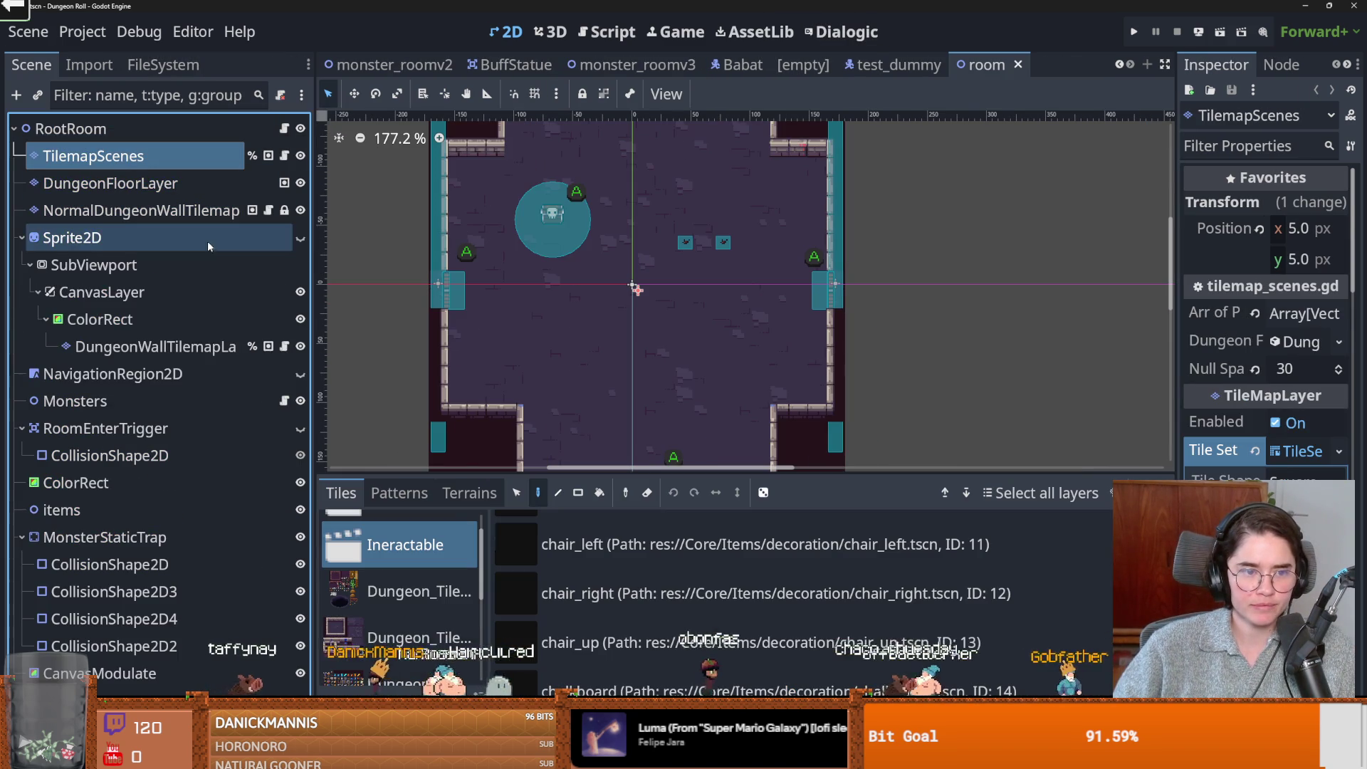
- Open the Monsters node's monsters.gd, scroll to on_monster_dead, then switch to the browser
left_click(284, 400)
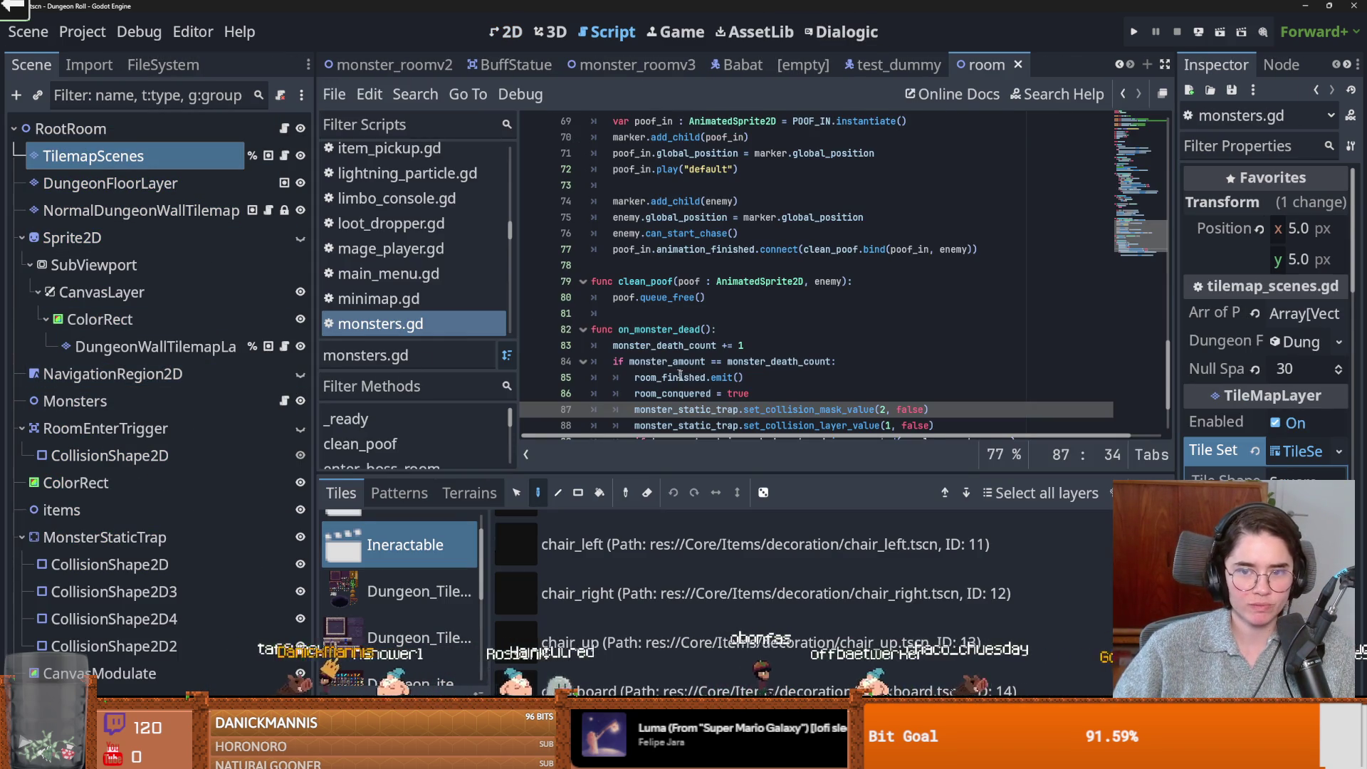
scroll(716, 377, "down", 5)
scroll(716, 377, "up", 10)
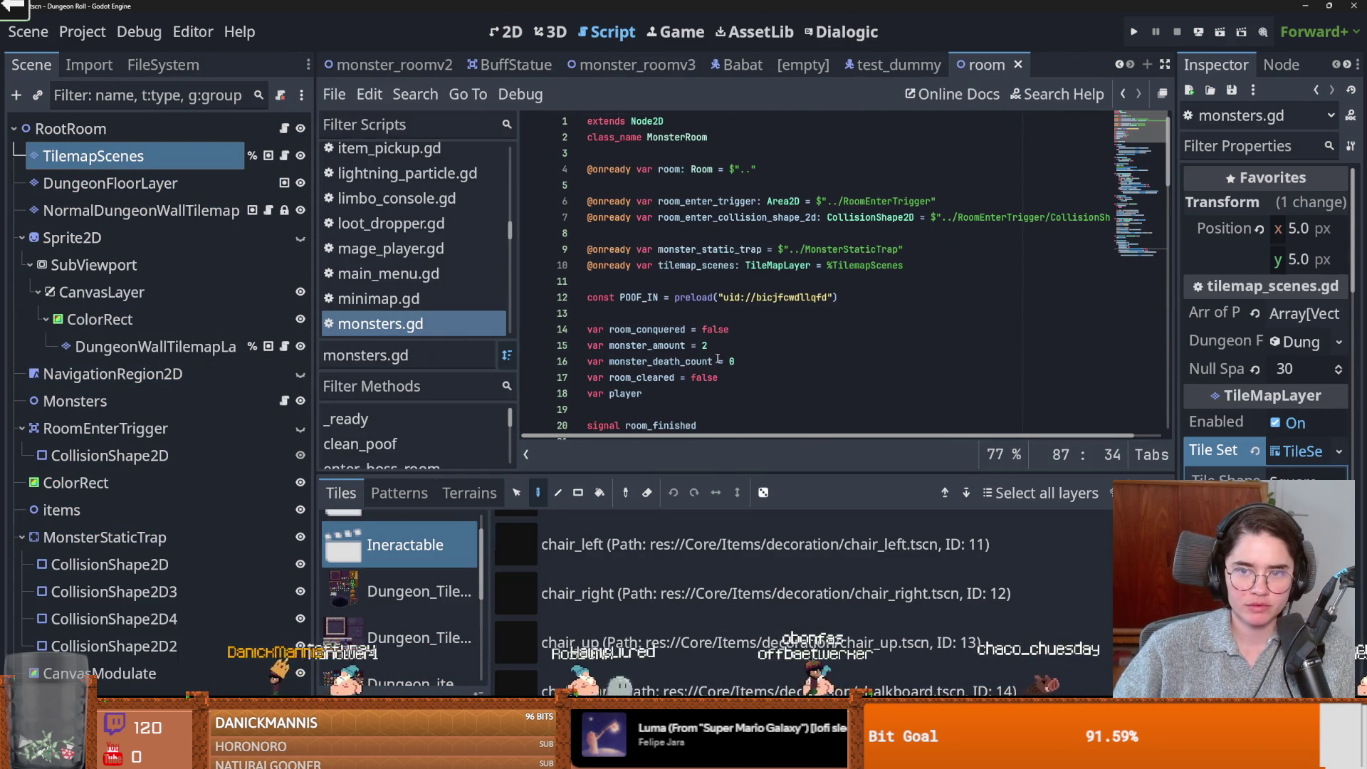
scroll(991, 315, "down", 20)
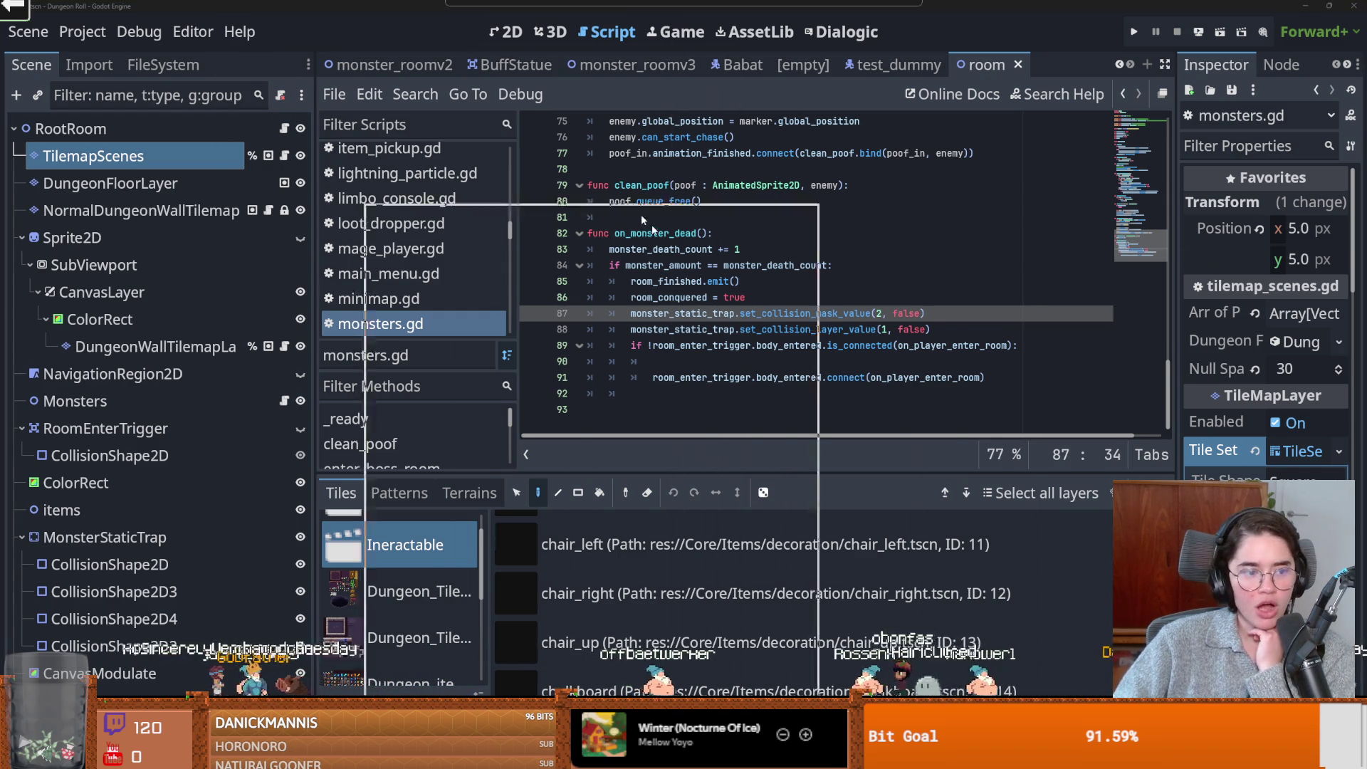
key("alt+Tab")
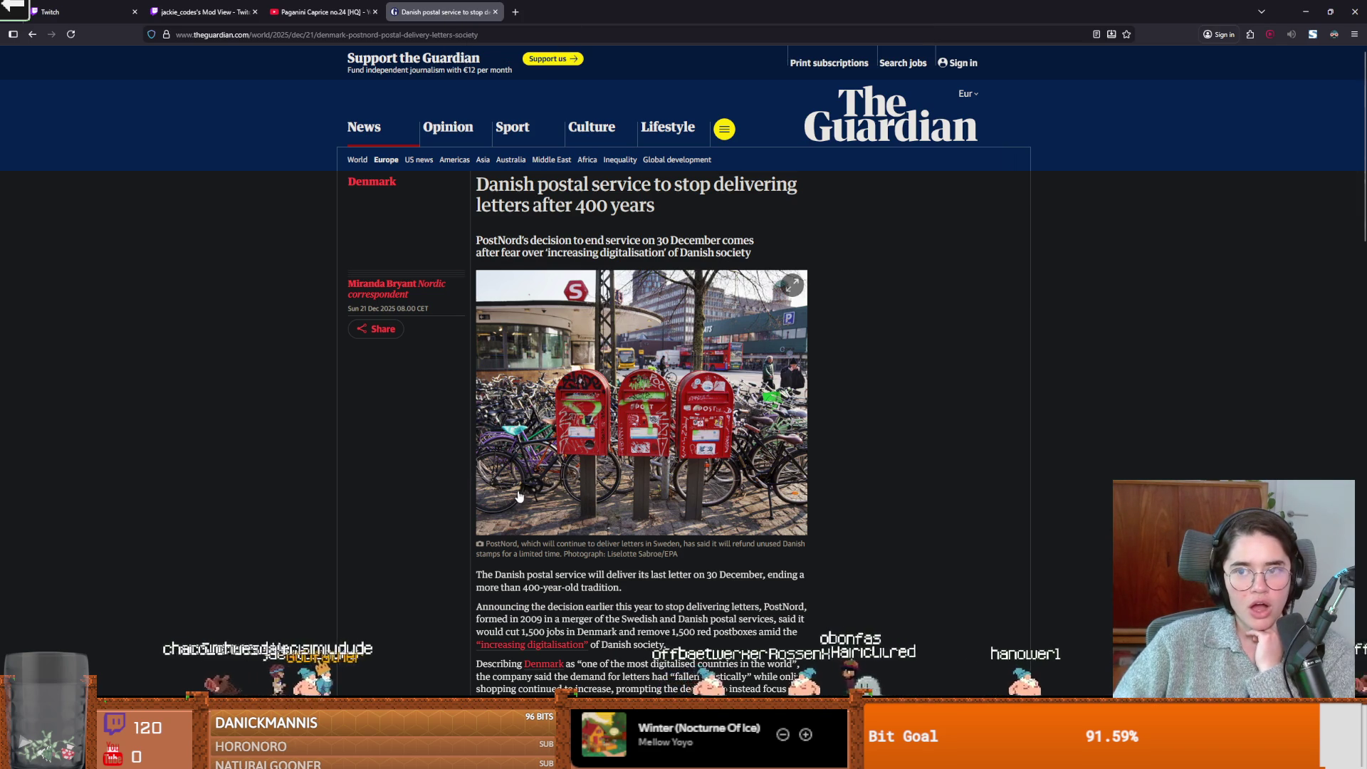
- Scroll the Guardian article on Denmark's postal service down to the paragraph about Dao
scroll(519, 496, "down", 5)
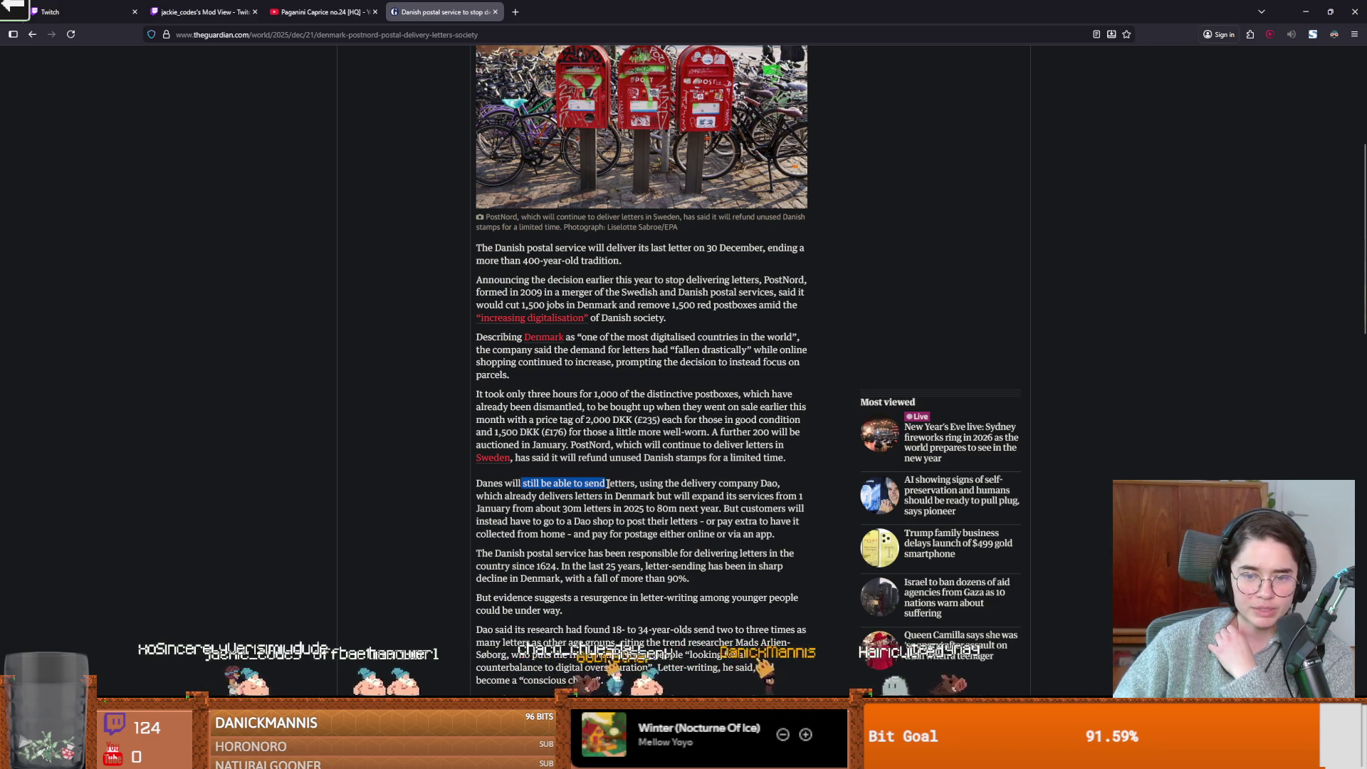
- Highlight passages while reading the rest of the postal article, then return to monsters.gd in Godot
left_click_drag(639, 483, 684, 482)
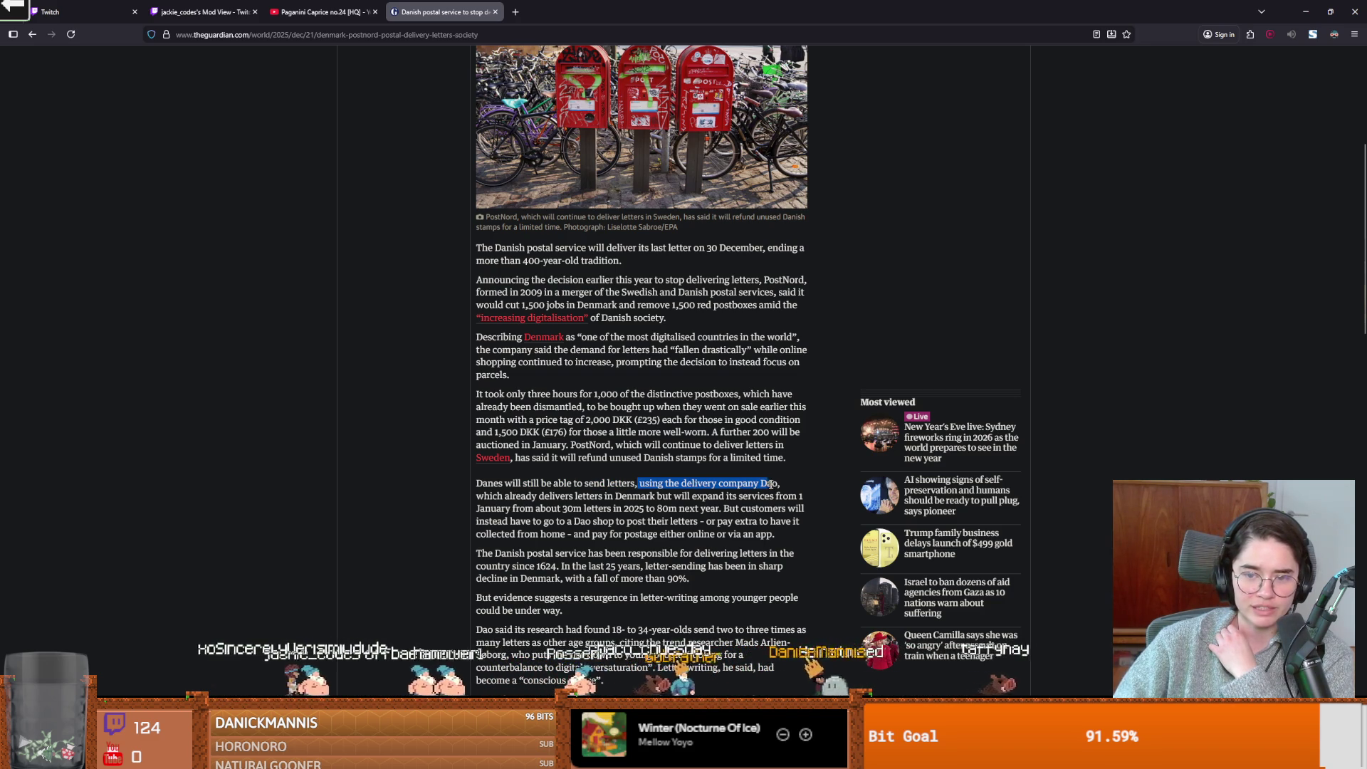
scroll(778, 484, "down", 1)
mouse_move(504, 442)
left_mouse_down()
mouse_move(712, 455)
mouse_move(642, 443)
left_mouse_up()
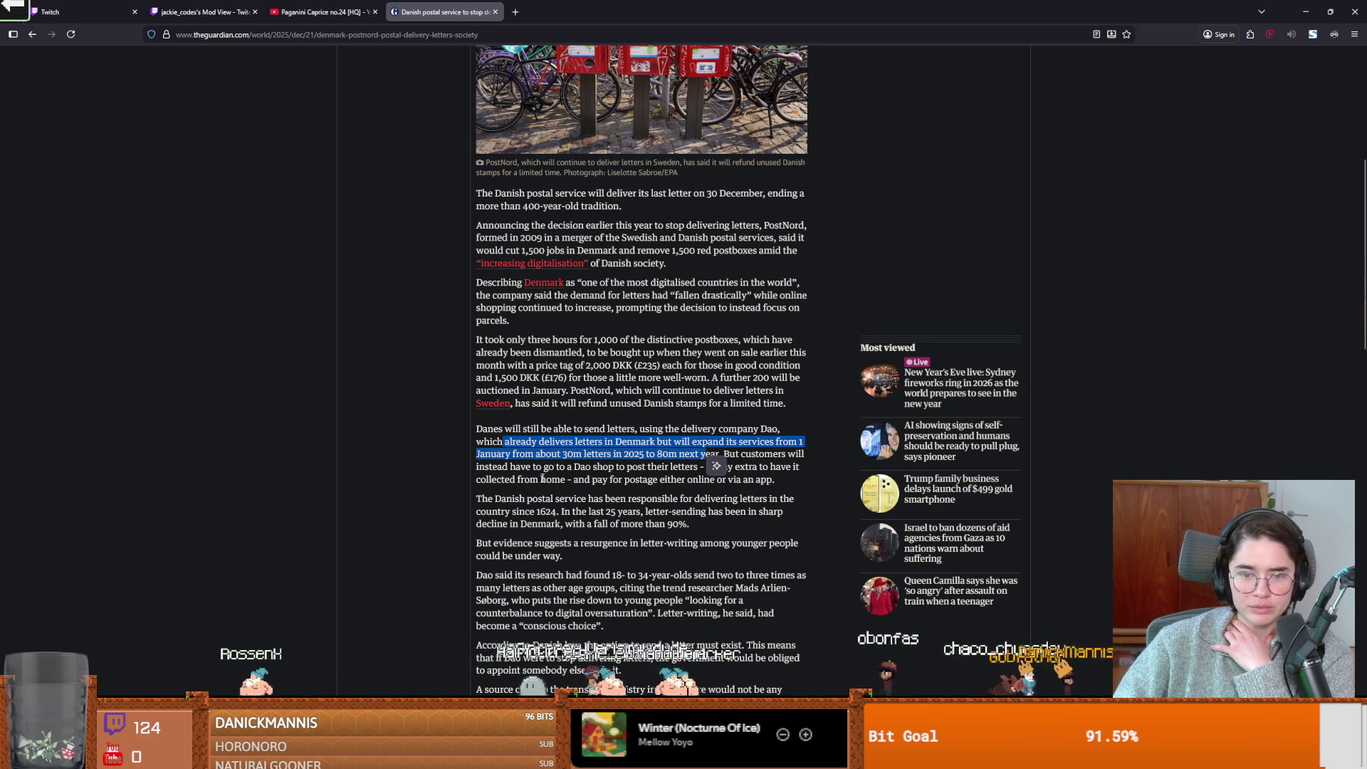
left_click(515, 473)
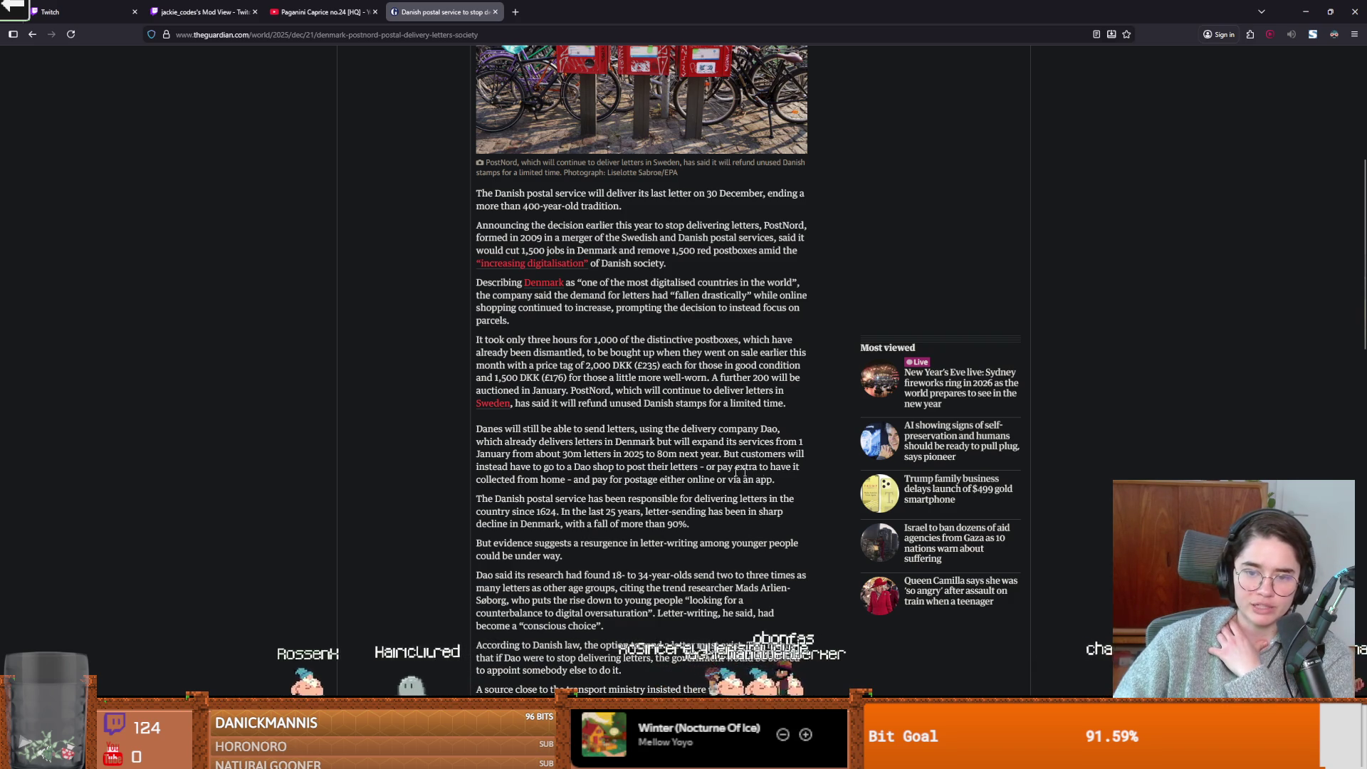
left_click(590, 479)
left_click_drag(559, 479, 775, 480)
left_click(738, 481)
scroll(611, 475, "down", 3)
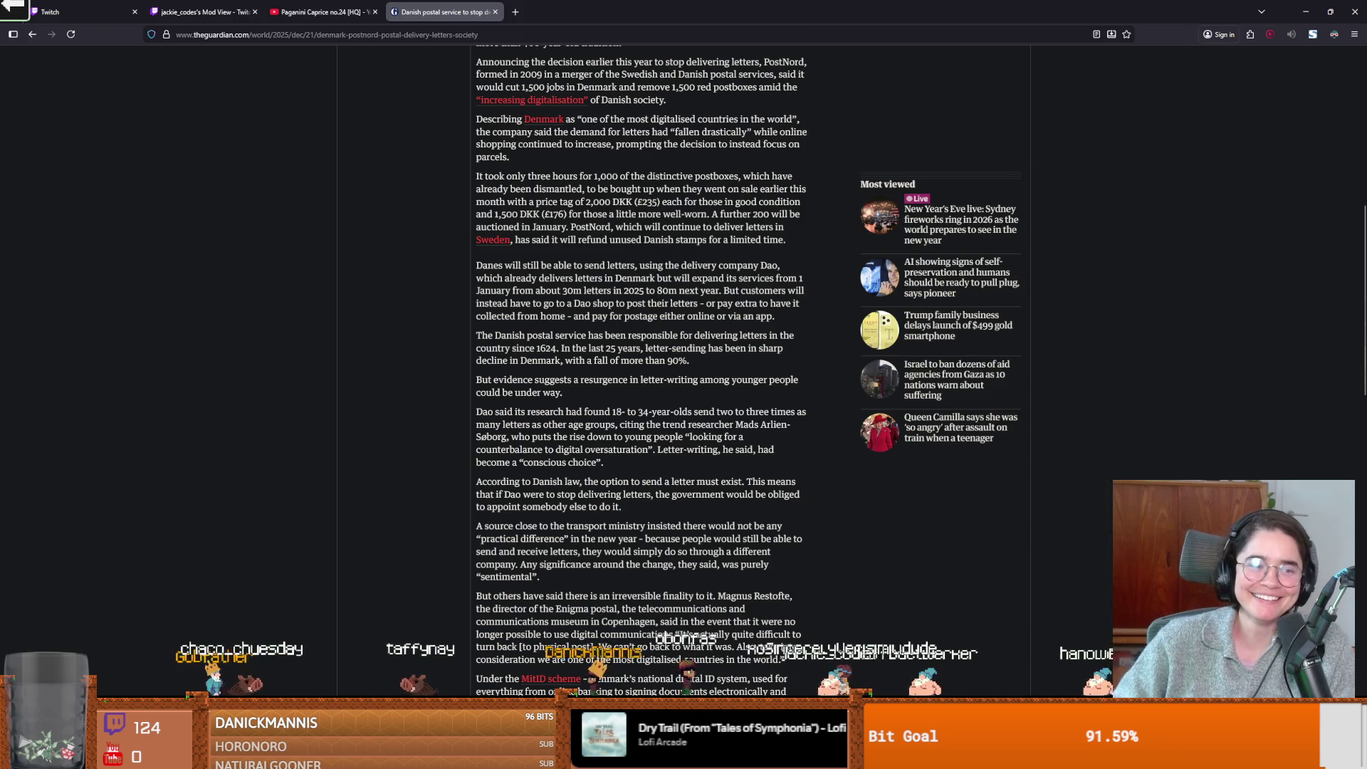
key("alt+Tab")
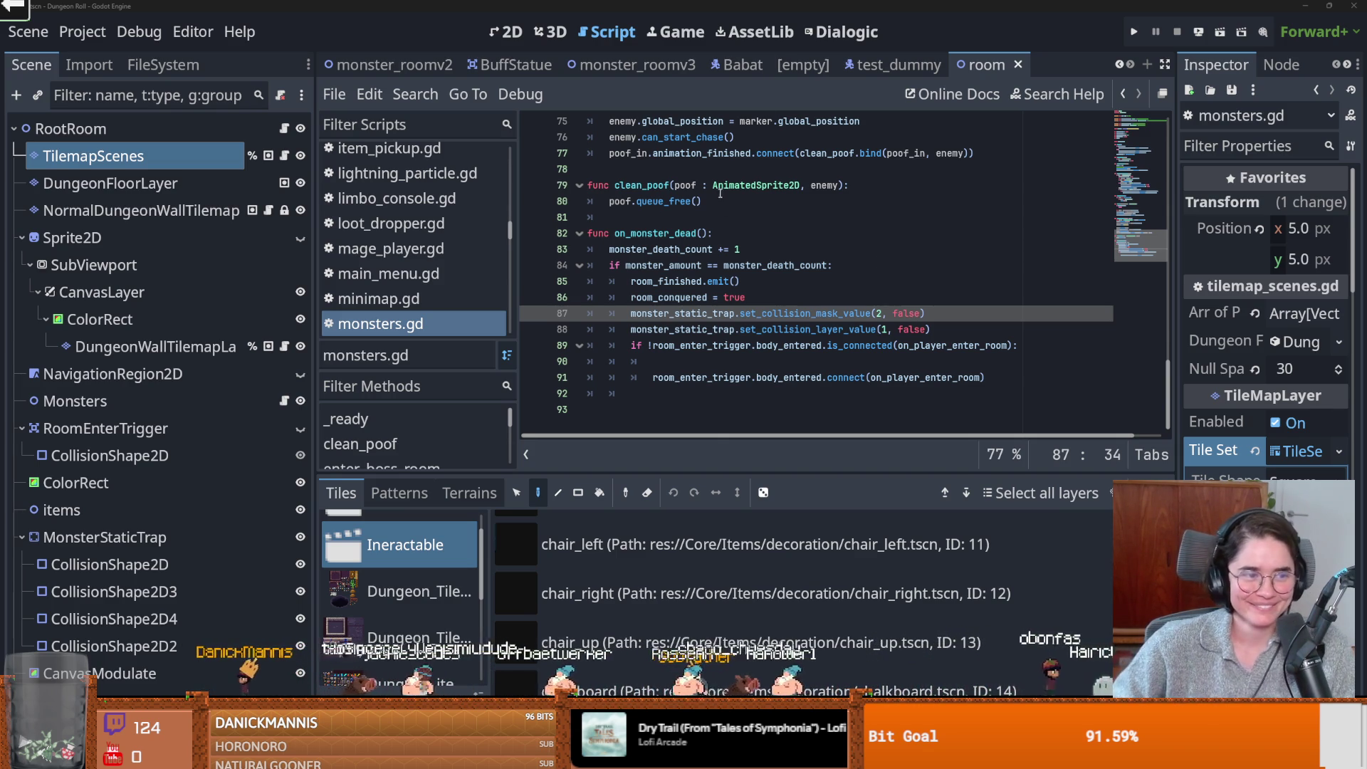
- Save the room scene and bring up the runtime Errors list
left_click(714, 232)
key("ctrl+s")
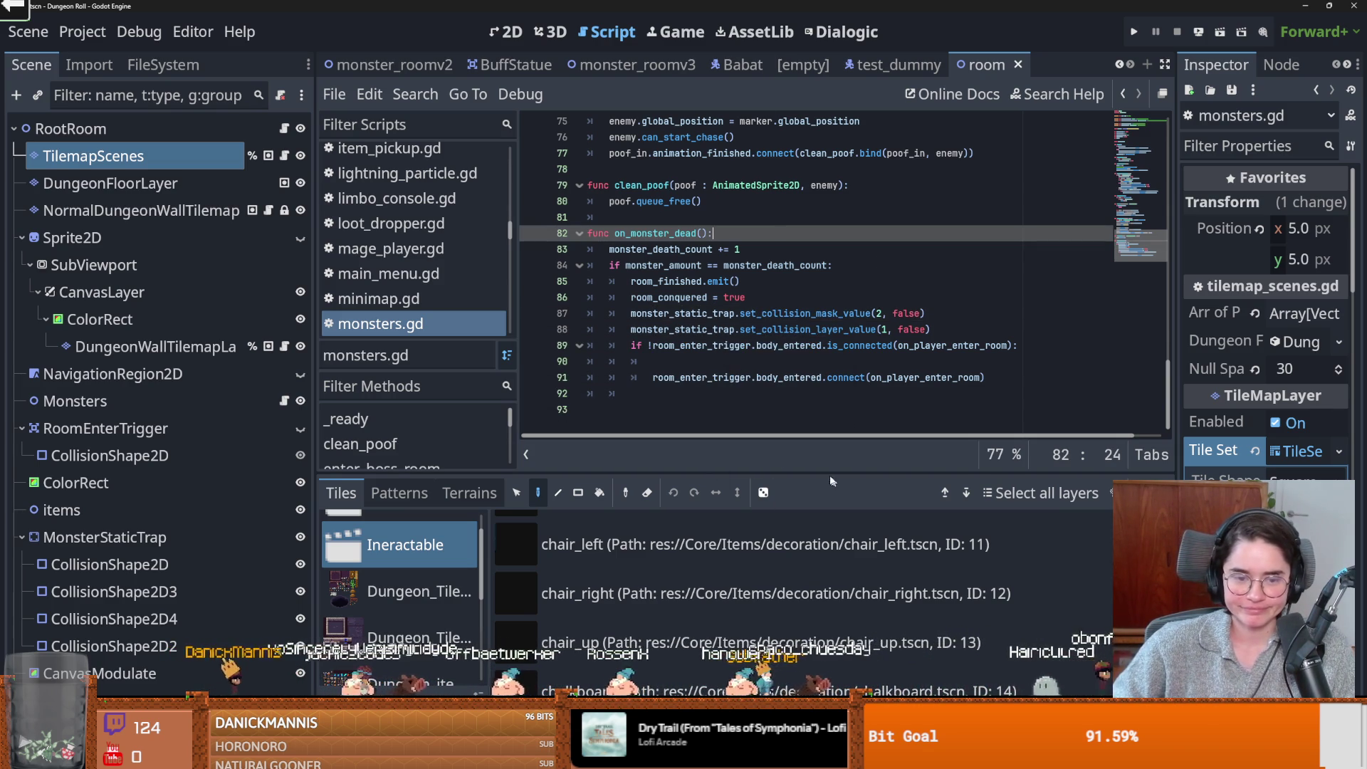
scroll(717, 351, "up", 3)
key("F5")
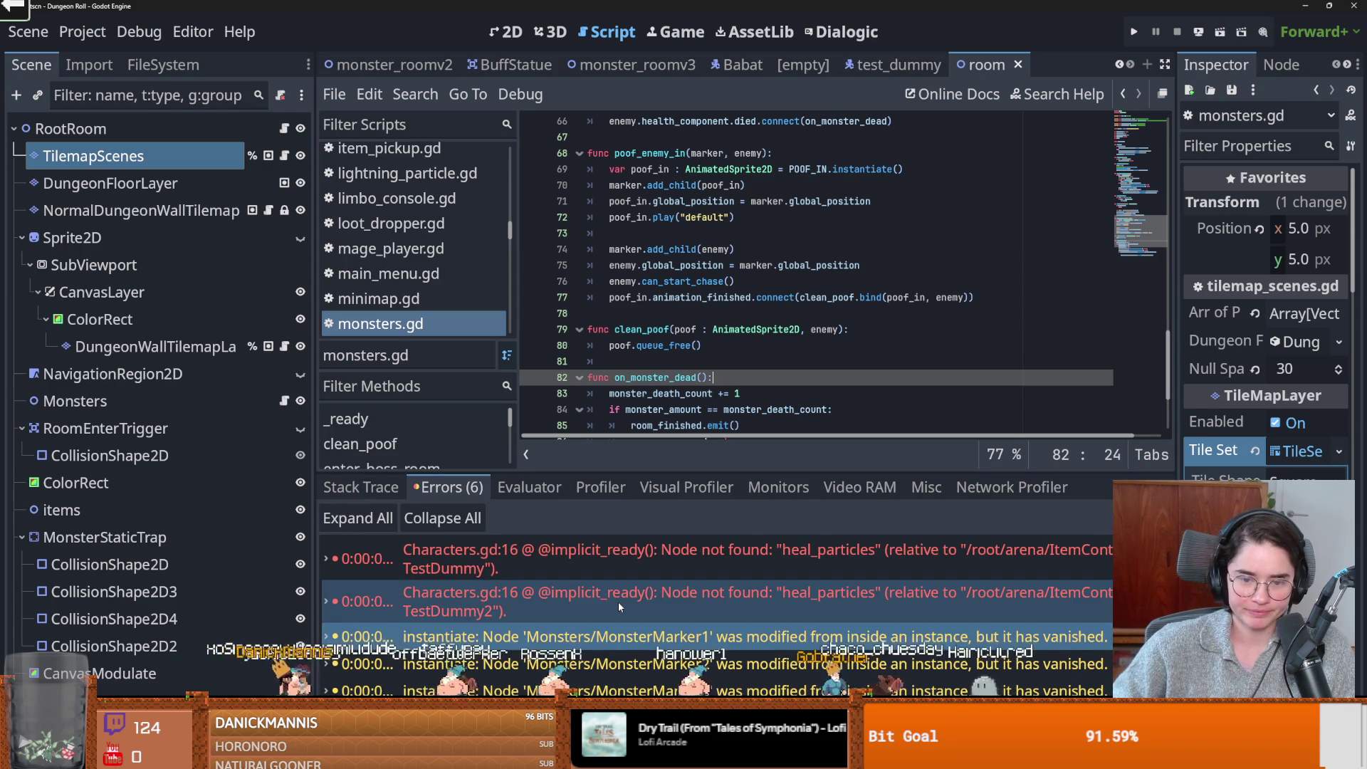
- Replace the 'test' FileSystem filter with 'monster' and select monster_roomv1
left_click(163, 65)
left_click(106, 126)
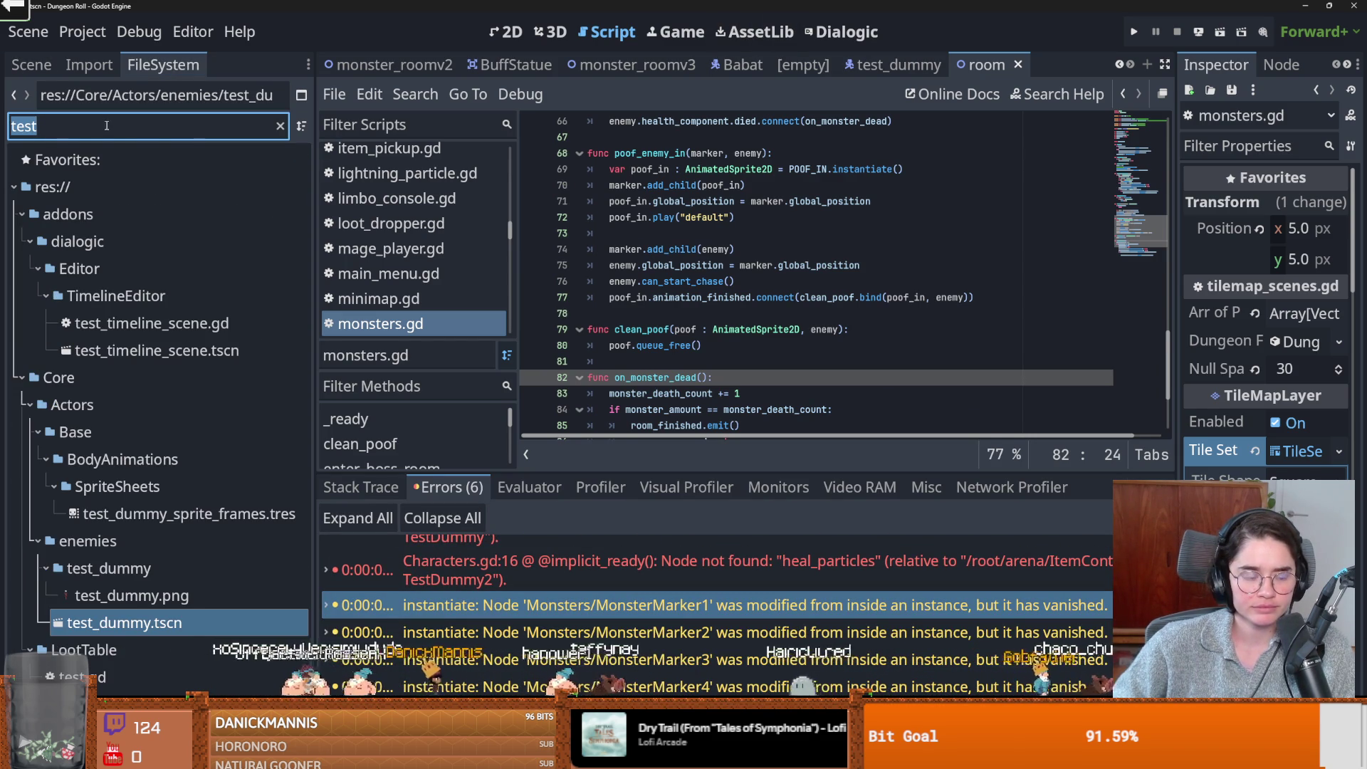
left_click(280, 125)
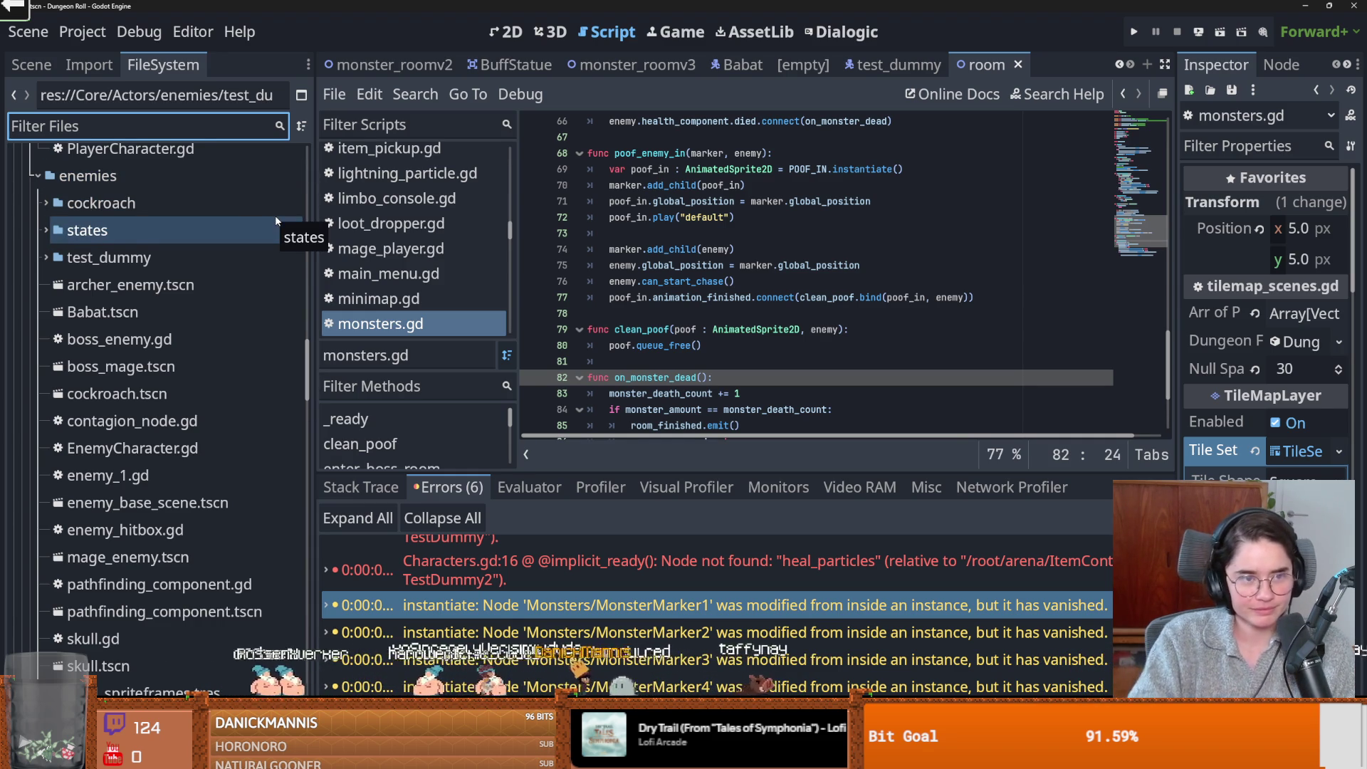
type("monster")
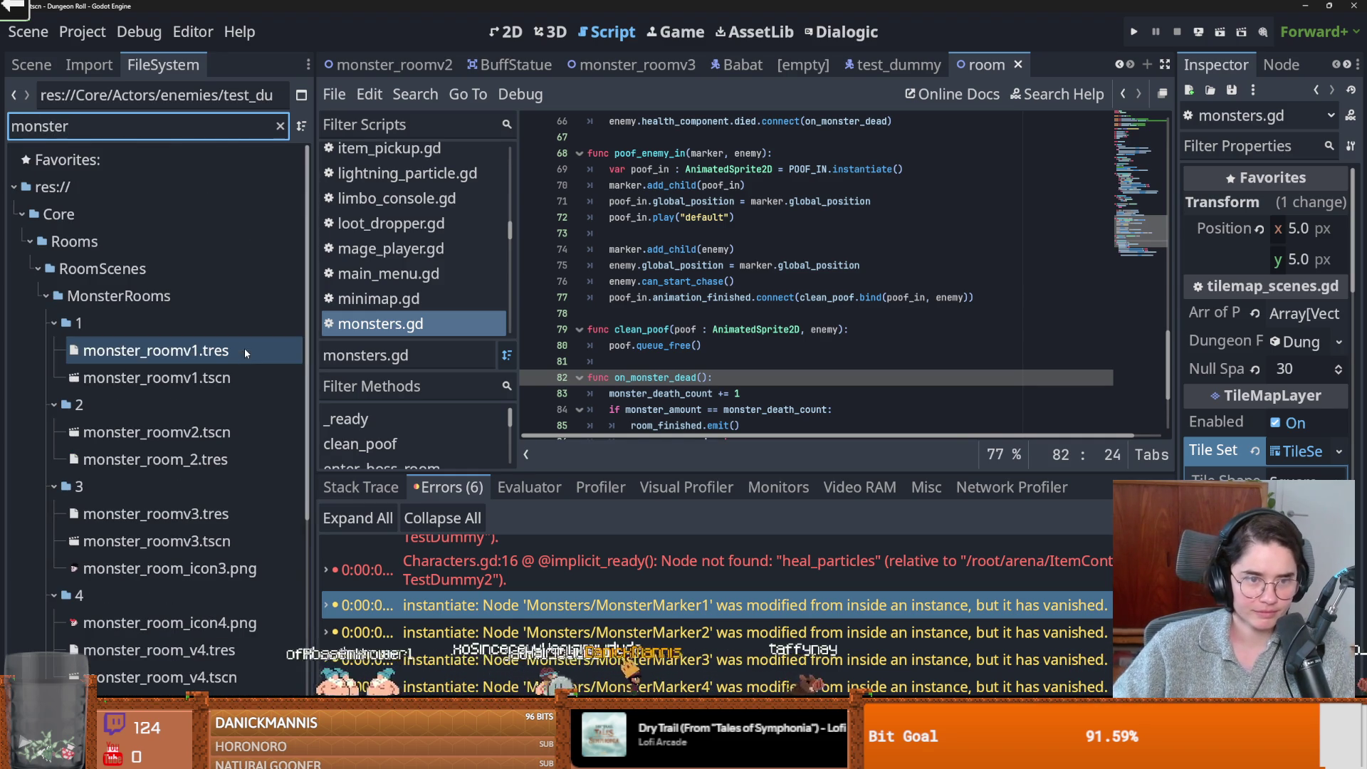
left_click(171, 378)
- Open monster_roomv1, then filter for 'boss' and open before_boss to inspect its RoomEnterTrigger
double_click(171, 379)
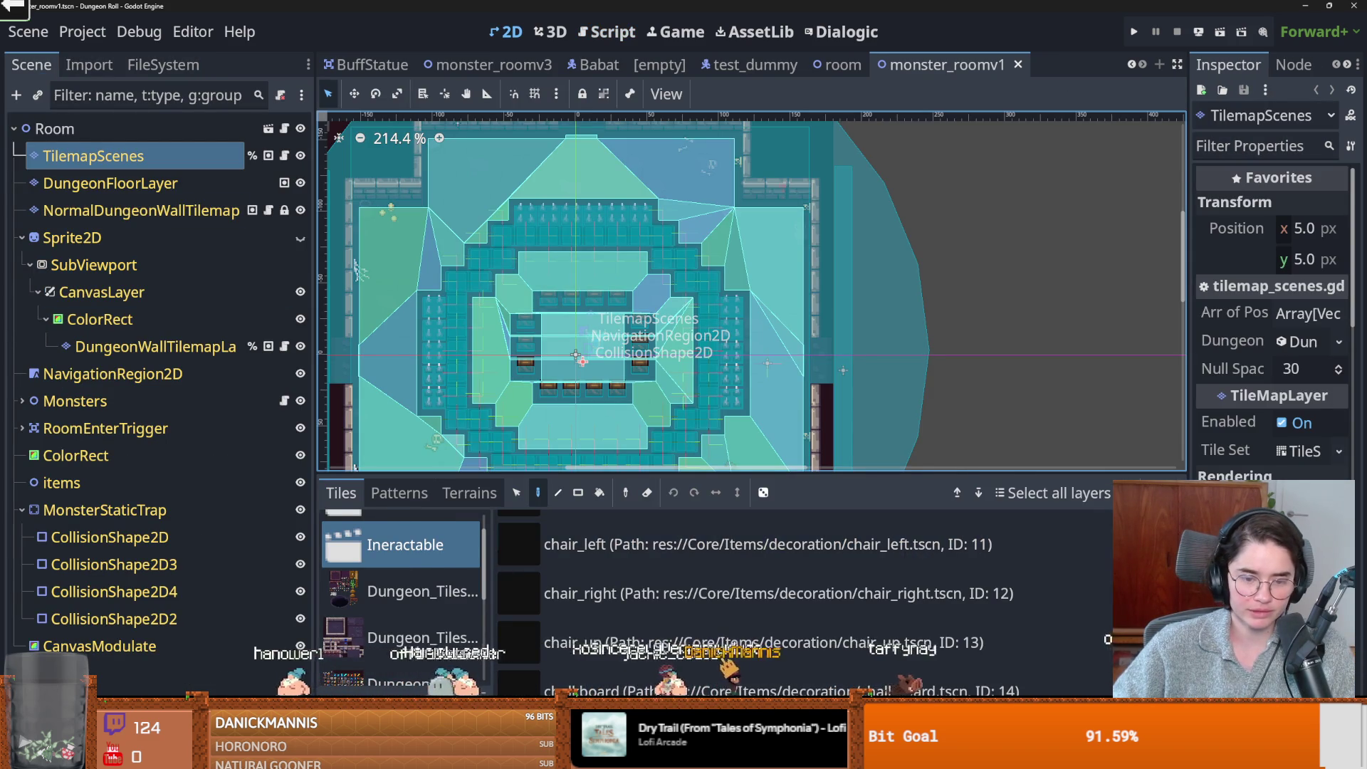
left_click(399, 705)
left_click(163, 64)
left_click(143, 126)
type("boss")
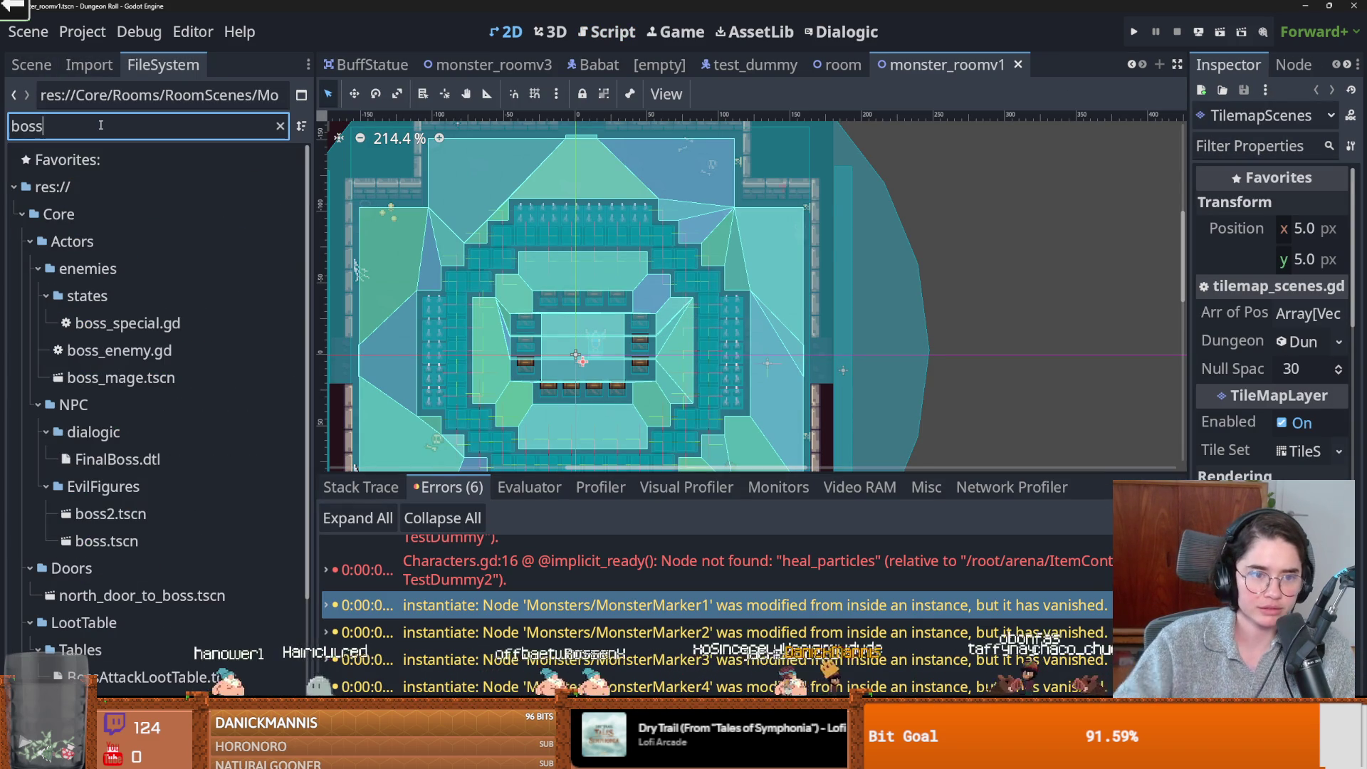
scroll(131, 548, "down", 5)
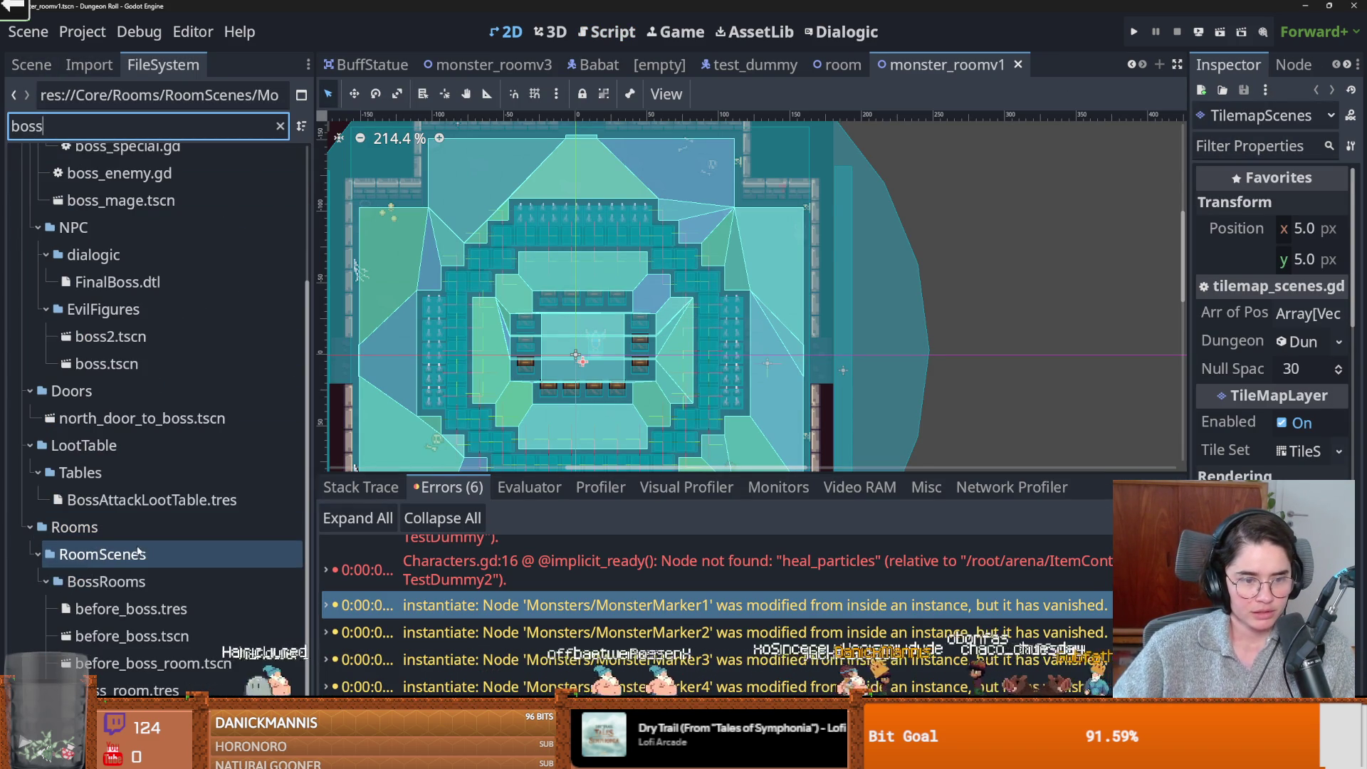
double_click(131, 635)
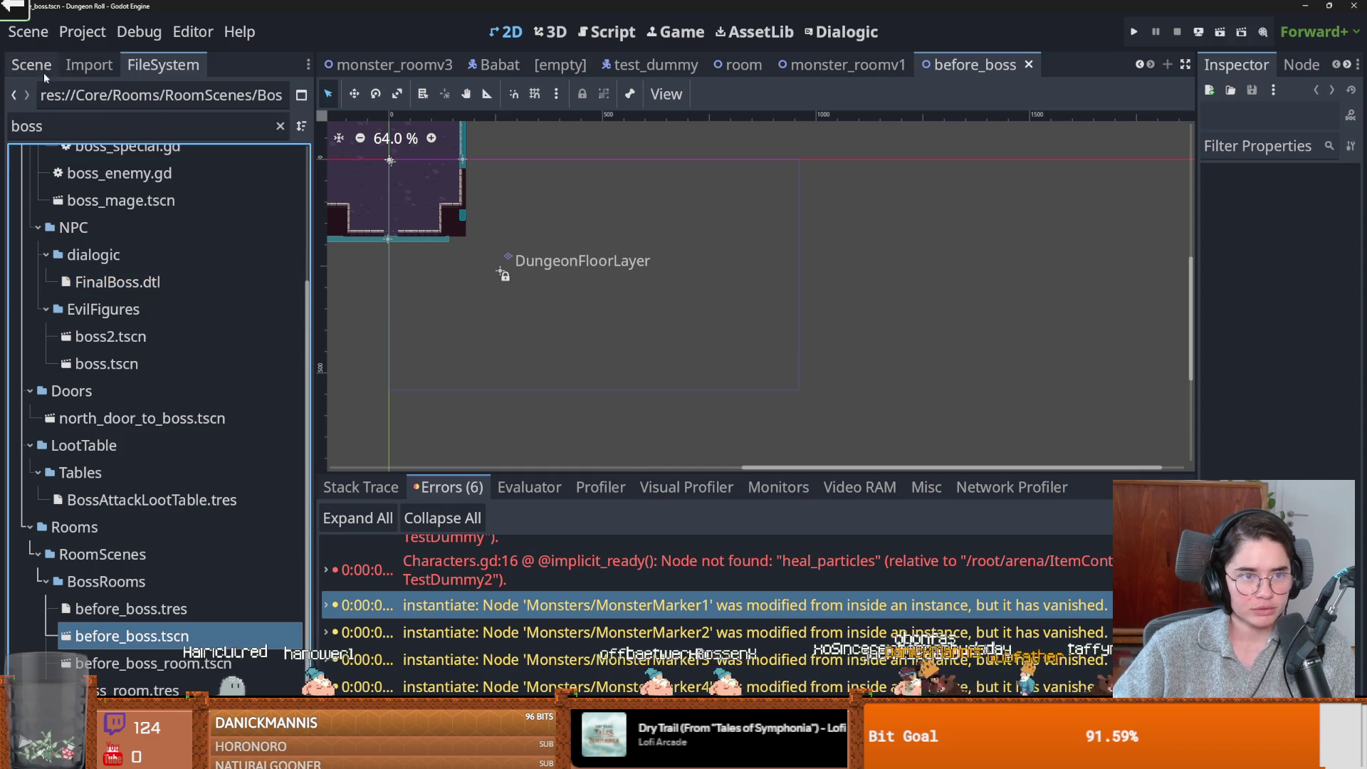
left_click(19, 429)
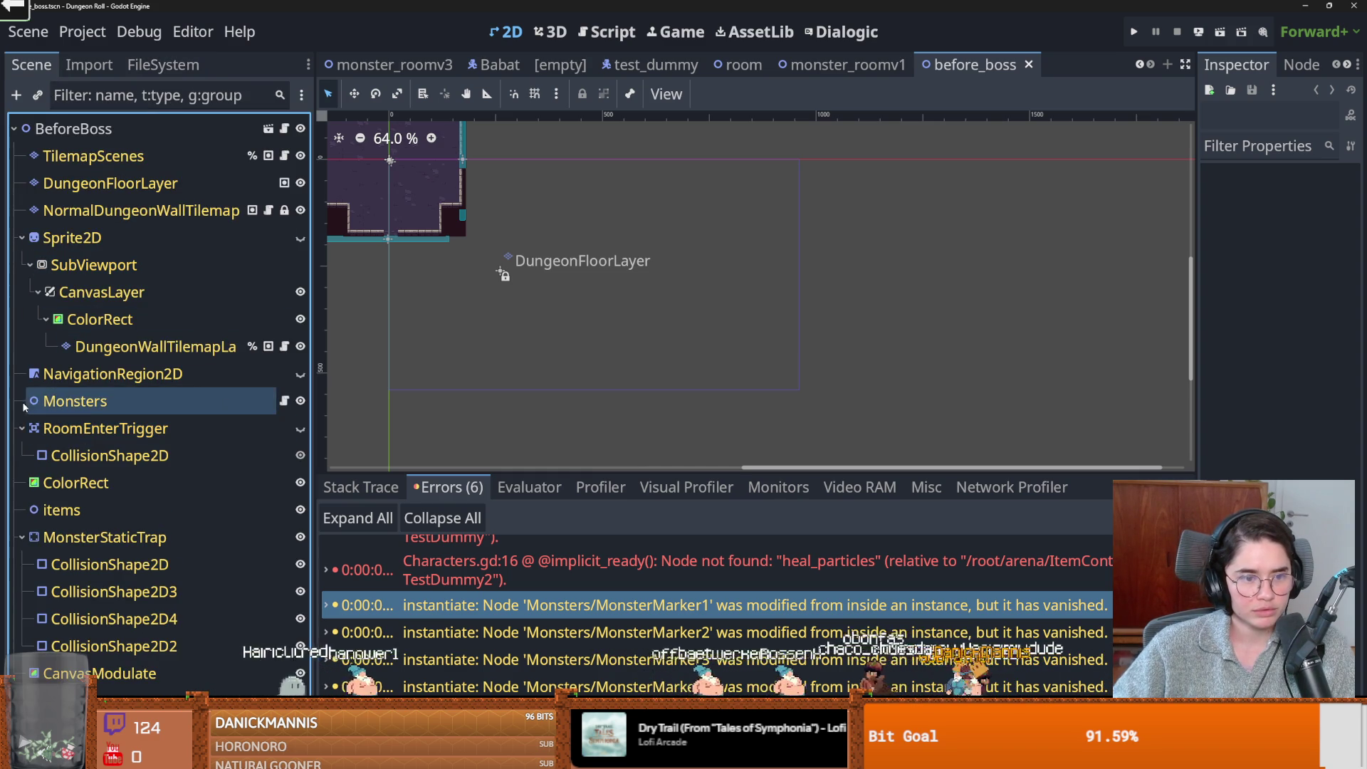
- Open the boss_room scene for a look, then close the room scene tab
left_click(163, 65)
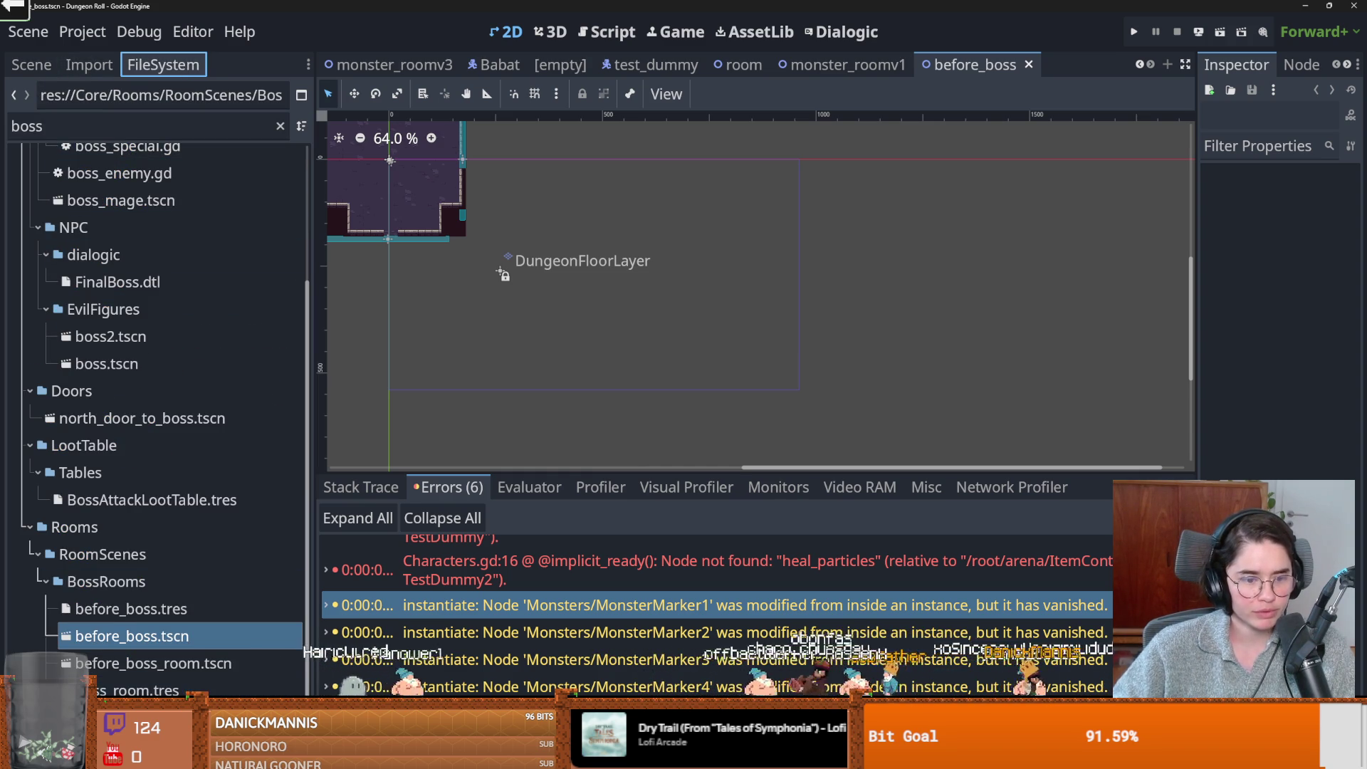
double_click(142, 685)
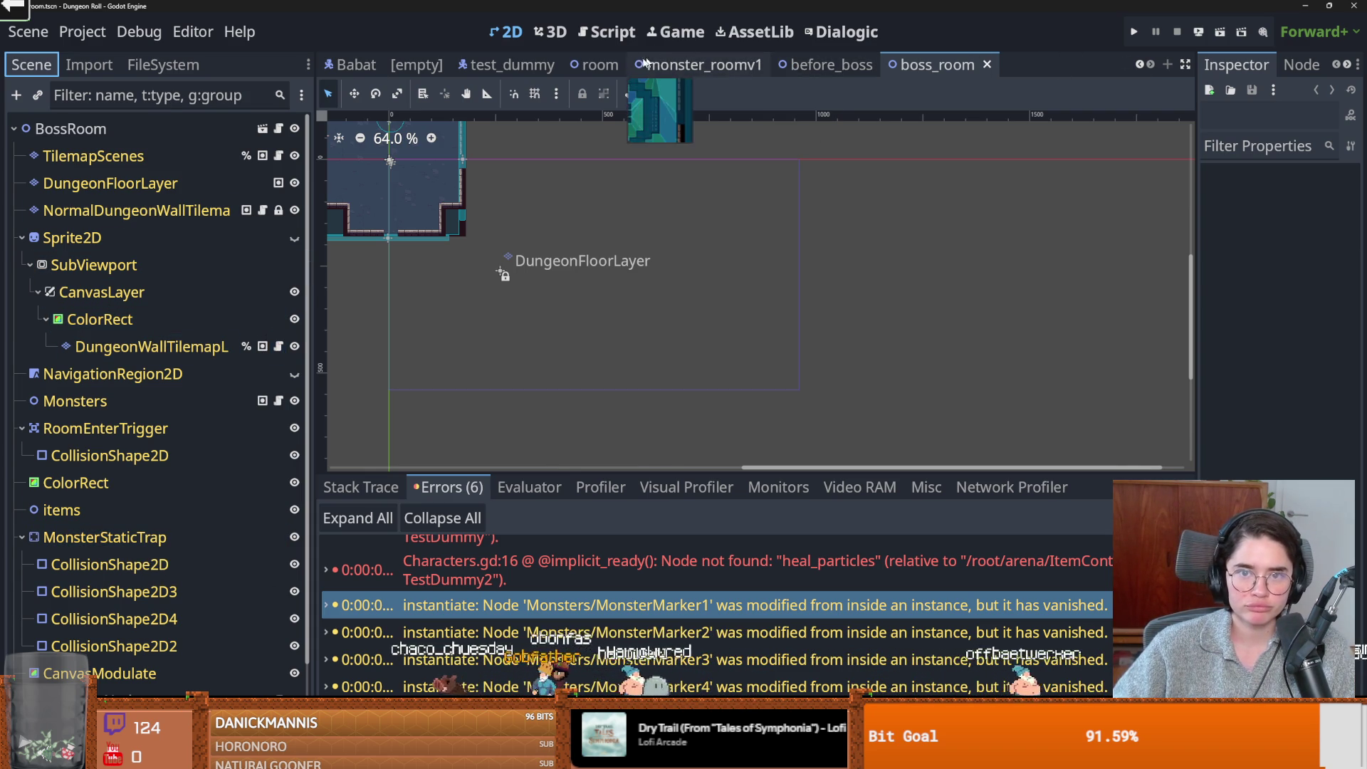
left_click(596, 65)
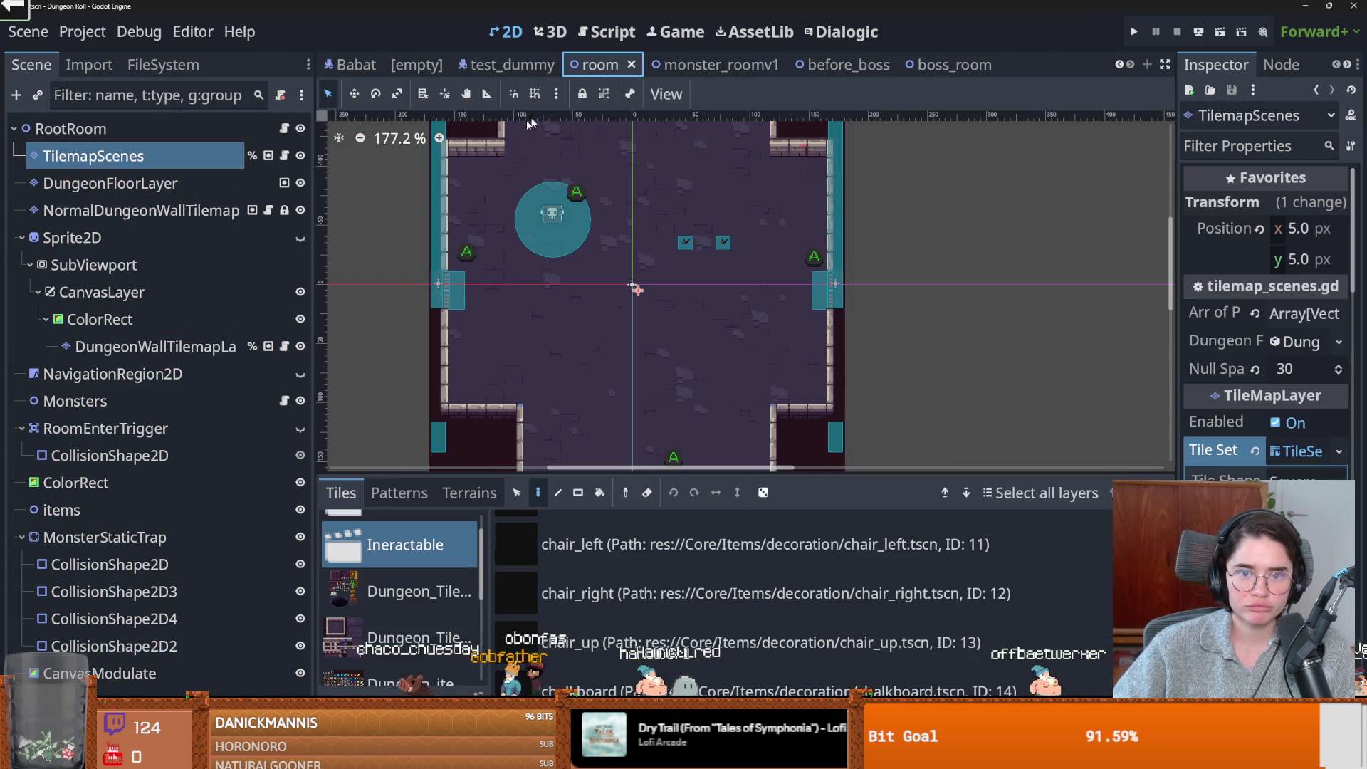
left_click(631, 65)
- Filter the project files by 'root' and open root_room.tscn
left_click(163, 65)
left_click(95, 126)
type("root")
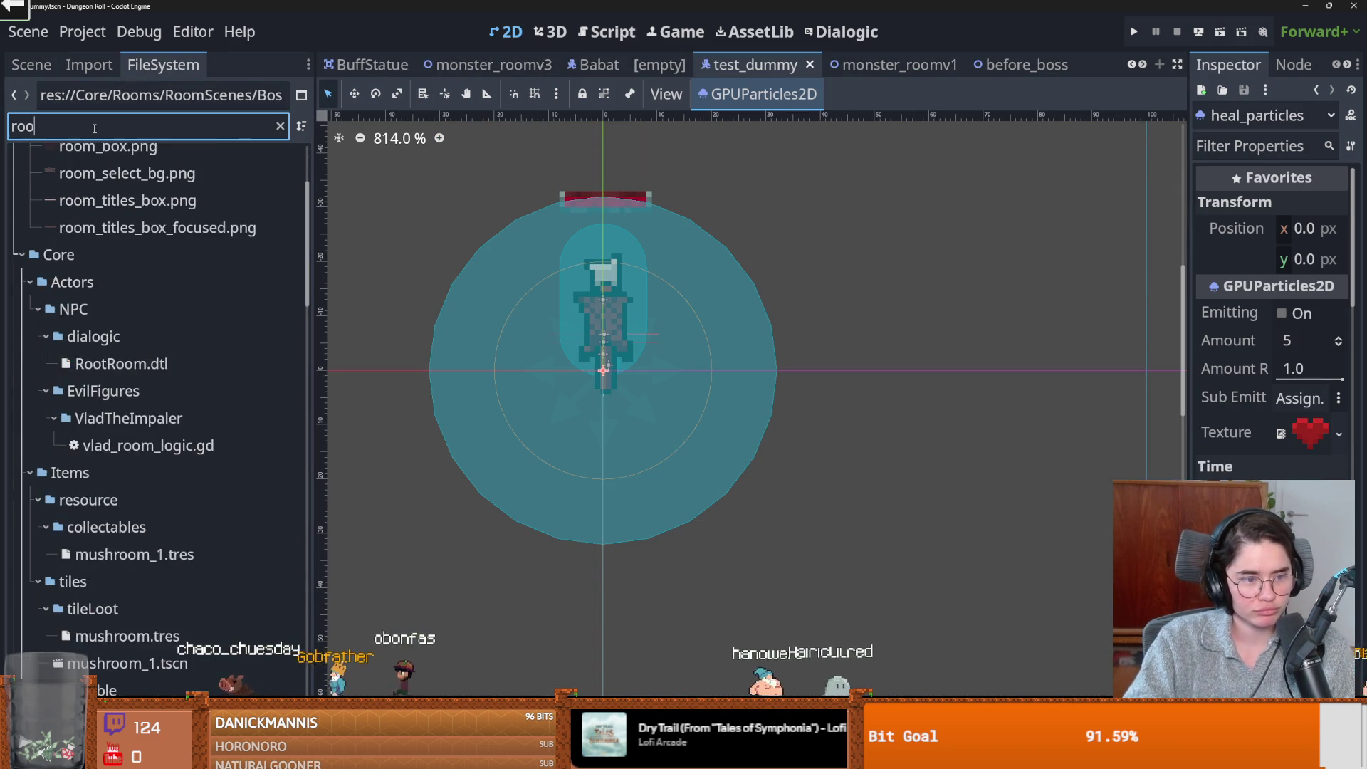
double_click(174, 495)
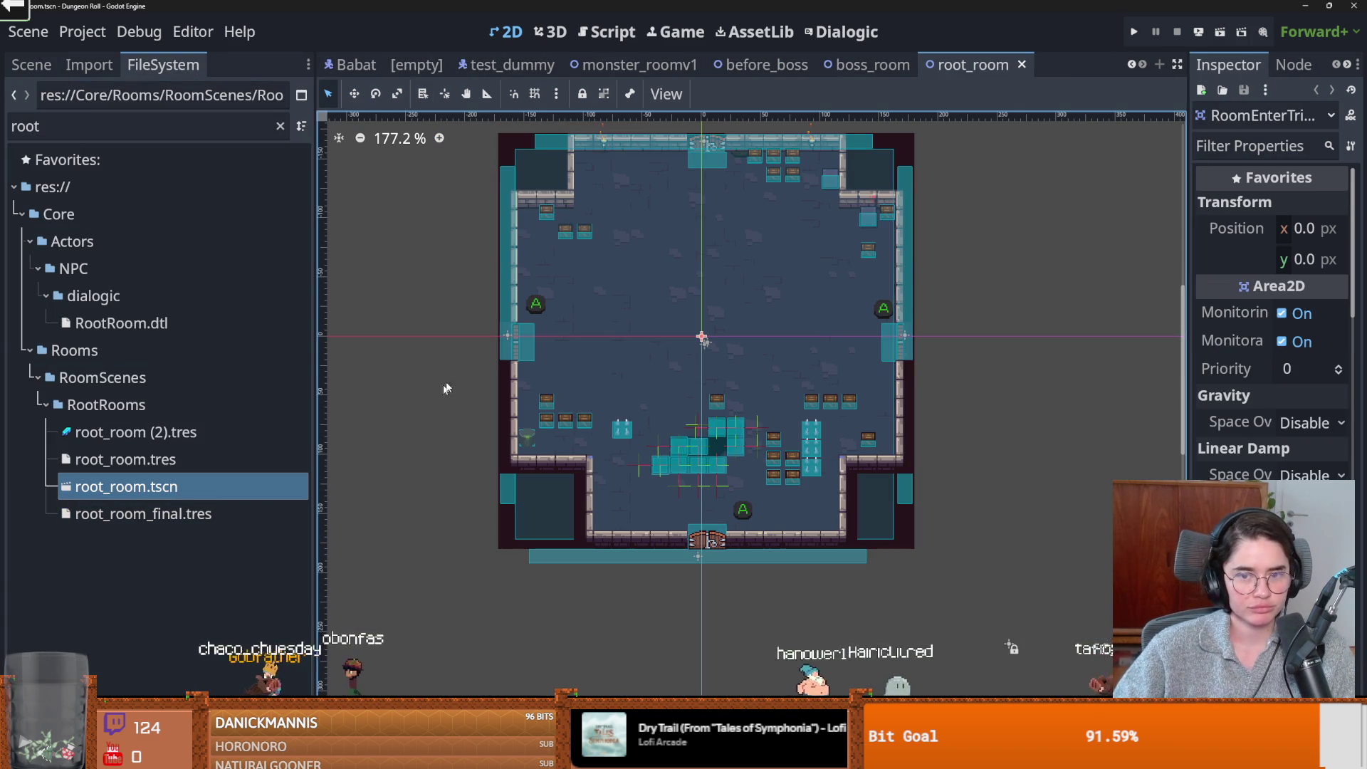
- Collapse MonsterStaticTrap and RoomEnterTrigger in root_room's tree and select the Monsters node
left_click(31, 65)
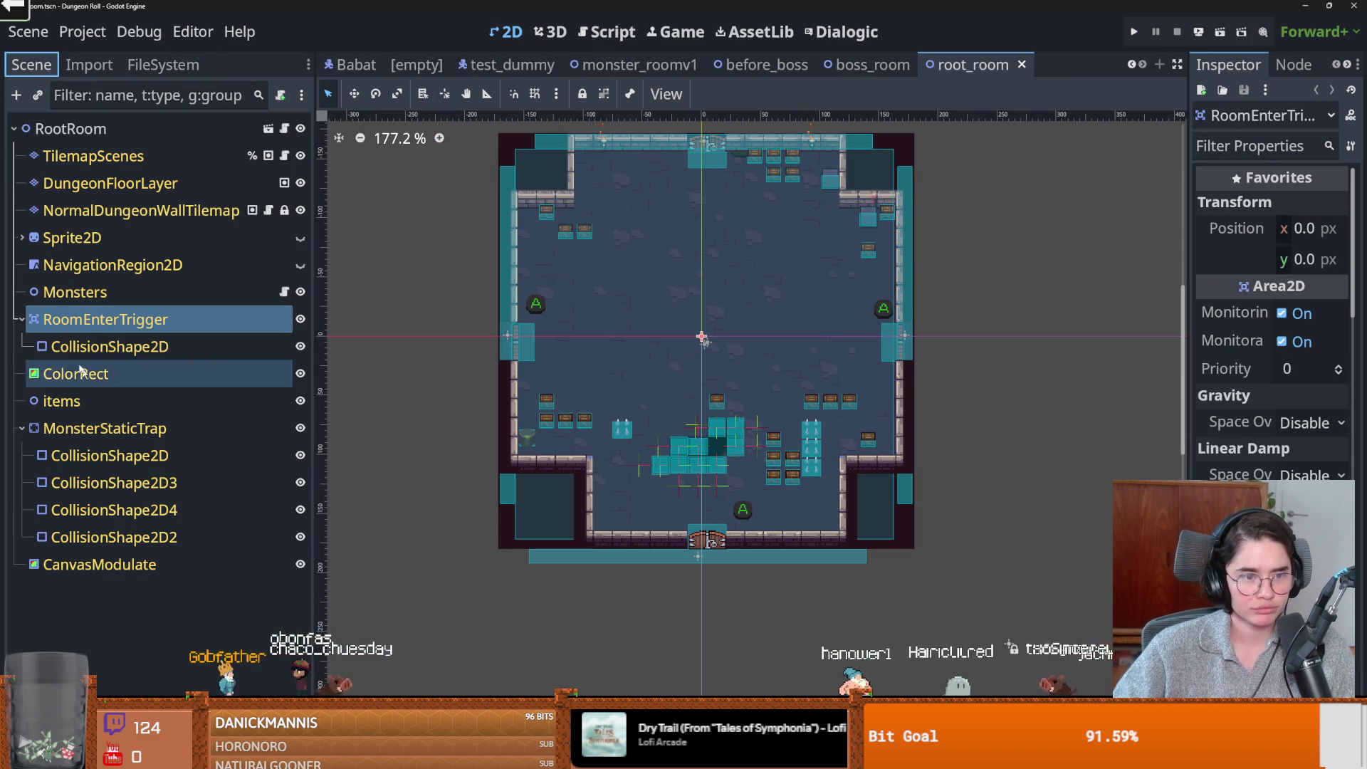
left_click(22, 428)
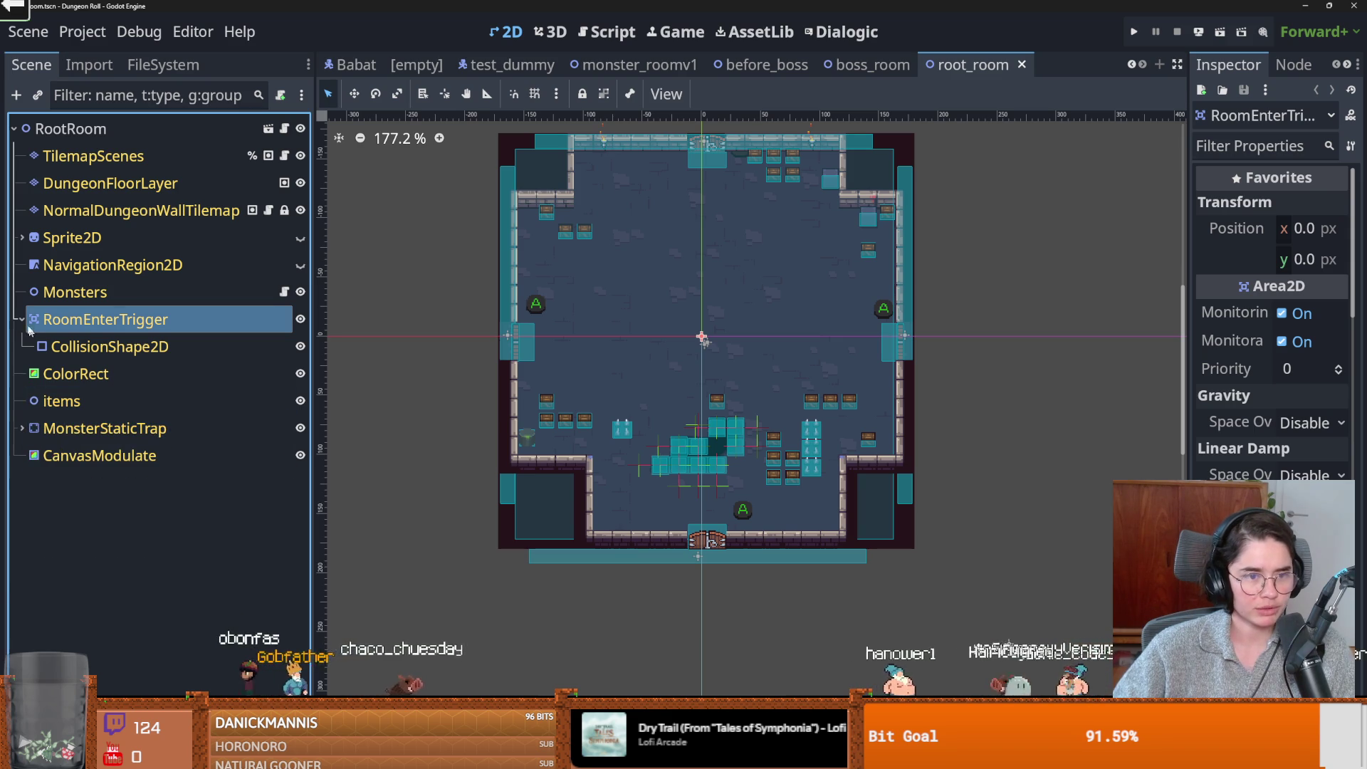
left_click(21, 319)
left_click(95, 293)
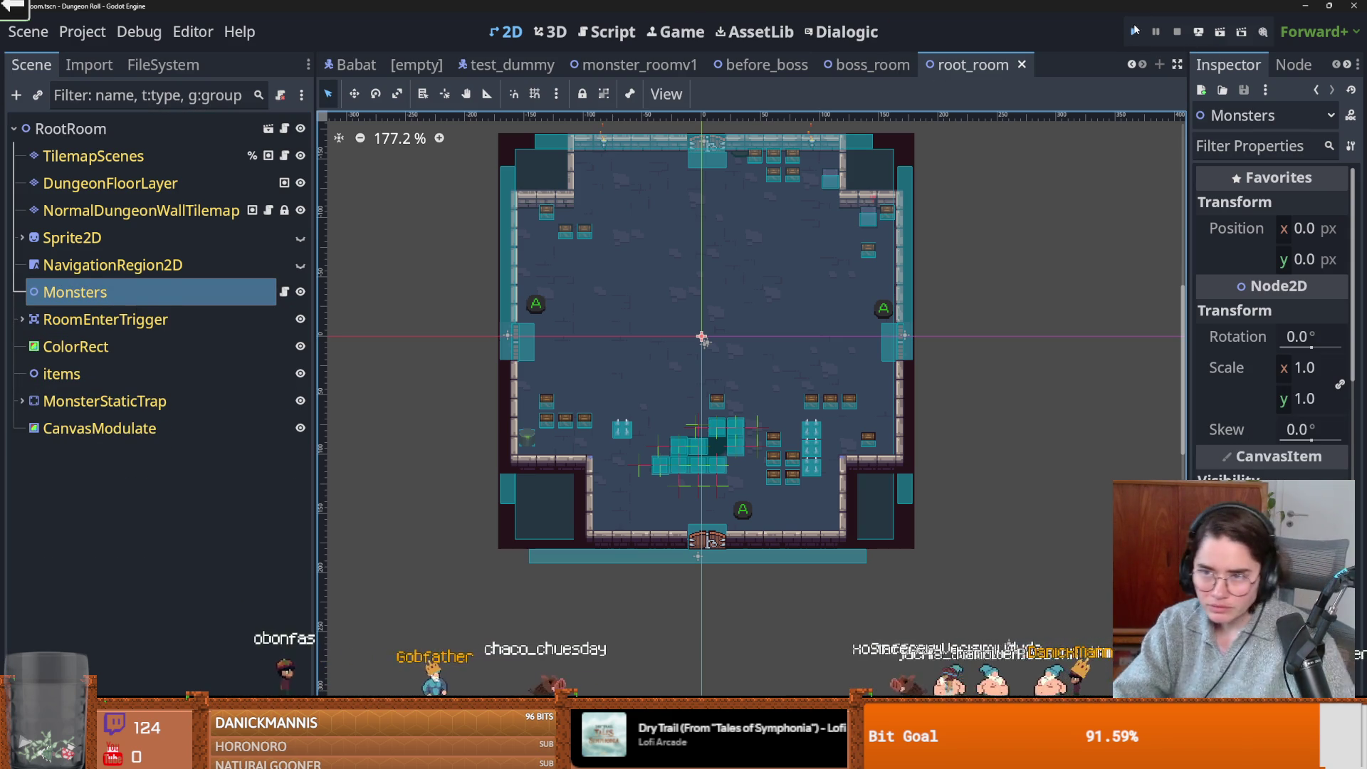
- Run the game, start Play Game, and read the MonsterMarker1 warning
key("F5")
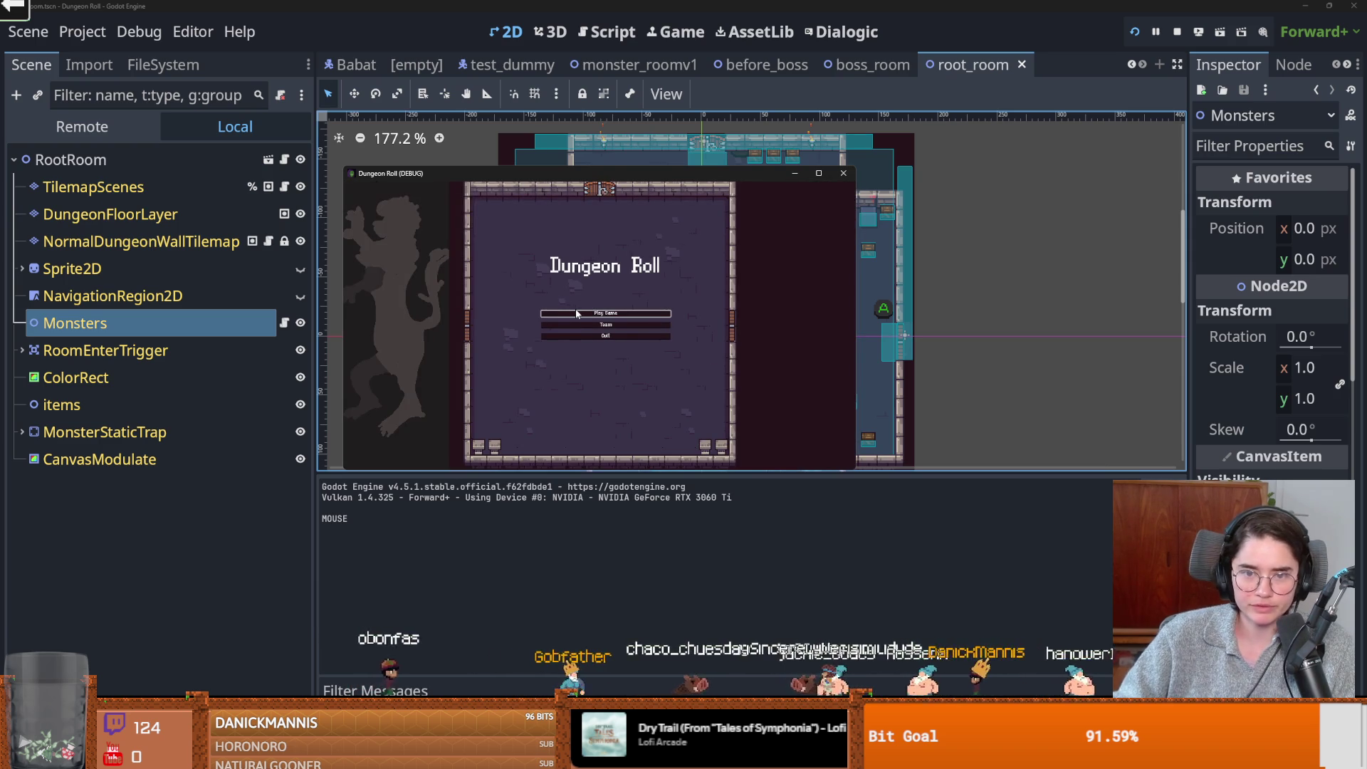
left_click(578, 313)
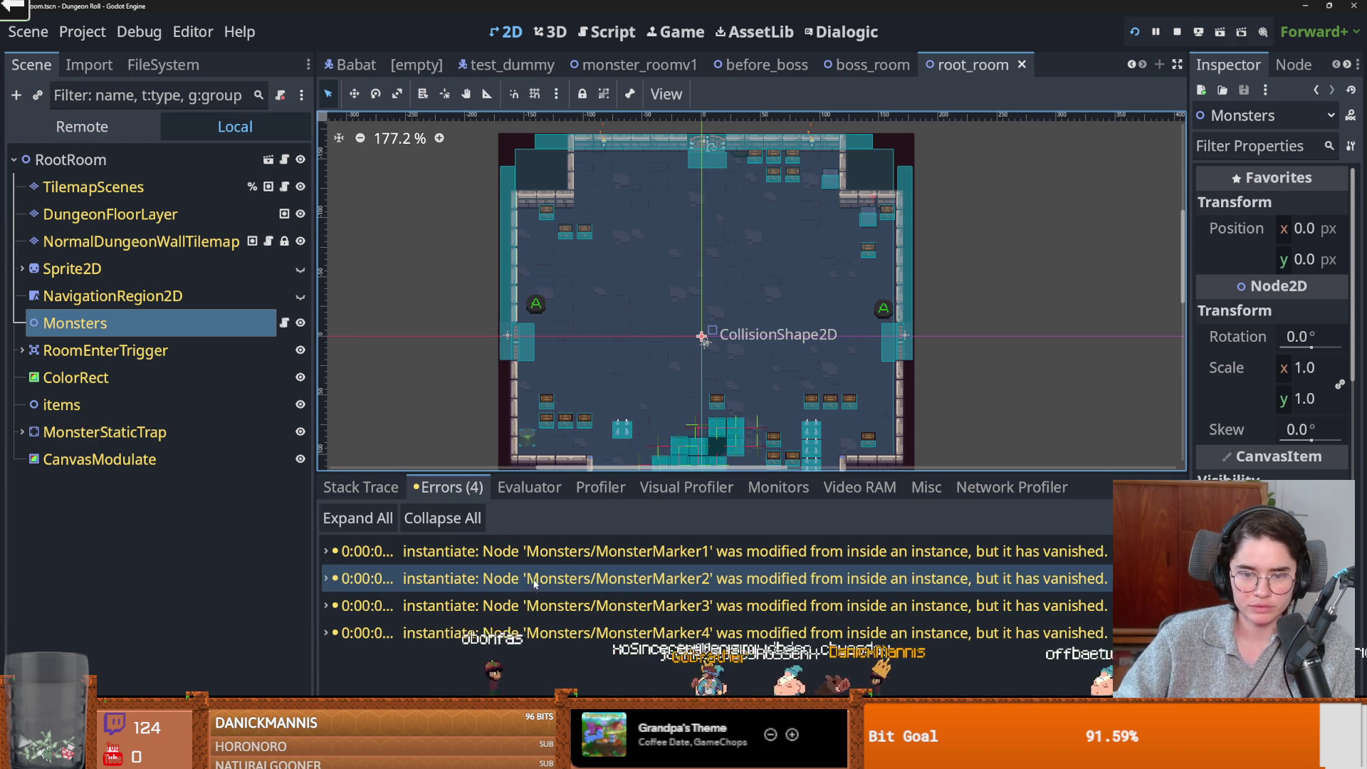
left_click(538, 562)
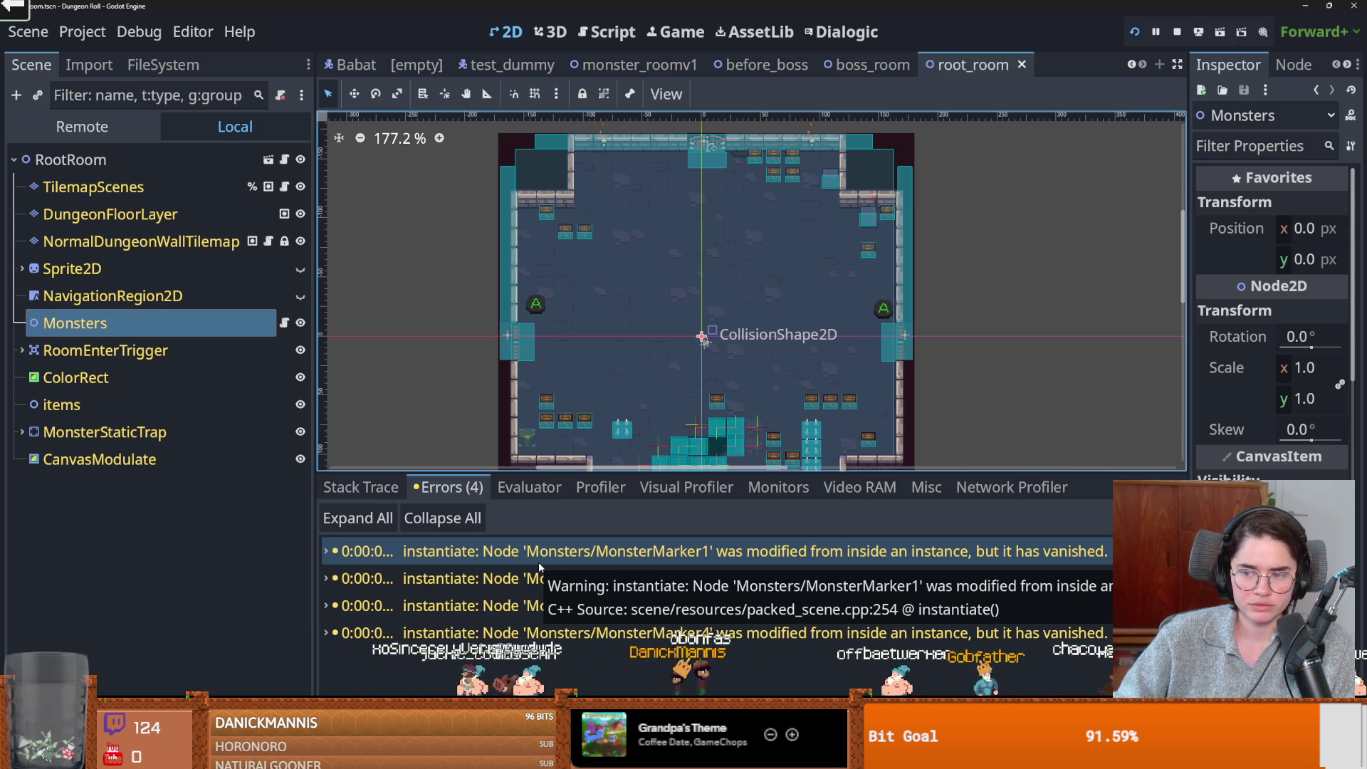
- Open the Monsters script and inspect monster_amount near _ready in monsters.gd
left_click(285, 324)
left_click(284, 324)
scroll(731, 379, "up", 10)
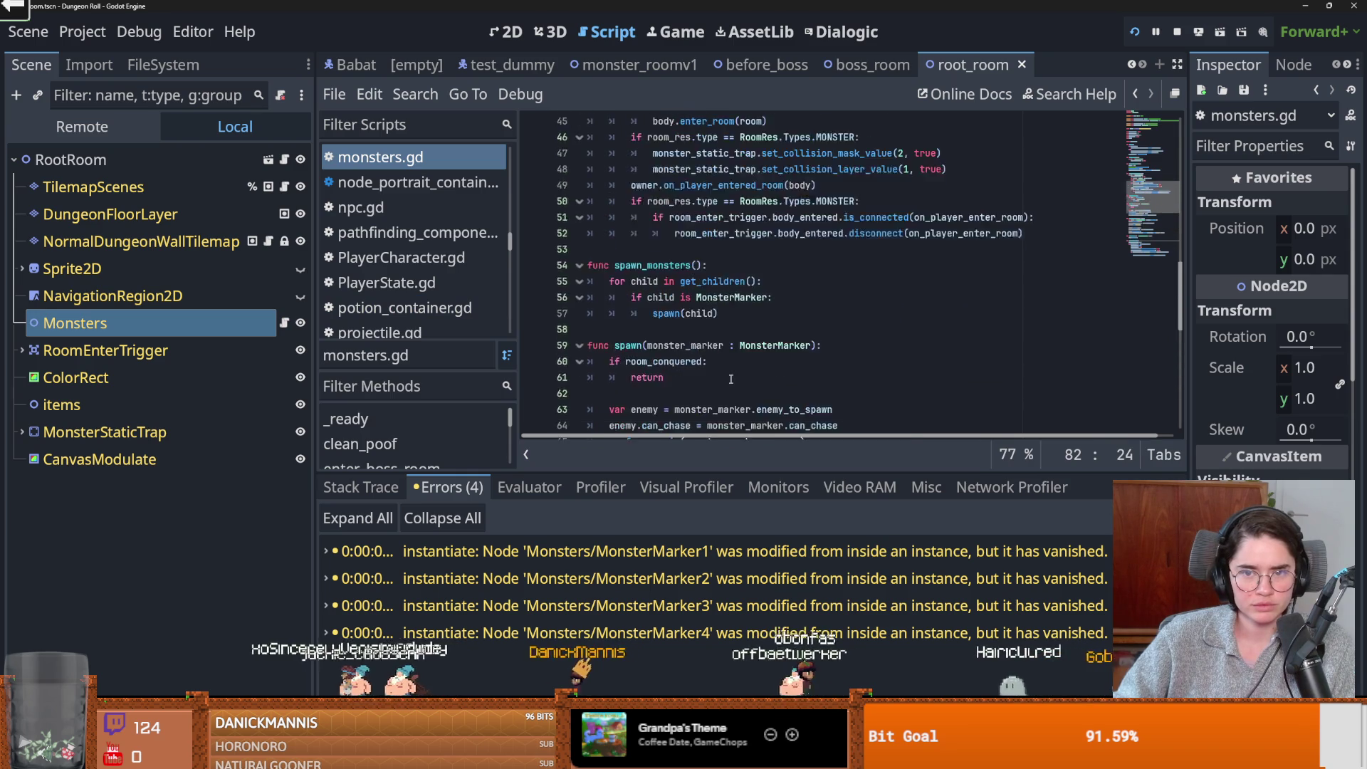
scroll(731, 380, "up", 7)
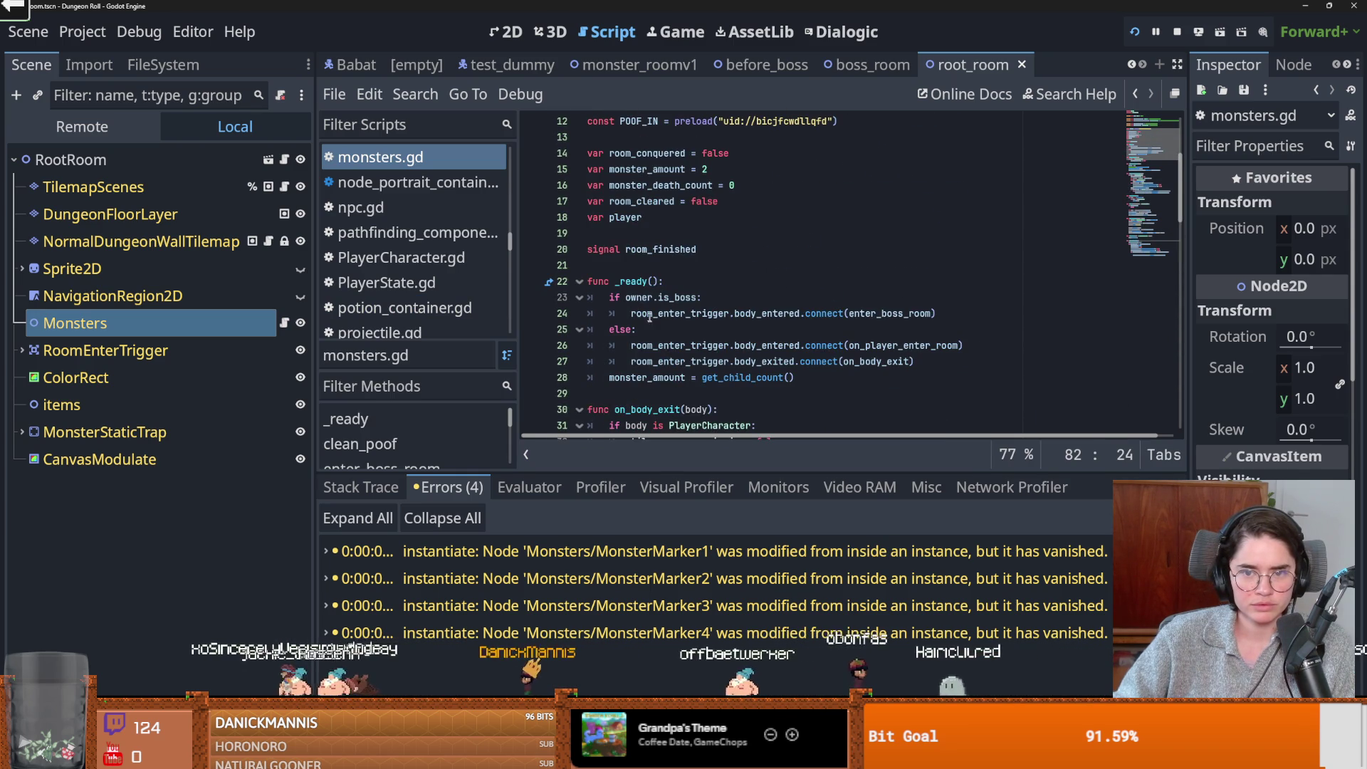
left_click(654, 378)
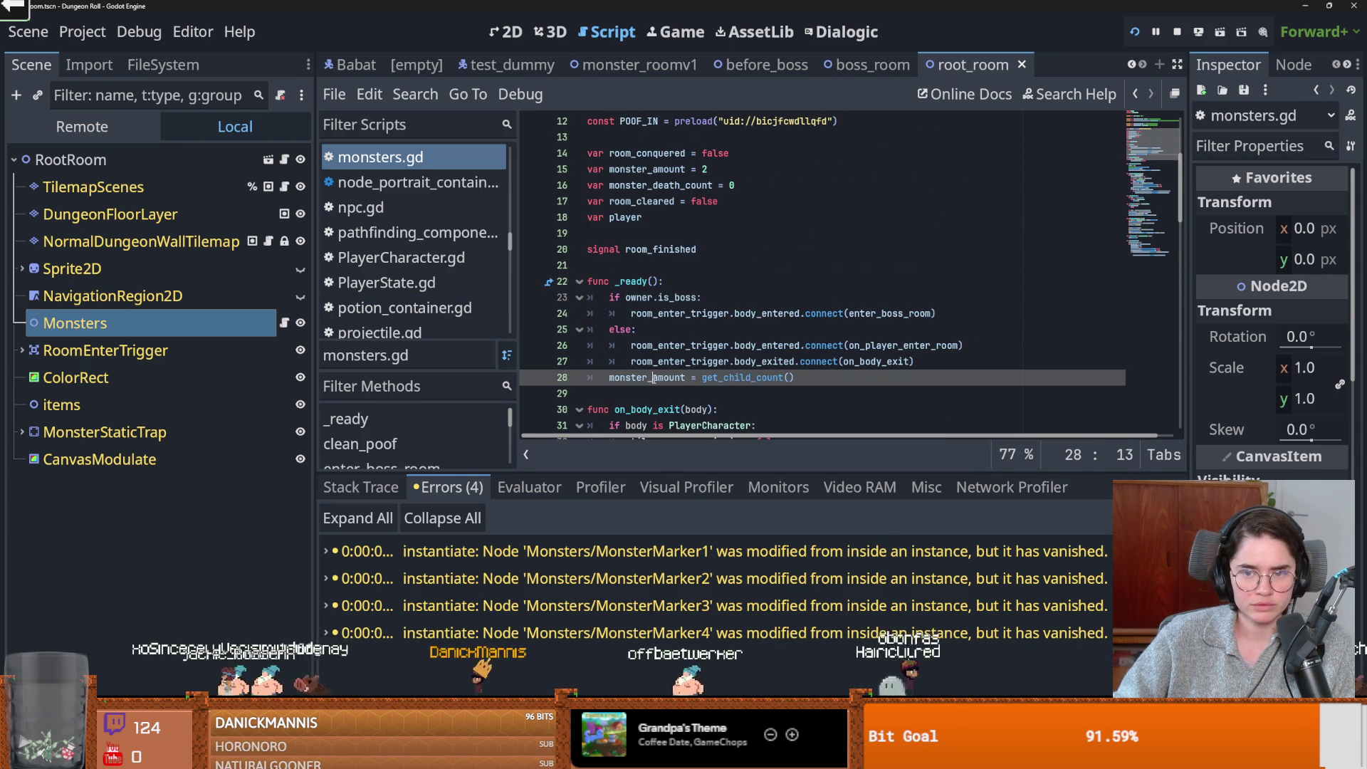
mouse_move(654, 378)
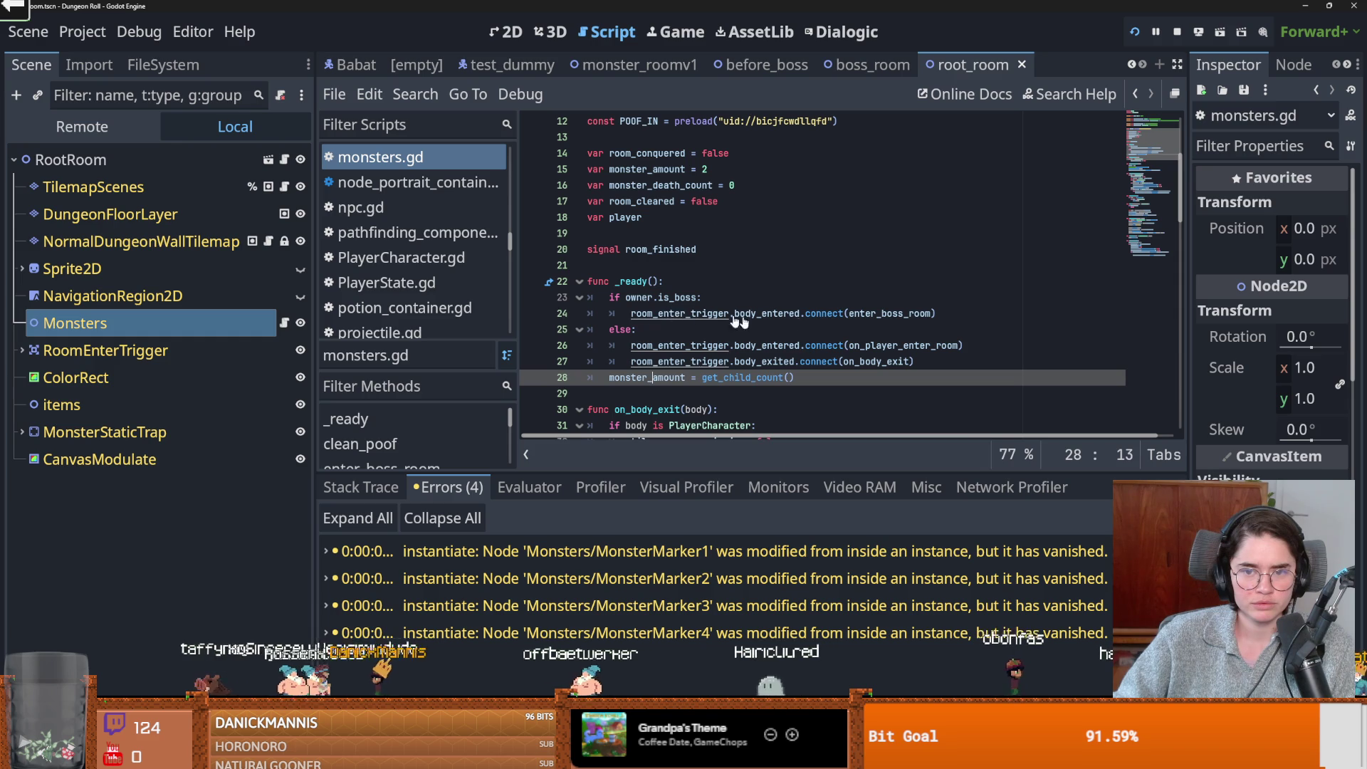
- Jump to the on_body_exit and on_player_enter_room functions to review them
left_click(886, 360, "ctrl")
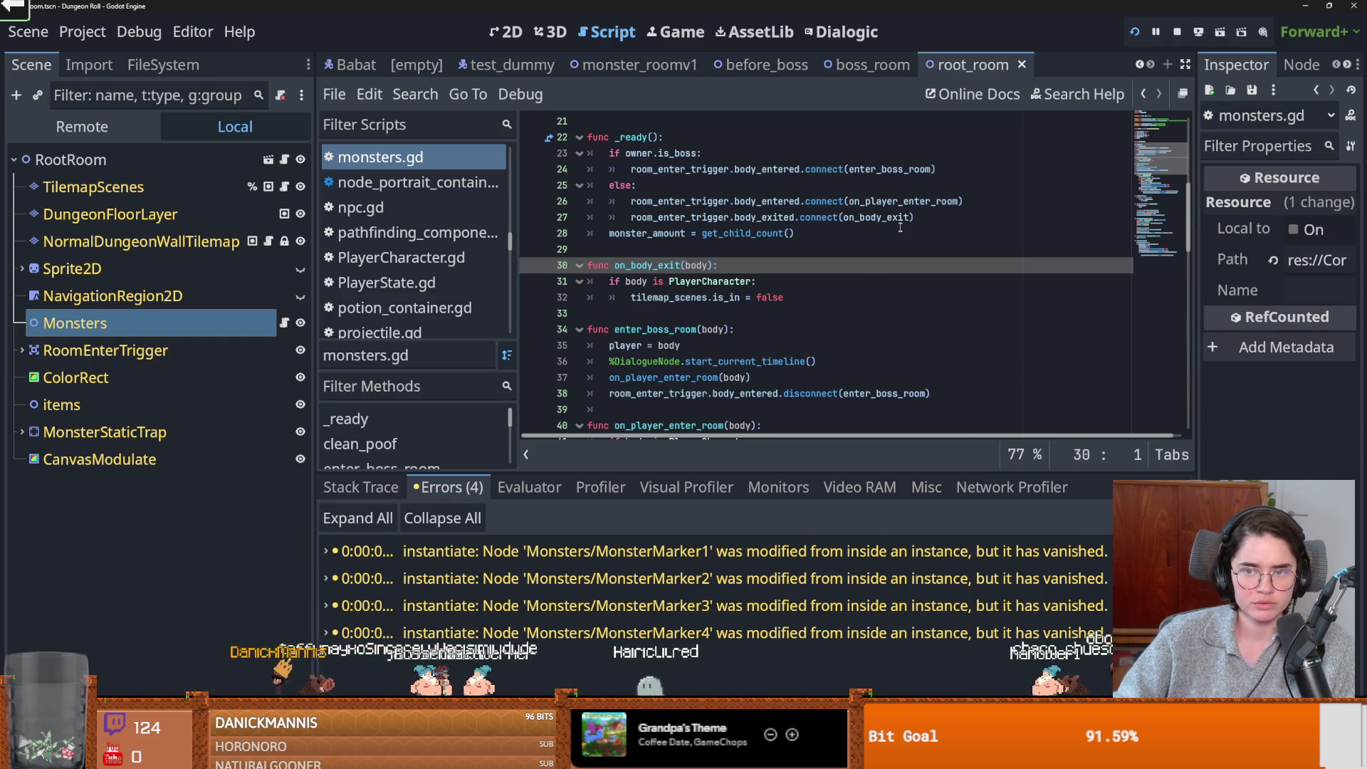
left_click(901, 203, "ctrl")
scroll(809, 323, "down", 2)
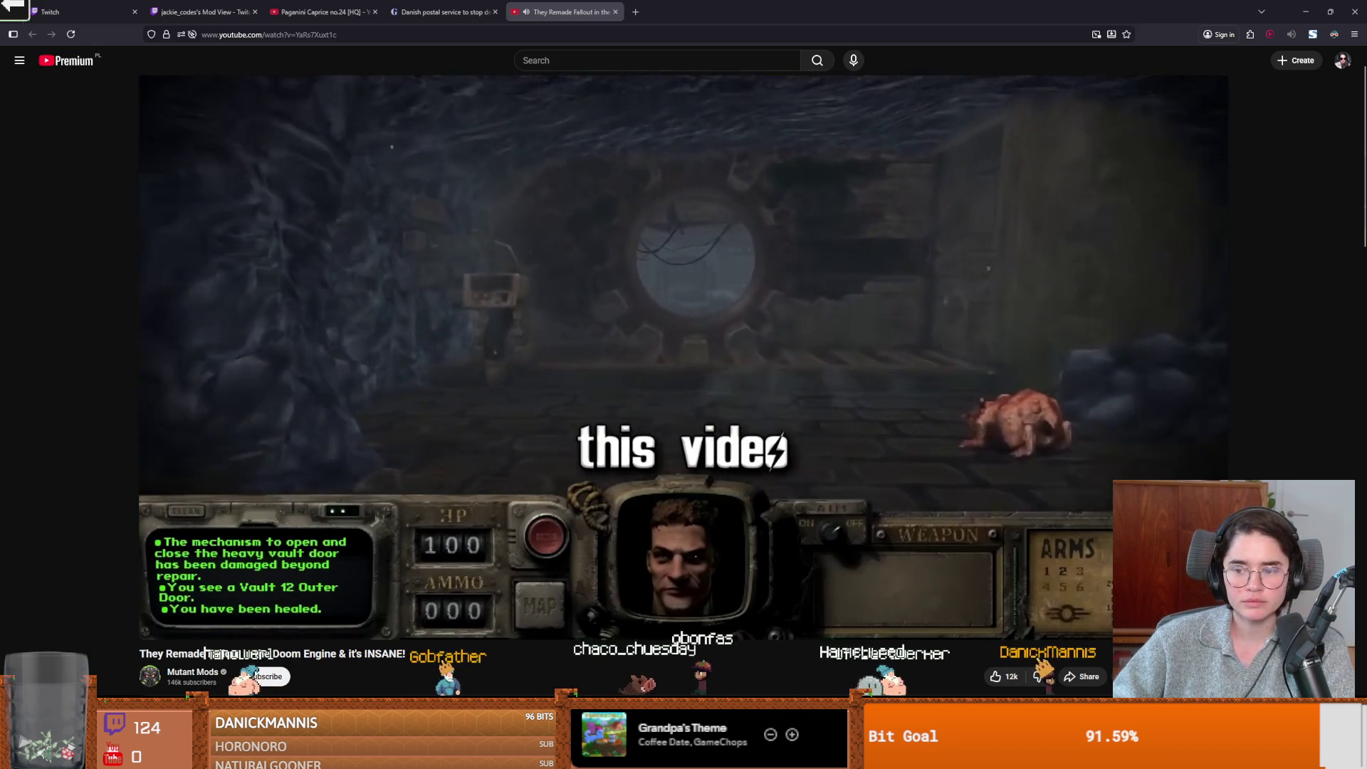
- Watch the Fallout-in-Doom video full screen, pausing it briefly and resuming
key("f")
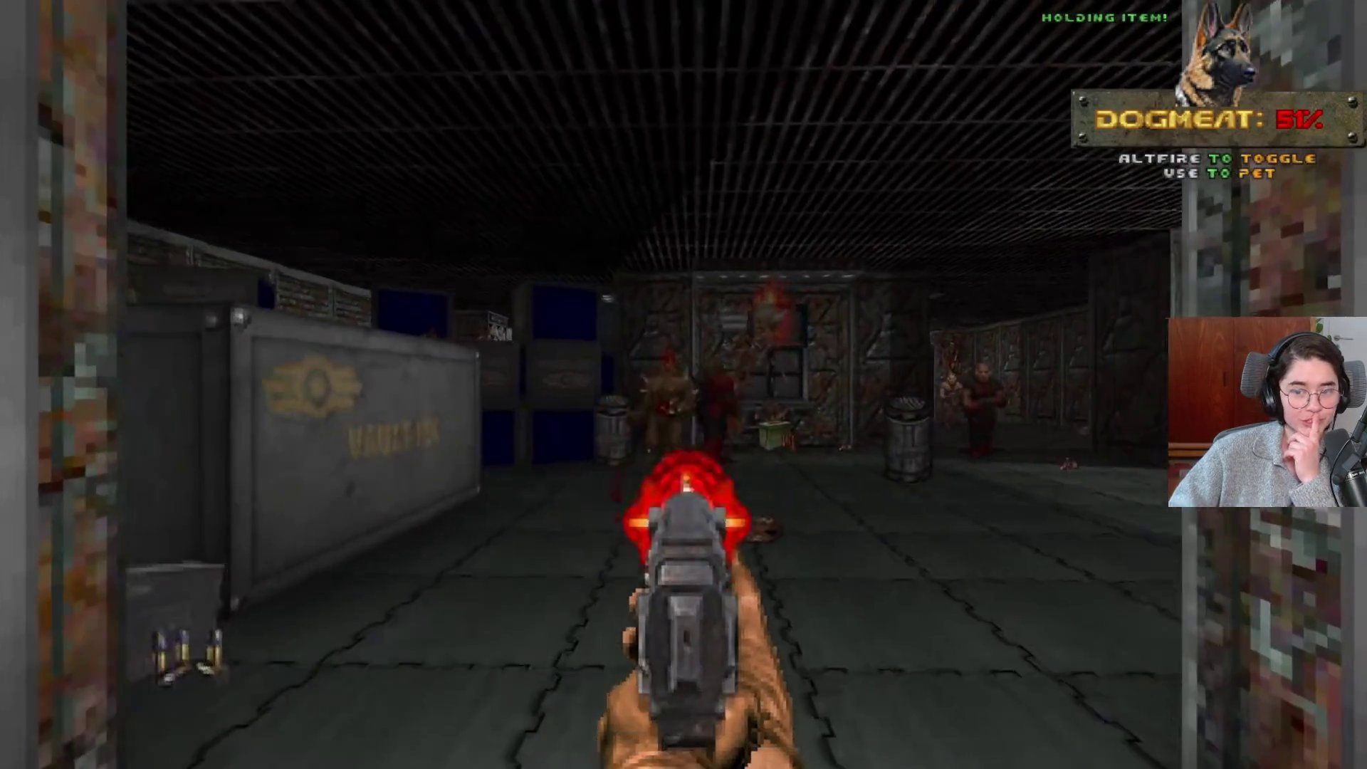
mouse_move(312, 327)
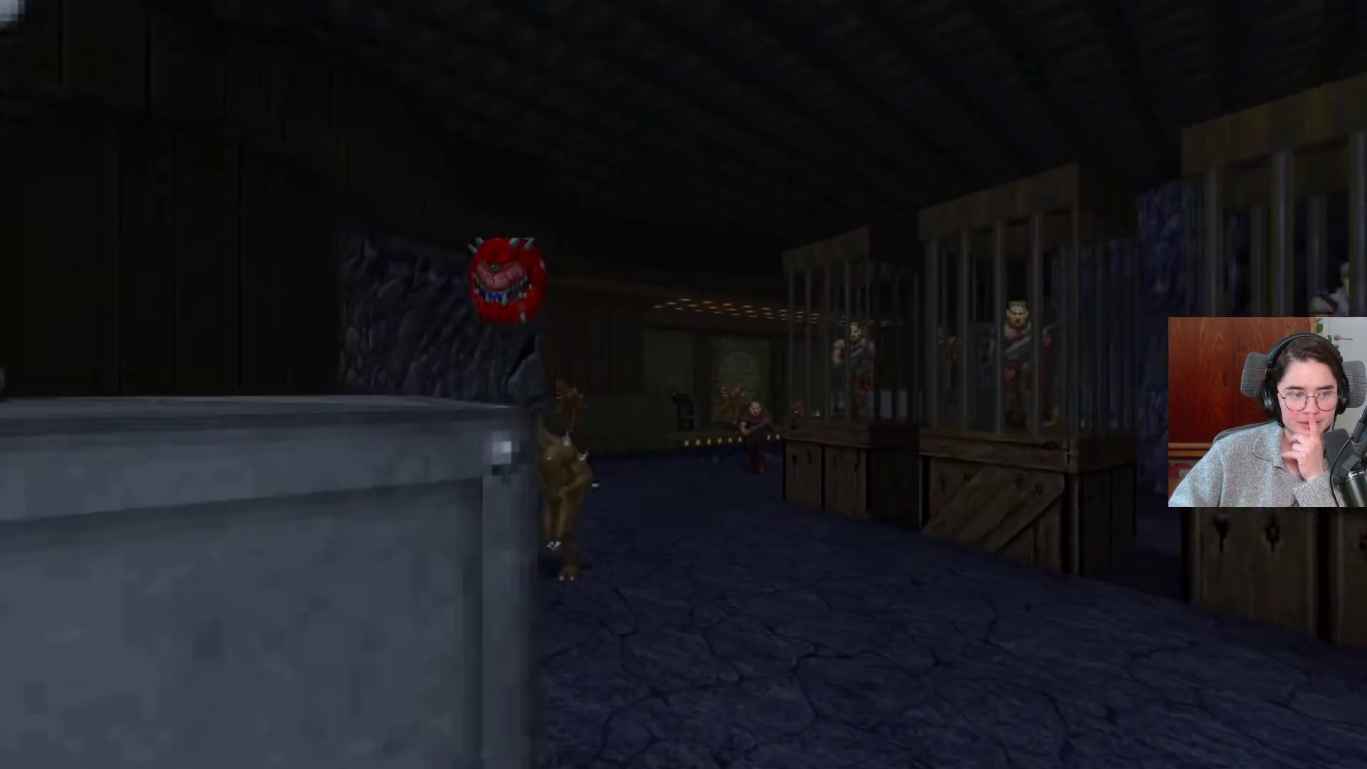
left_click(297, 298)
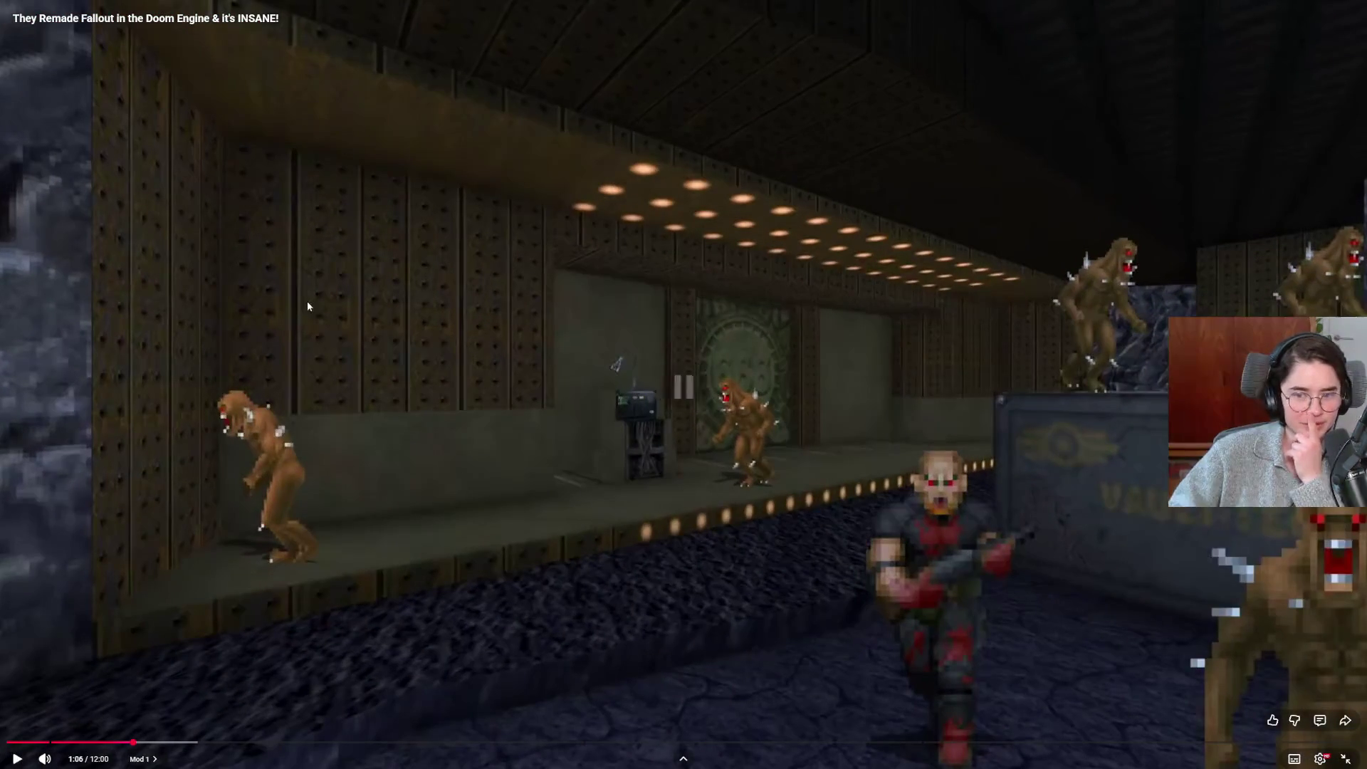
left_click(308, 306)
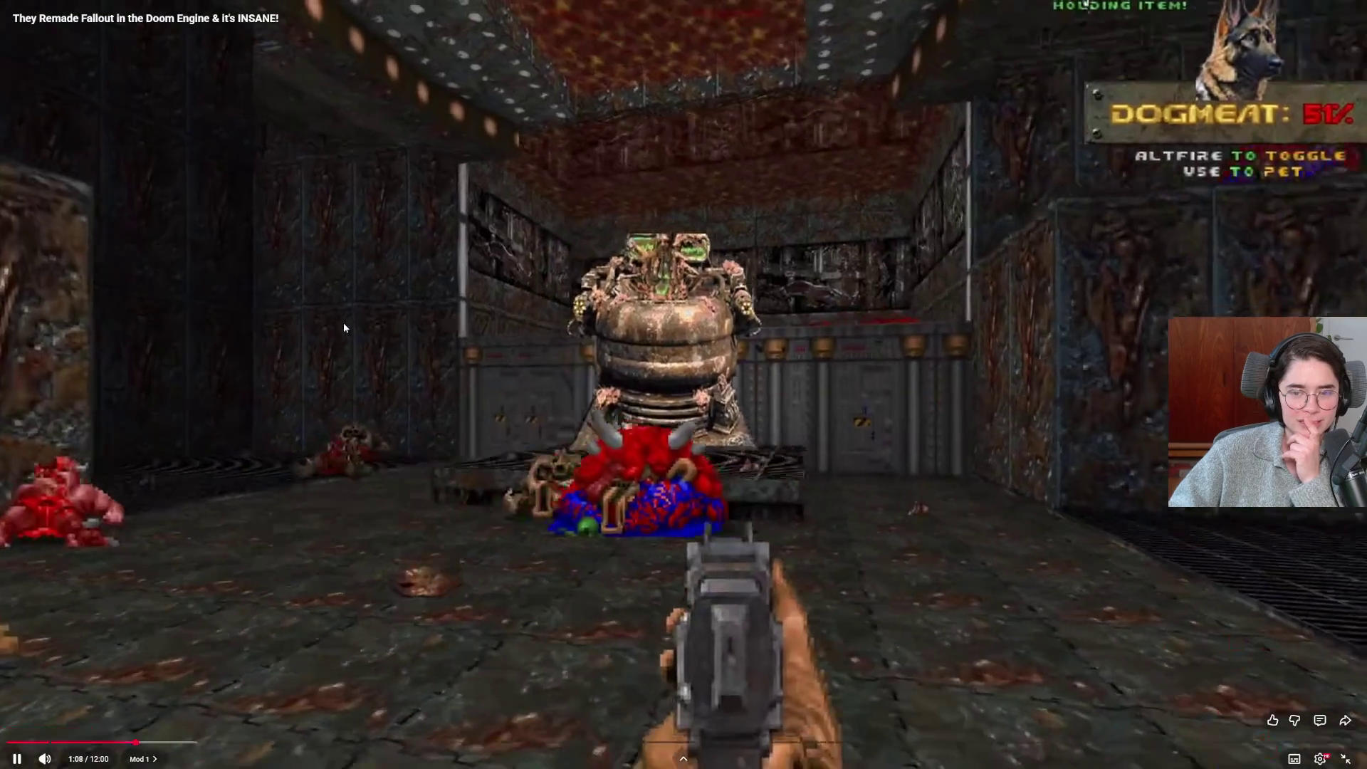
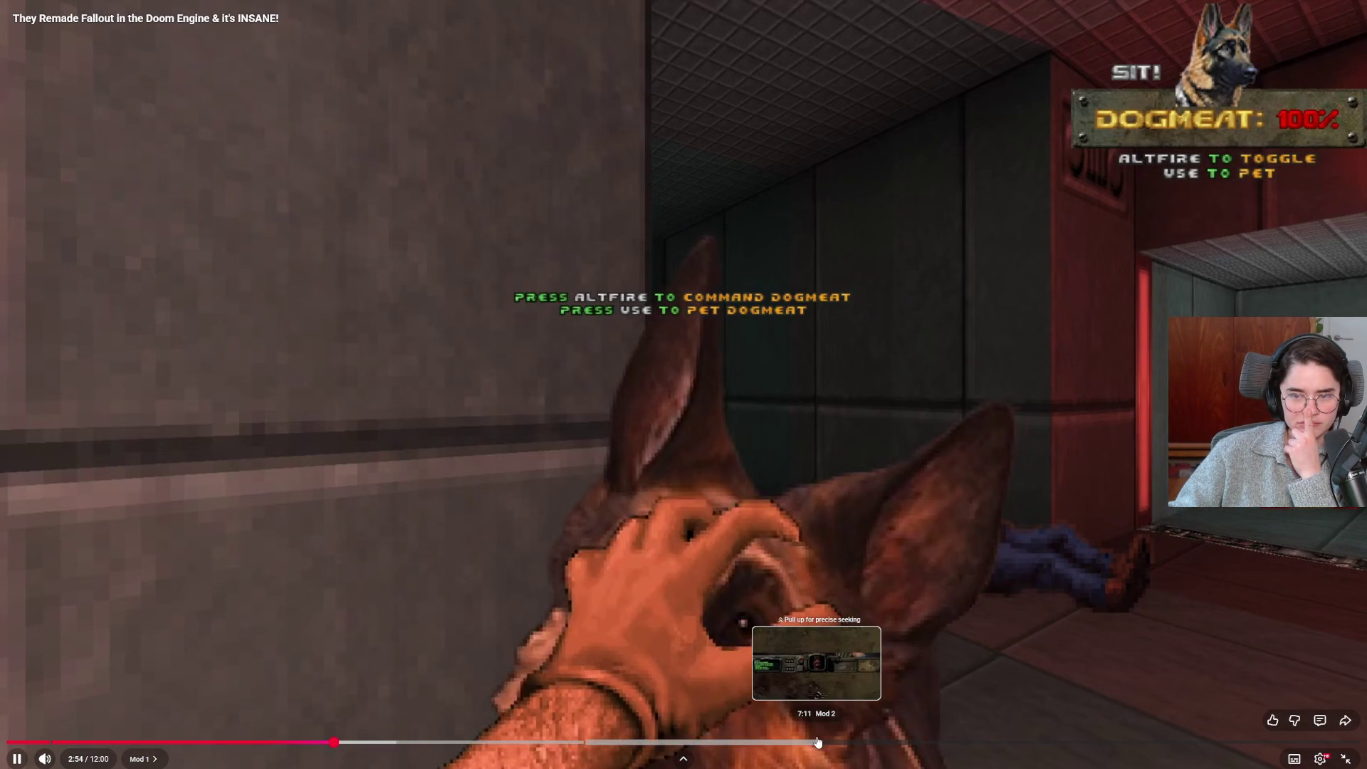
- Jump the Fallout-in-Doom video to the Mod 2 chapter at 7:11, pause it, and exit fullscreen
left_click(818, 743)
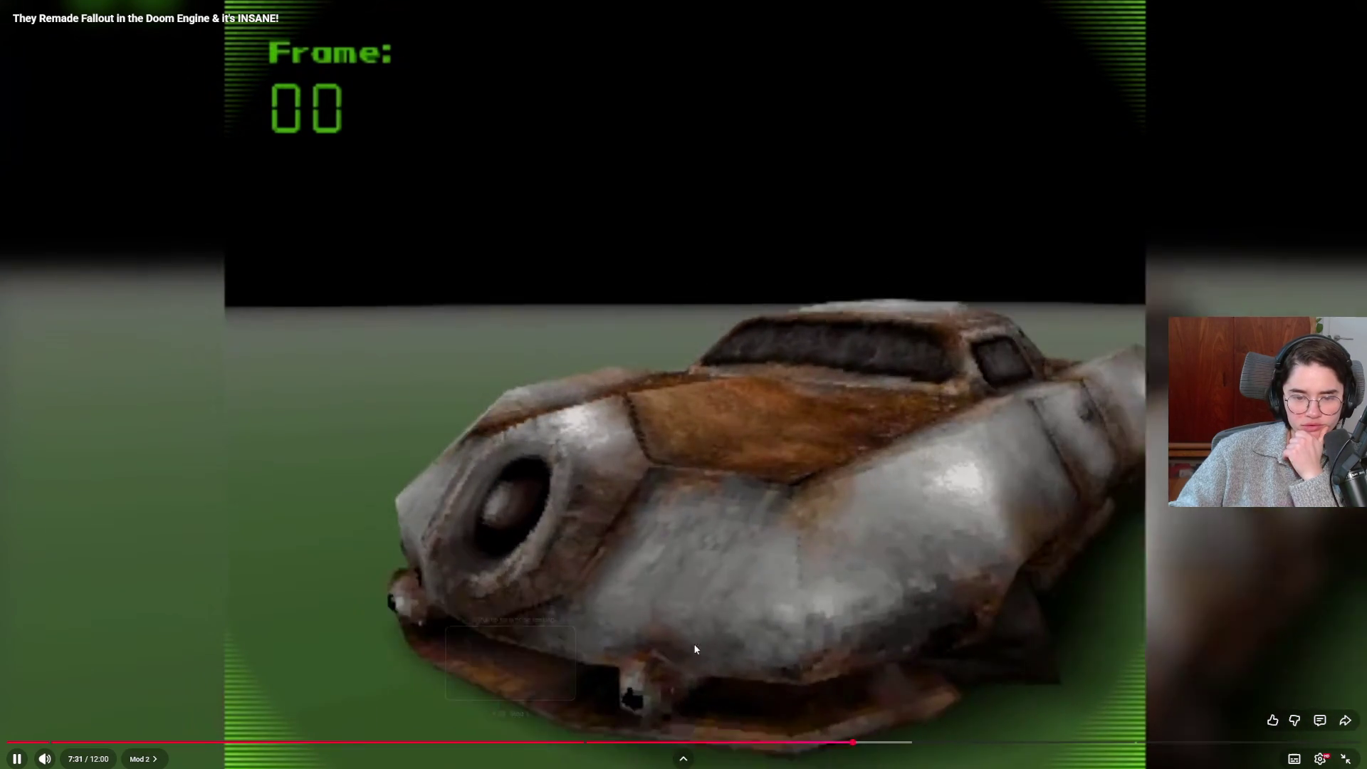
left_click(709, 664)
key("Escape")
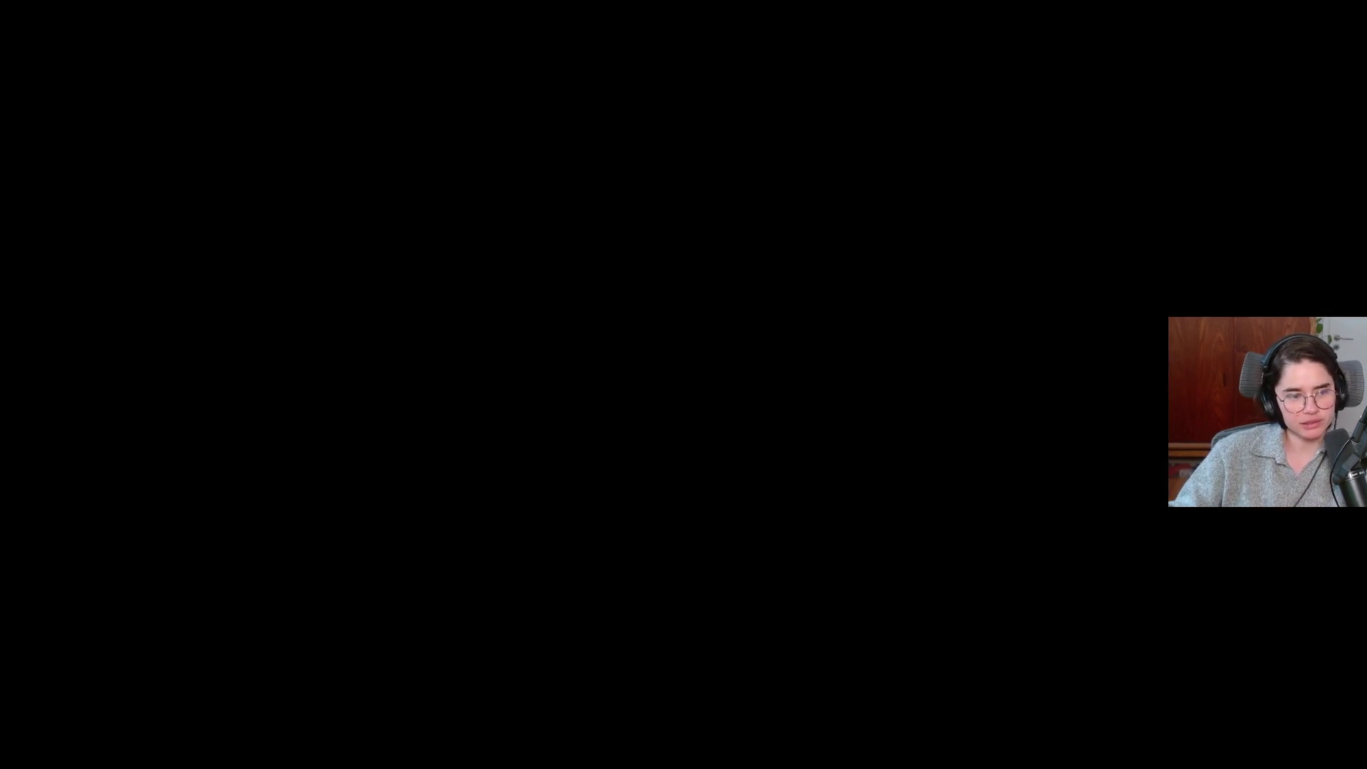
- Trace the MonsterMarker2 vanished-node error to the trigger disconnect call on line 52 of monsters.gd
key("alt+Tab")
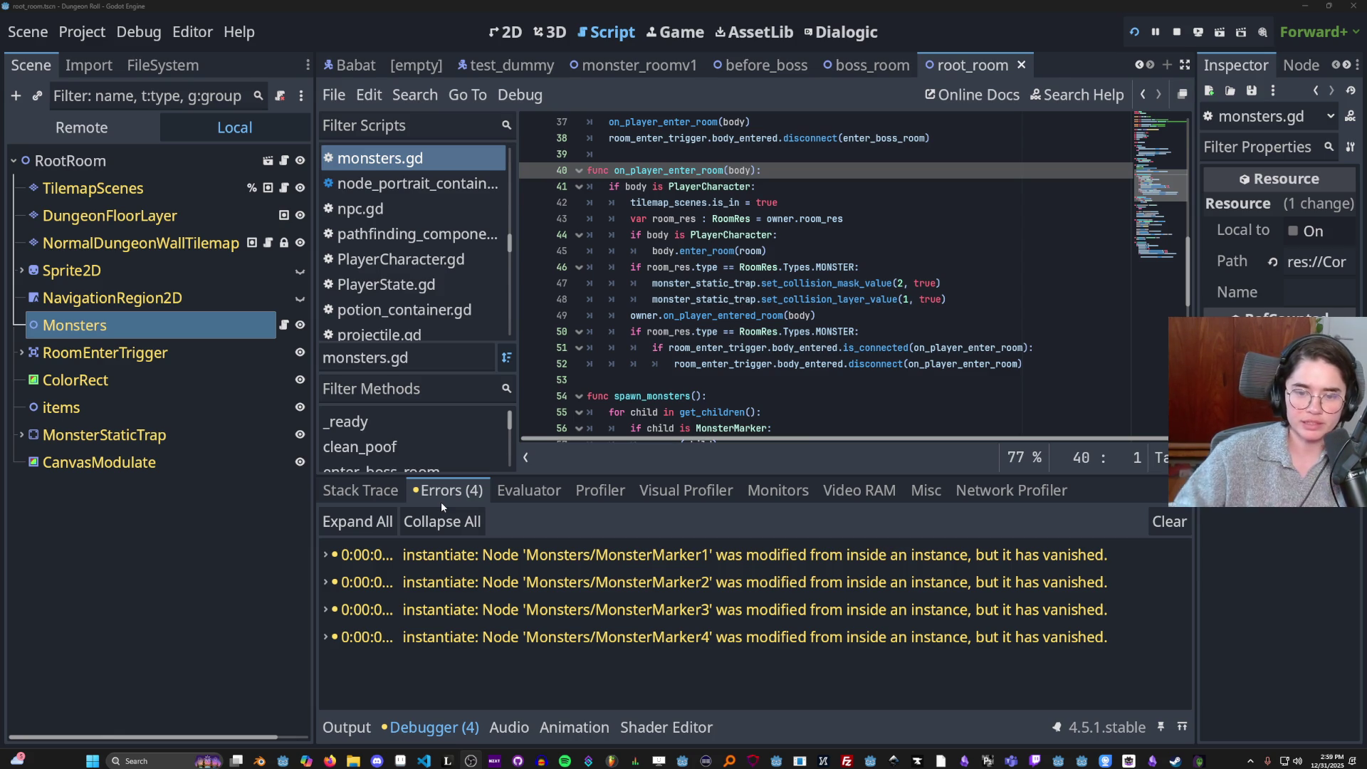
left_click(620, 588)
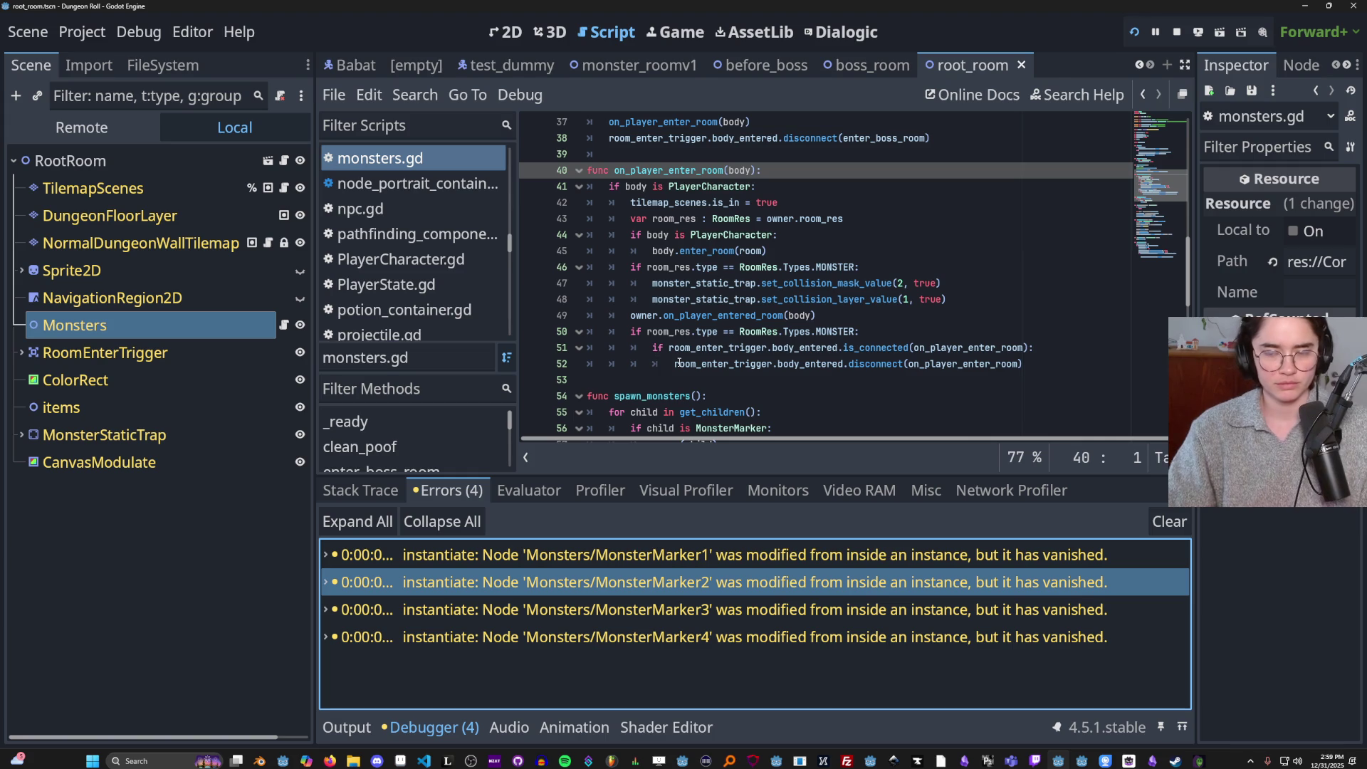
mouse_move(679, 363)
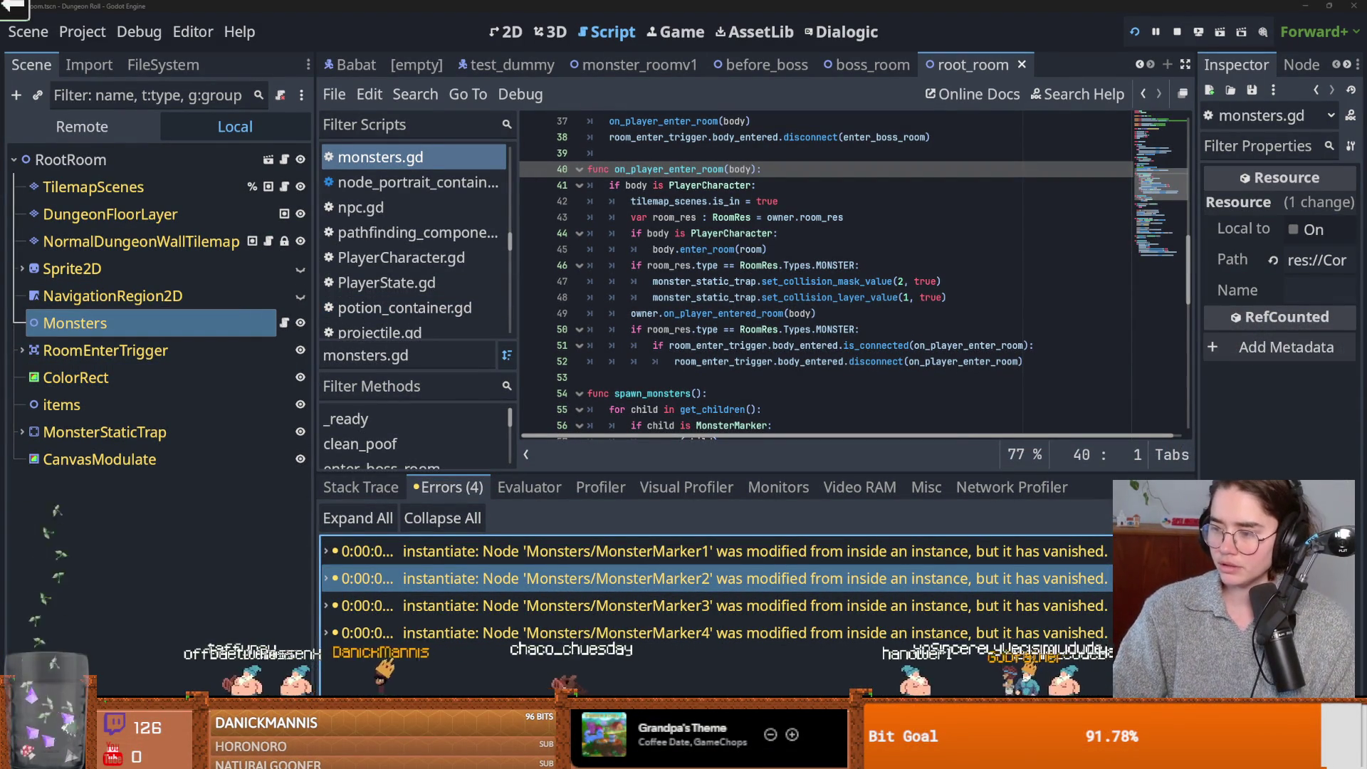
left_click(761, 362)
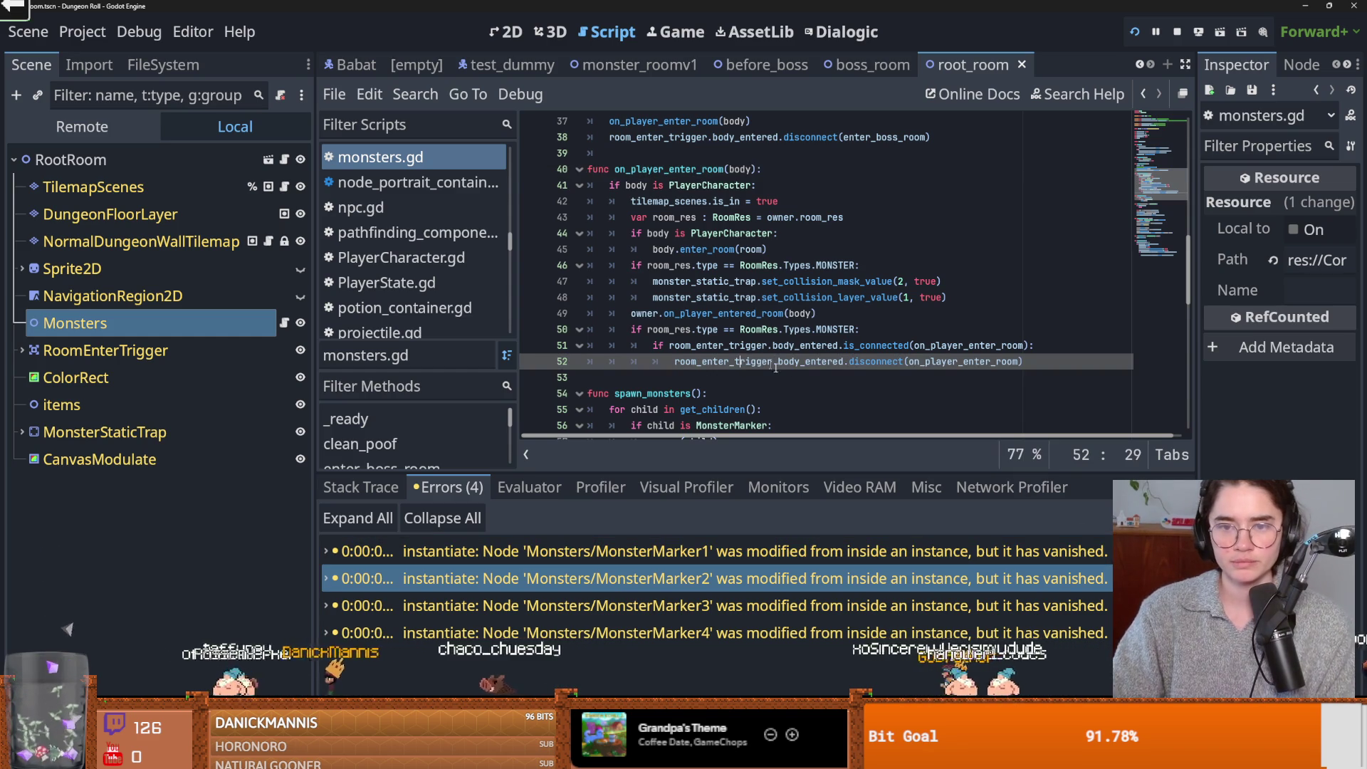
- Close the Dungeon Roll debug run window and restore the Godot editor to a smaller window
scroll(722, 374, "up", 1)
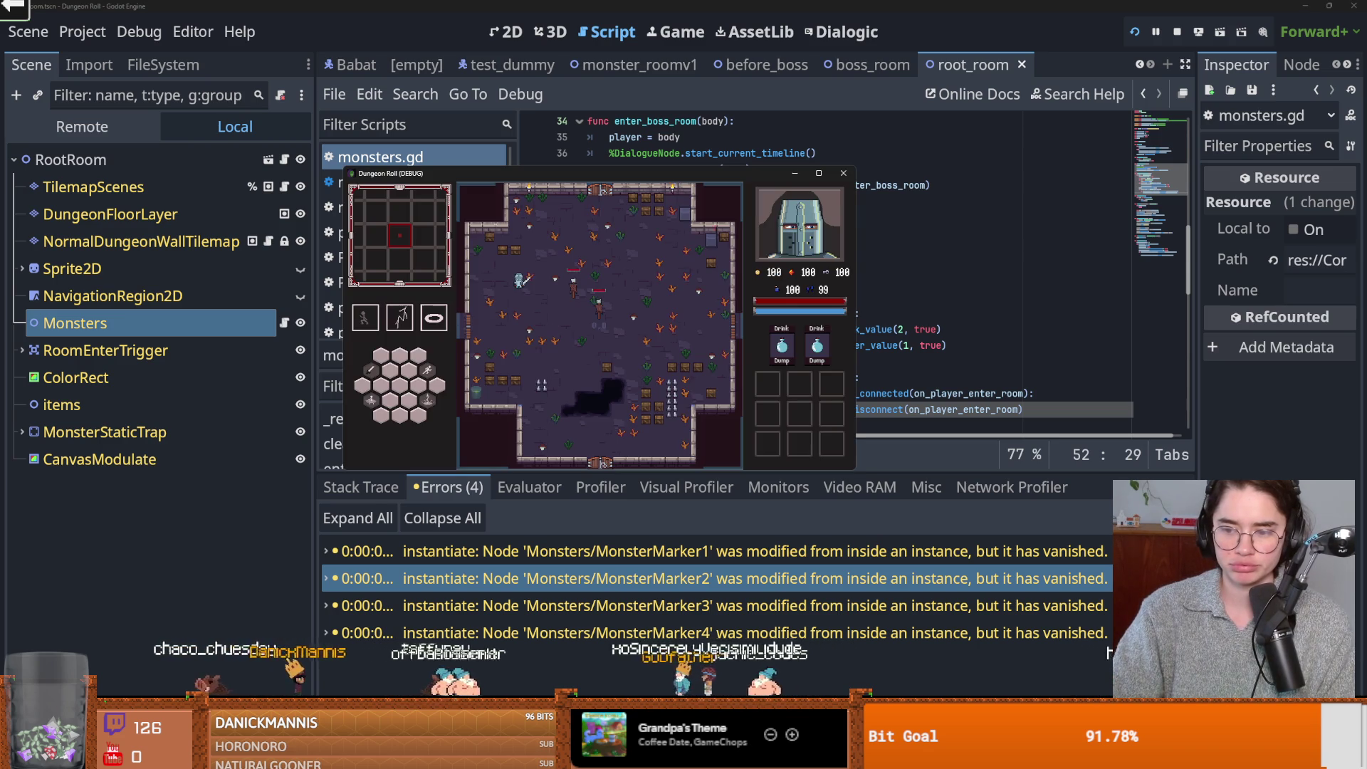
left_click(842, 174)
key("super+Down")
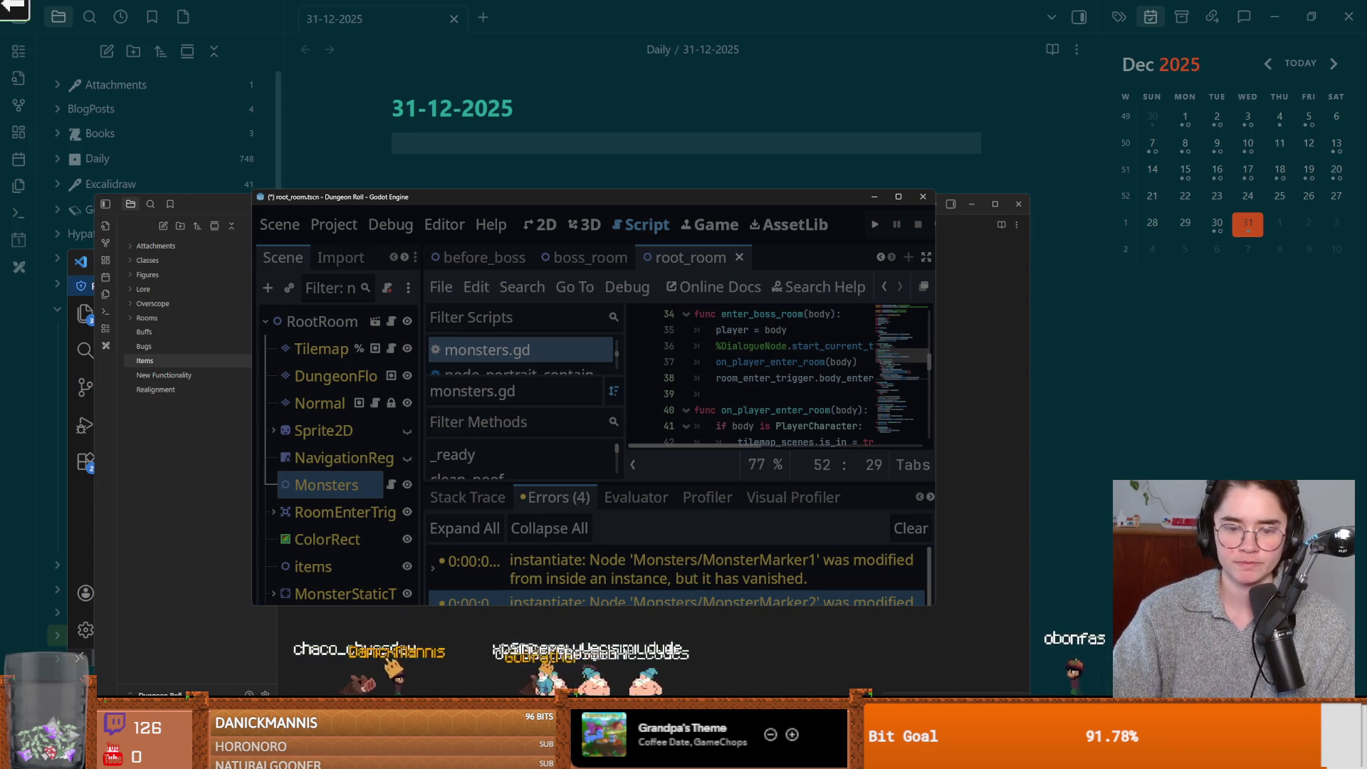
- Review the body_animations.gd and buff_area.gd diffs in a maximized GitHub Desktop
key("alt+Tab")
left_click(772, 291)
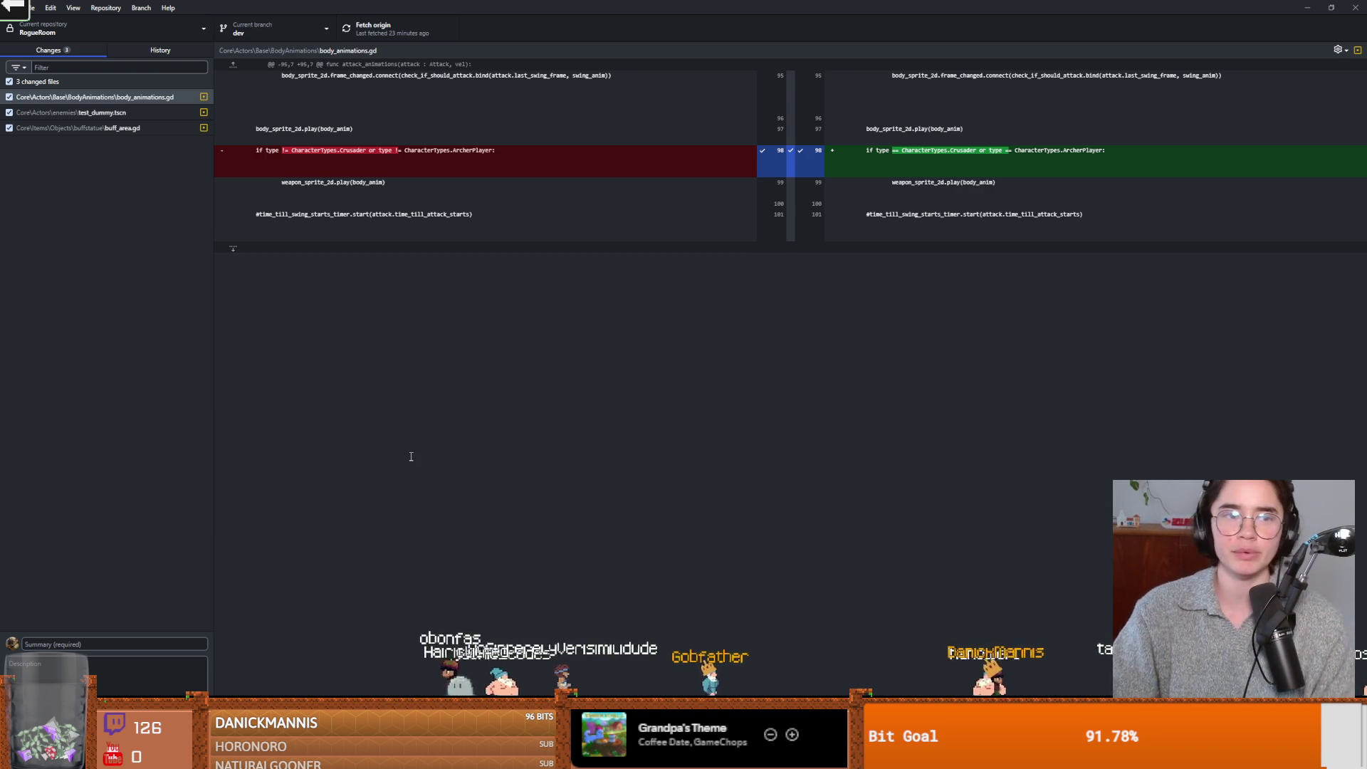
left_click(107, 112)
left_click(139, 100)
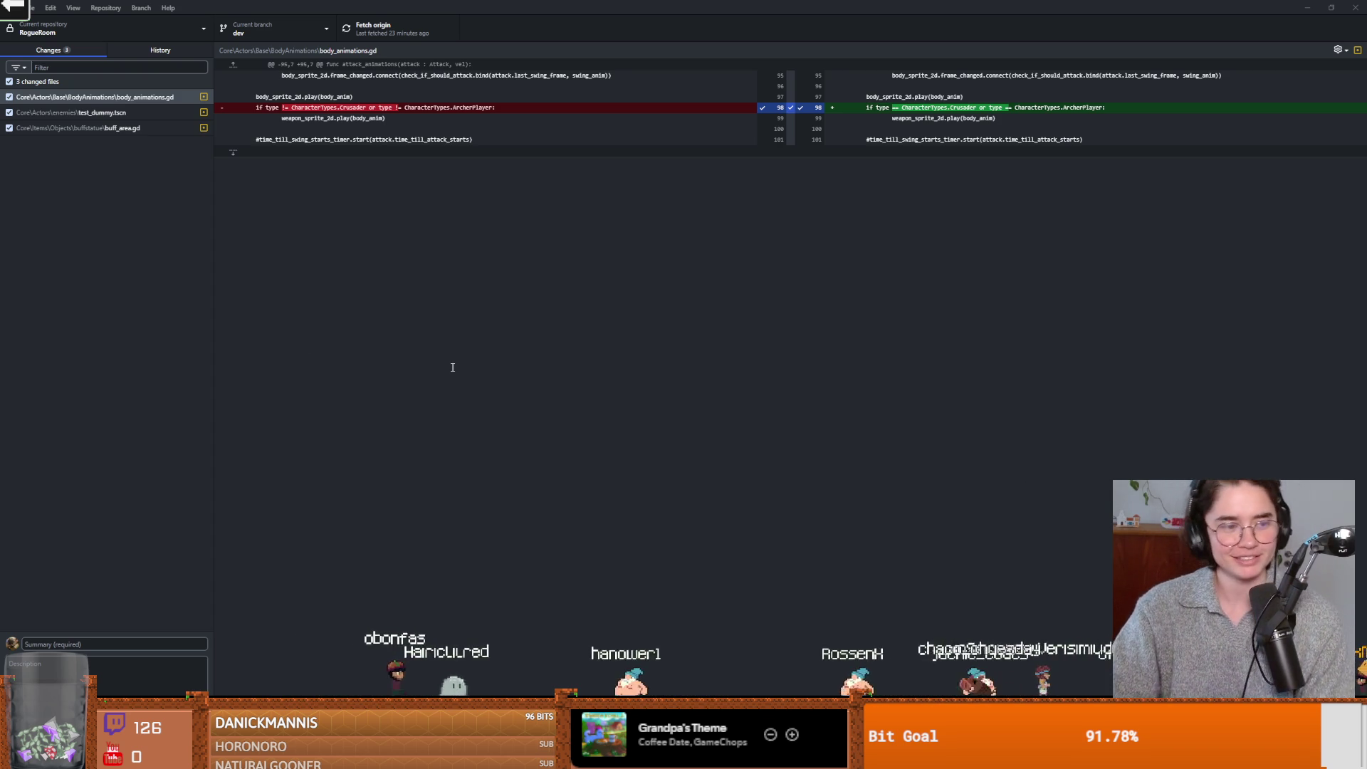
left_click(135, 125)
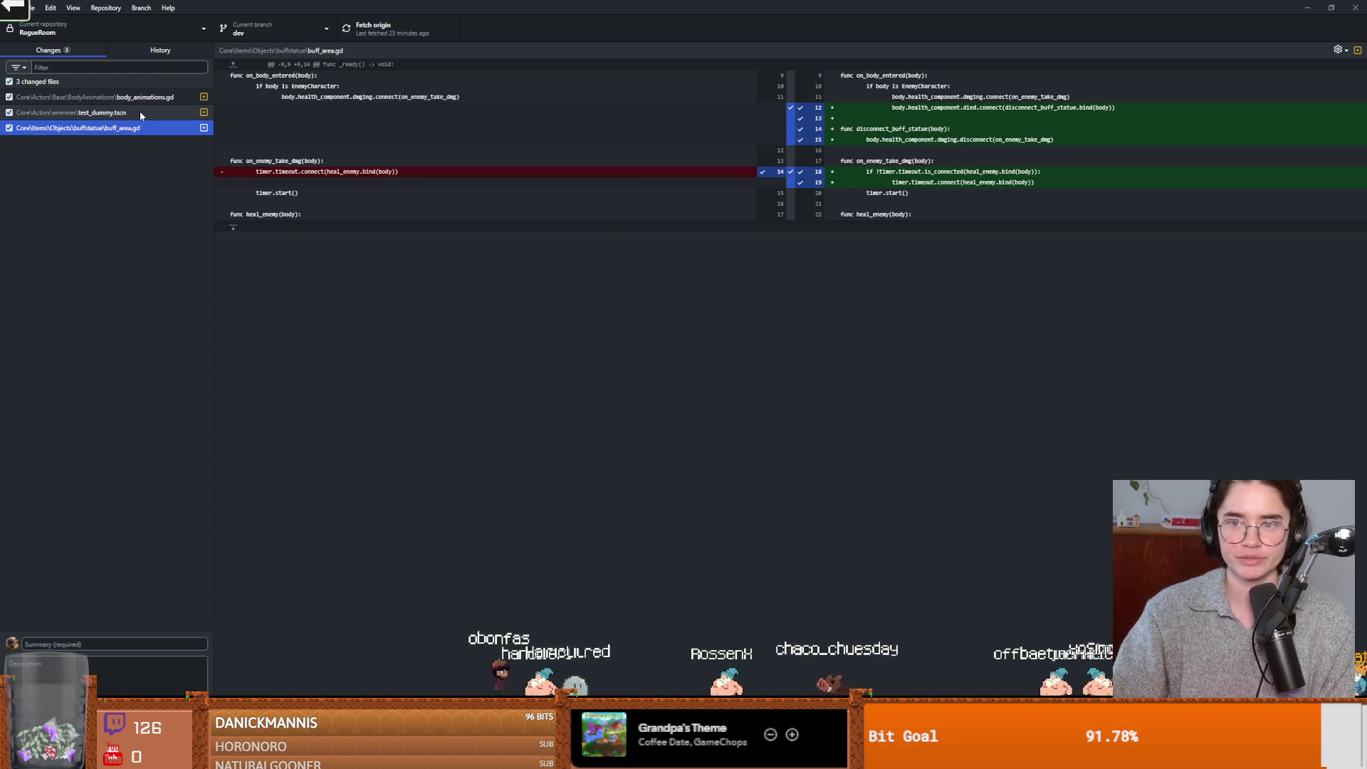
left_click(124, 98)
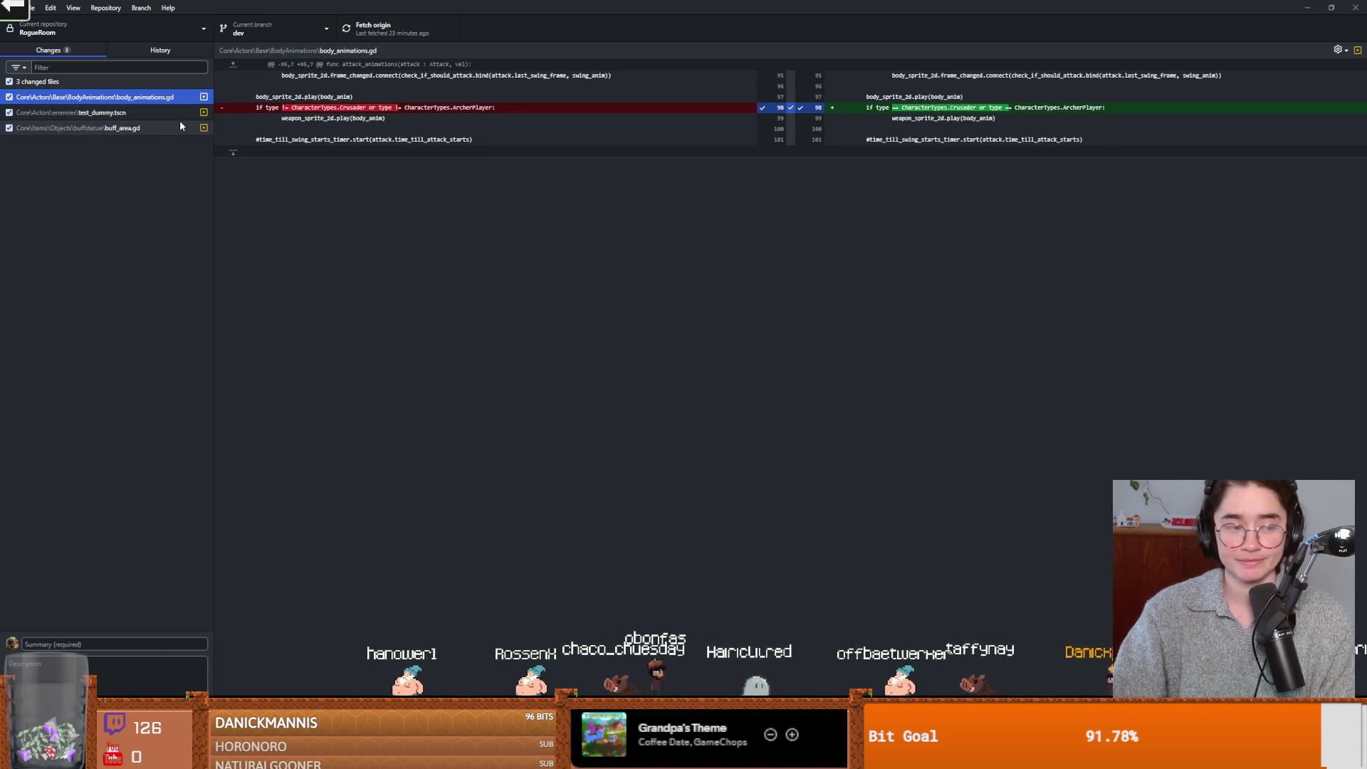
left_click(582, 222)
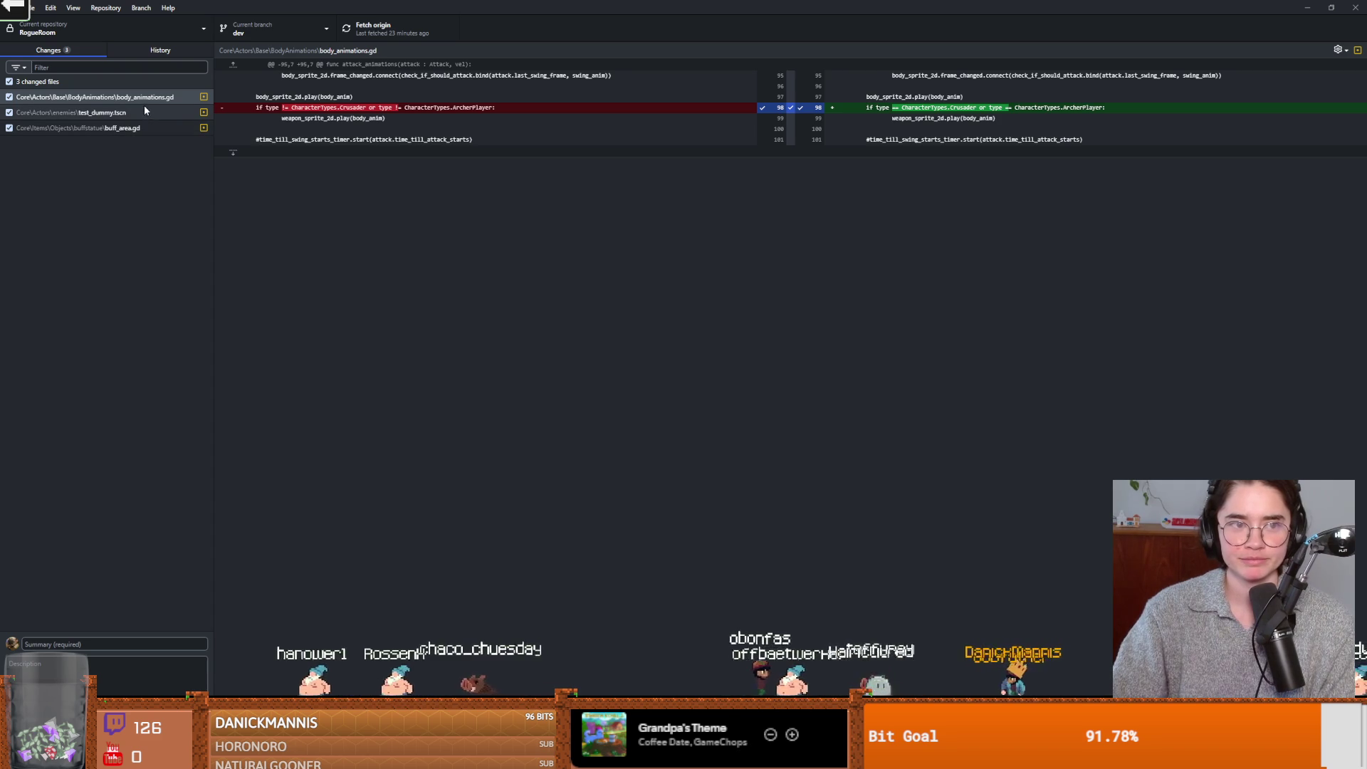
left_click(143, 104)
key("Up")
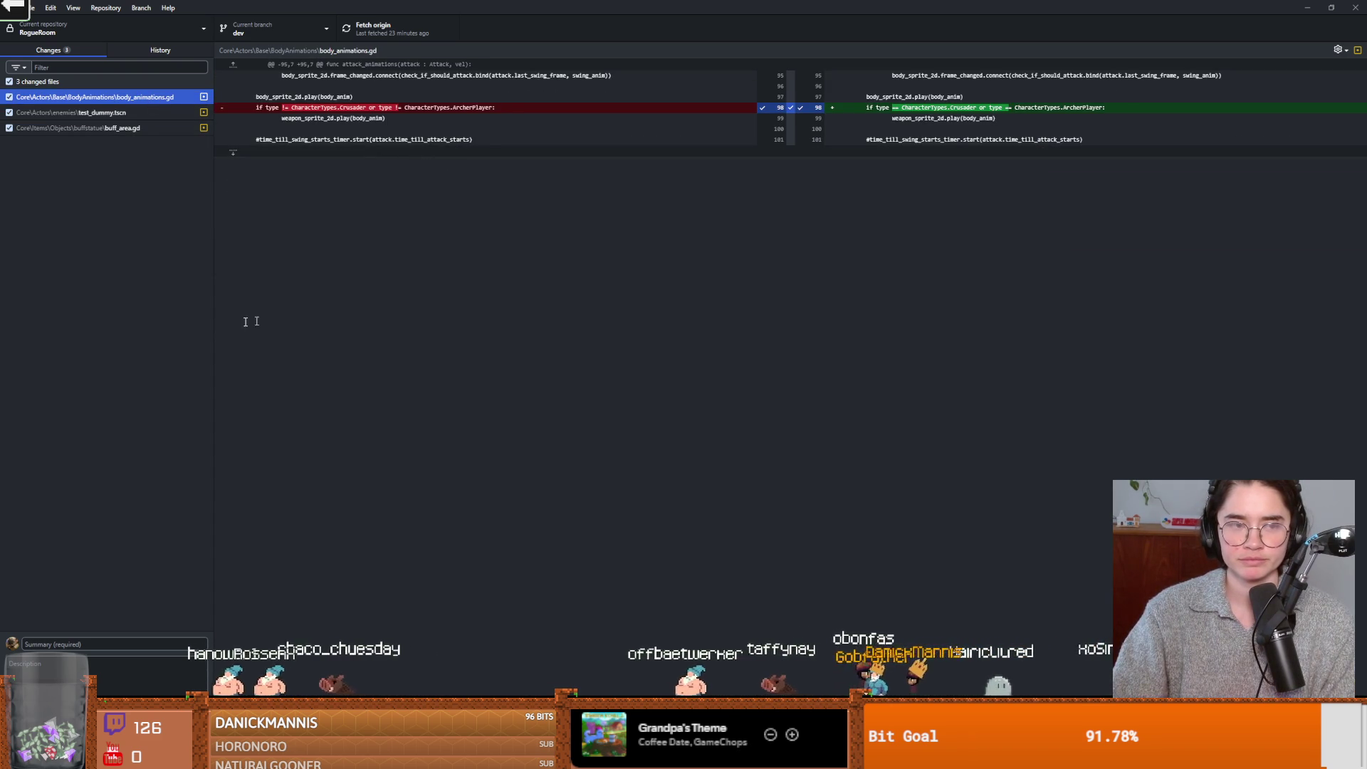
- Commit the three changed files to dev with the summary 'warnings'
left_click(57, 644)
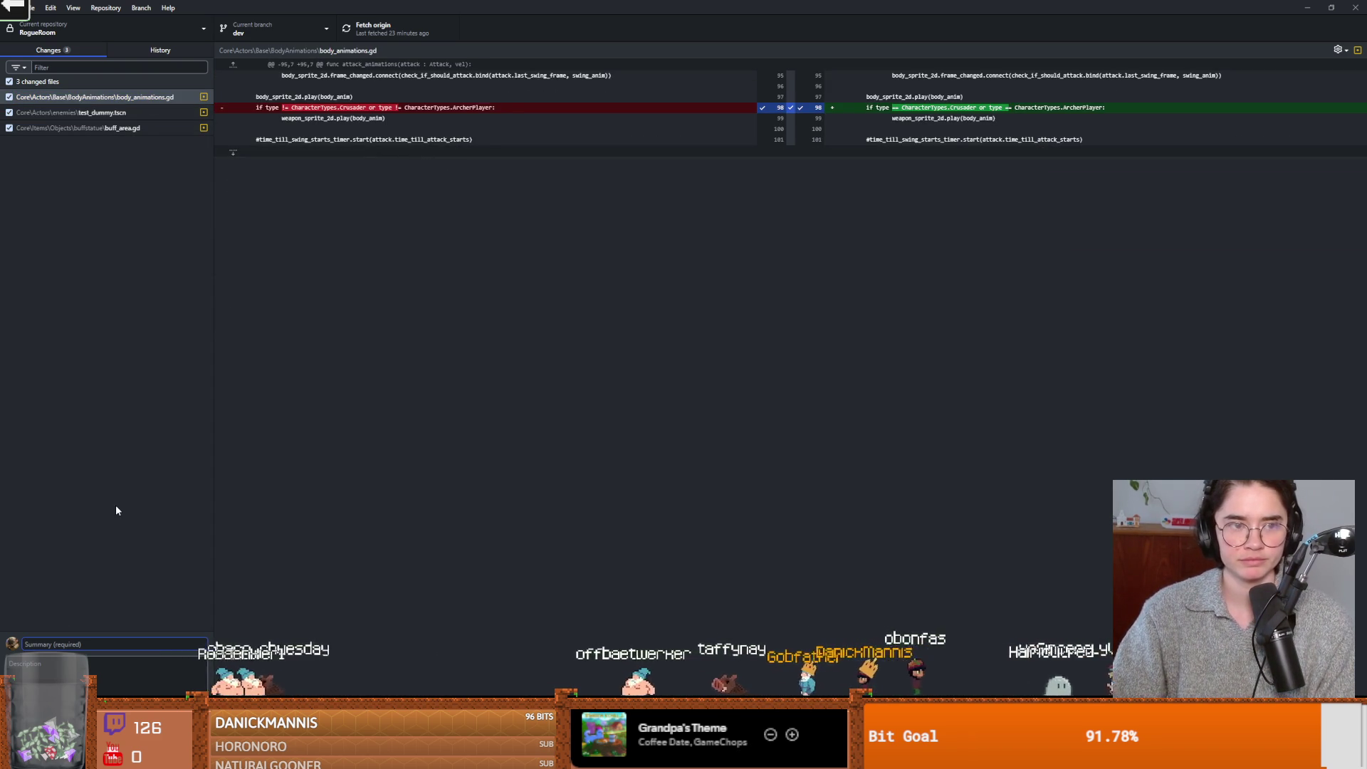
type("warnings")
key("ctrl+Return")
- Push the commit, merge dev into main and push it to origin, then check out dev again
left_click(385, 29)
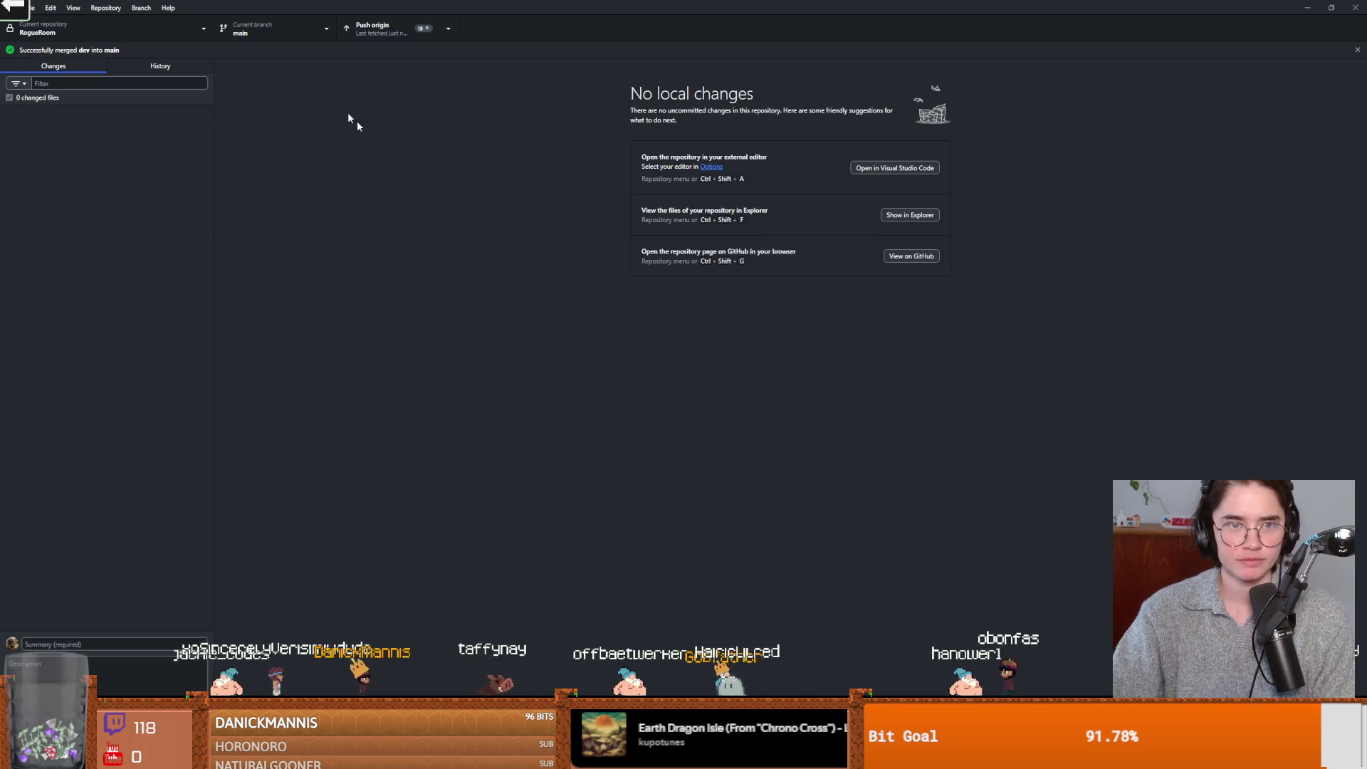
left_click(370, 32)
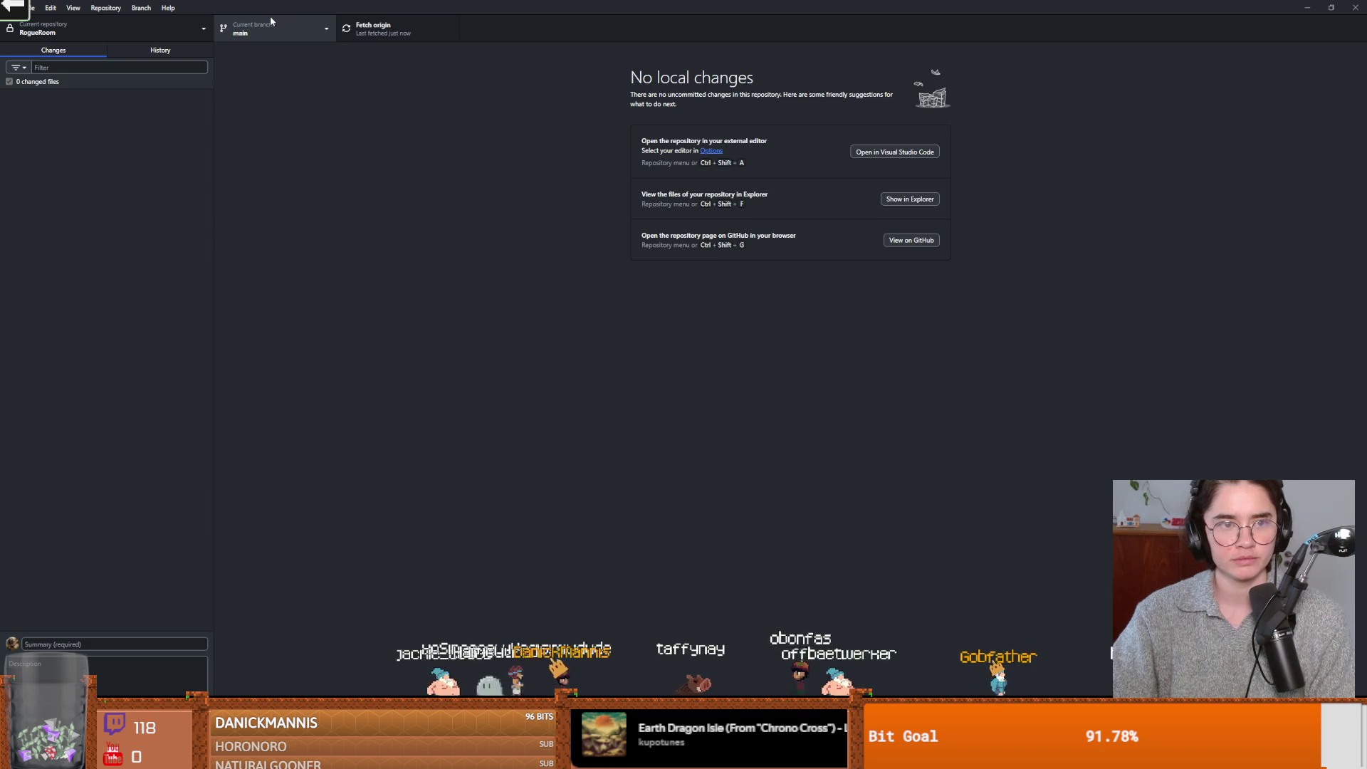
left_click(256, 34)
left_click(311, 139)
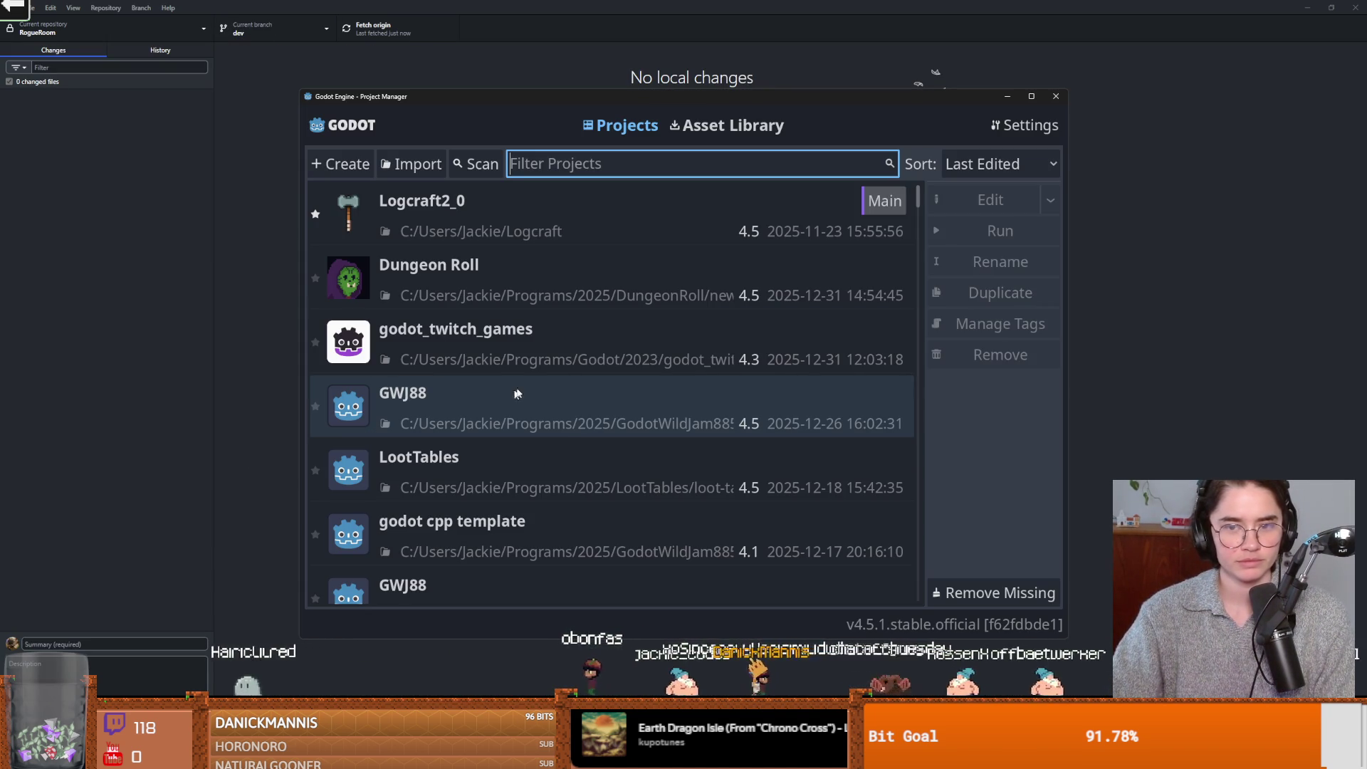
- Maximize the Godot Project Manager's project list, then bring up GitHub Desktop's branch list
left_click(1031, 96)
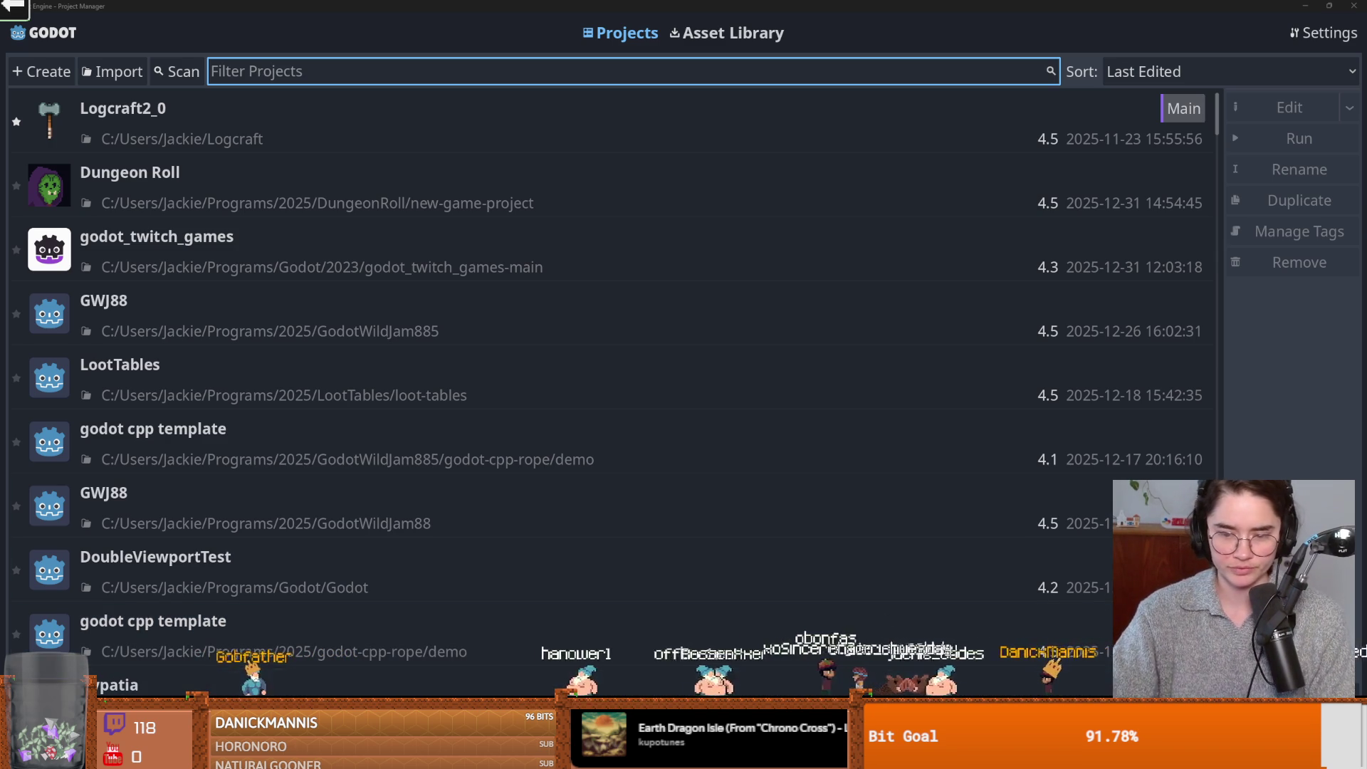
key("alt+Tab")
left_click(270, 28)
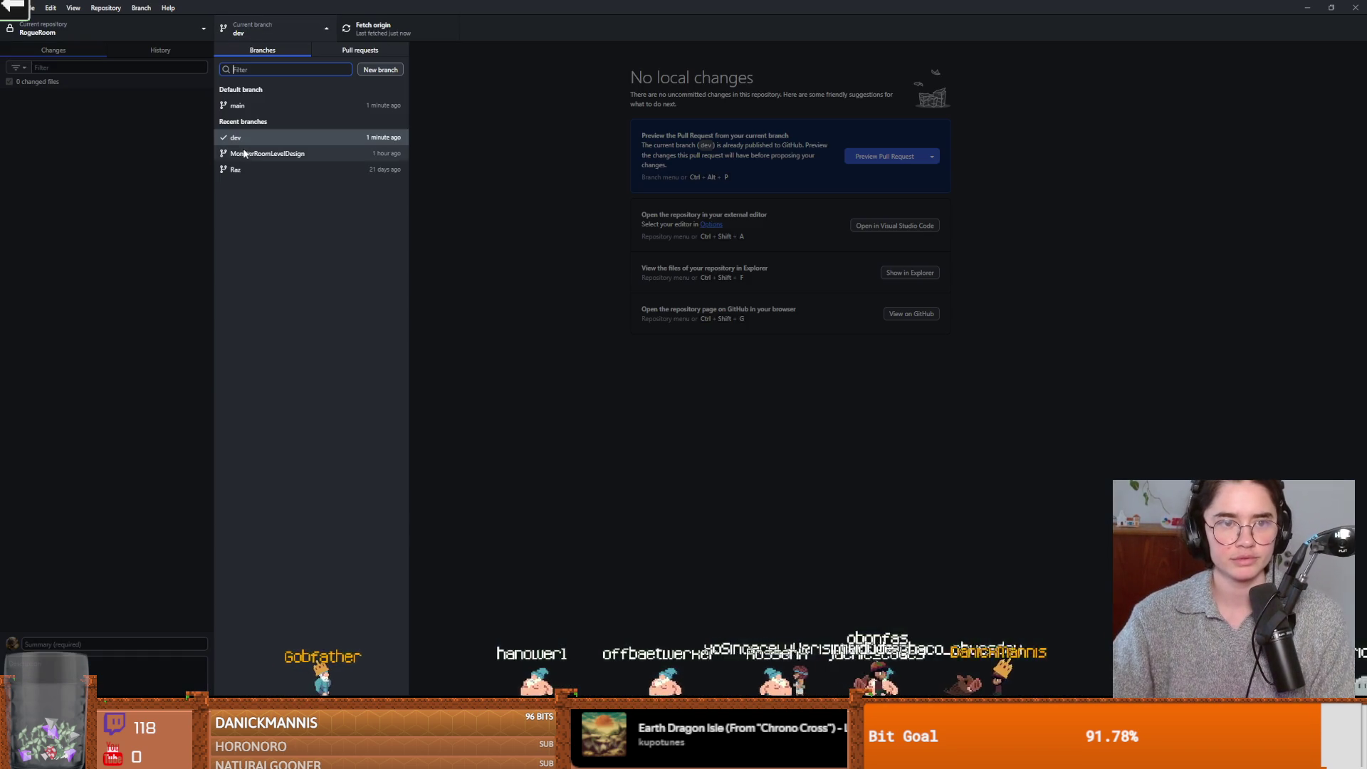
- Restore the Project Manager to a smaller window and check out the MonsterRoomLevelDesign branch
key("alt+Tab")
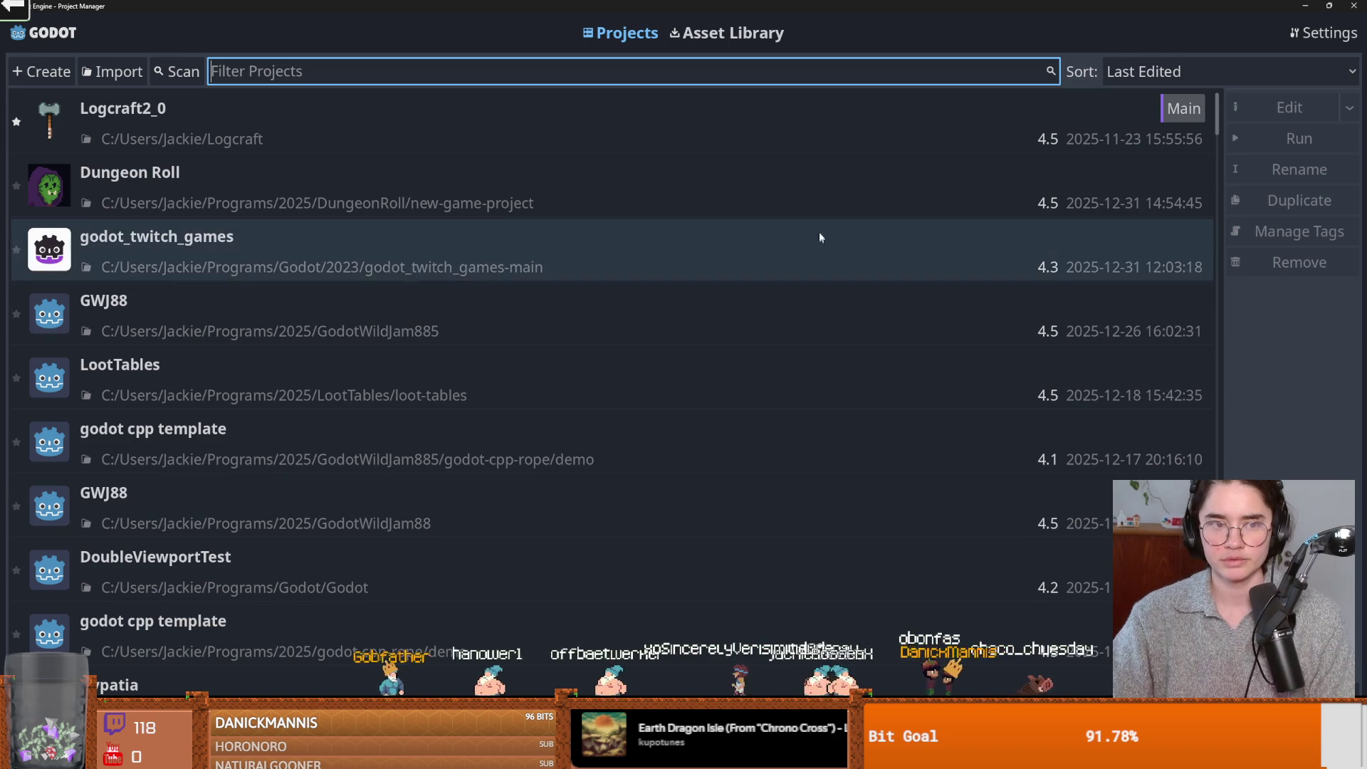
key("super+Down")
key("alt+Tab")
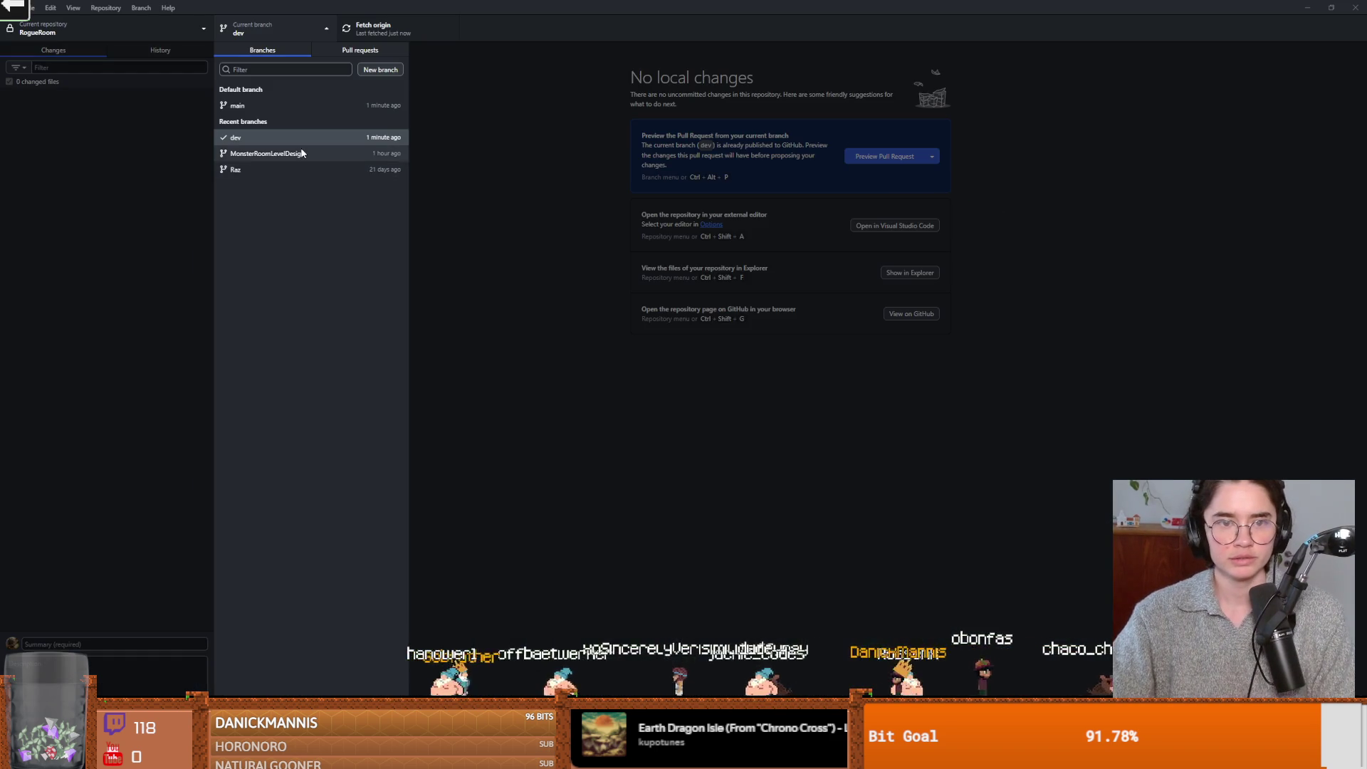
left_click(299, 153)
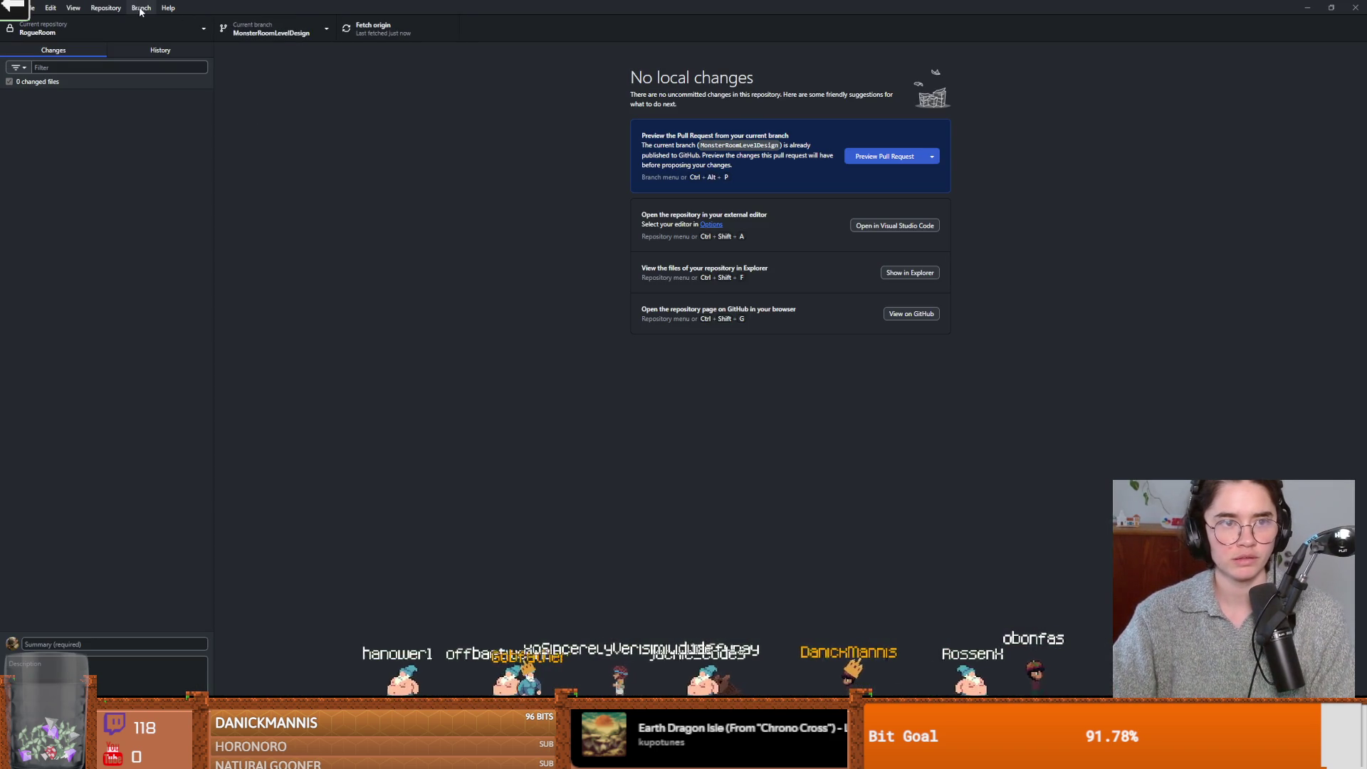
- Merge main into MonsterRoomLevelDesign with a merge commit and push it to origin
left_click(140, 9)
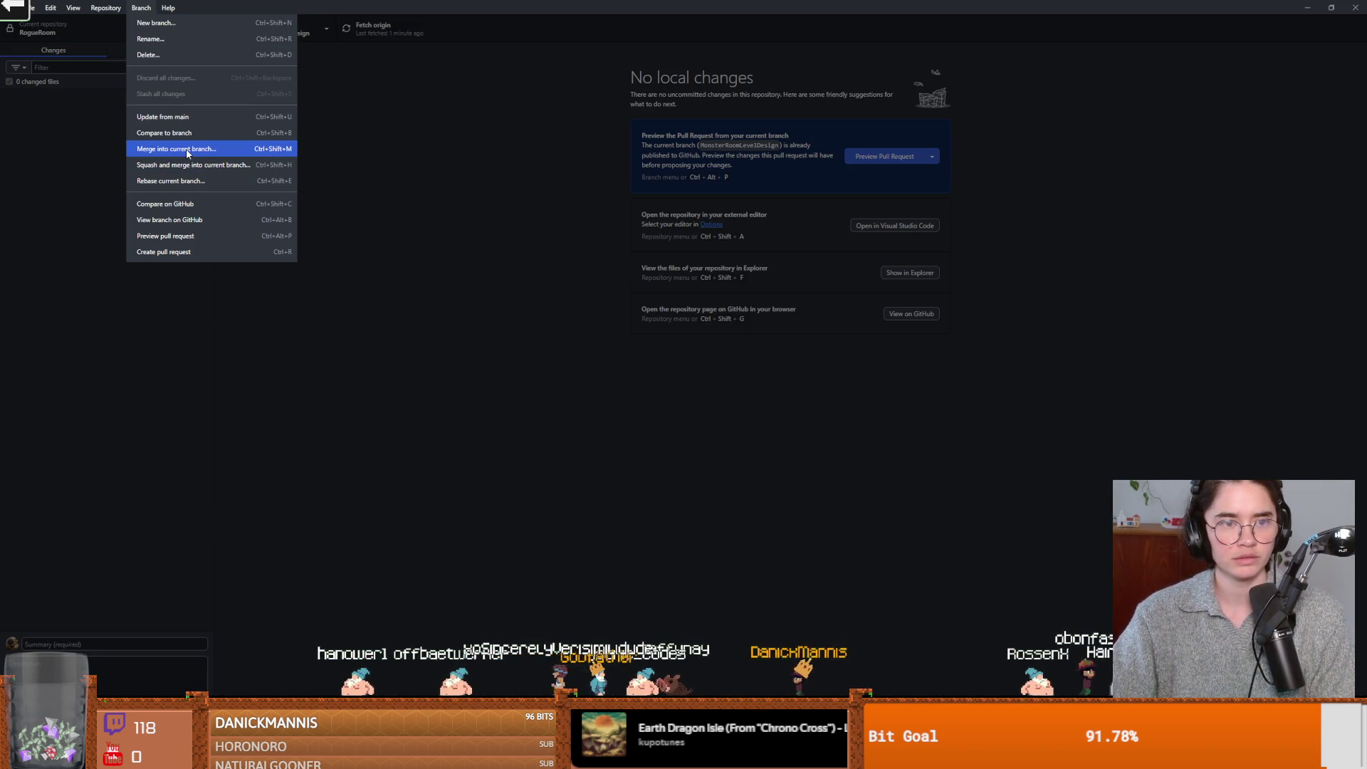
left_click(188, 153)
left_click(610, 322)
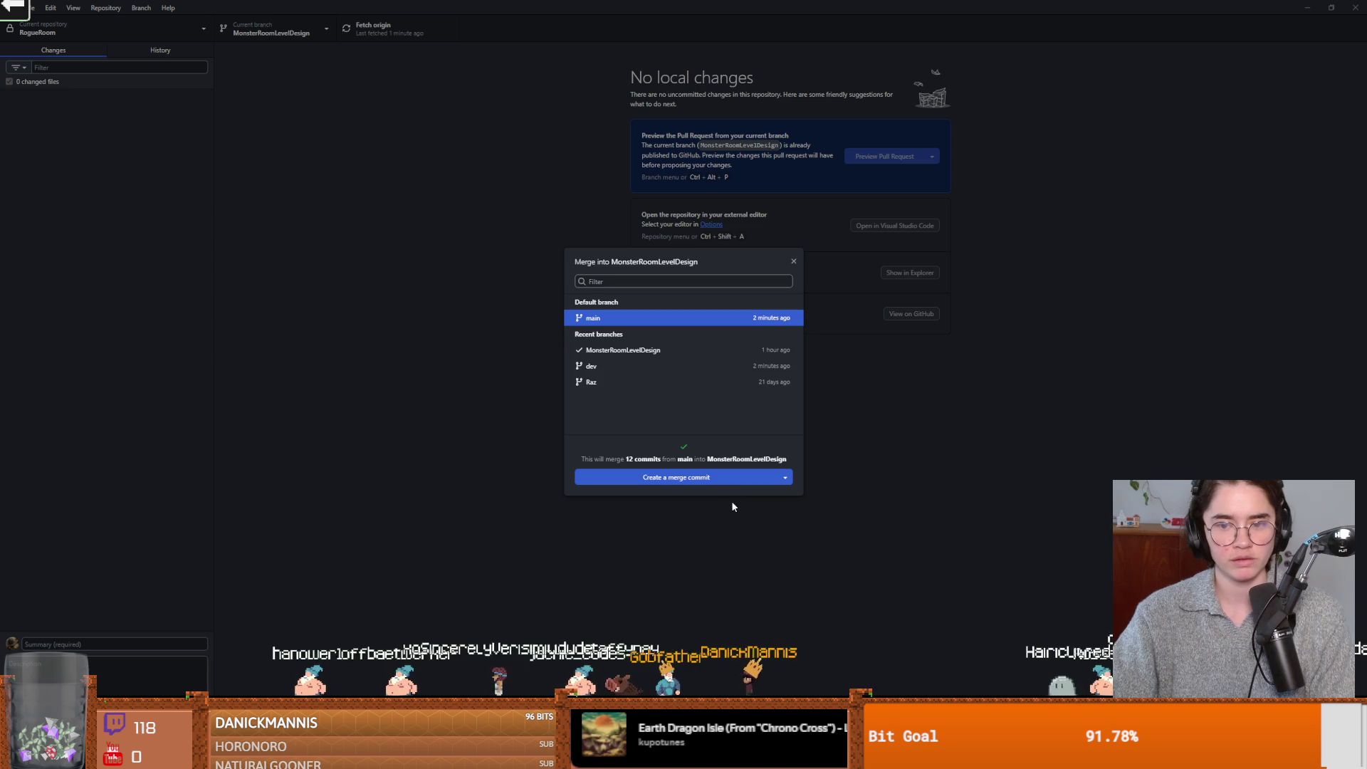
left_click(724, 474)
left_click(381, 32)
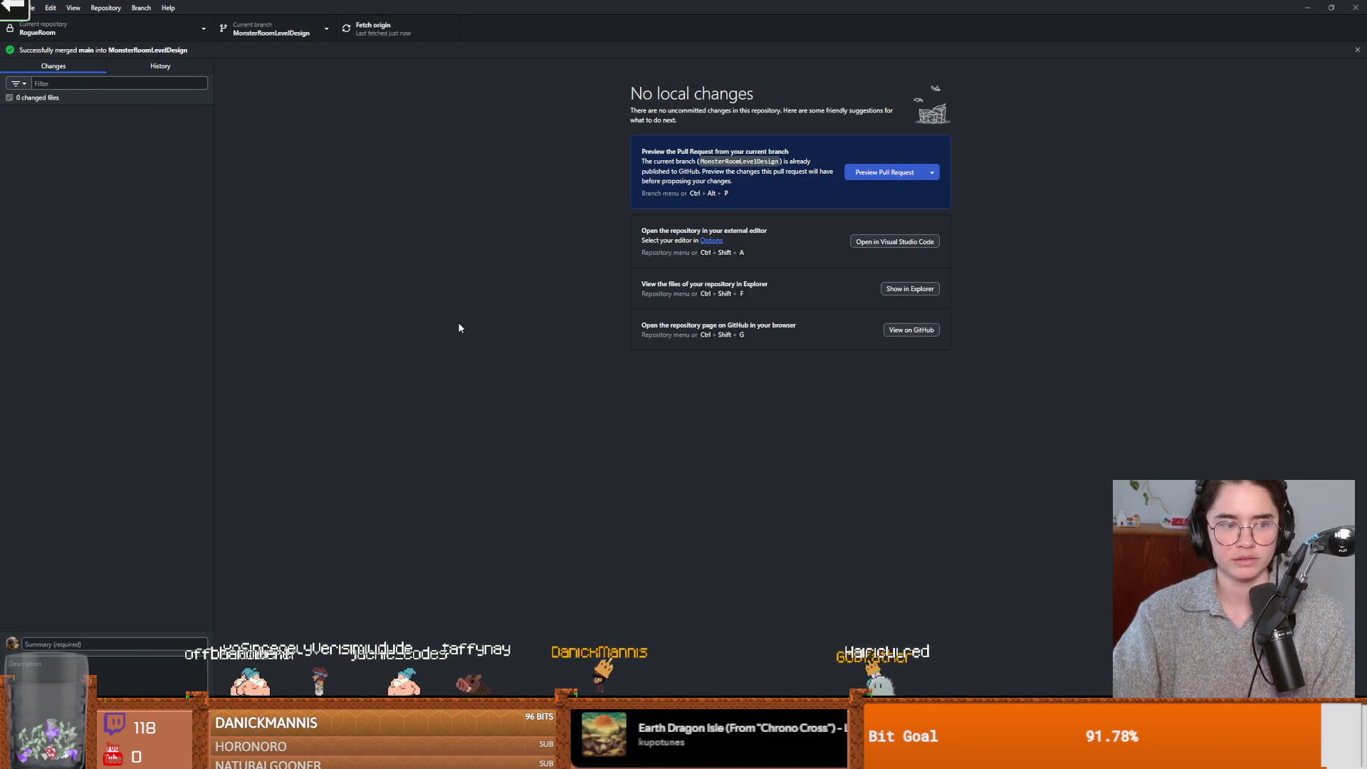
- Switch back to the dev branch and return to the YouTube video
left_click(278, 34)
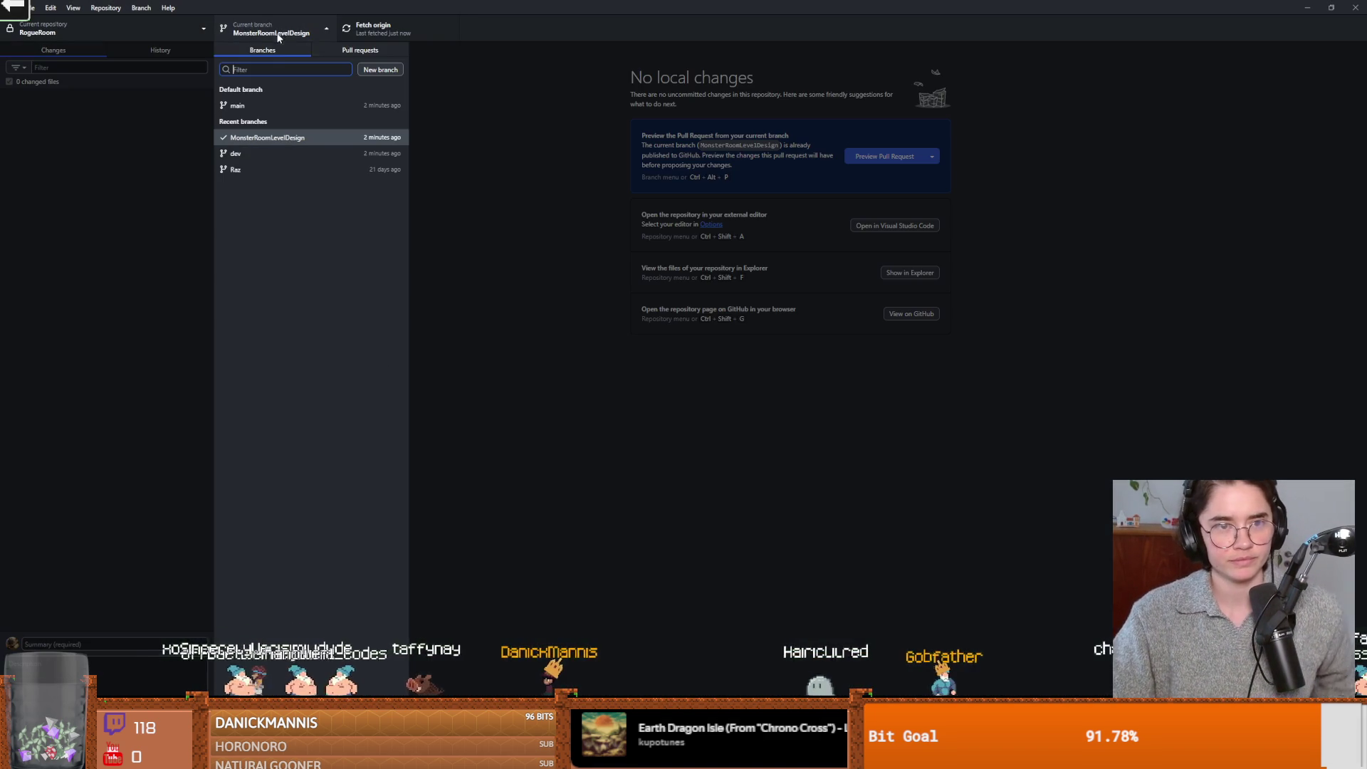
left_click(262, 154)
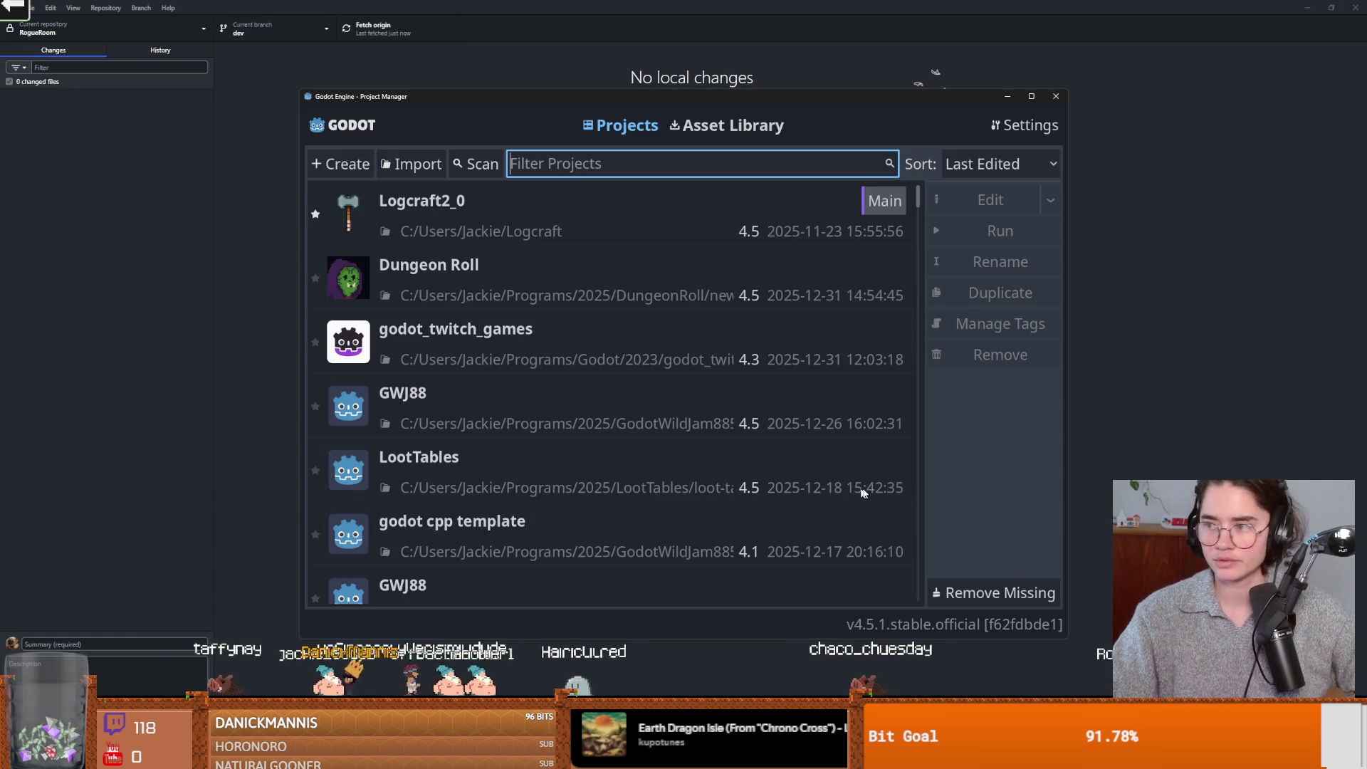
key("alt+Tab")
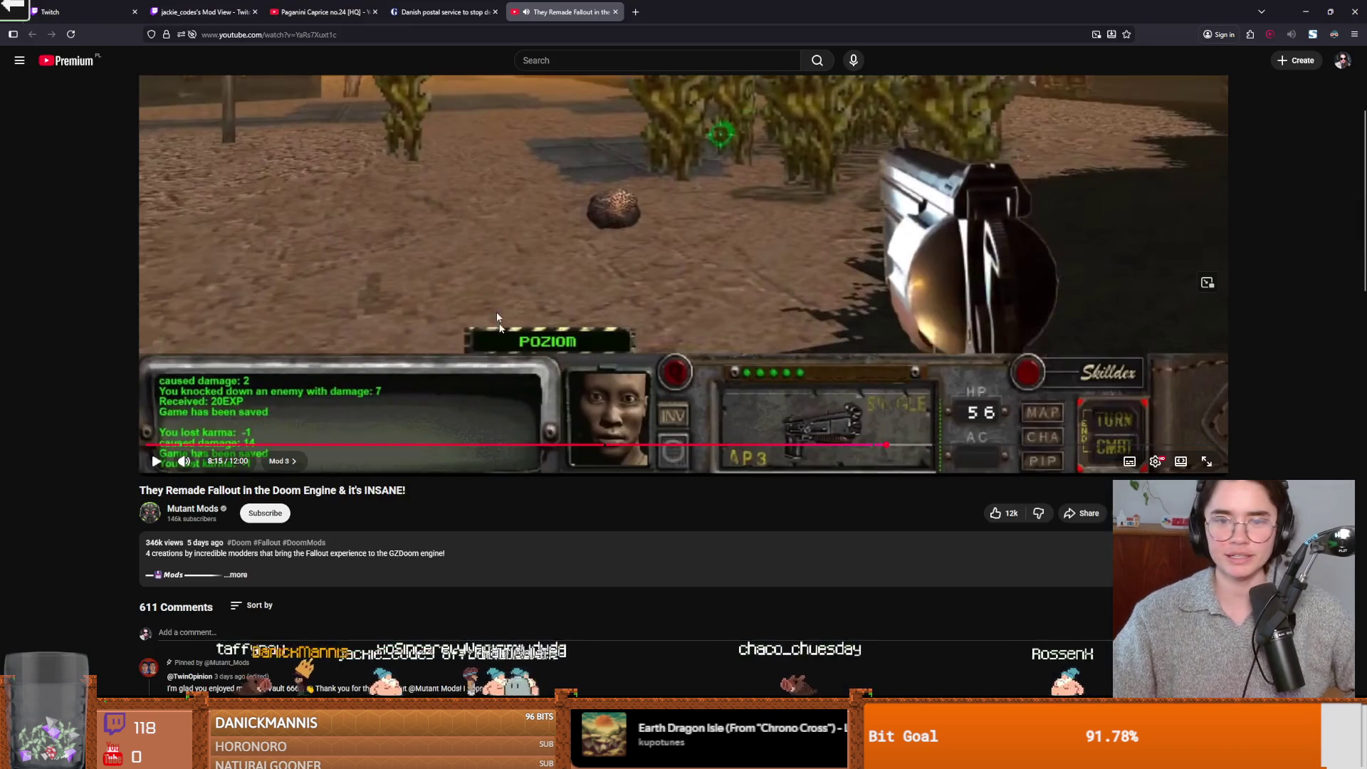
- Play the Fallout mod video briefly and pause it on the dialogue scene
scroll(552, 450, "down", 2)
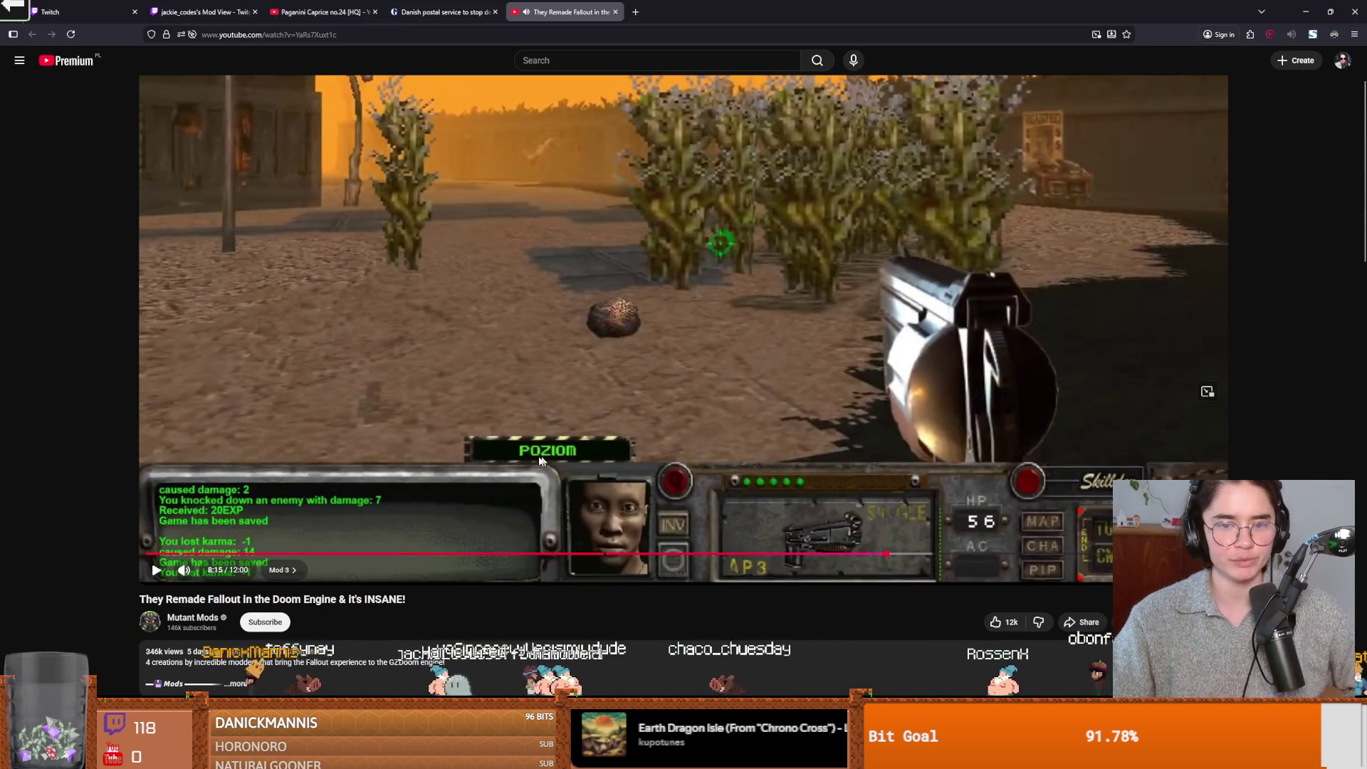
left_click(434, 536)
scroll(550, 480, "up", 1)
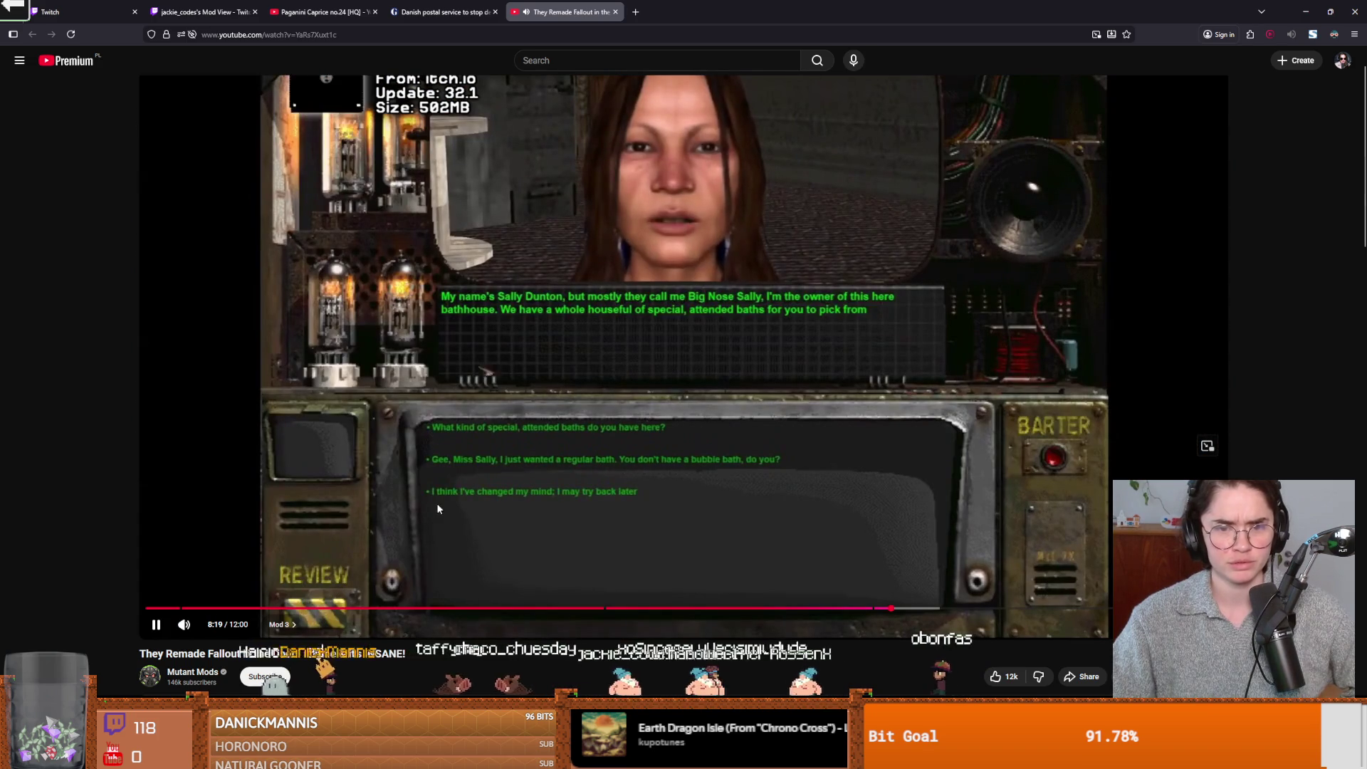
left_click(522, 506)
scroll(354, 579, "down", 2)
left_click(417, 389)
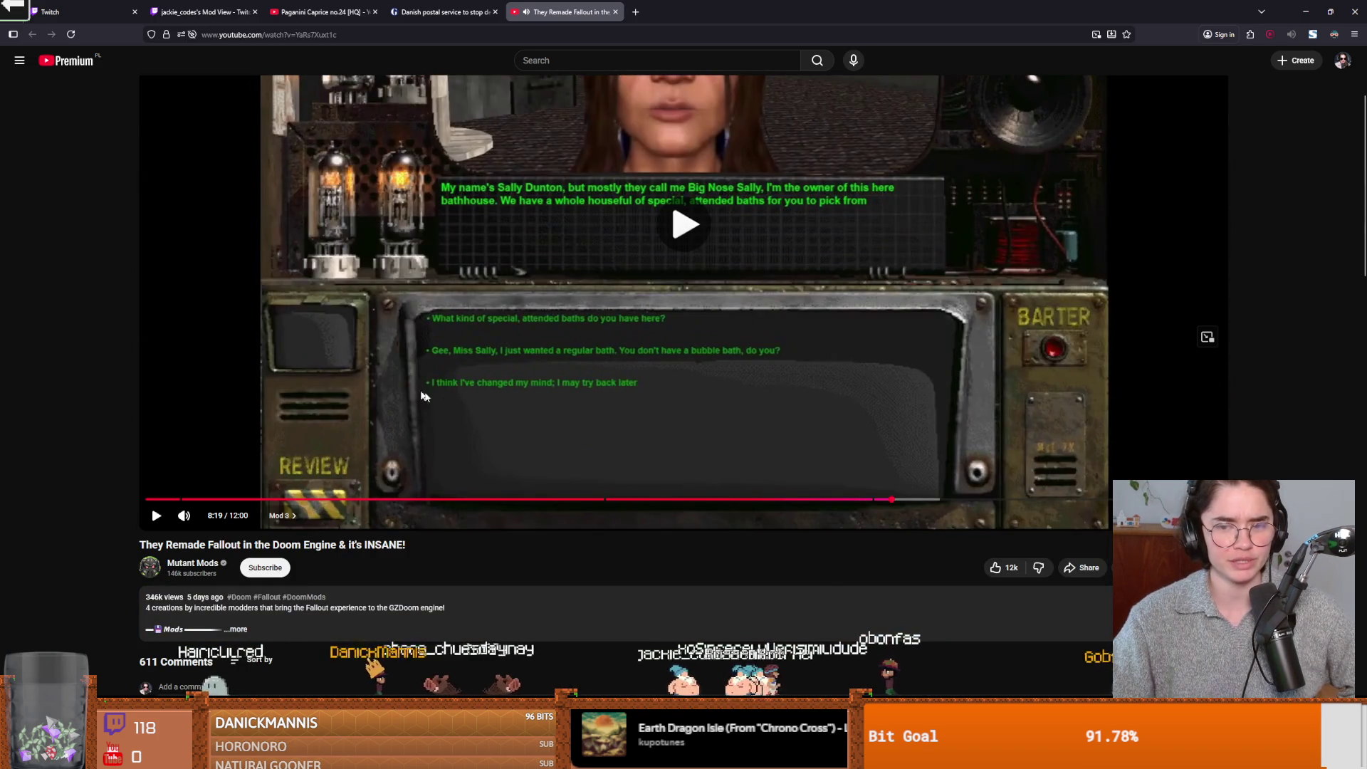
left_click(396, 410)
- Expand the full video description and scroll through it
left_click(238, 629)
scroll(238, 629, "down", 3)
scroll(237, 629, "down", 3)
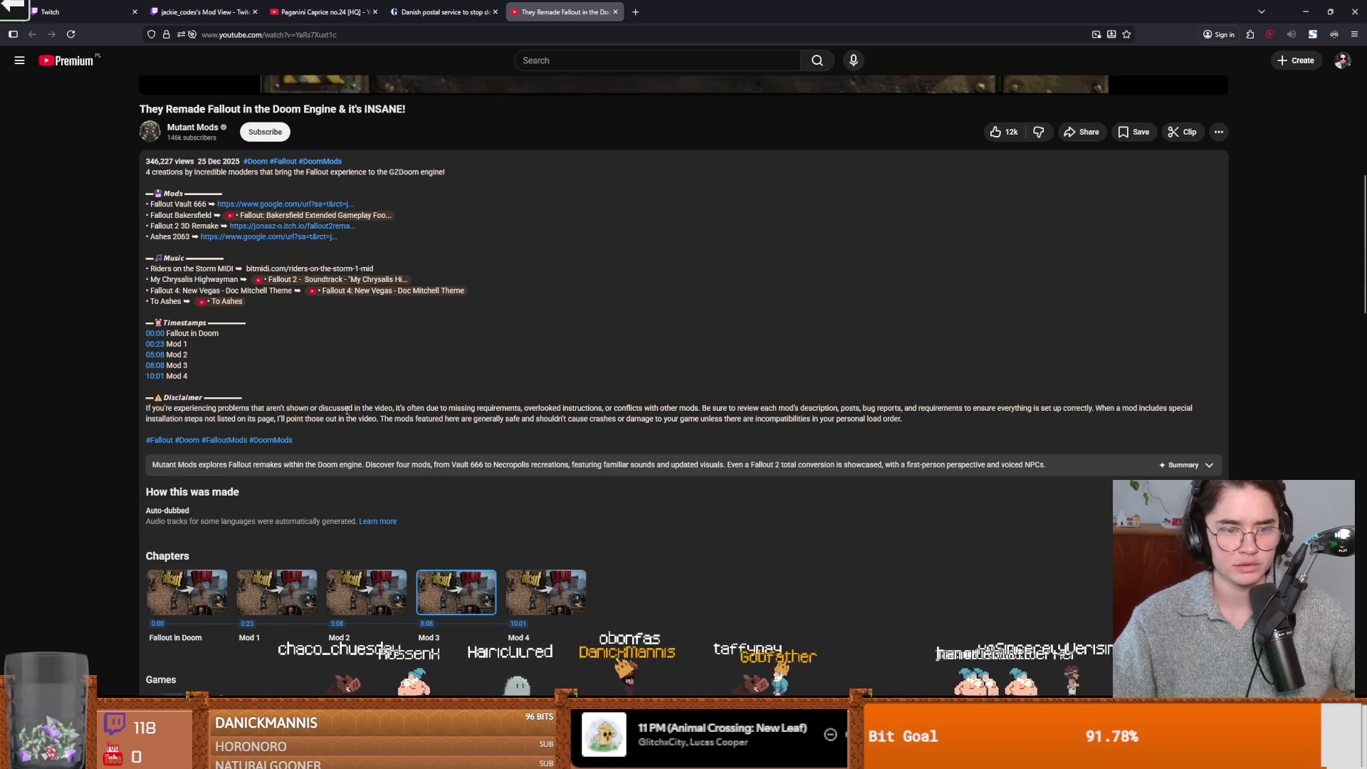
scroll(329, 505, "down", 4)
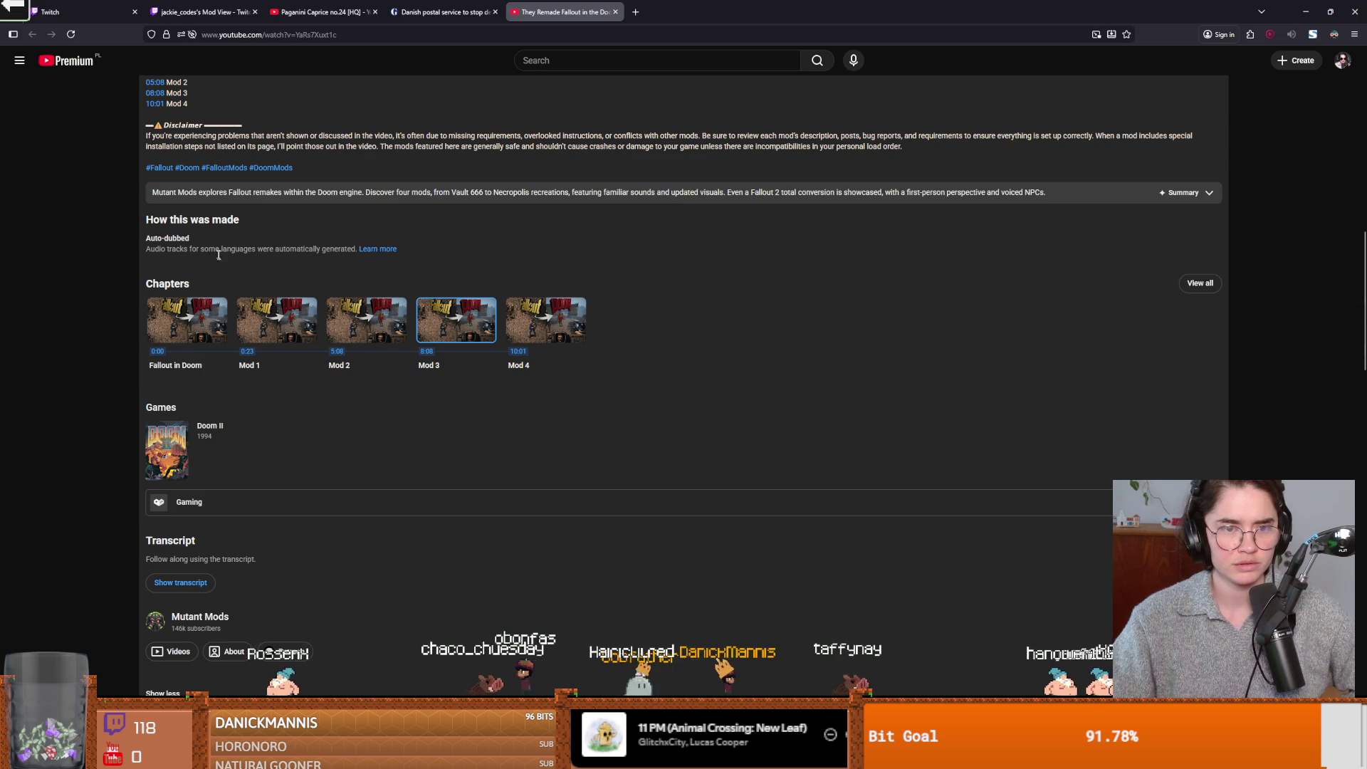
scroll(263, 353, "up", 9)
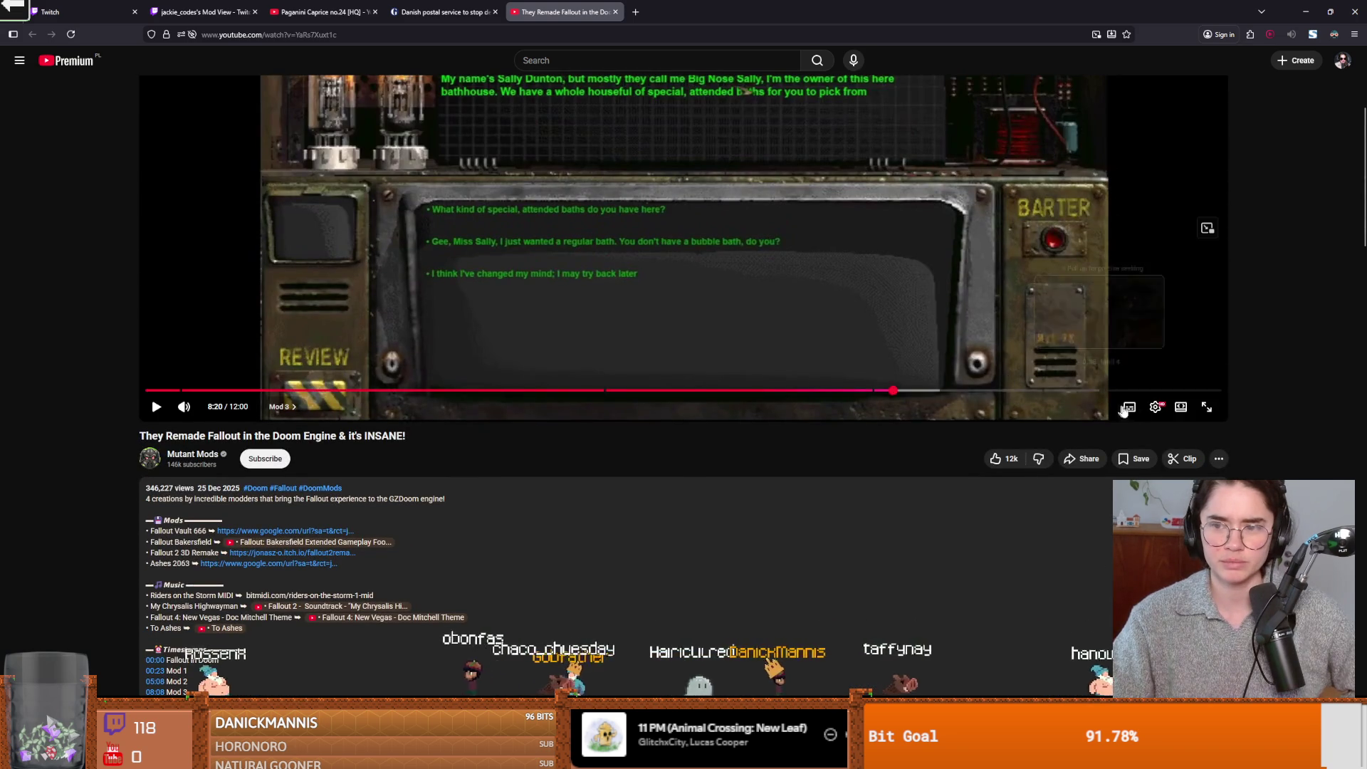
- Switch the audio track to German (DE), play and pause briefly, then minimise the browser
left_click(1154, 407)
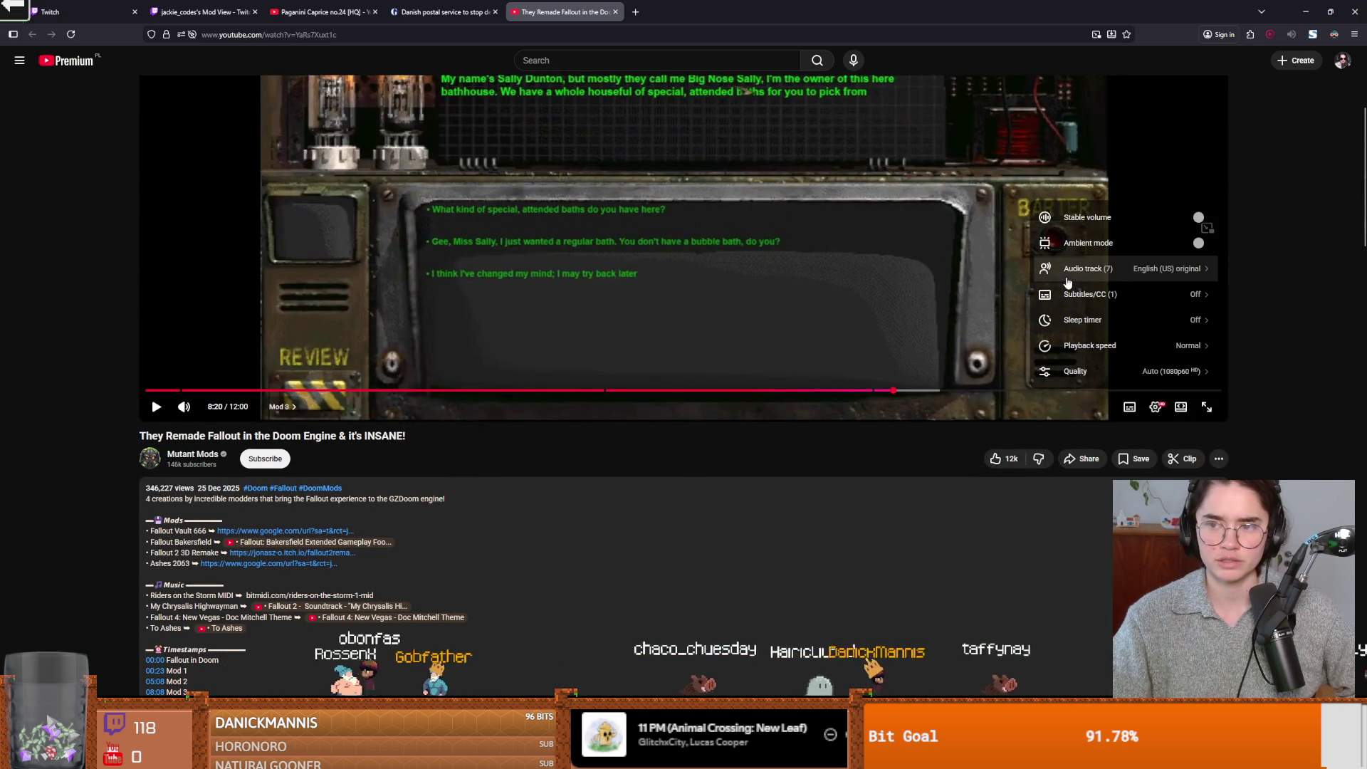
left_click(1069, 279)
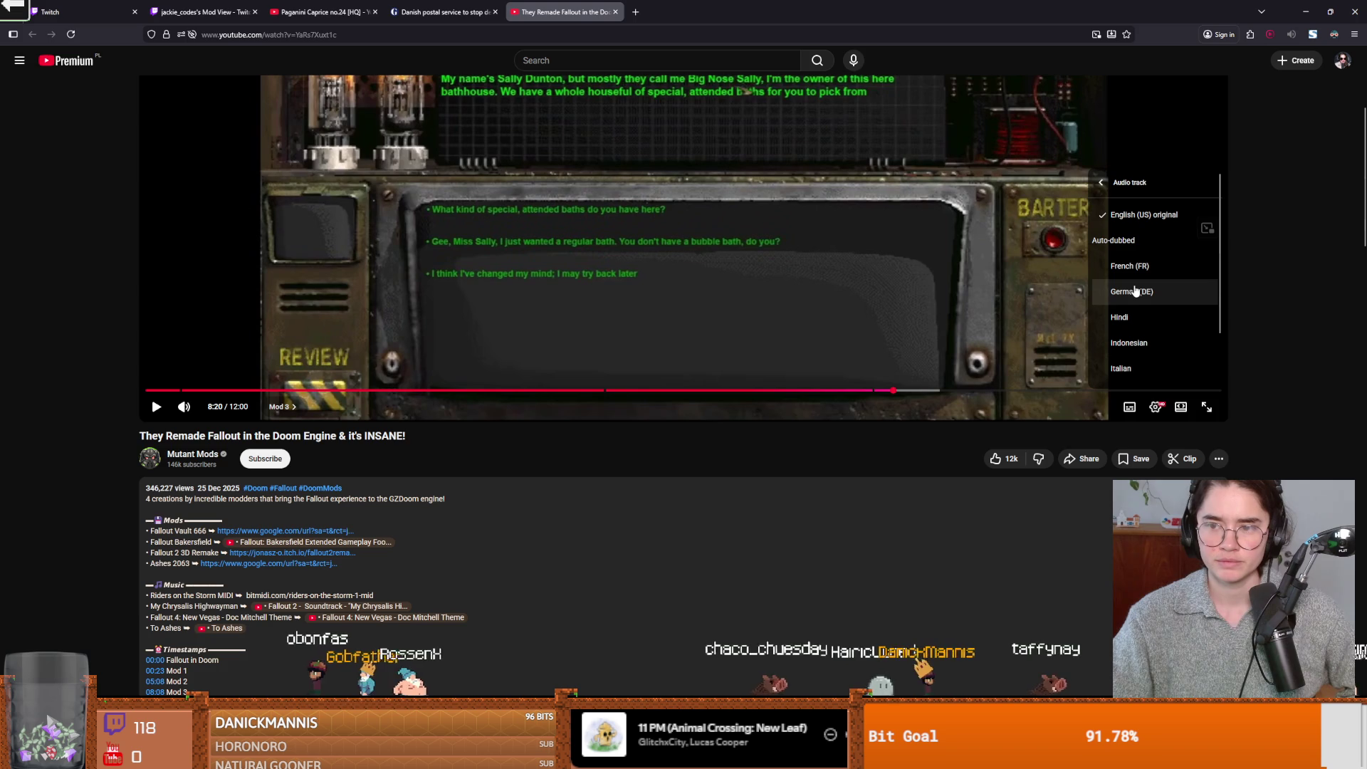
left_click(1128, 291)
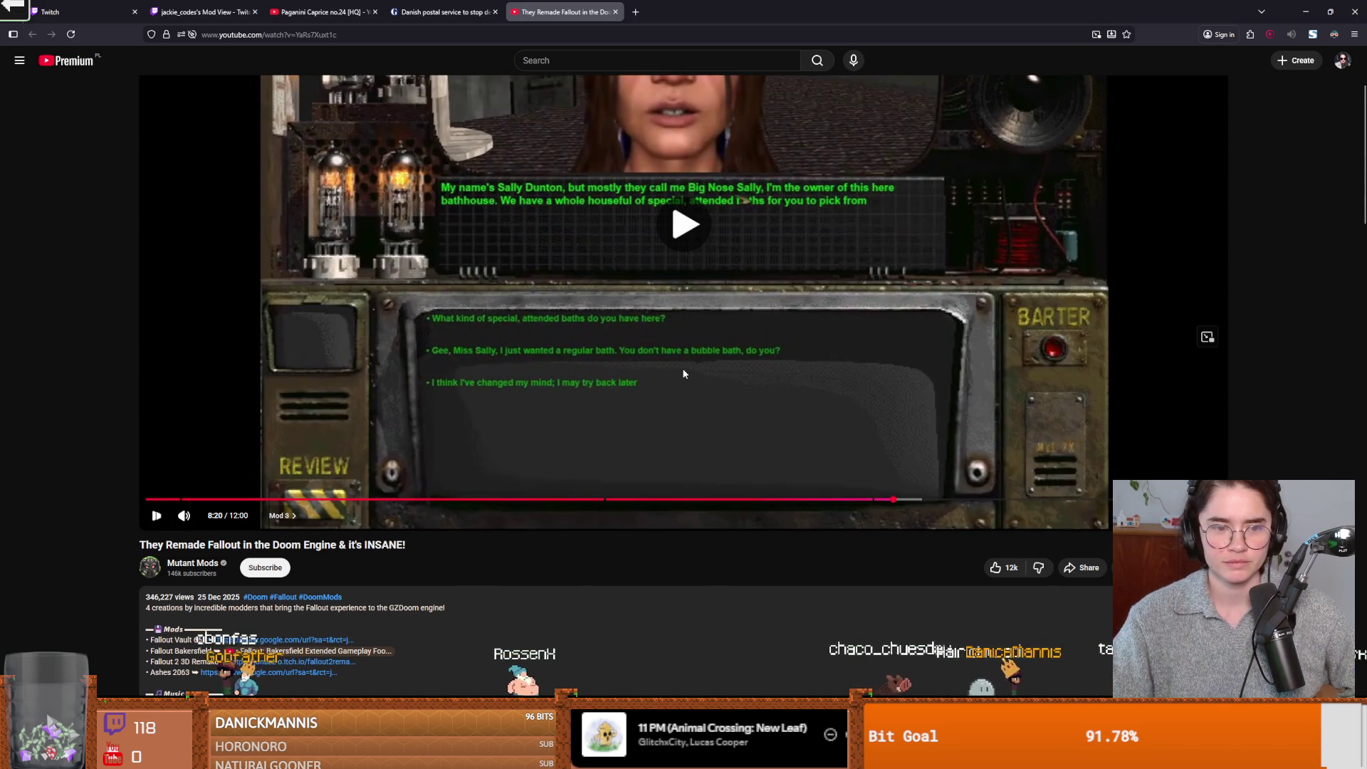
left_click(683, 372)
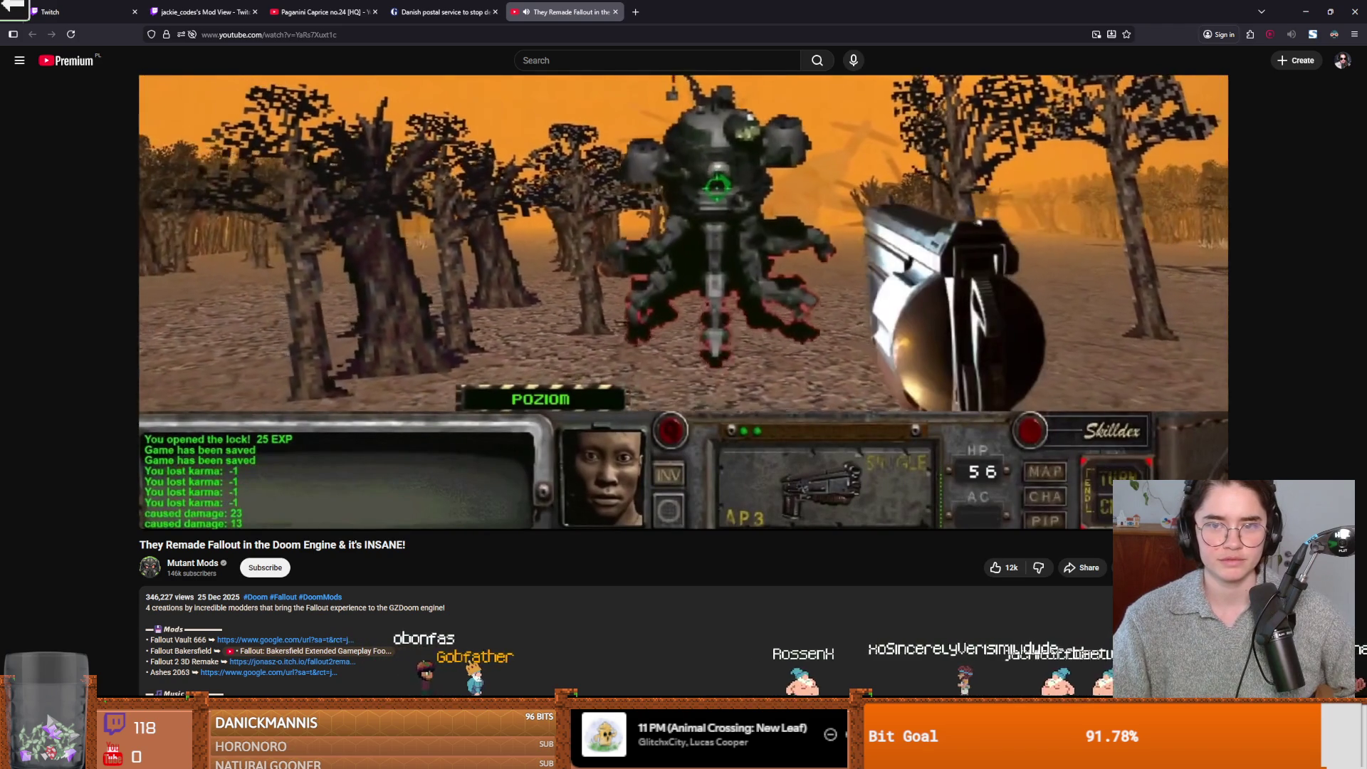
left_click(716, 352)
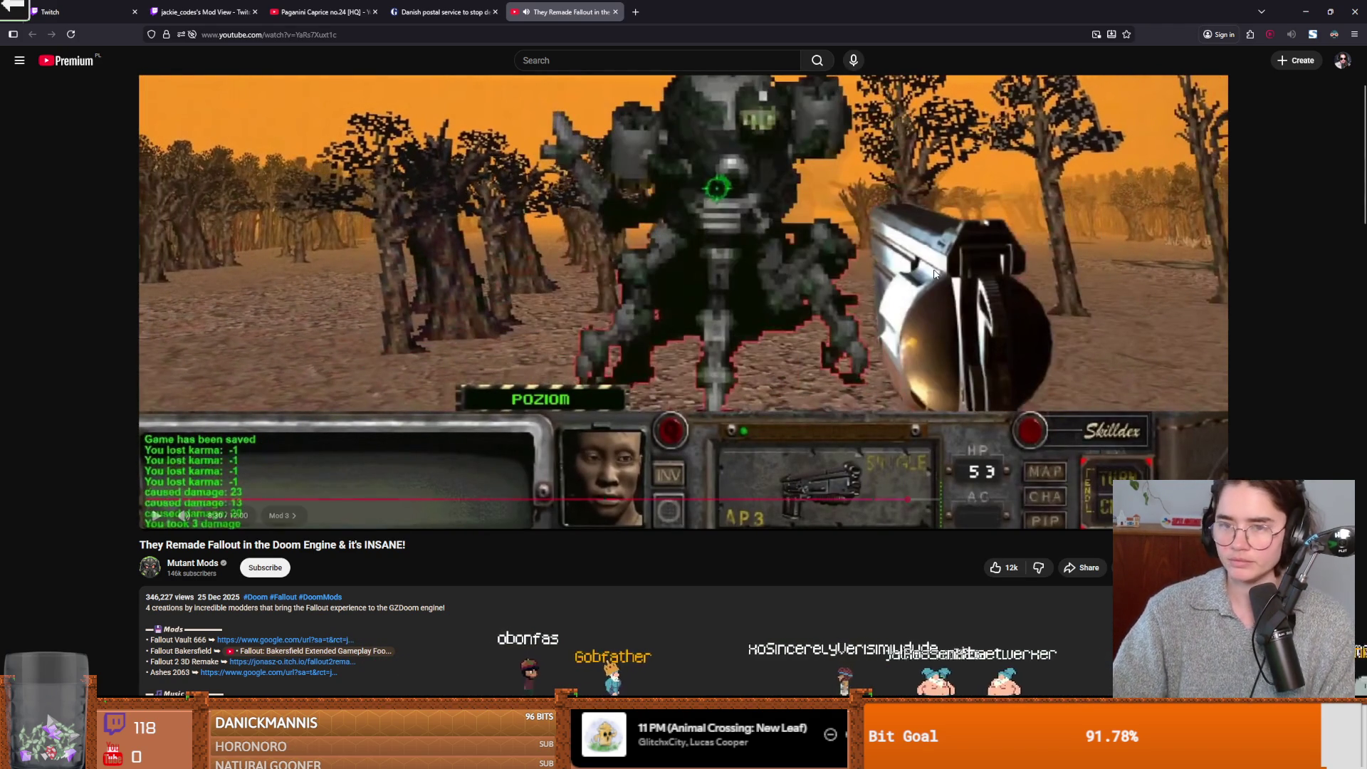
left_click(1305, 12)
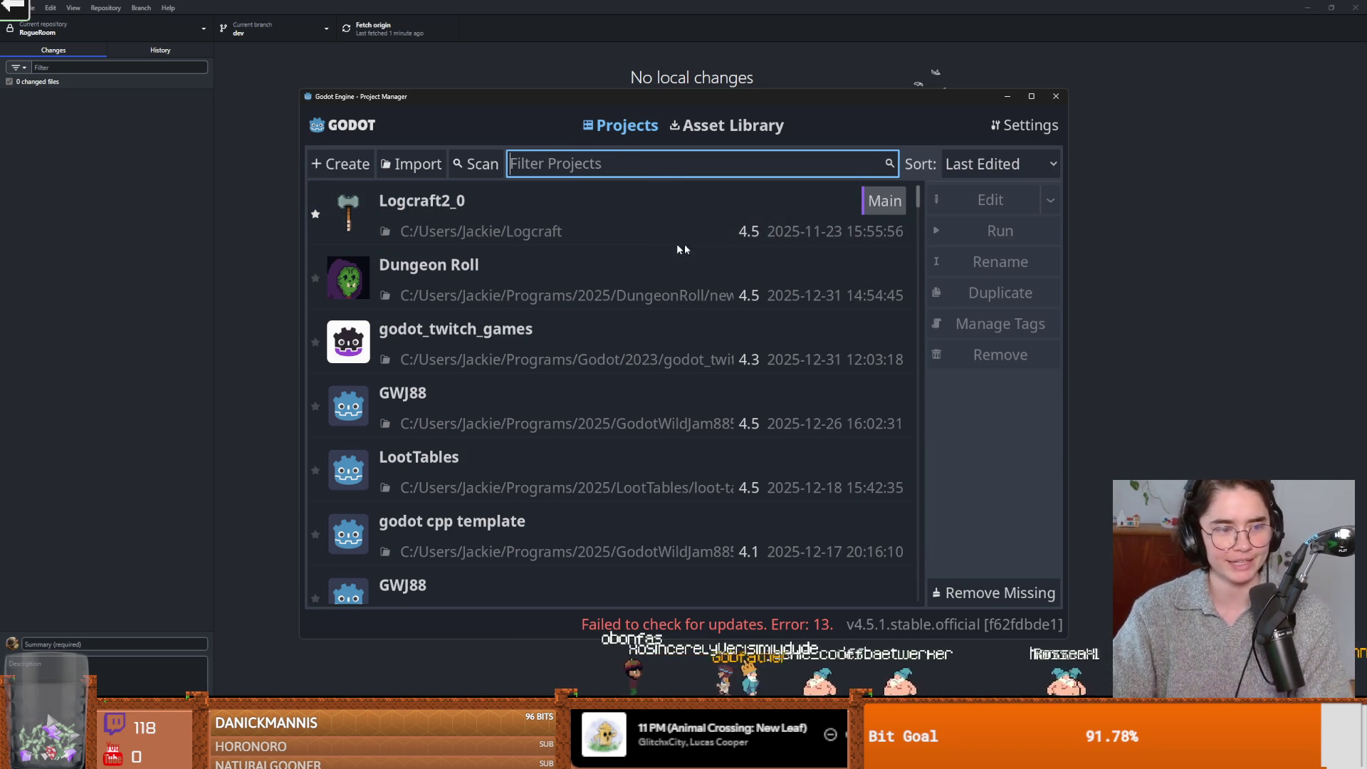
- Maximise the Project Manager and open the Dungeon Roll project in the editor
left_click(1031, 96)
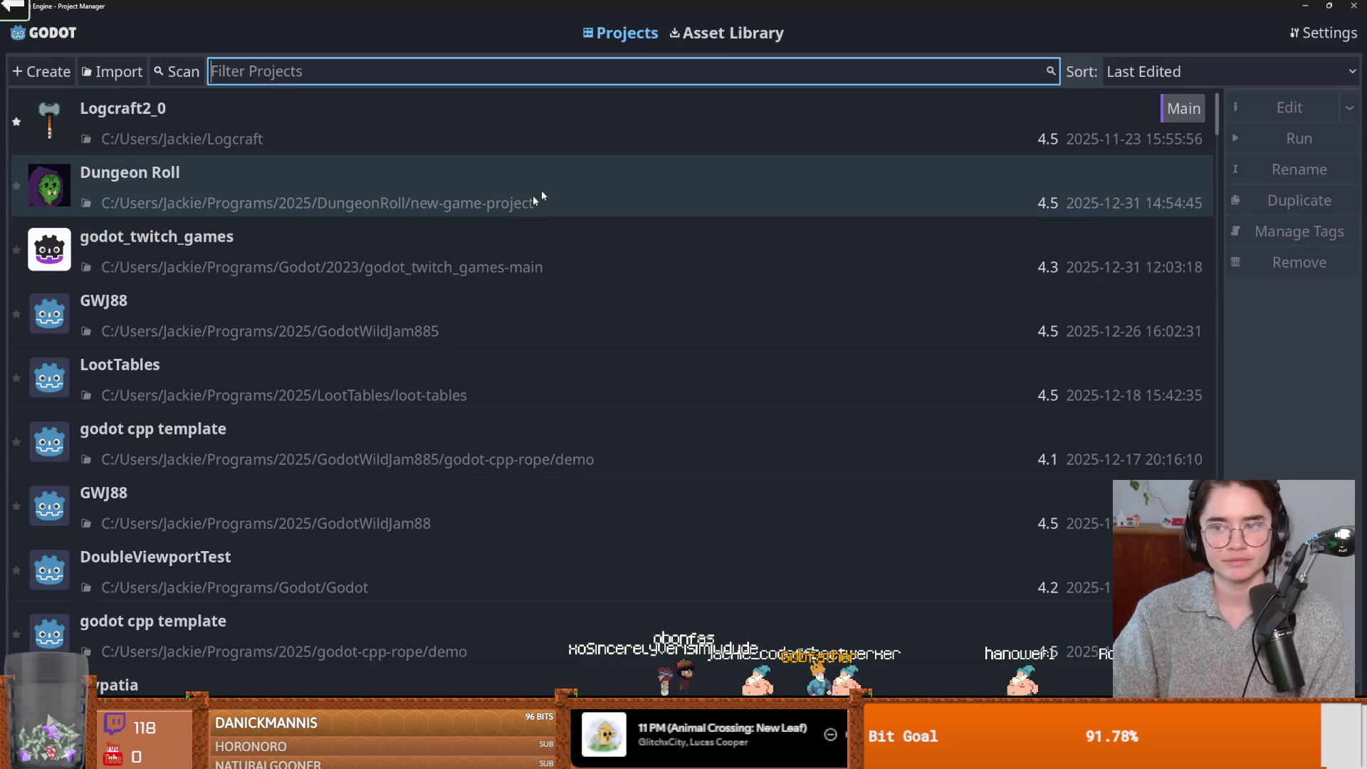
double_click(552, 188)
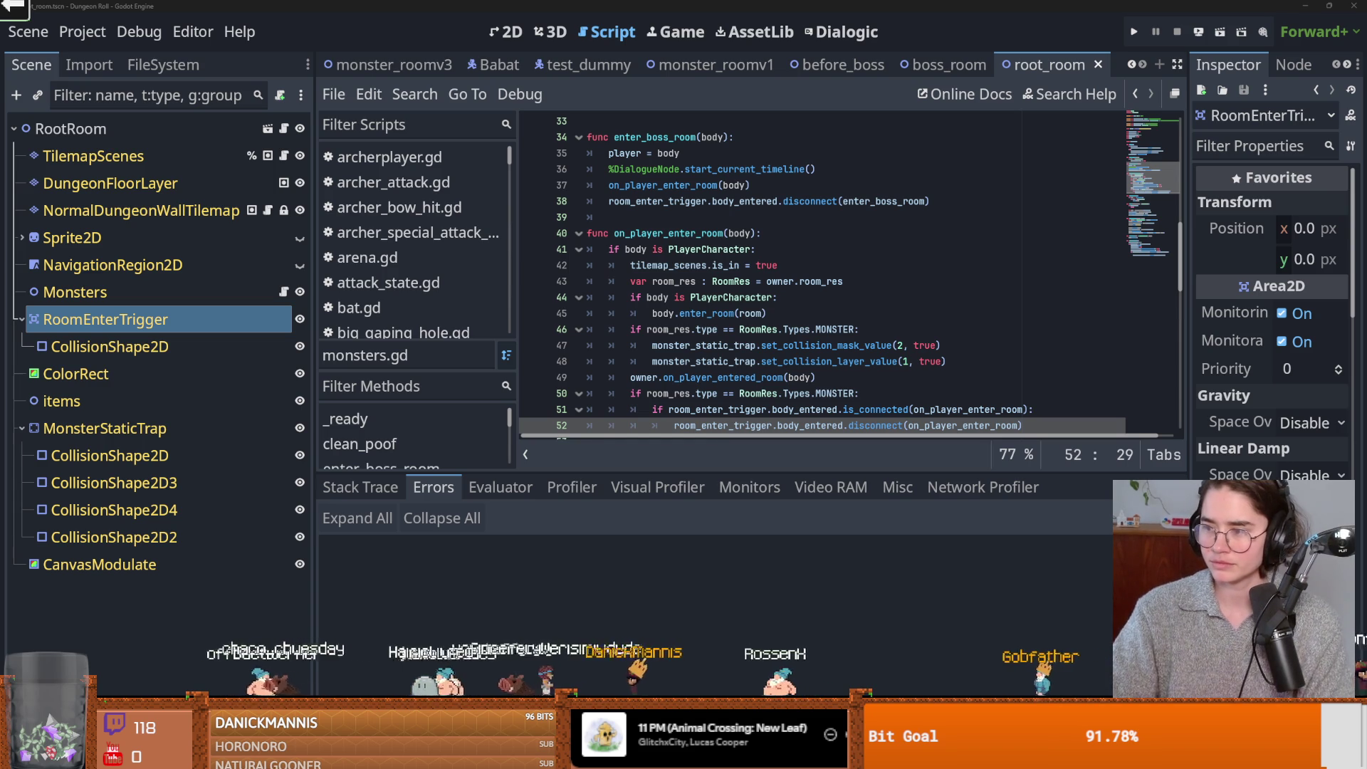
- Review the PlayerCharacter check and enter_room call on lines 44–45, then save the scene
left_click(741, 297)
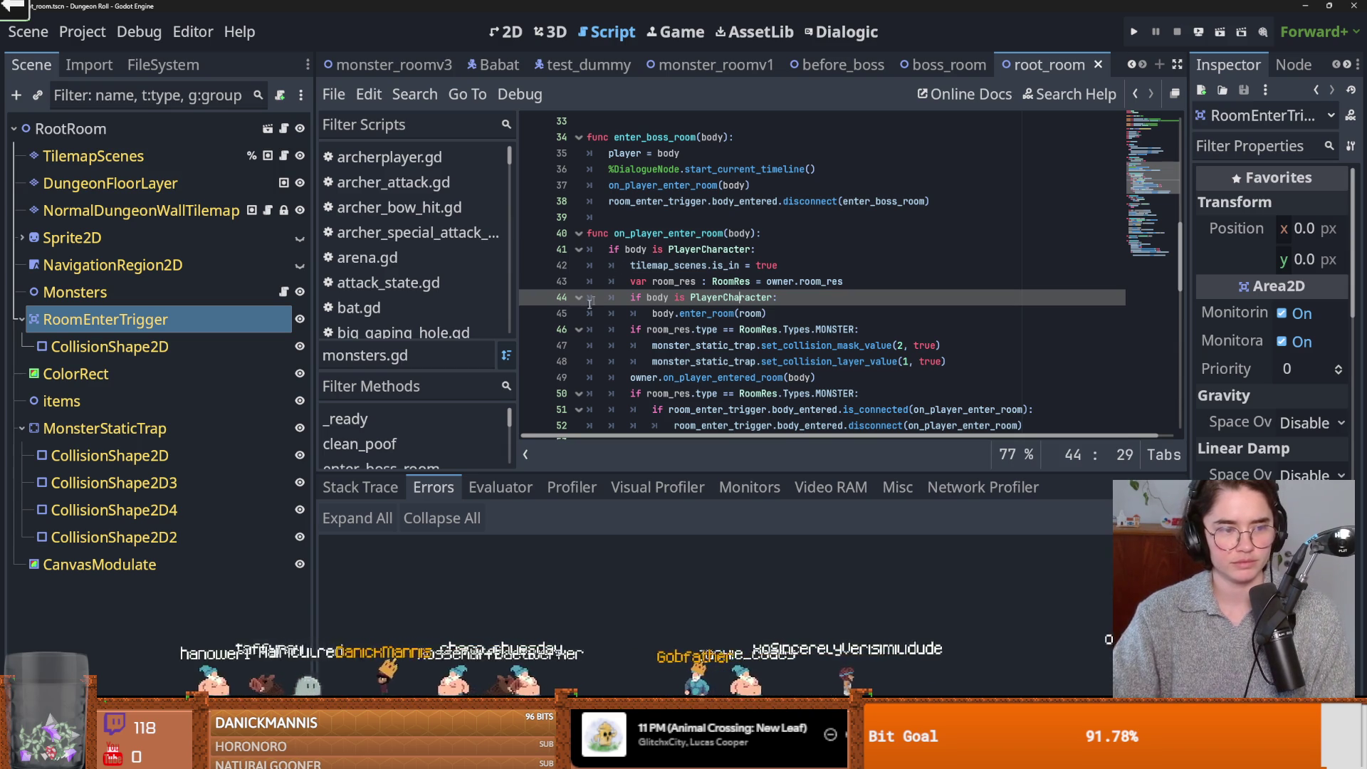
left_click(691, 316)
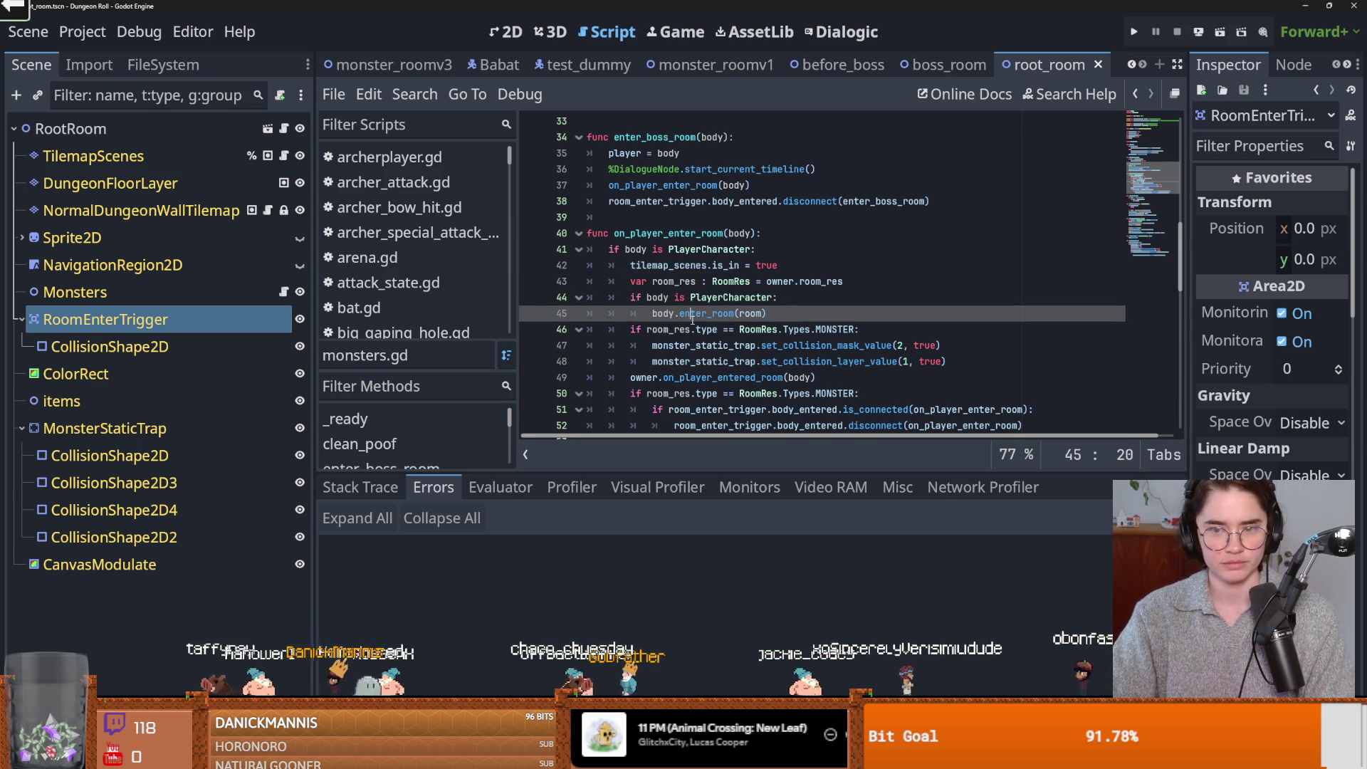
key("ctrl+s")
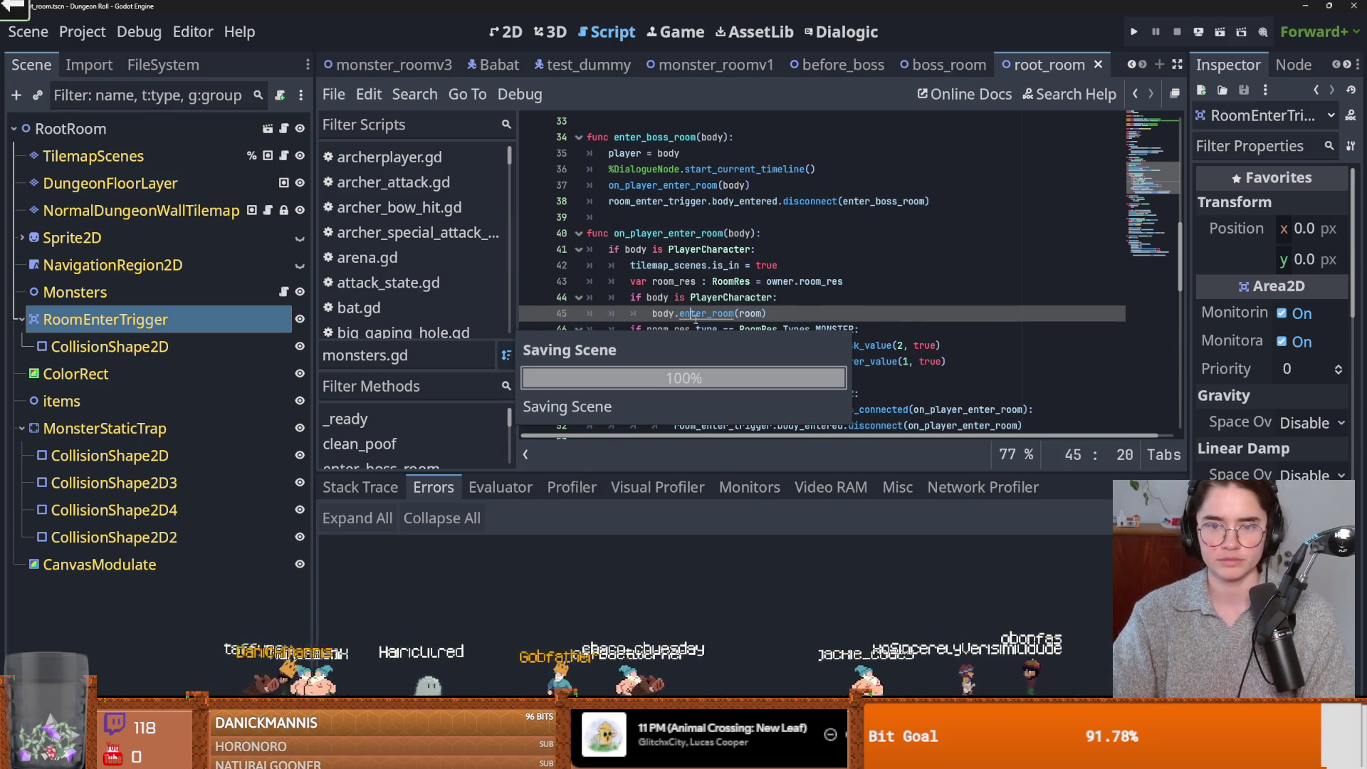
- Select the enter_room call lines in the script and move over to the YouTube video
right_click(696, 318)
mouse_move(618, 299)
left_mouse_down()
mouse_move(669, 271)
mouse_move(701, 329)
left_mouse_up()
scroll(701, 329, "up", 3)
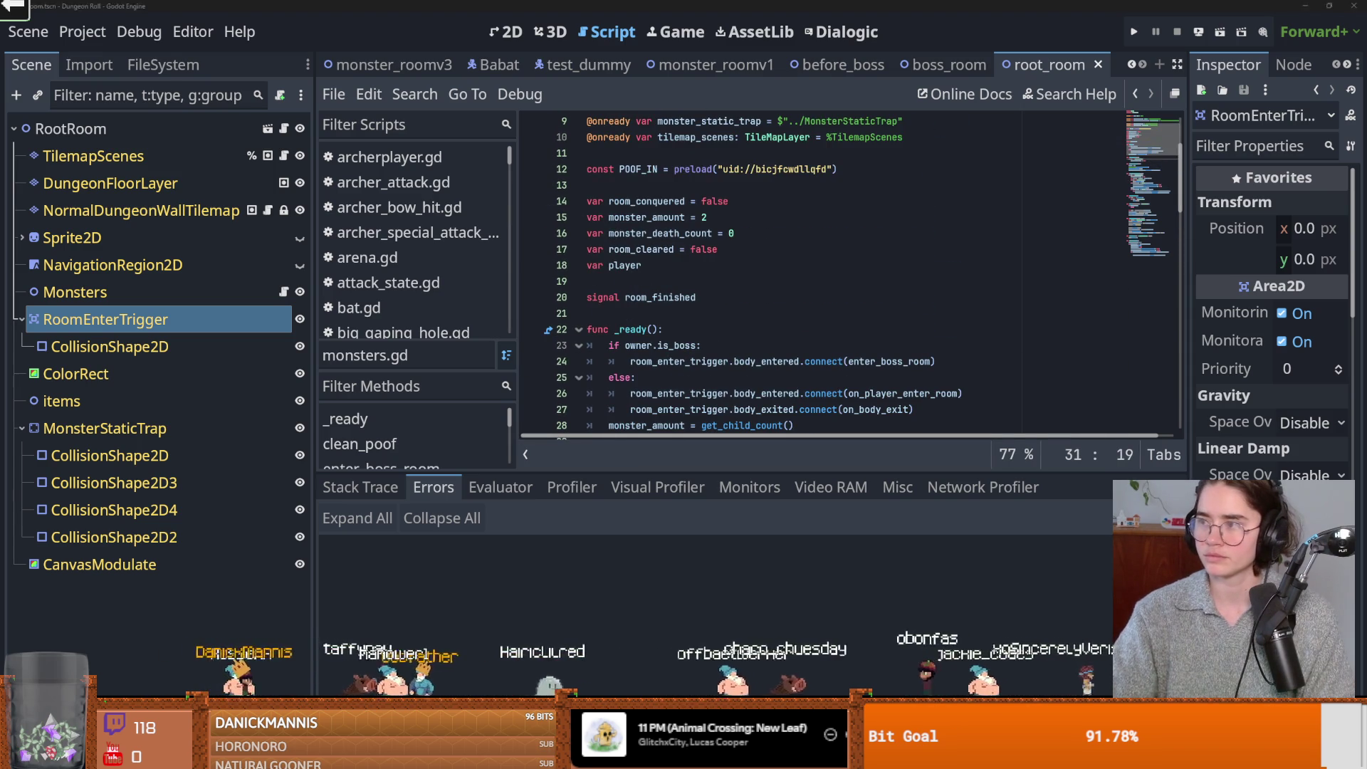
key("alt+Tab")
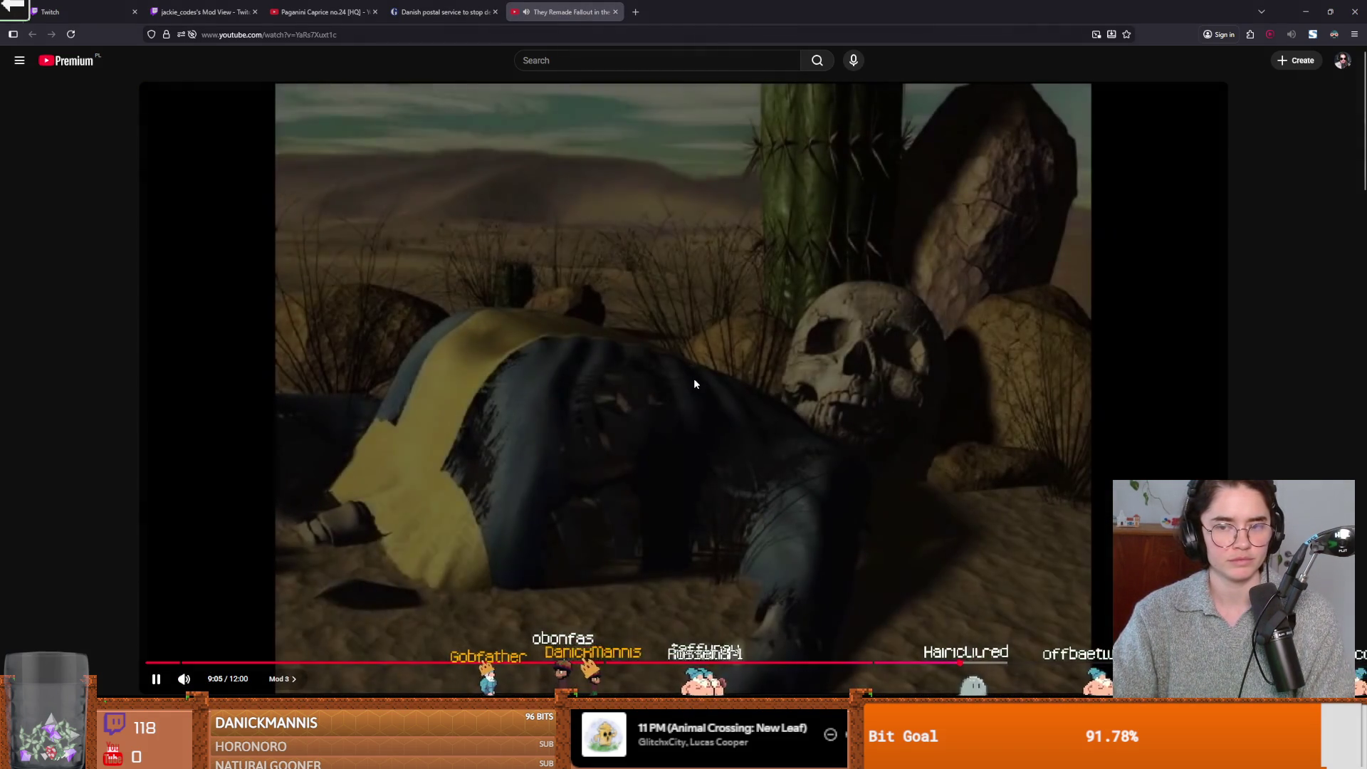
- Pause the mod video at 9:06 on the desert skull shot and screenshot the frame
left_click(693, 372)
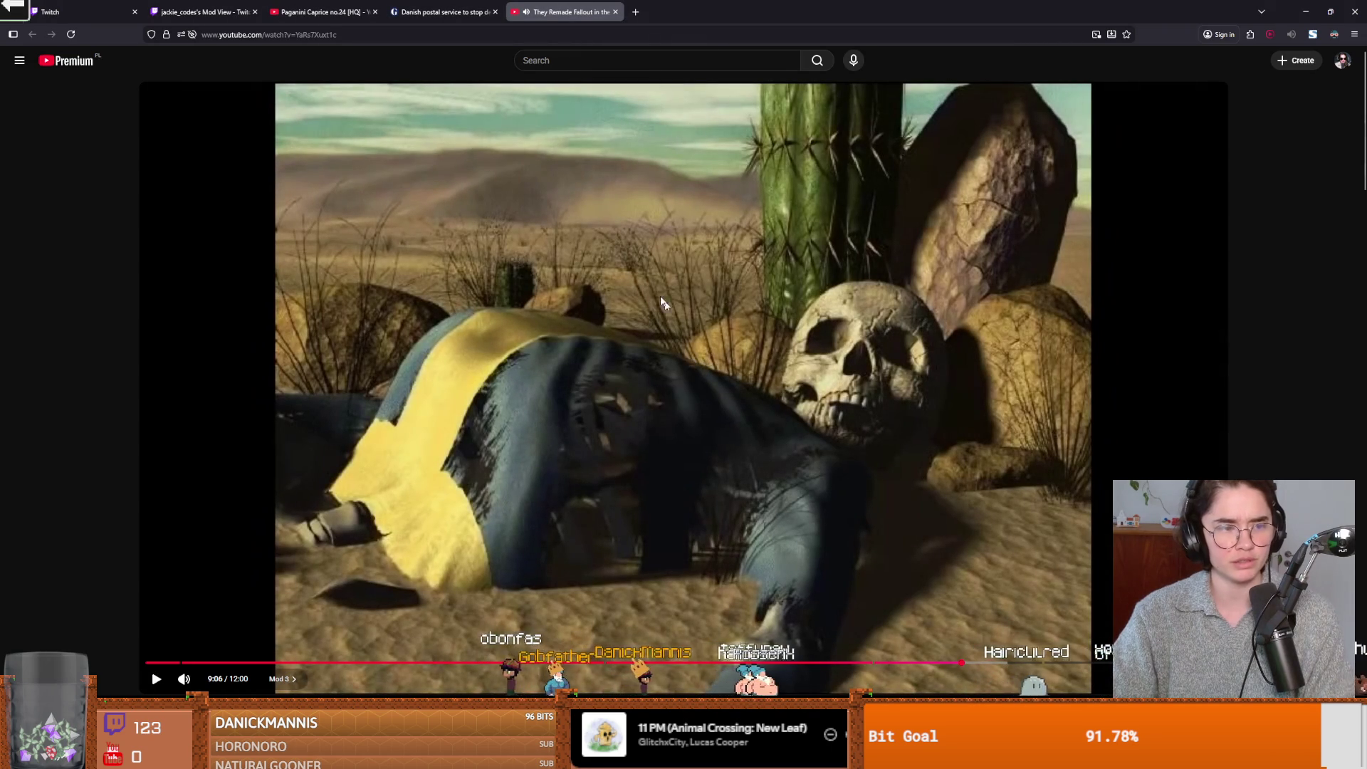
key("Print")
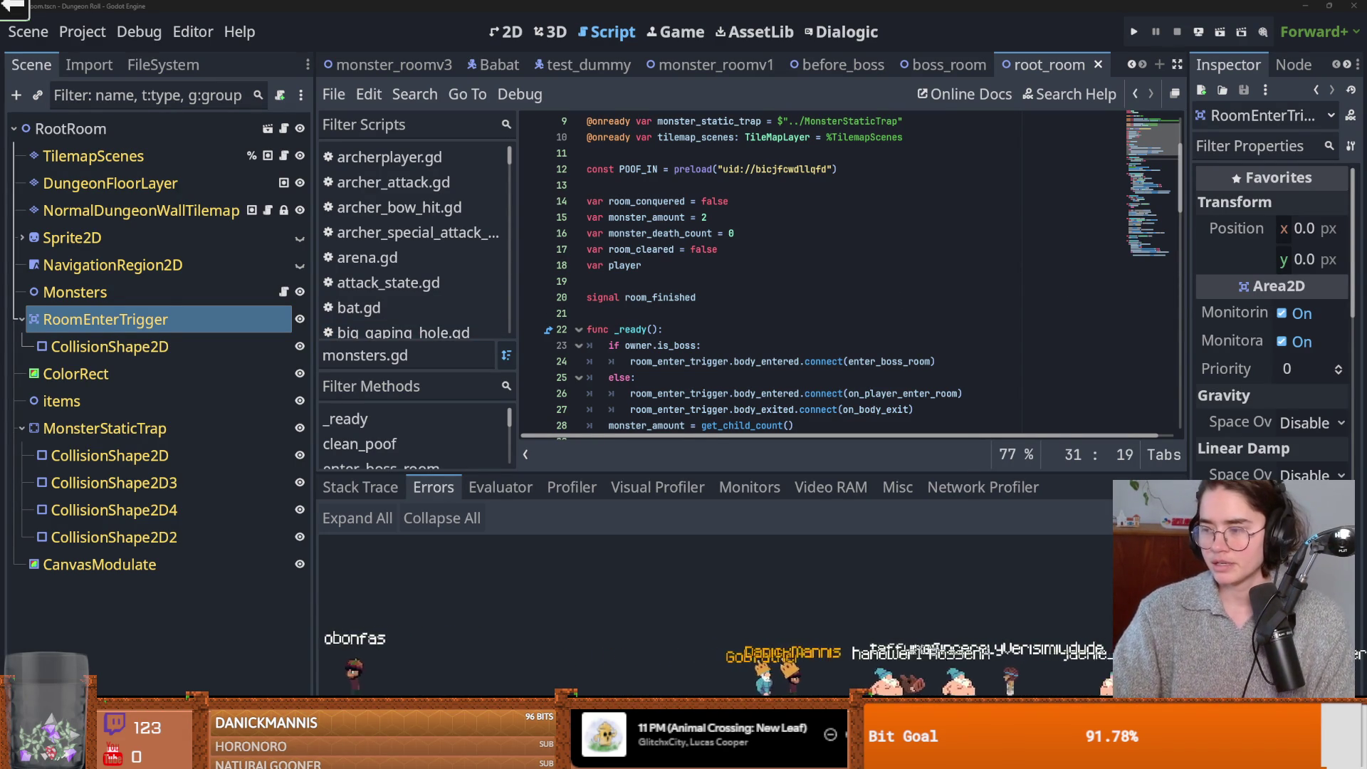
- Review lines 20-23 of root_room's _ready setup, then switch to the Steam library
key("Up")
key("Up")
key("Up")
scroll(641, 304, "down", 2)
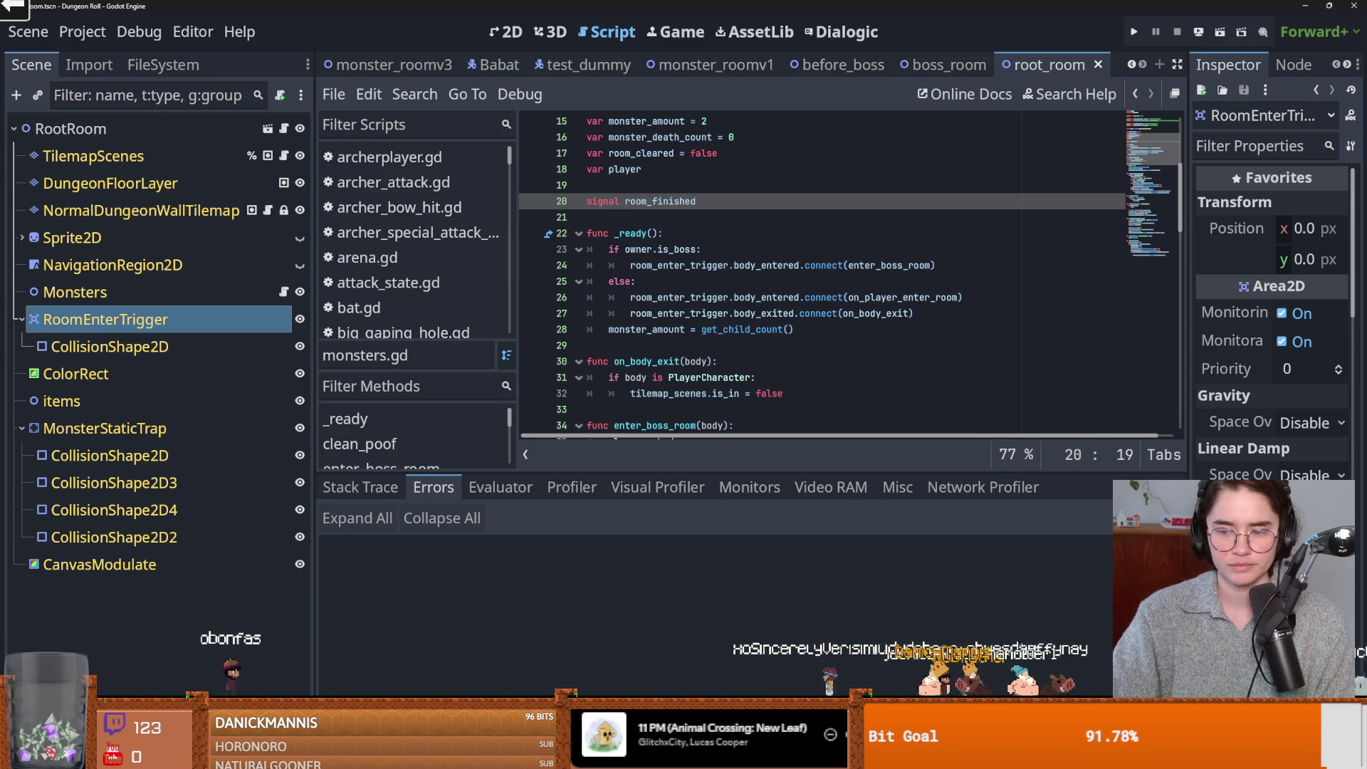
left_click(727, 251)
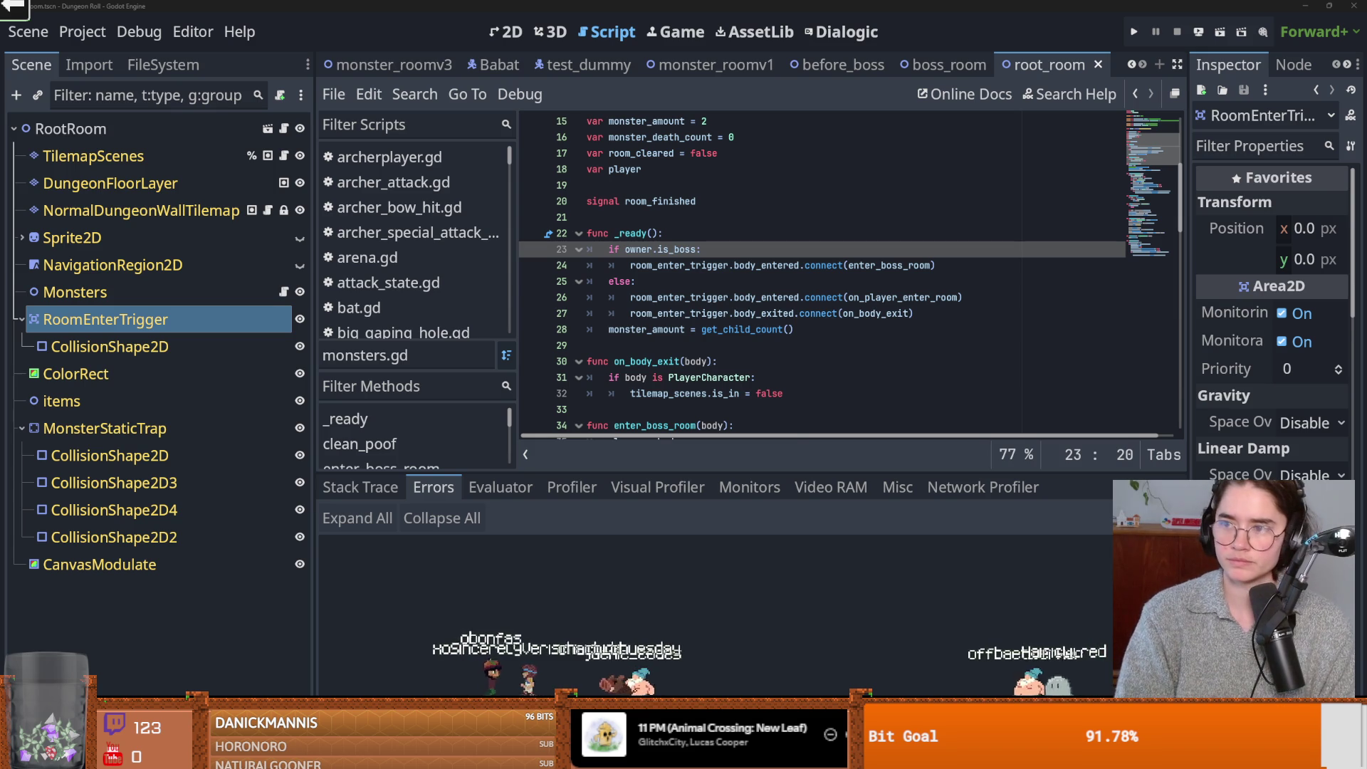
key("alt+Tab")
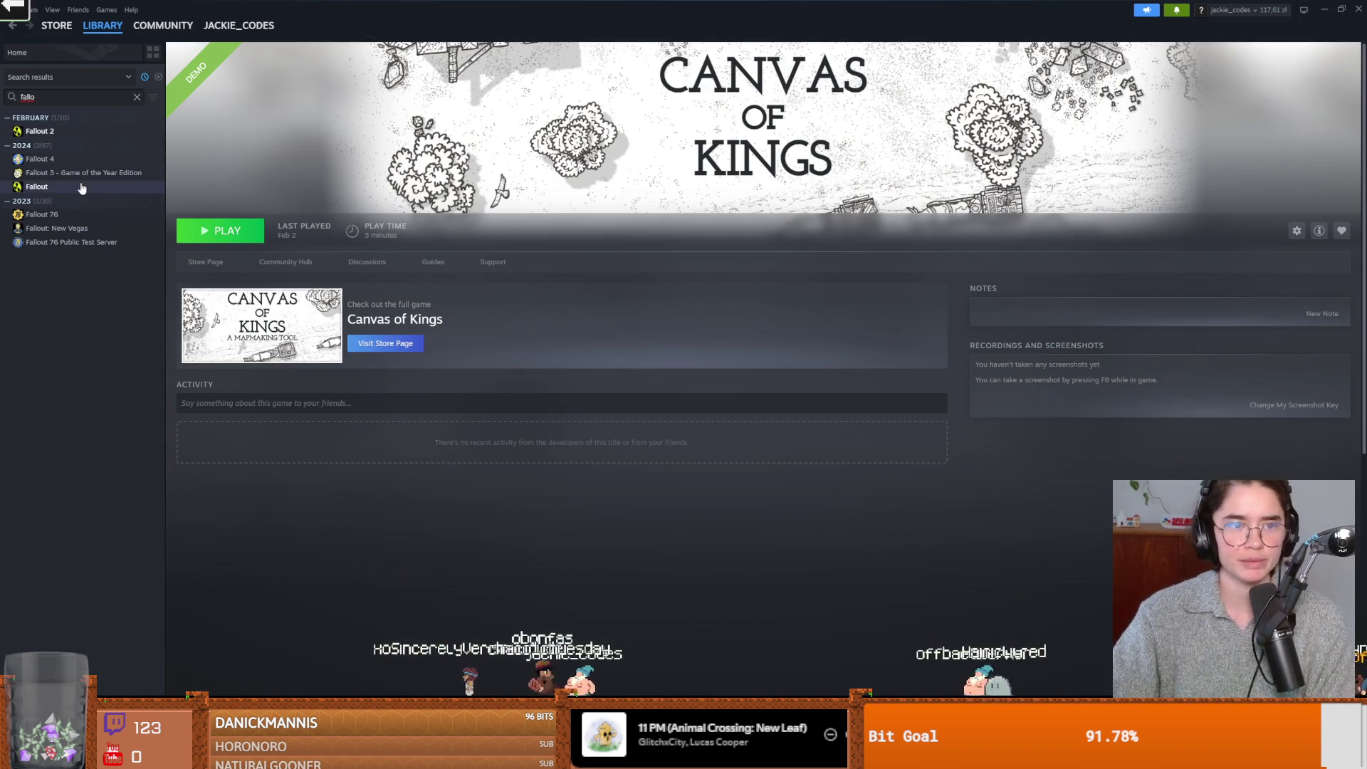
- Open Fallout's Steam library page, then collapse RoomEnterTrigger in Godot's scene tree
left_click(37, 186)
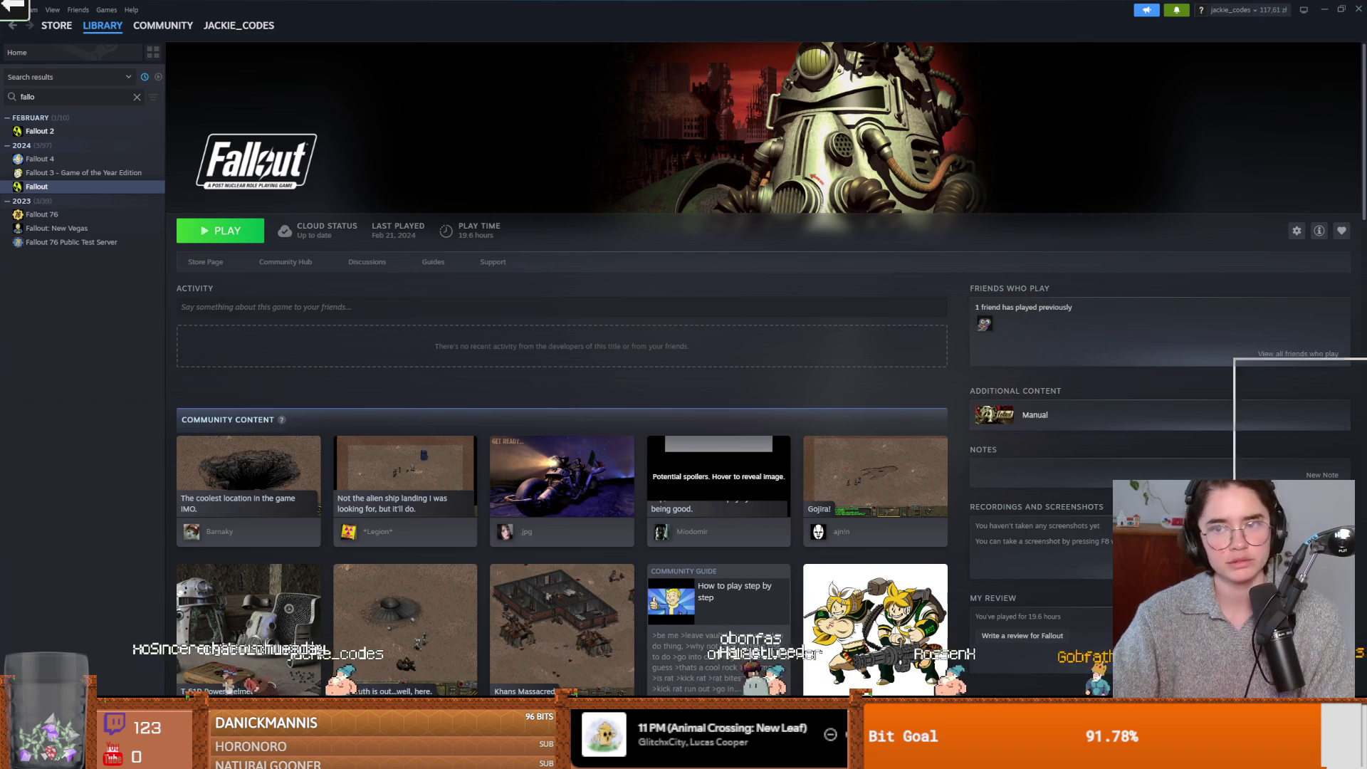
key("alt+Tab")
left_click(712, 297)
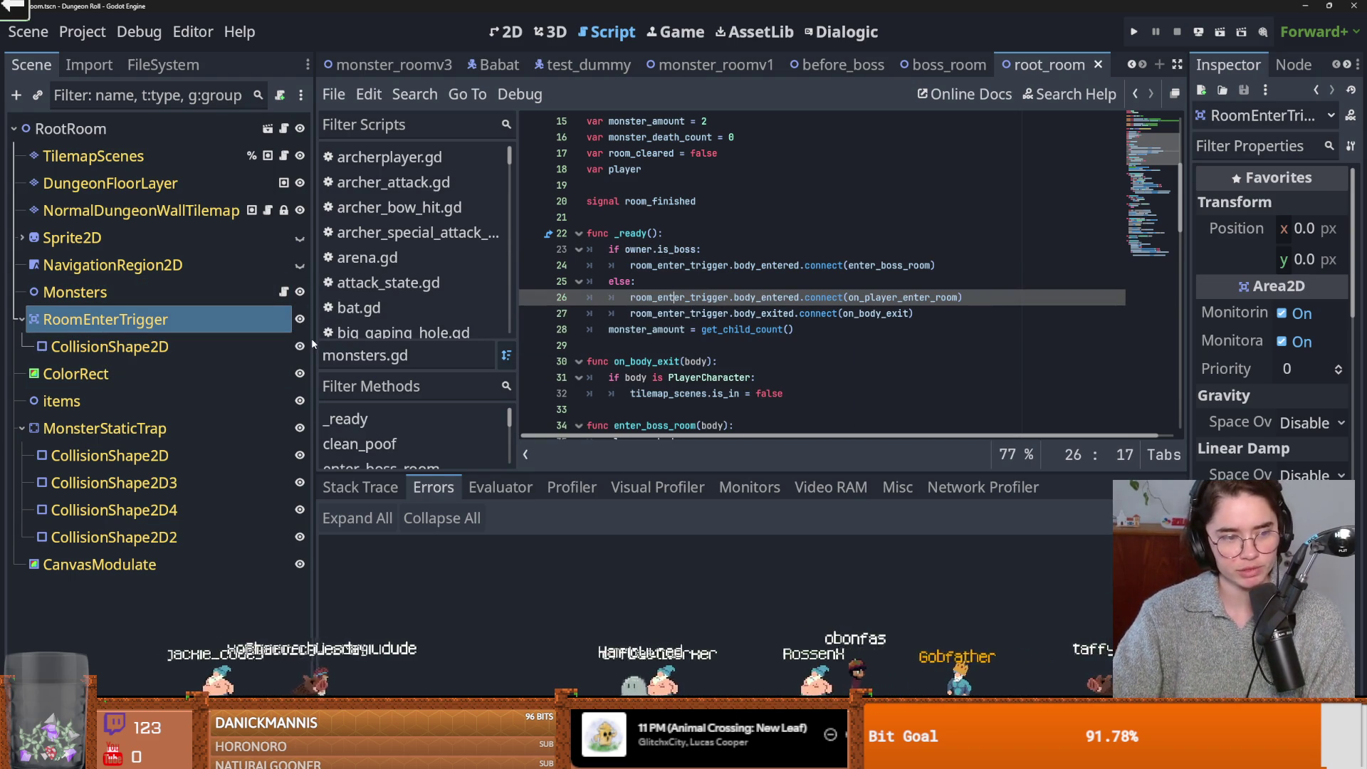
left_click(21, 319)
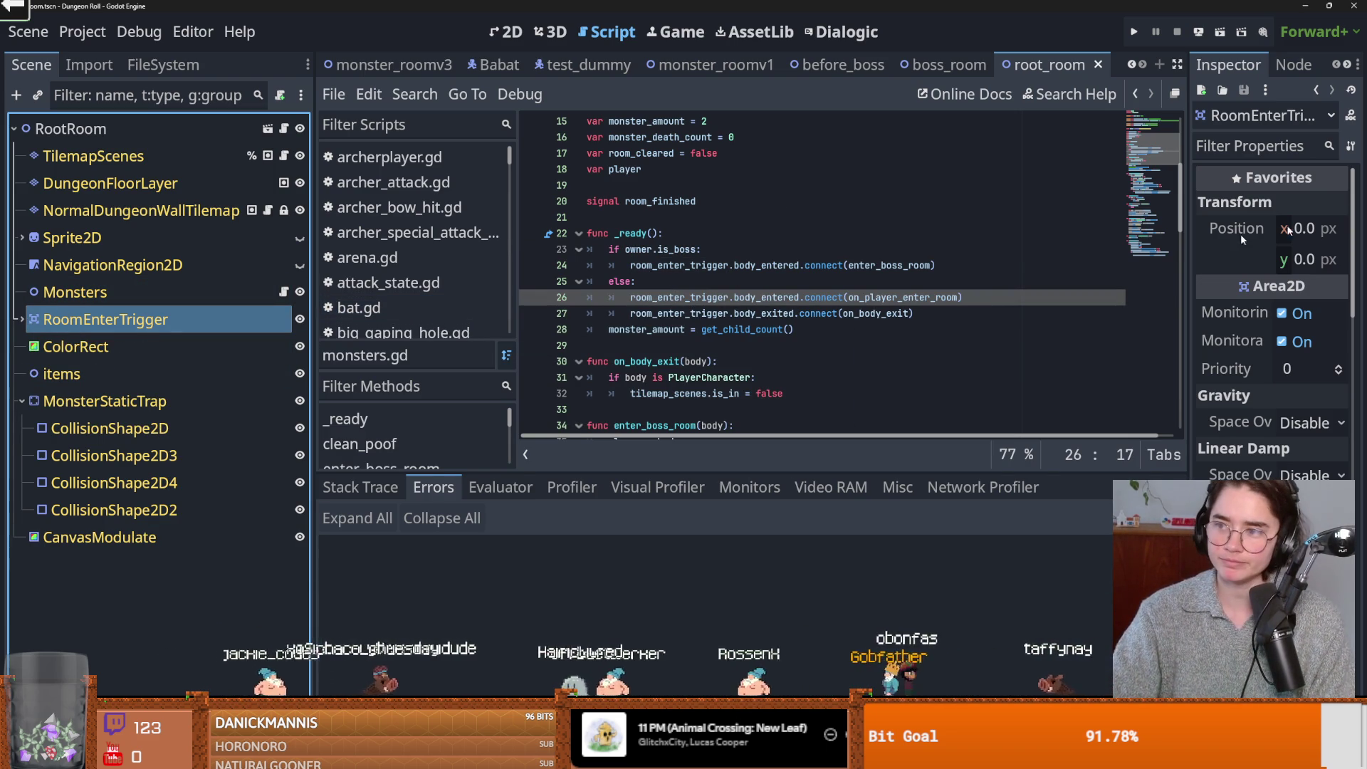
- Search Steam with 'dla' to open Clair Obscur: Expedition 33, then save the Godot scene
key("alt+Tab")
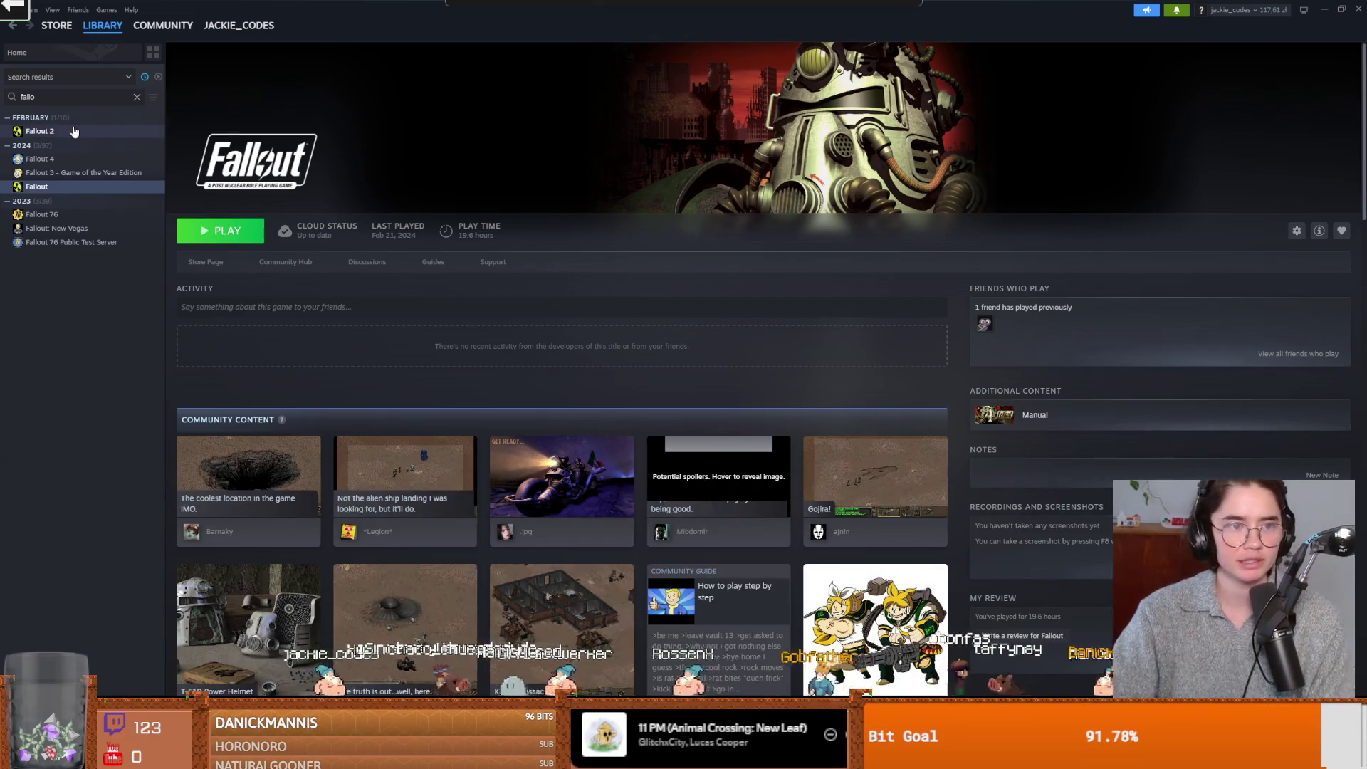
left_click(71, 131)
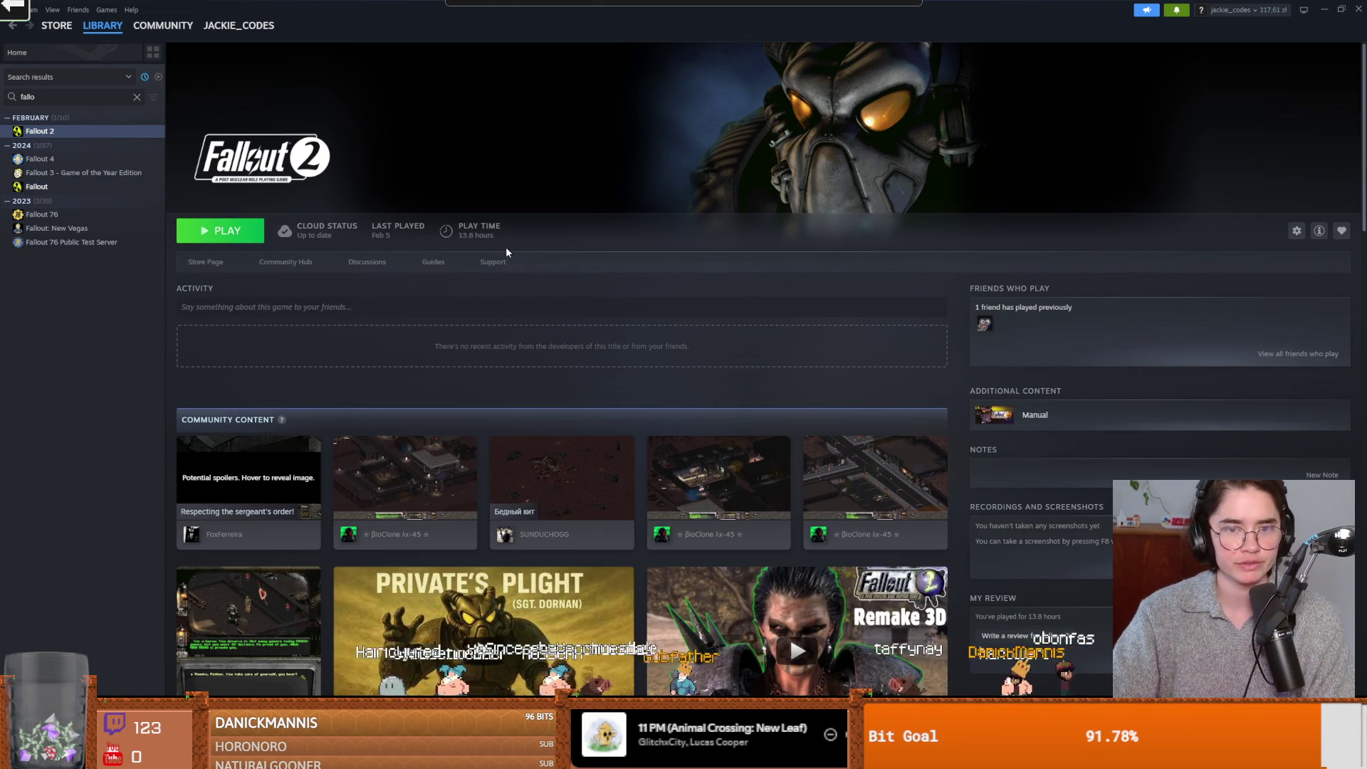
left_click(36, 187)
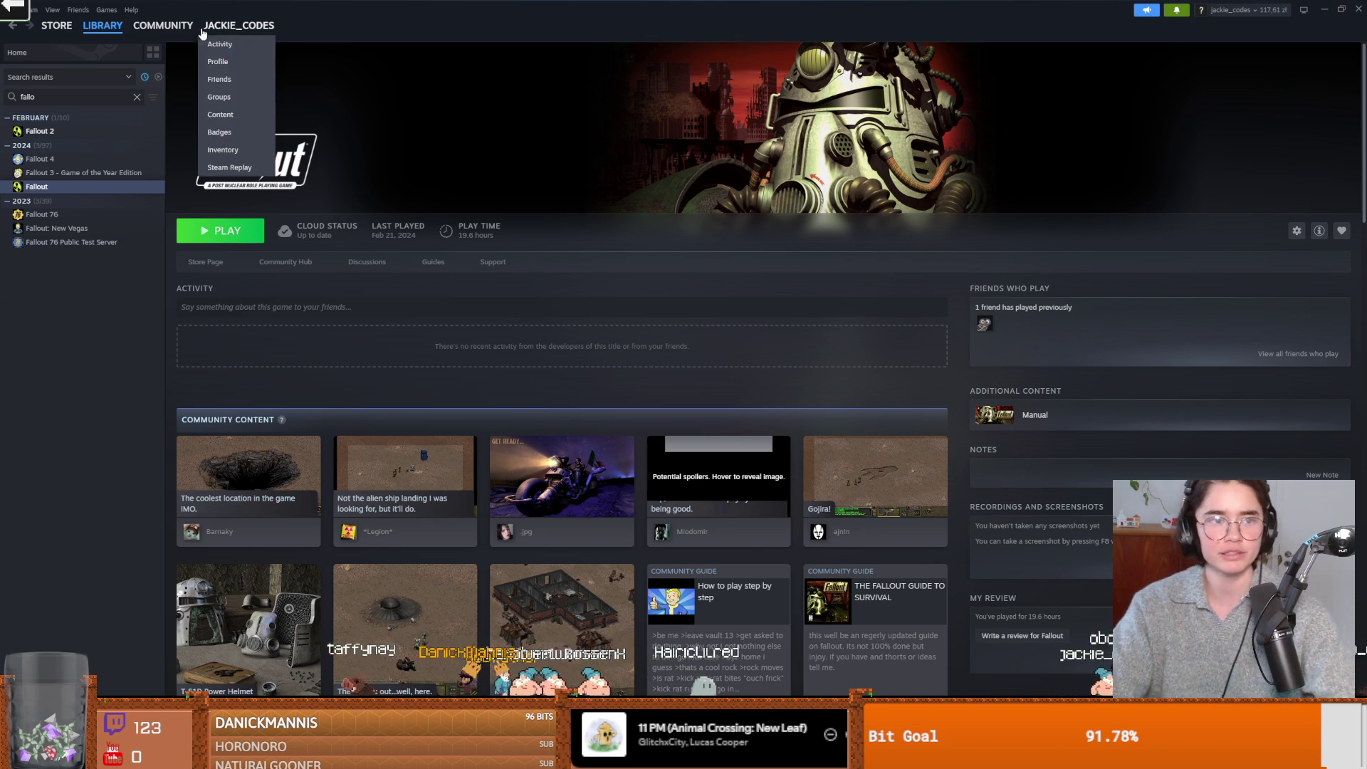
type("d")
type("la")
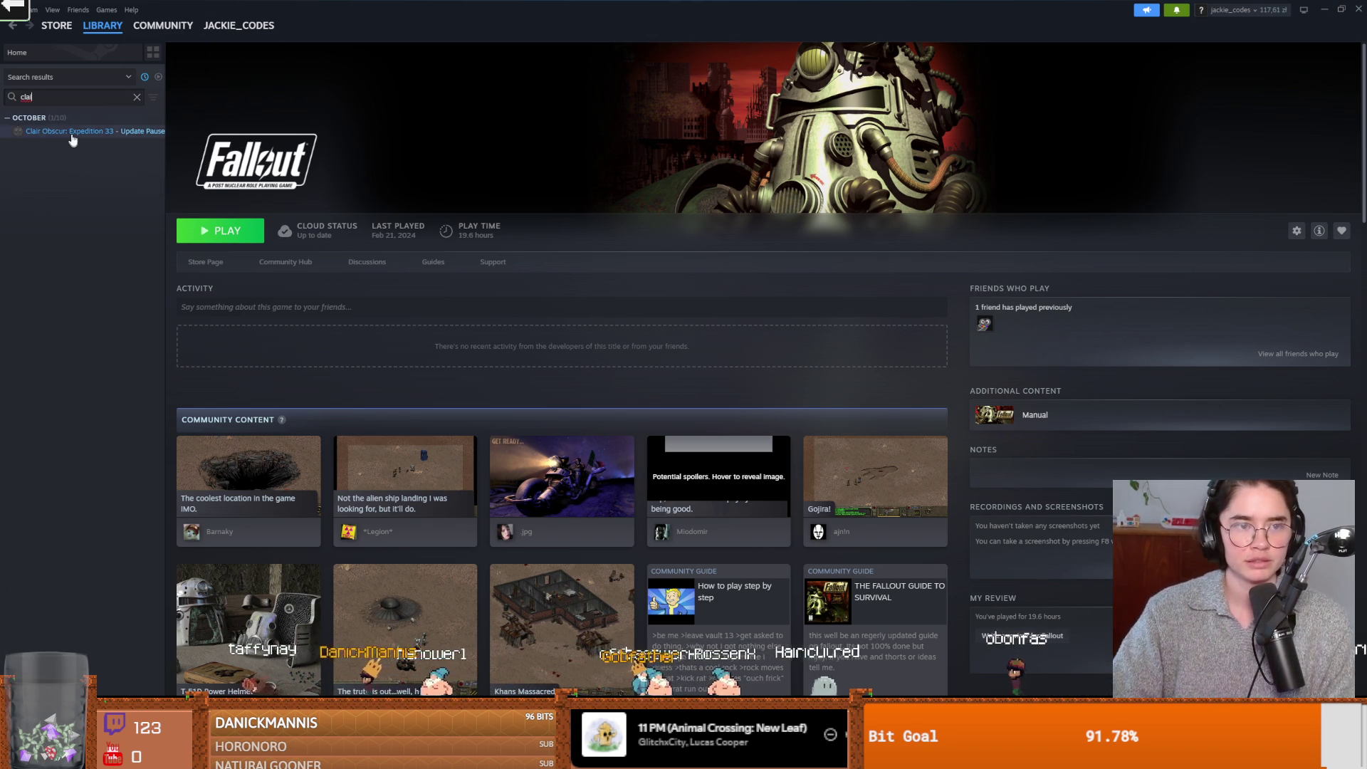
key("Return")
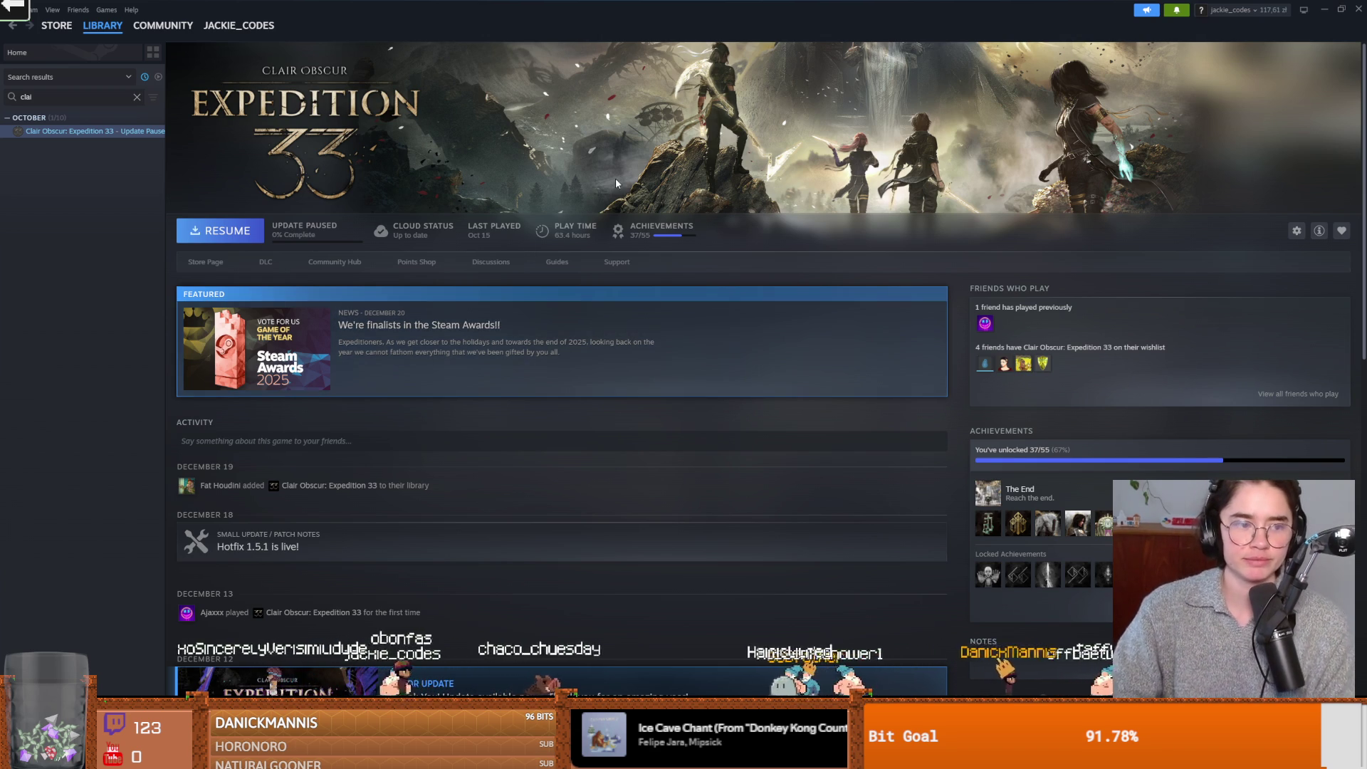
key("alt+Tab")
key("ctrl+s")
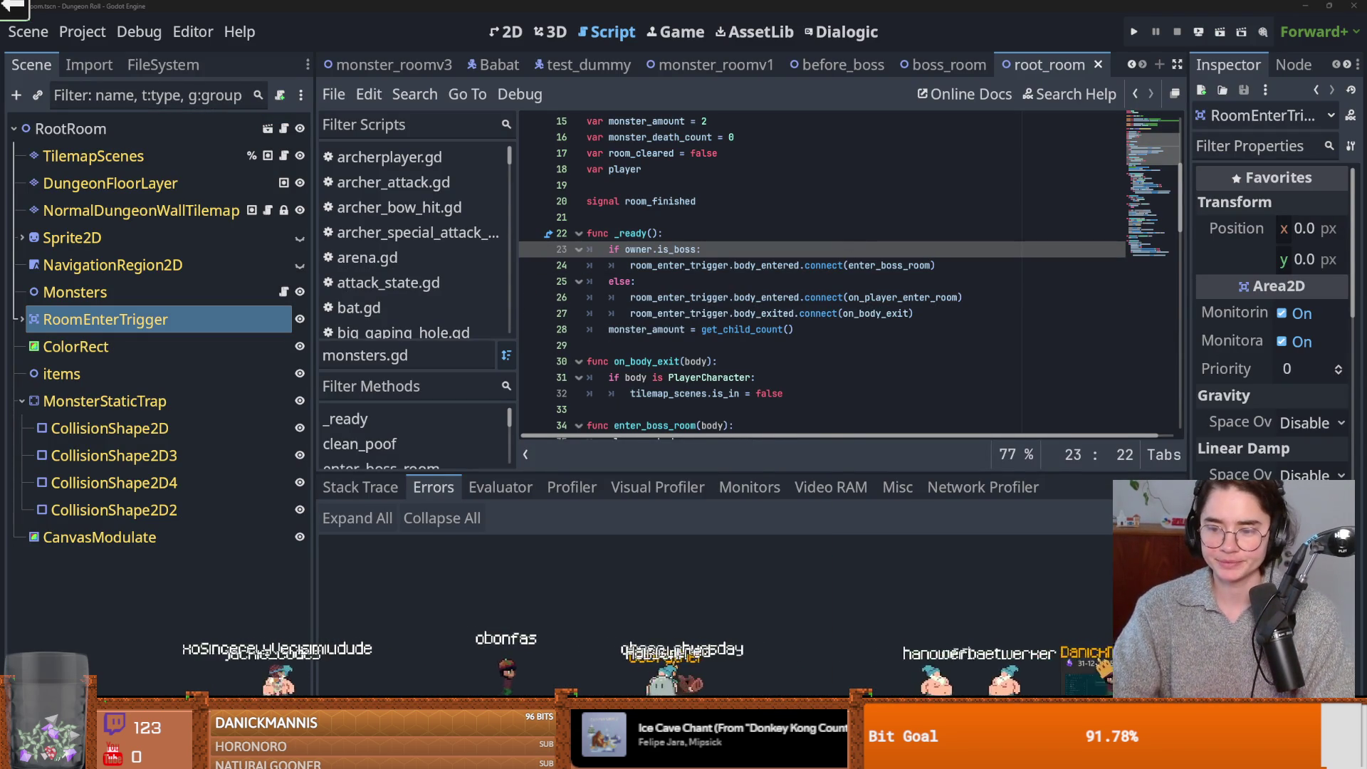
key("alt+Tab")
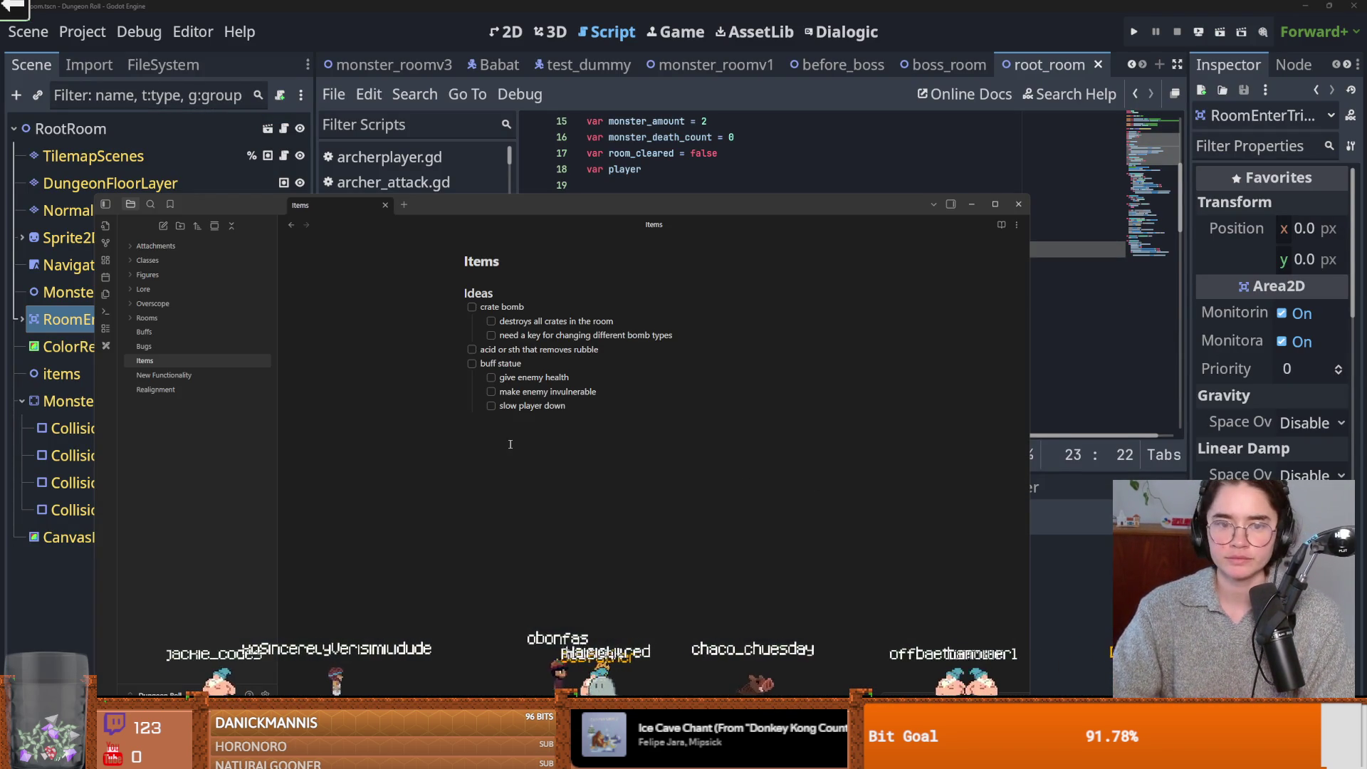
left_click(540, 349)
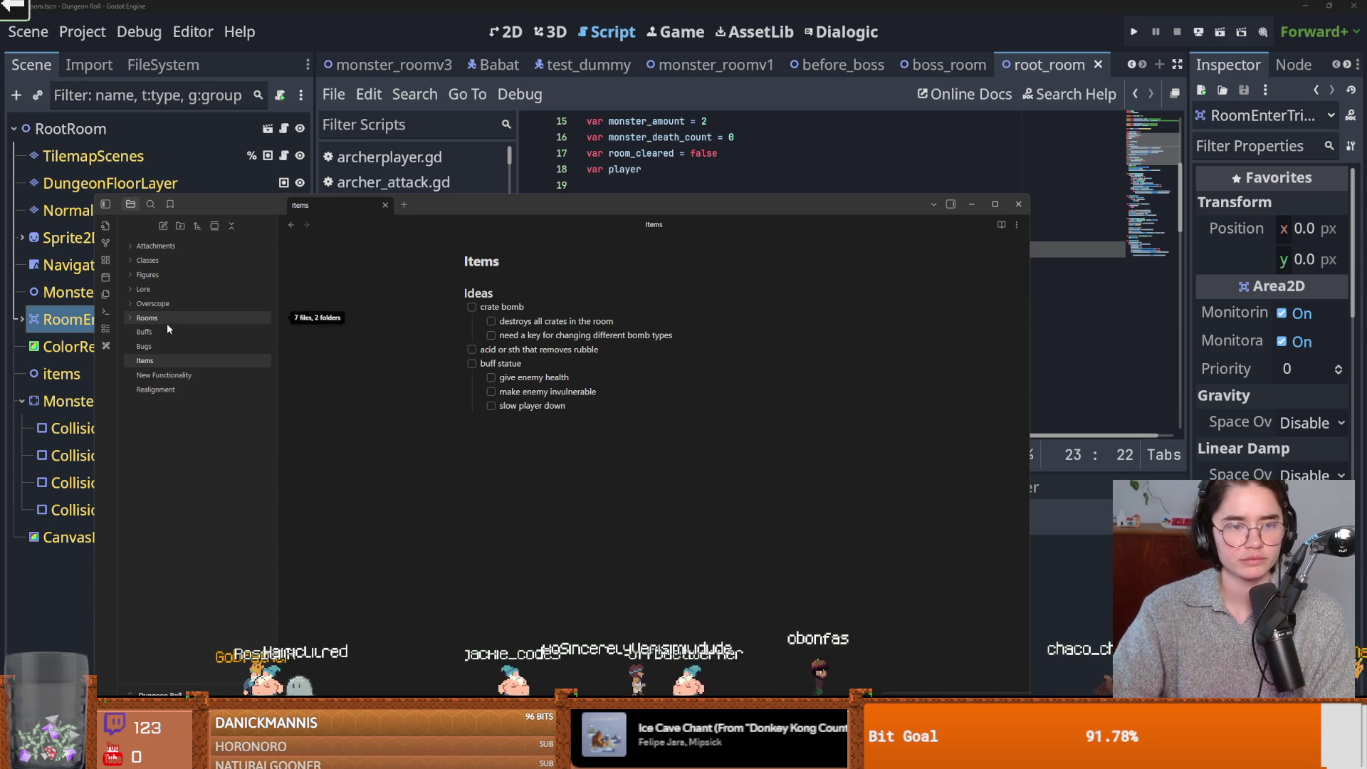
left_click(1067, 233)
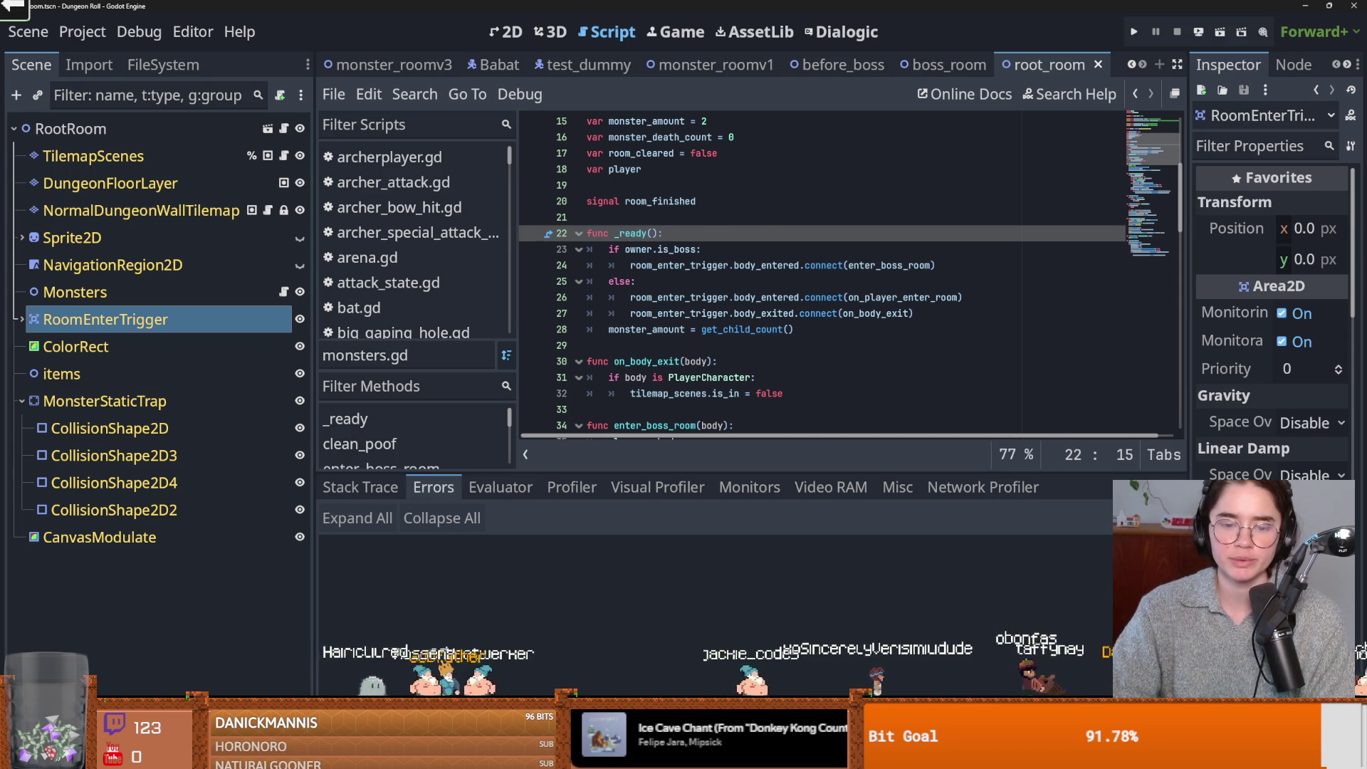
- Reveal the earlier scene tabs and use their context menu to close all open scenes
key("alt+Tab")
key("alt+Tab")
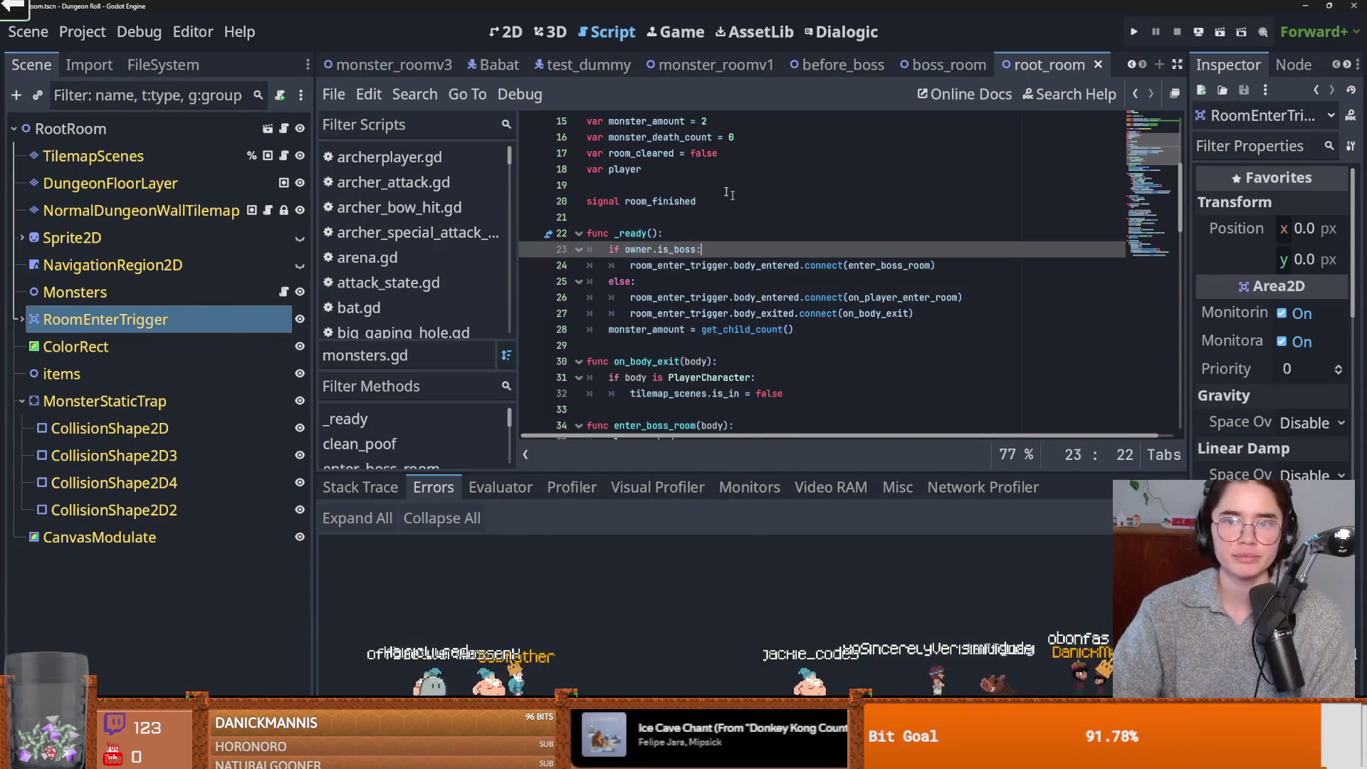
left_click(1132, 65)
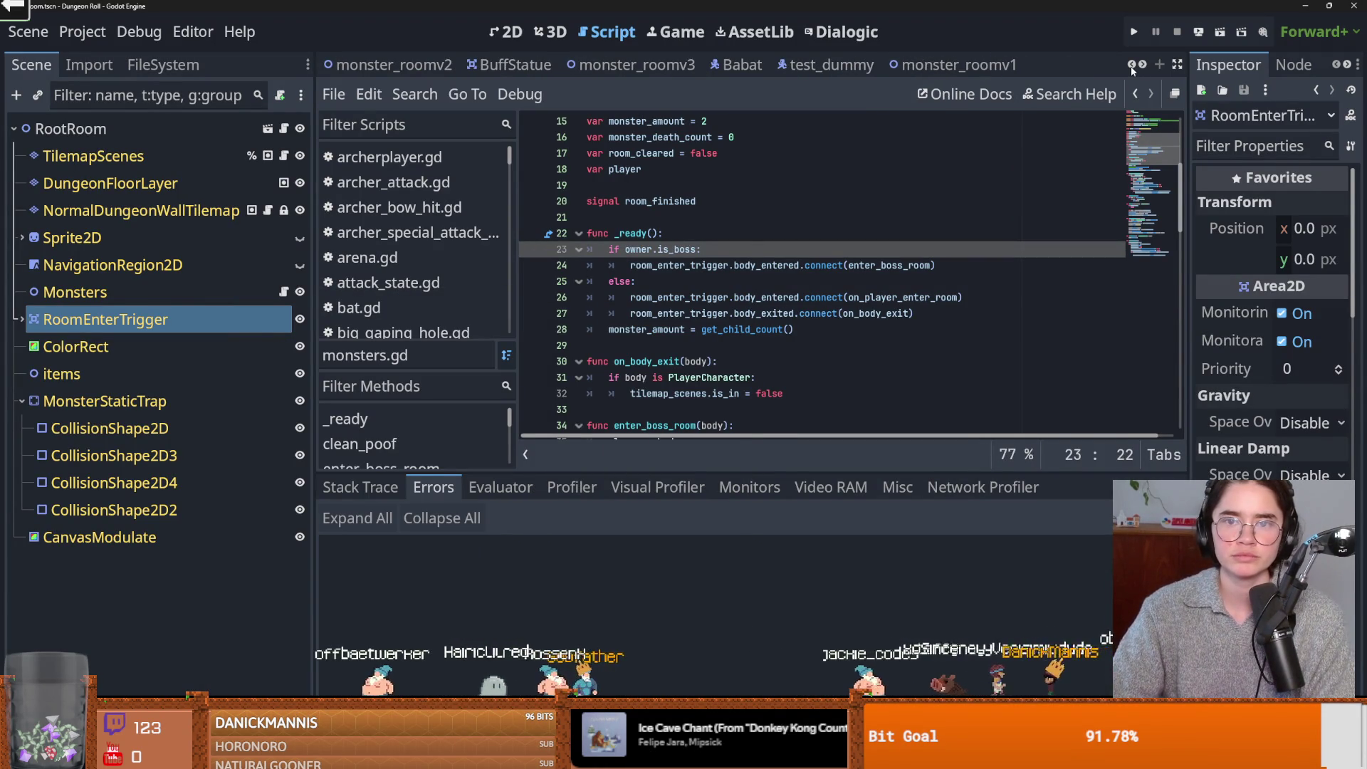
left_click(1131, 65)
left_click(1131, 65)
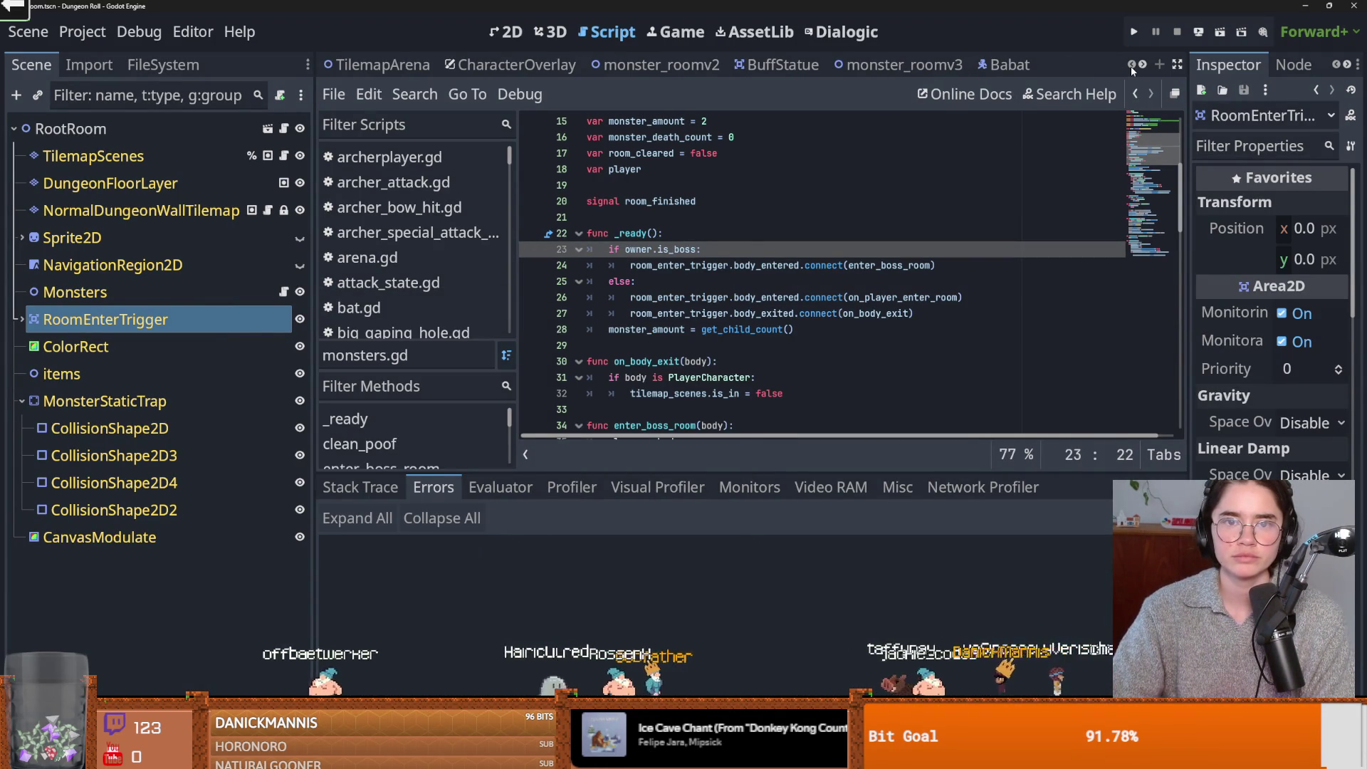
right_click(393, 71)
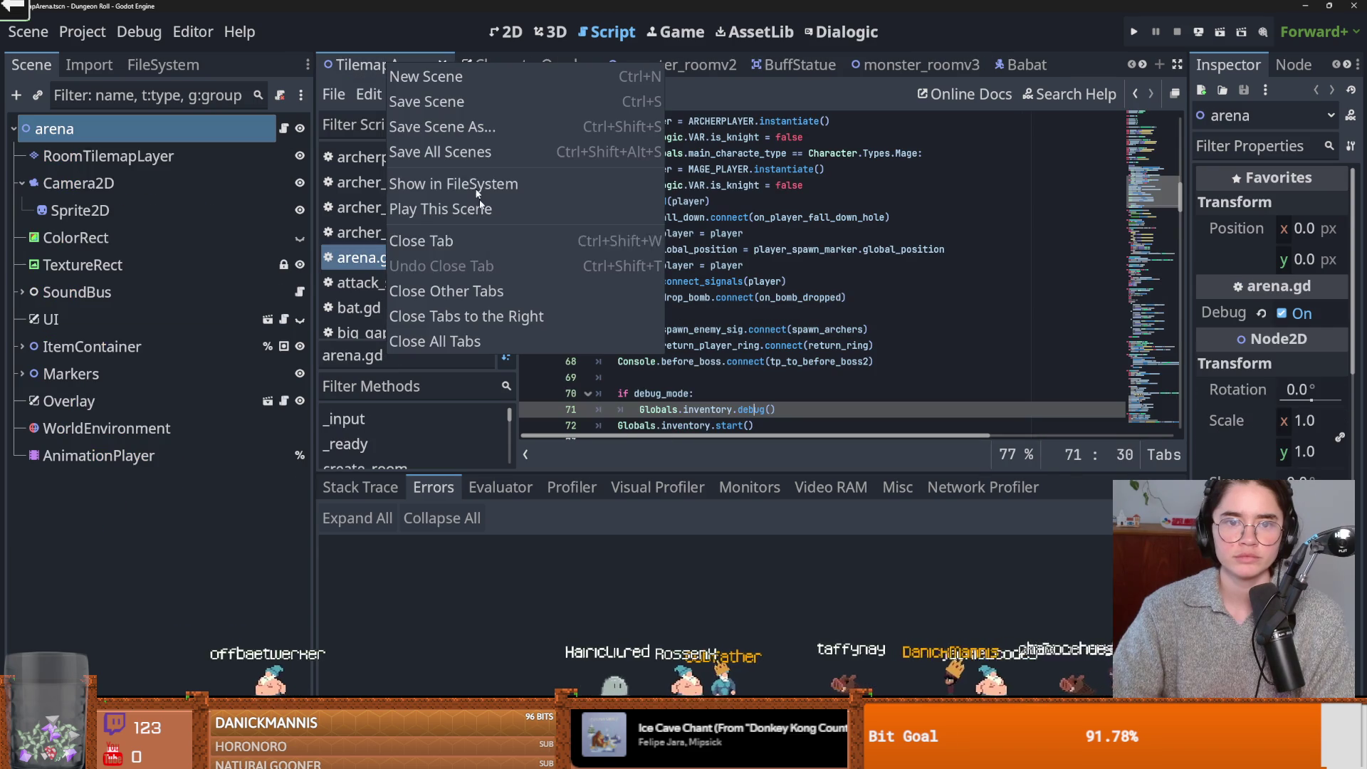
key("Escape")
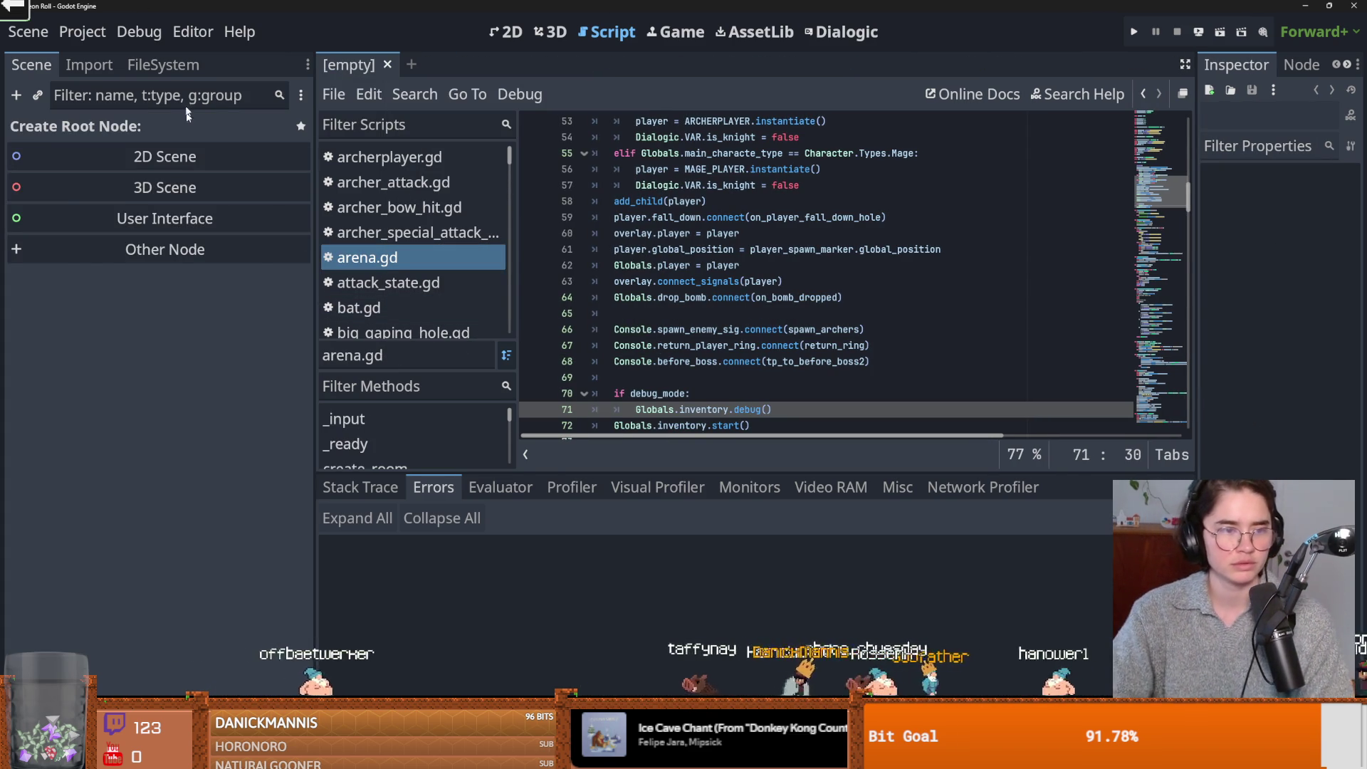
- Filter the FileSystem dock by 'base_' and open enemy_base_scene.tscn to show the enemy_1 tree
left_click(163, 65)
left_click(121, 134)
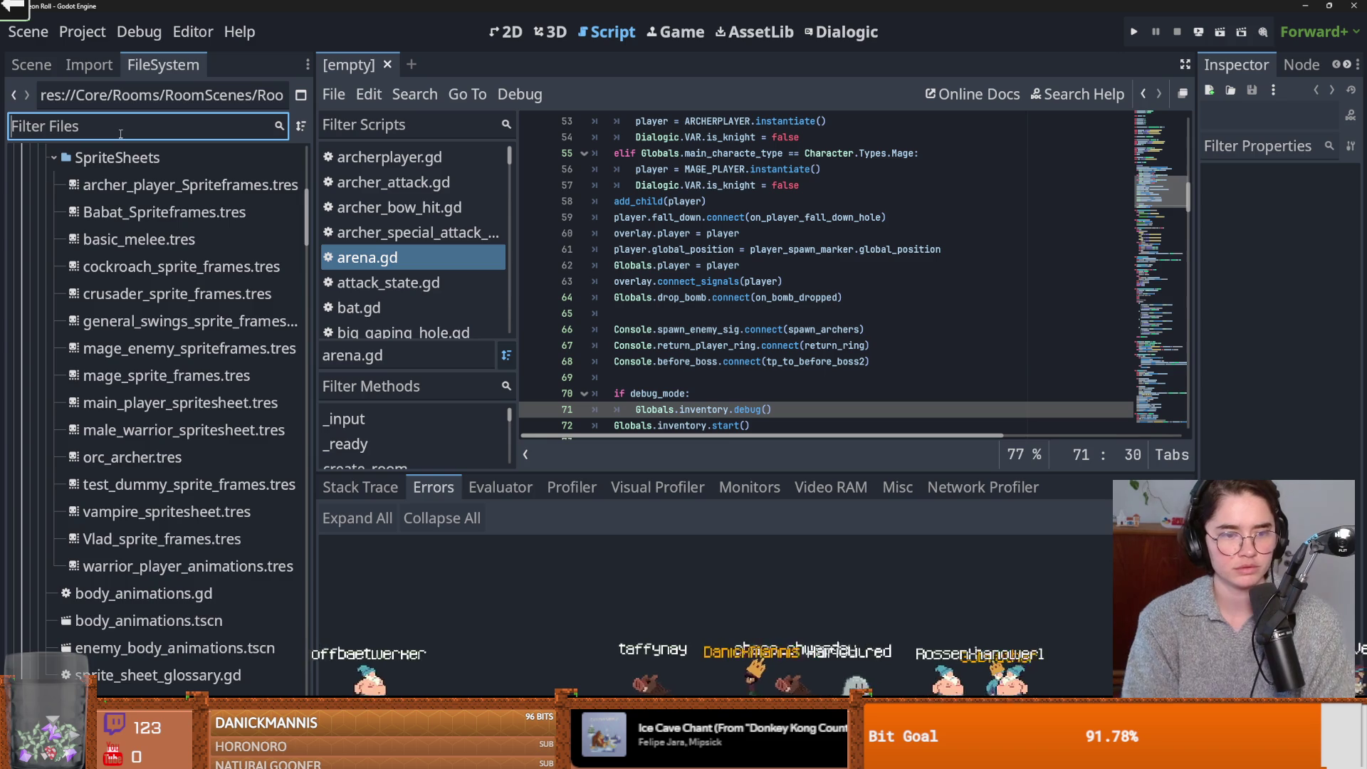
type("base_e")
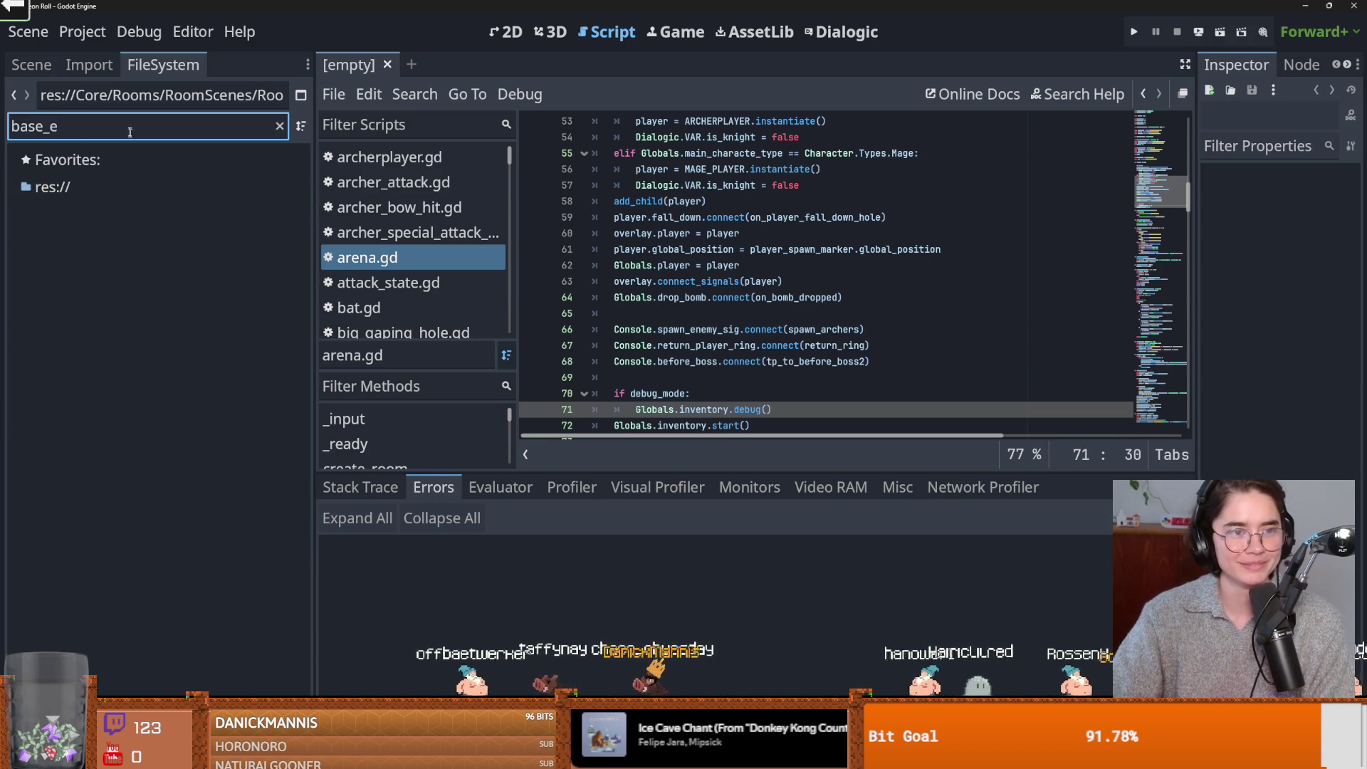
key("BackSpace")
double_click(148, 514)
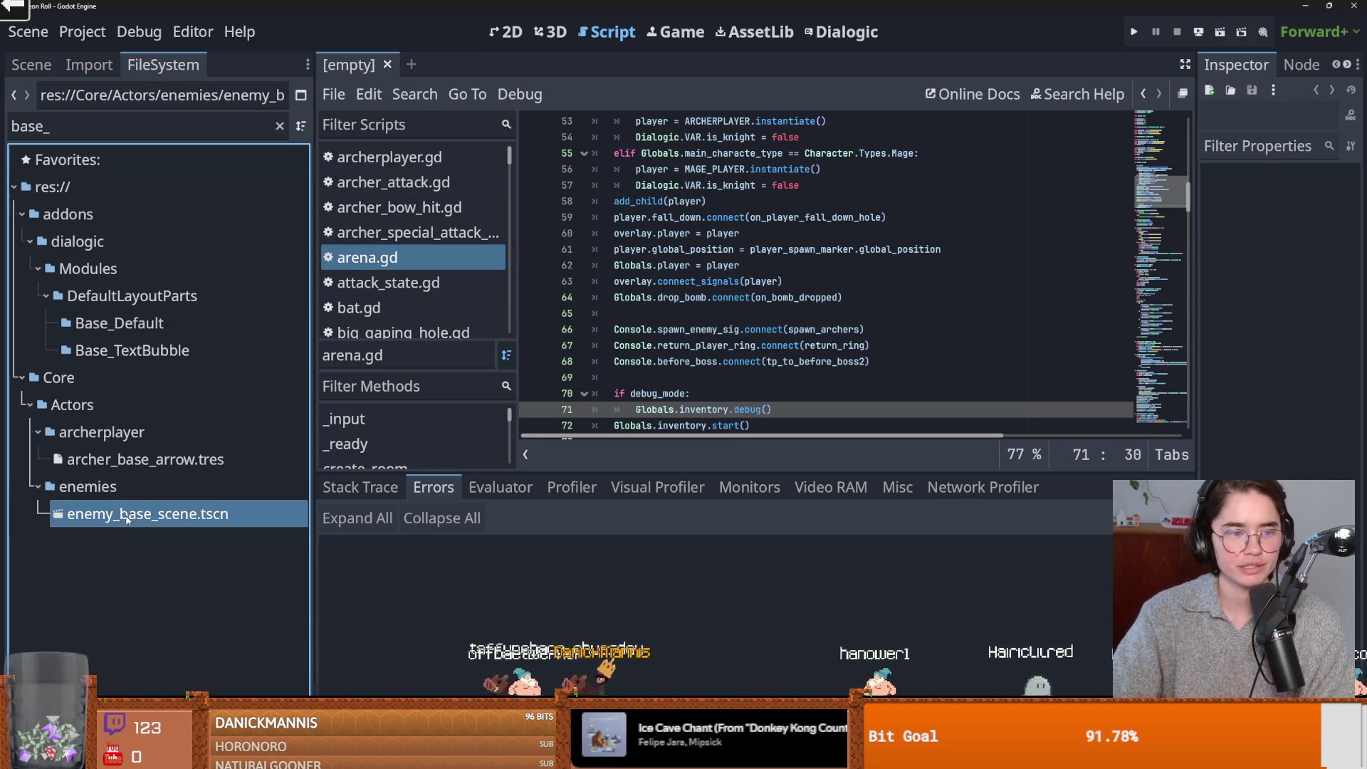
left_click(28, 68)
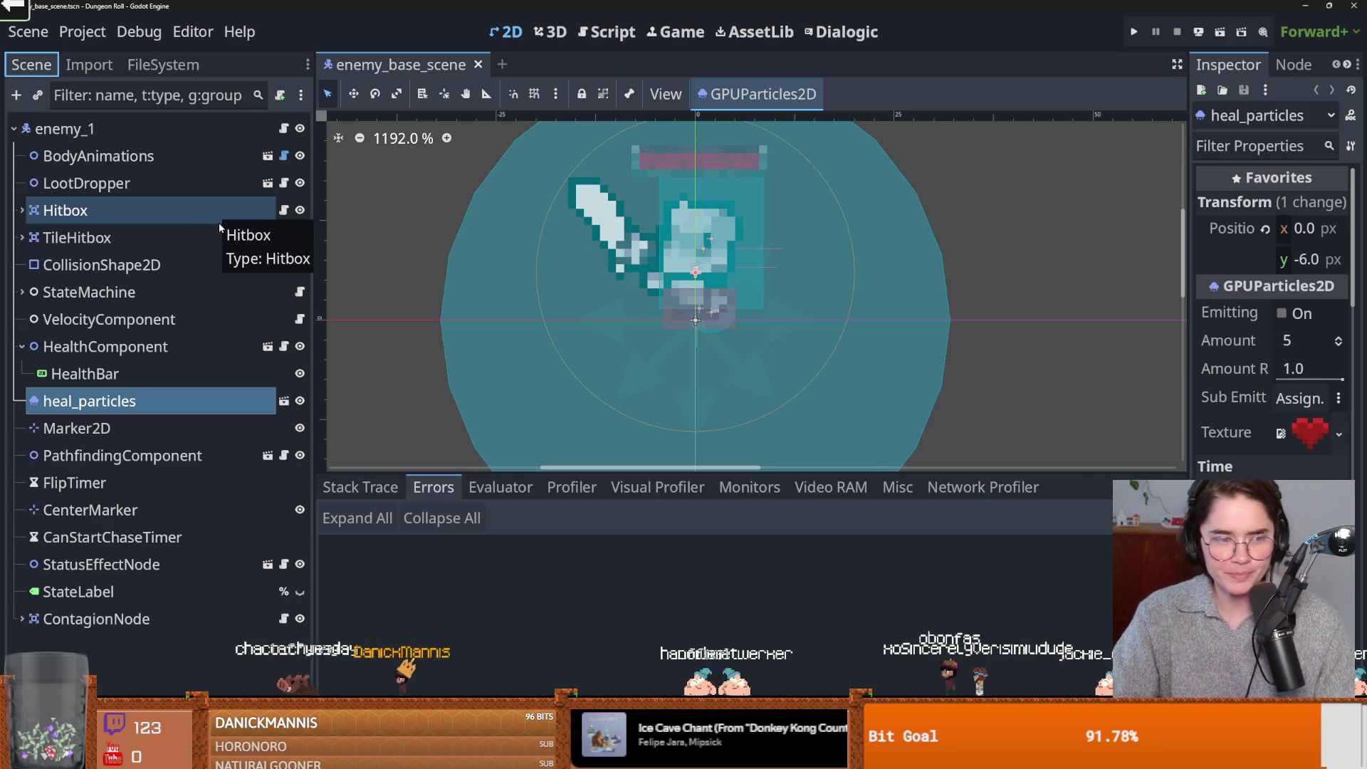
- Collapse HealthComponent and inspect the LootDropper and Hitbox nodes of enemy_1
left_click(22, 346)
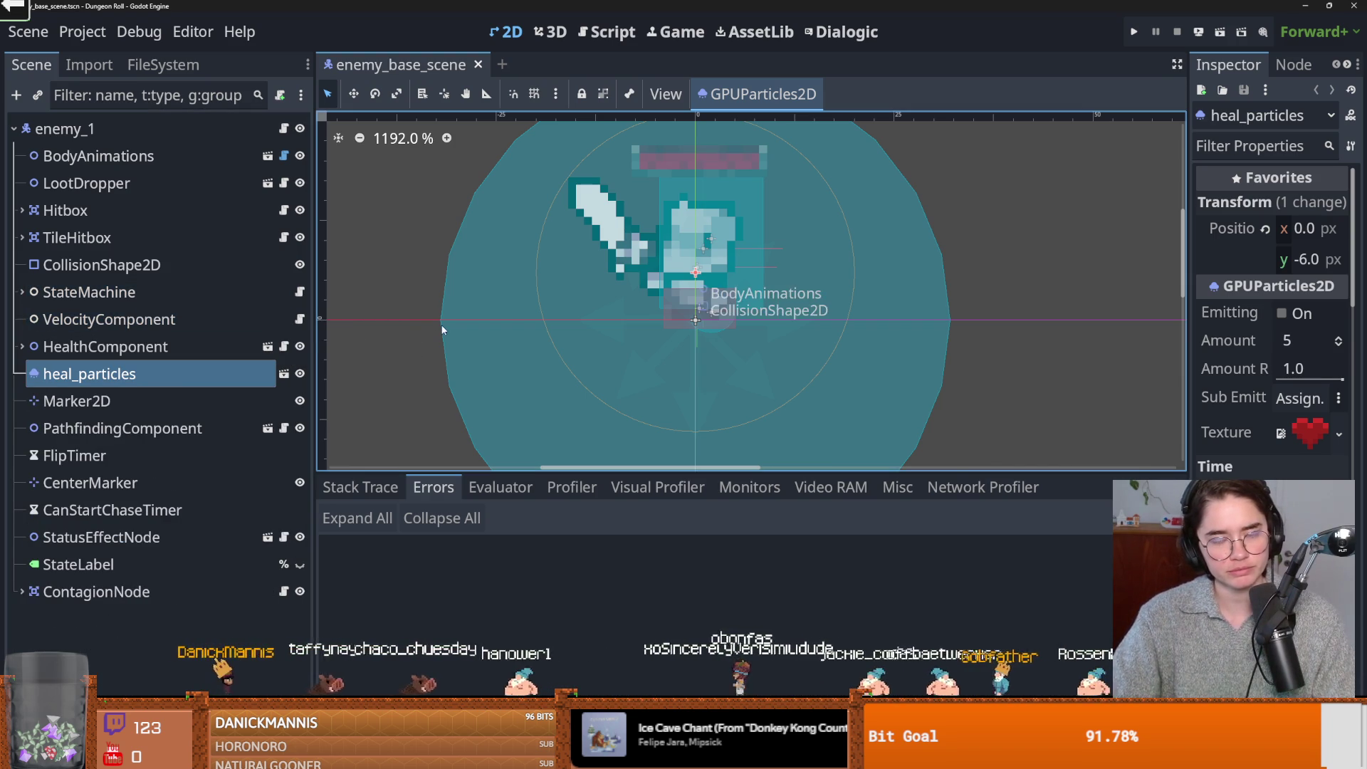
left_click(208, 167)
left_click(202, 187)
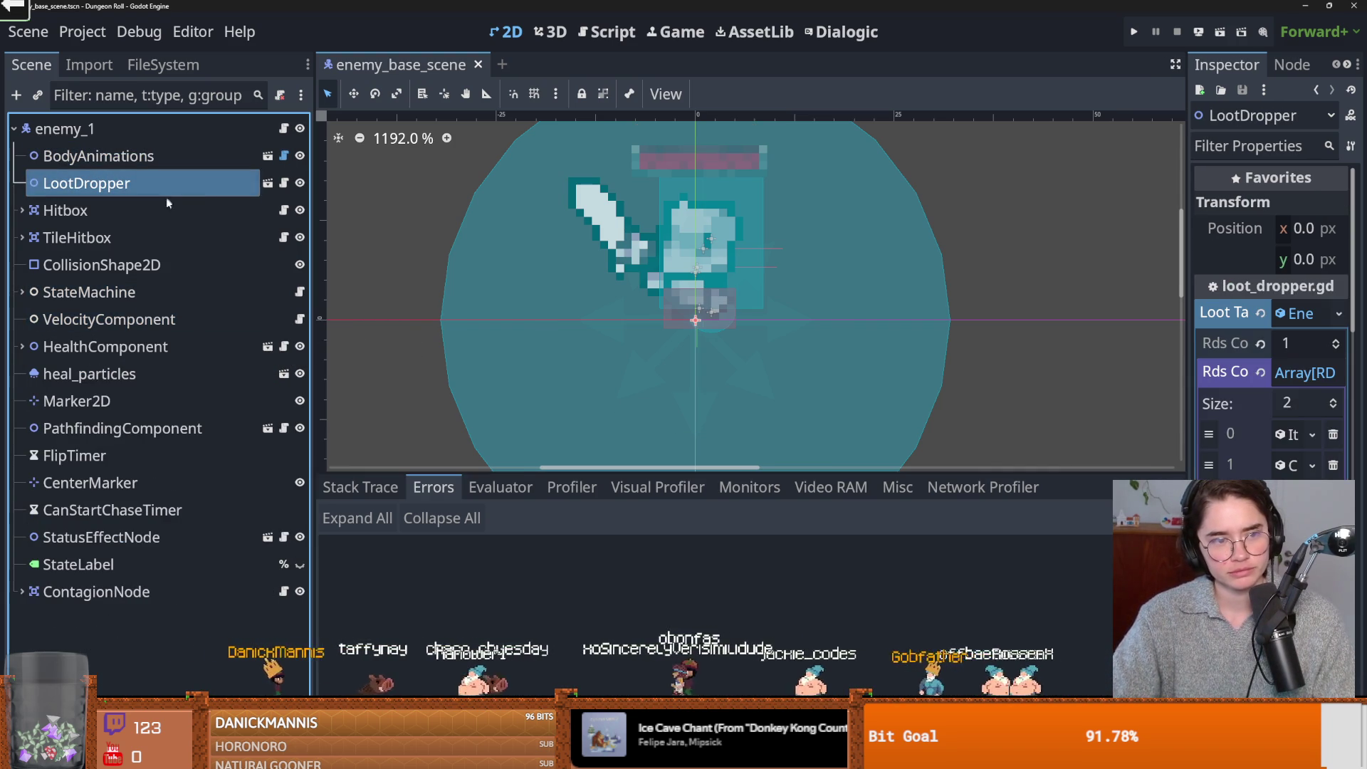
left_click(22, 211)
left_click(22, 211)
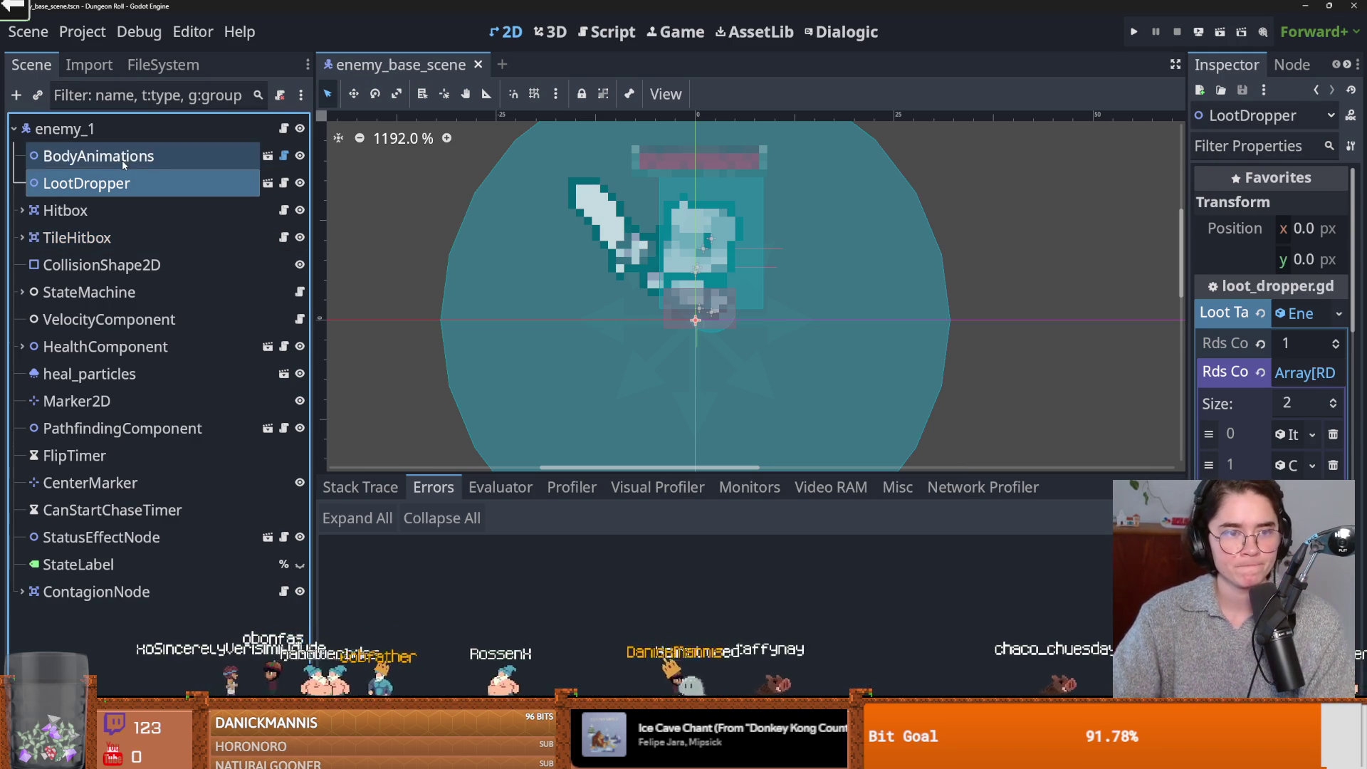
- Inspect BodyAnimations' Attackres resource, then open body_animations.tscn for editing
left_click(180, 153)
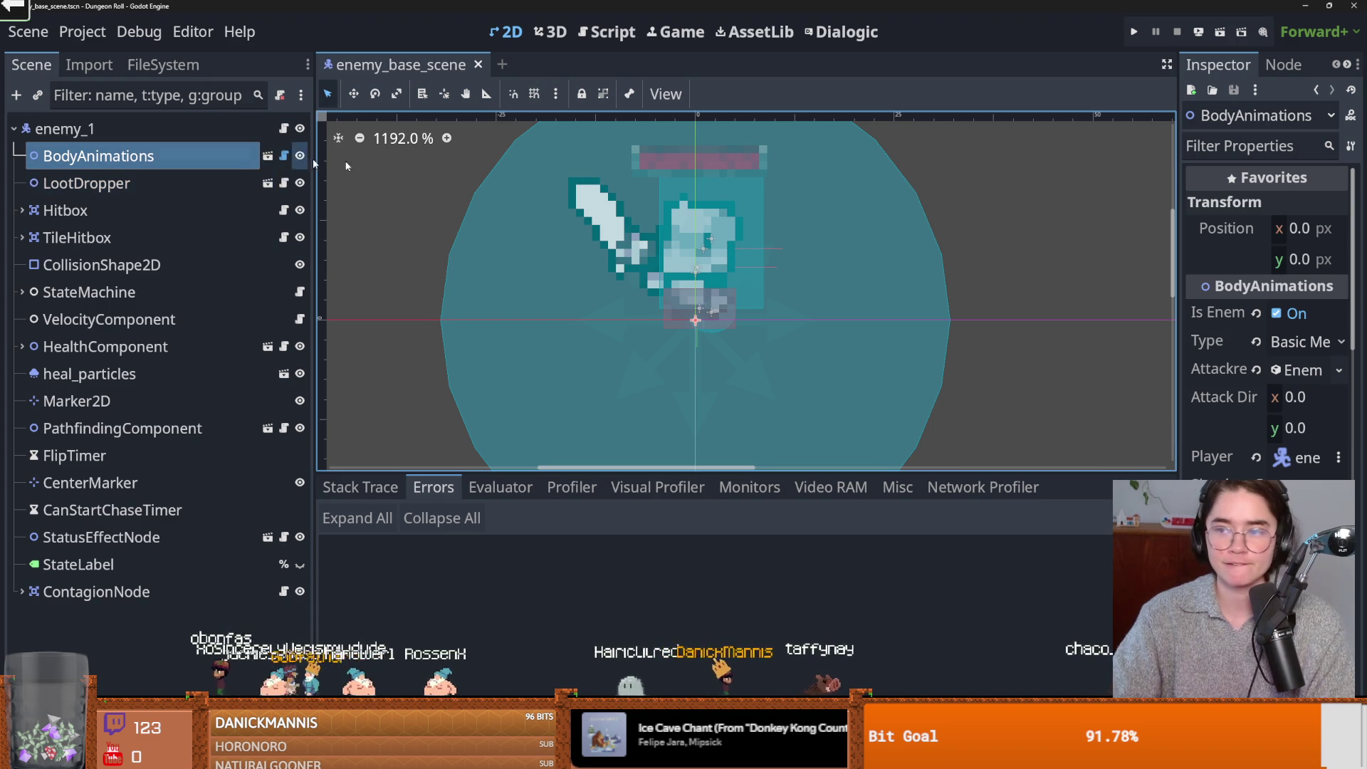
left_click_drag(1178, 322, 991, 320)
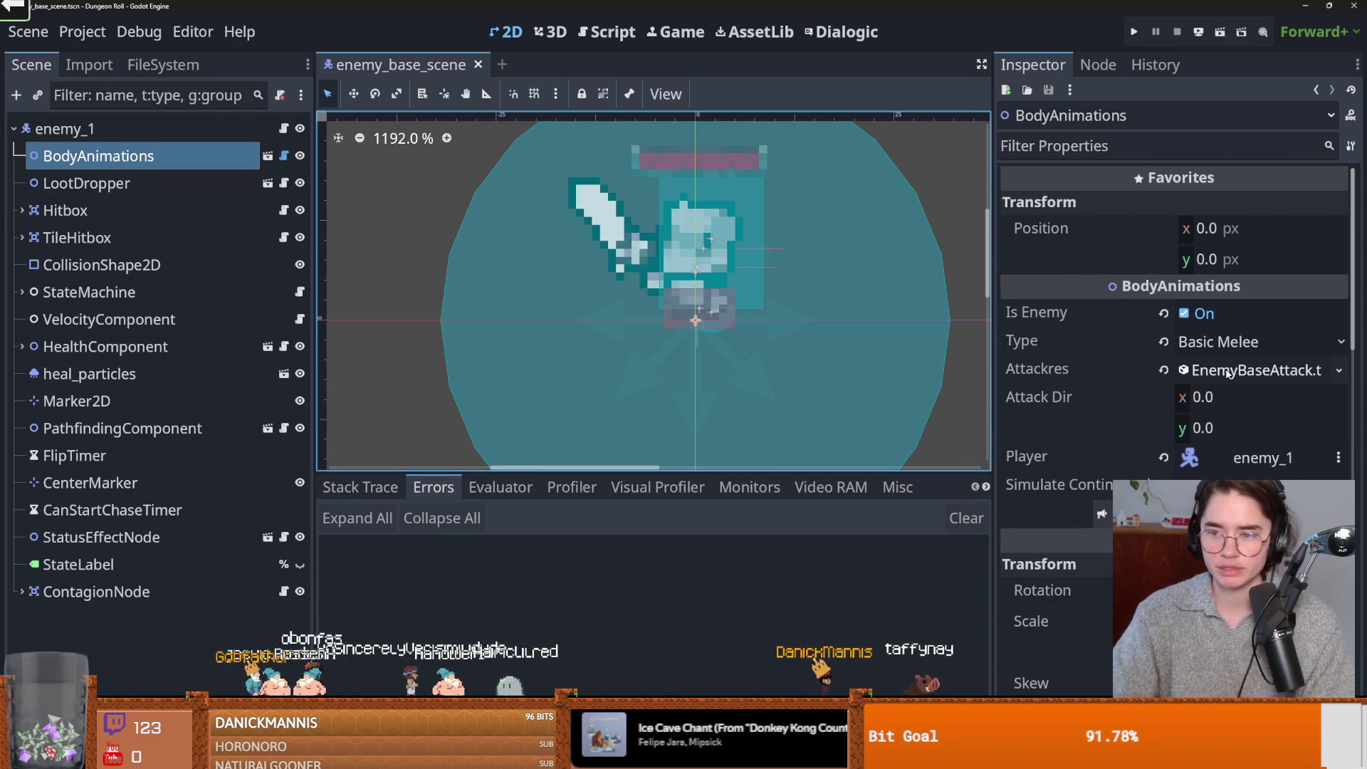
left_click(1224, 371)
left_click(1225, 370)
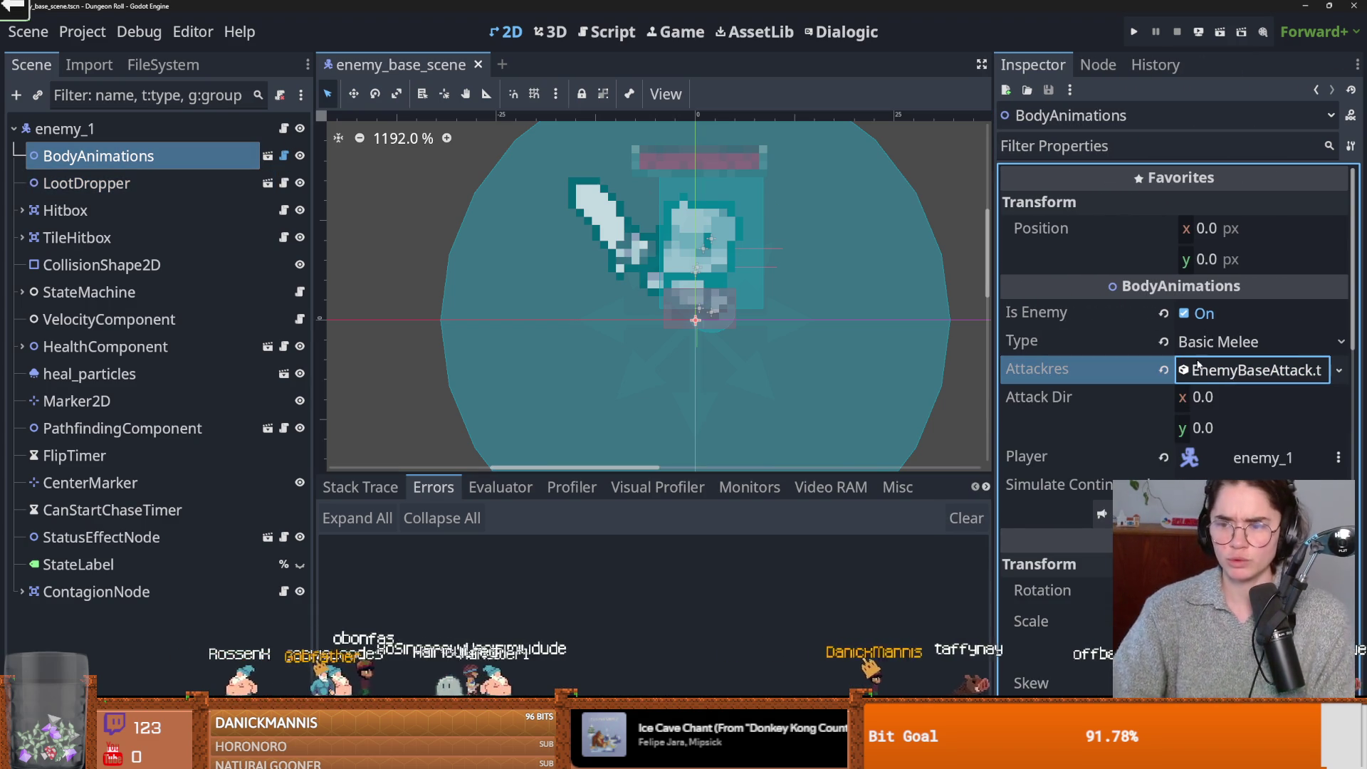
left_click(1201, 369)
left_click(1201, 370)
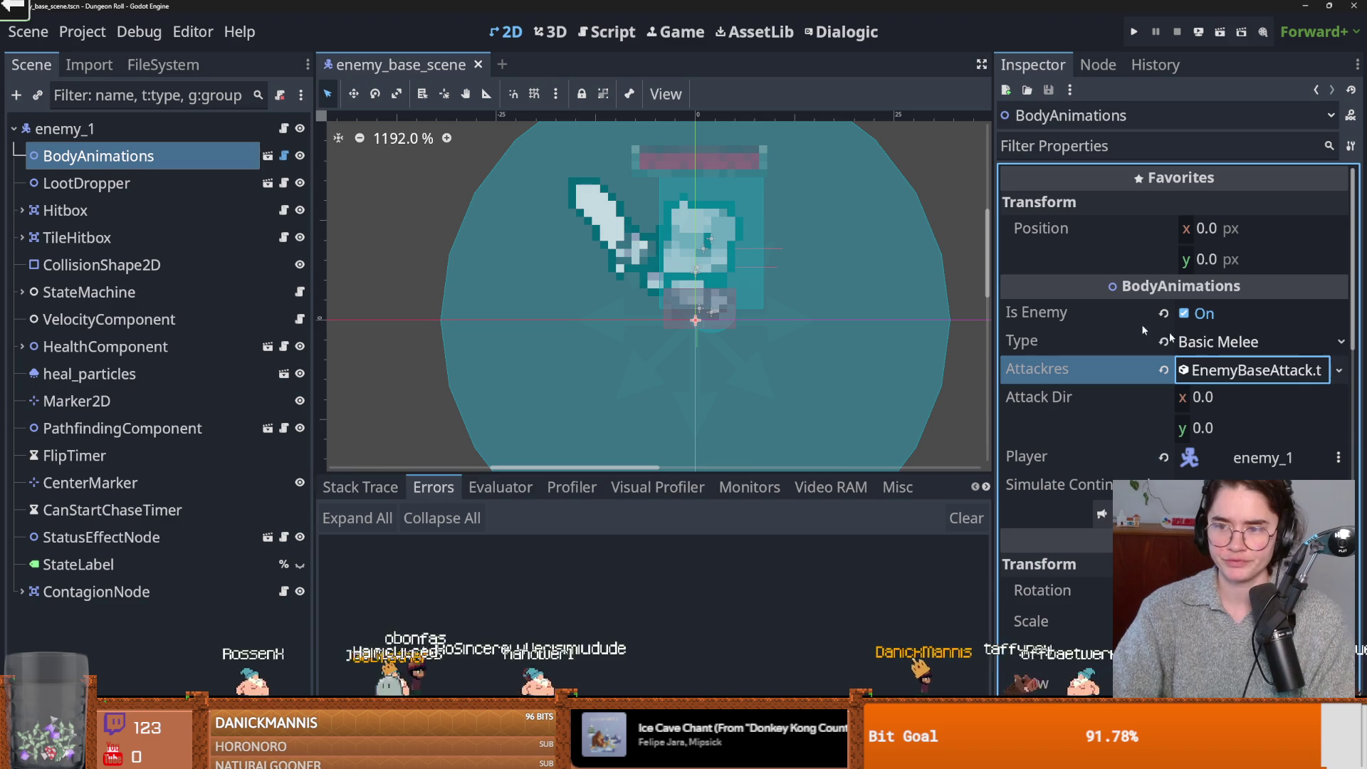
left_click(267, 157)
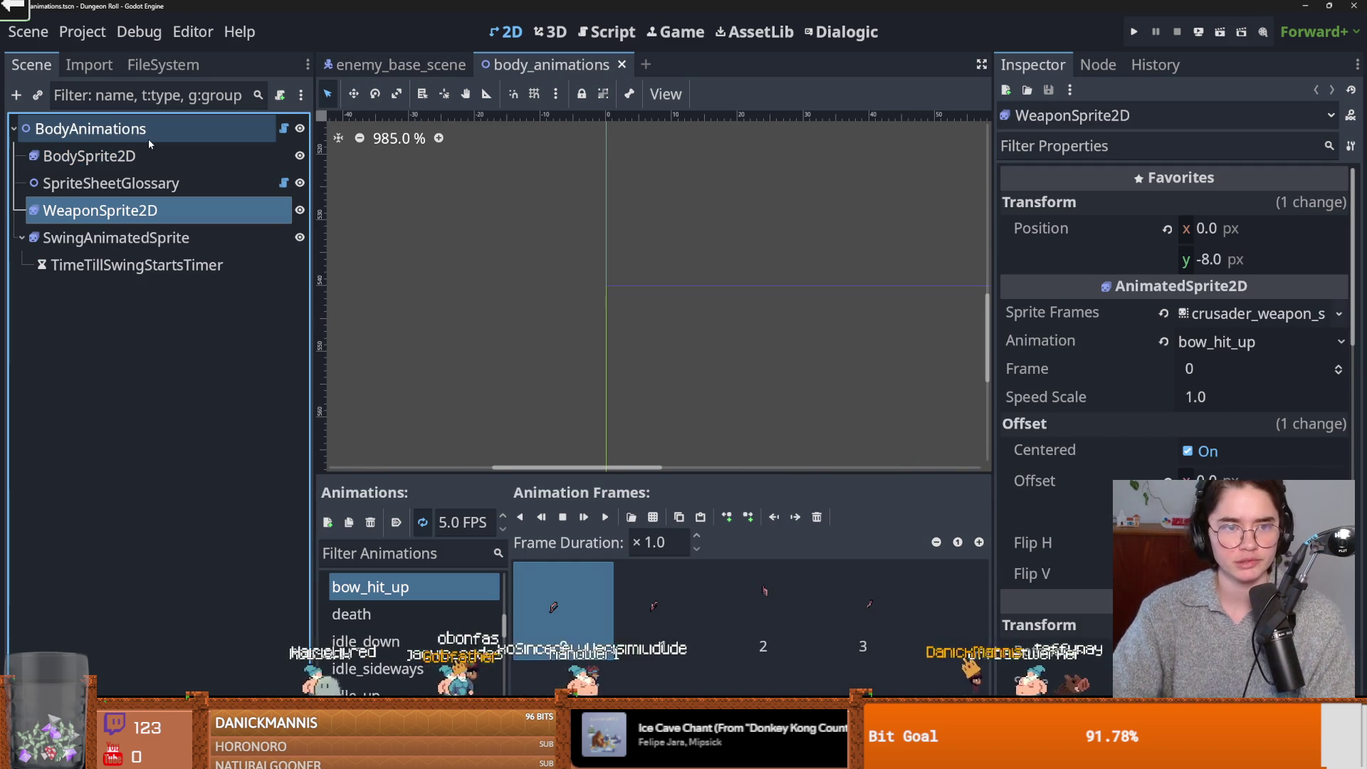
left_click(199, 166)
- Switch the BodyAnimations Type to Basic Melee
left_click(1235, 314)
left_click(1235, 313)
left_click(258, 134)
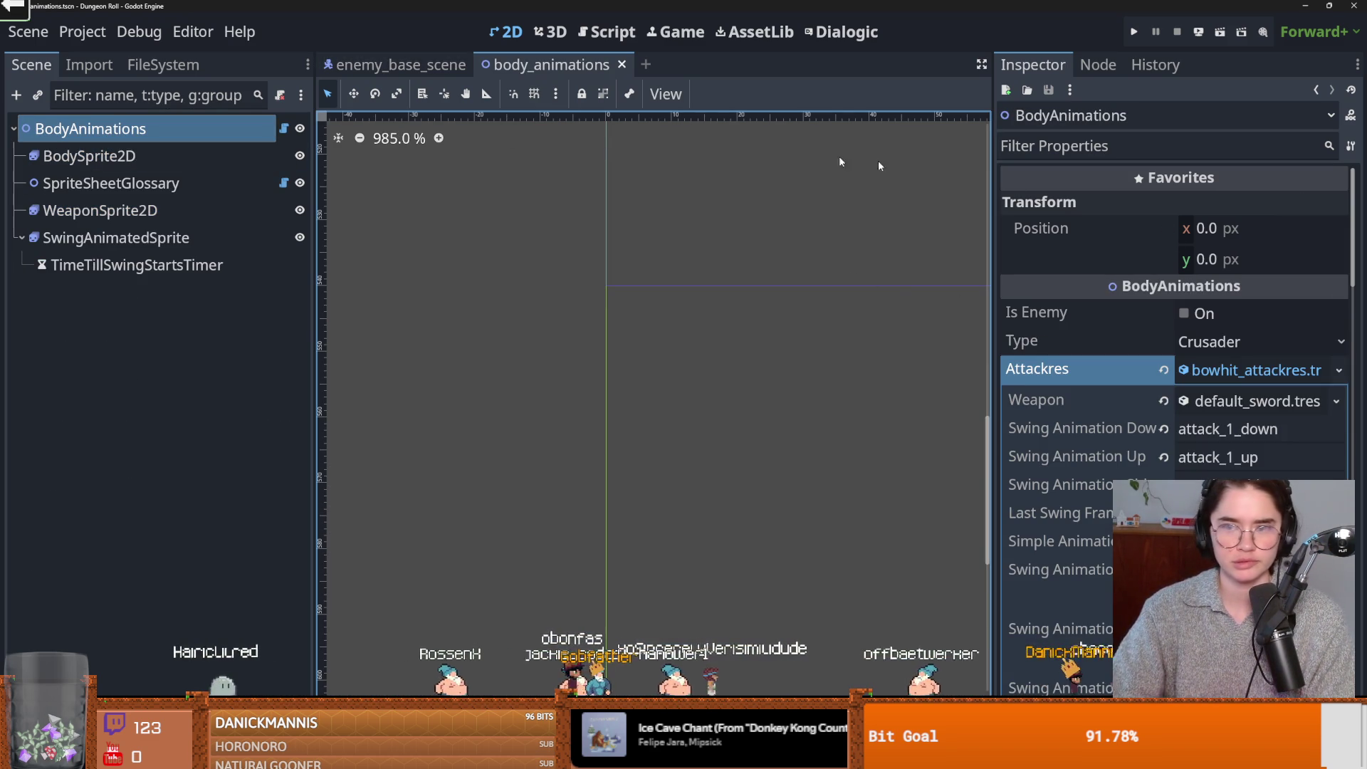
left_click(1228, 347)
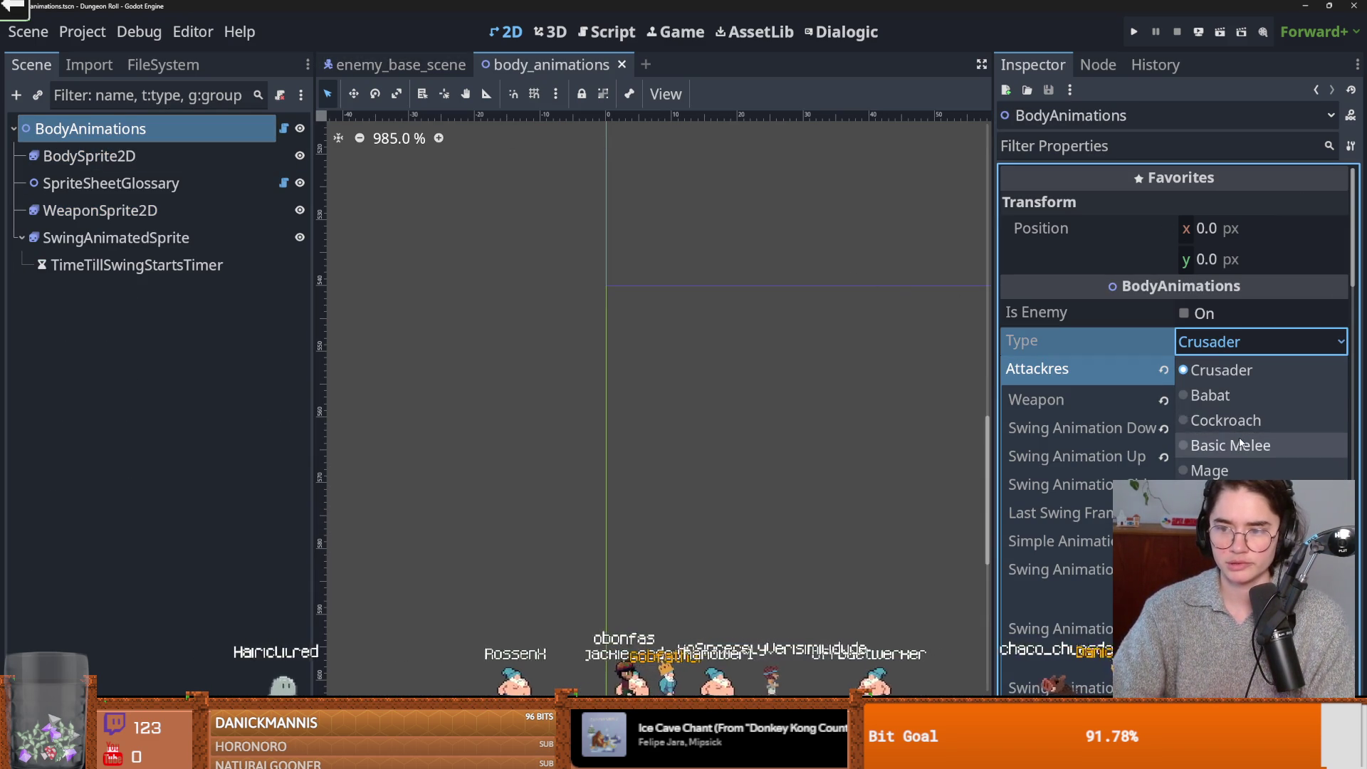
left_click(1204, 443)
left_click(1218, 343)
left_click(1219, 344)
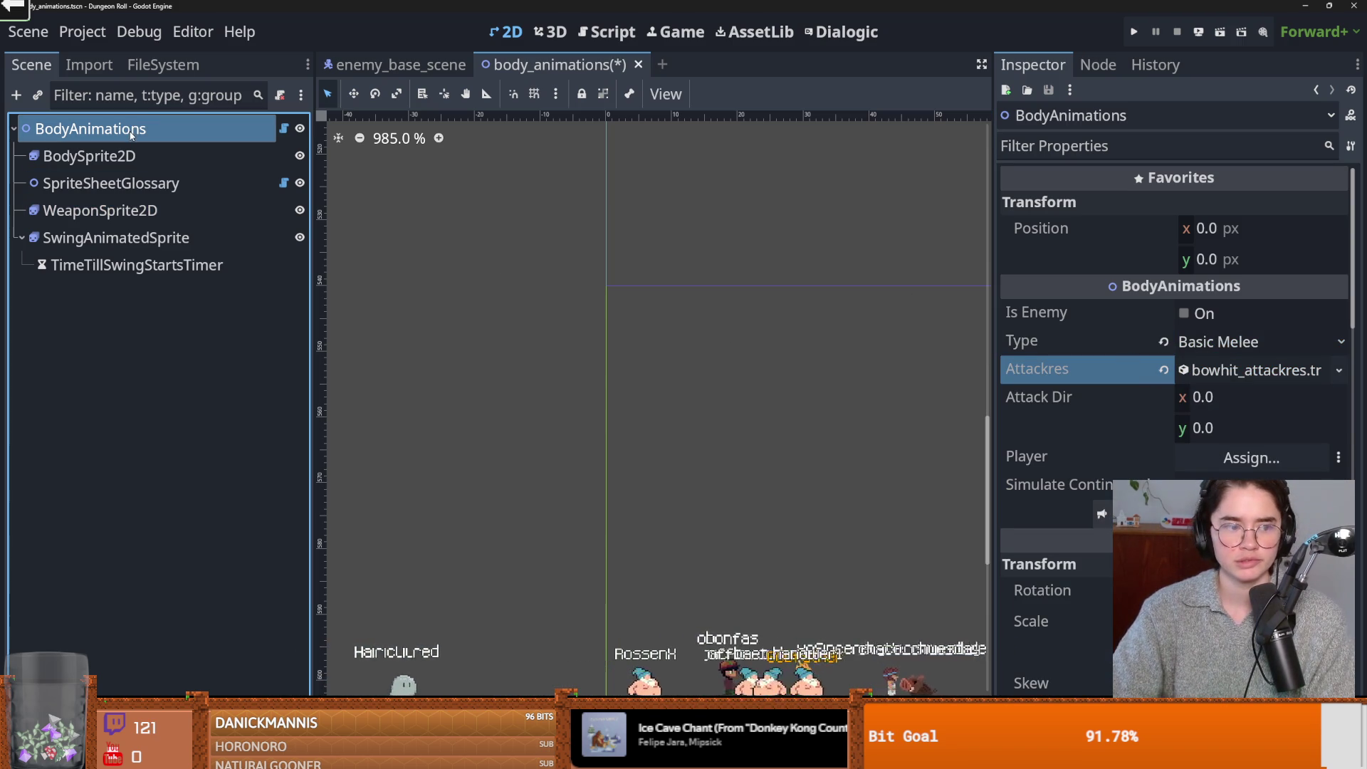
- Select BodySprite2D and bring the sprite and its SpriteFrames into view
left_click(136, 156)
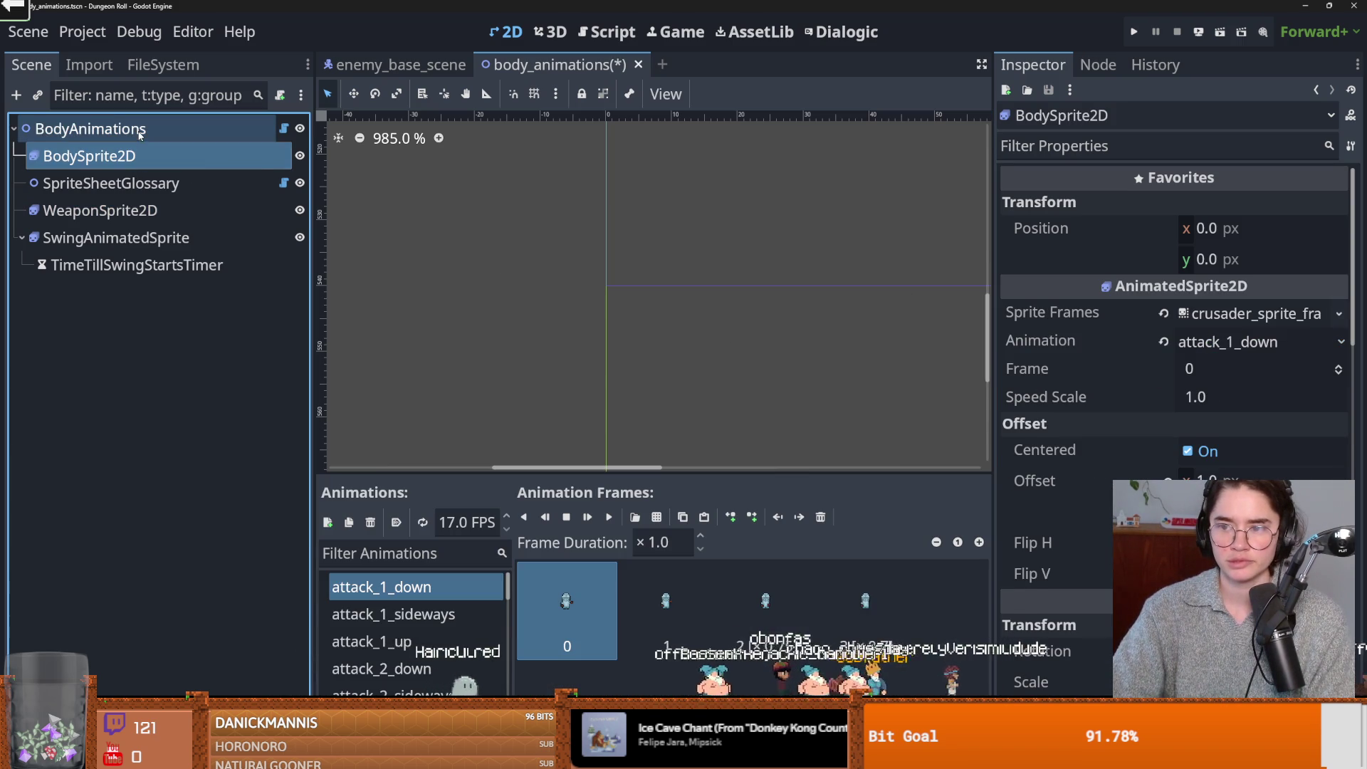
left_click(142, 129)
scroll(640, 370, "down", 8)
scroll(650, 390, "down", 6)
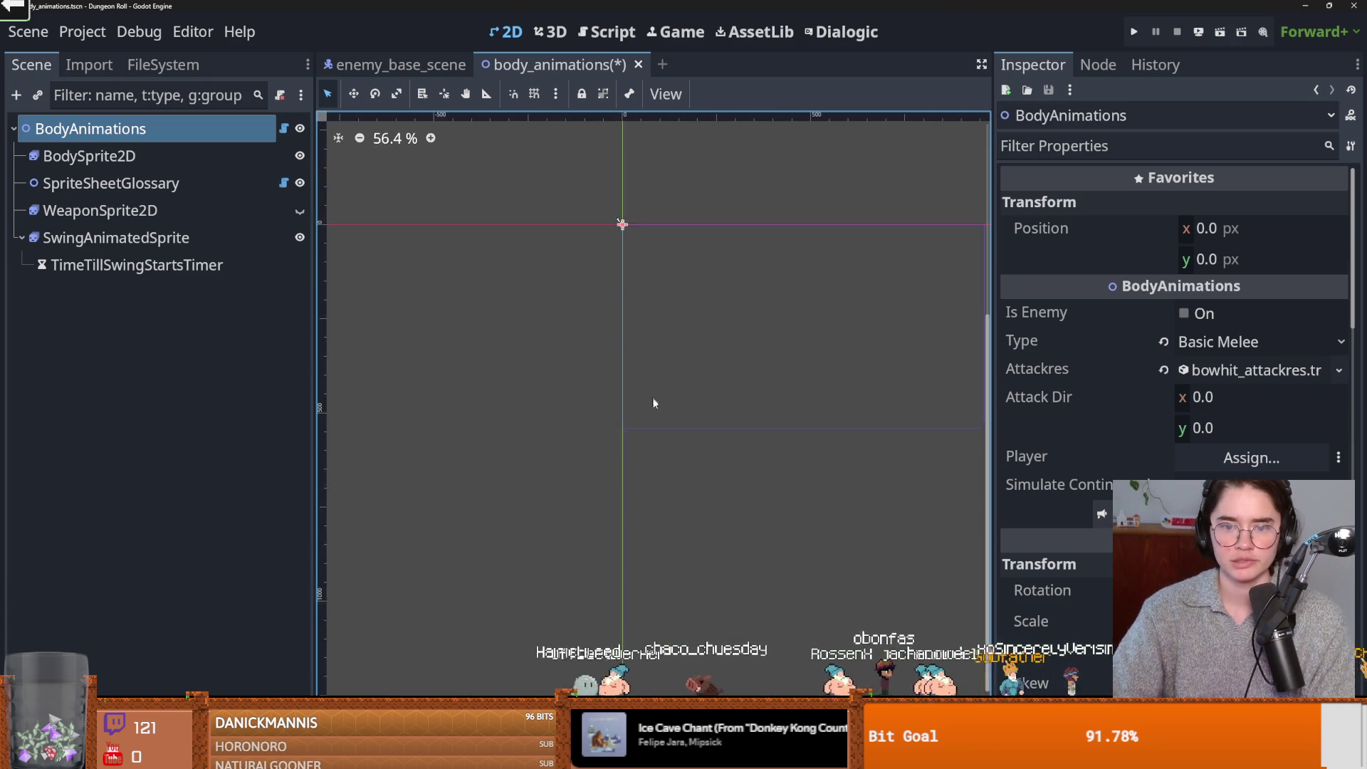
scroll(648, 399, "up", 7)
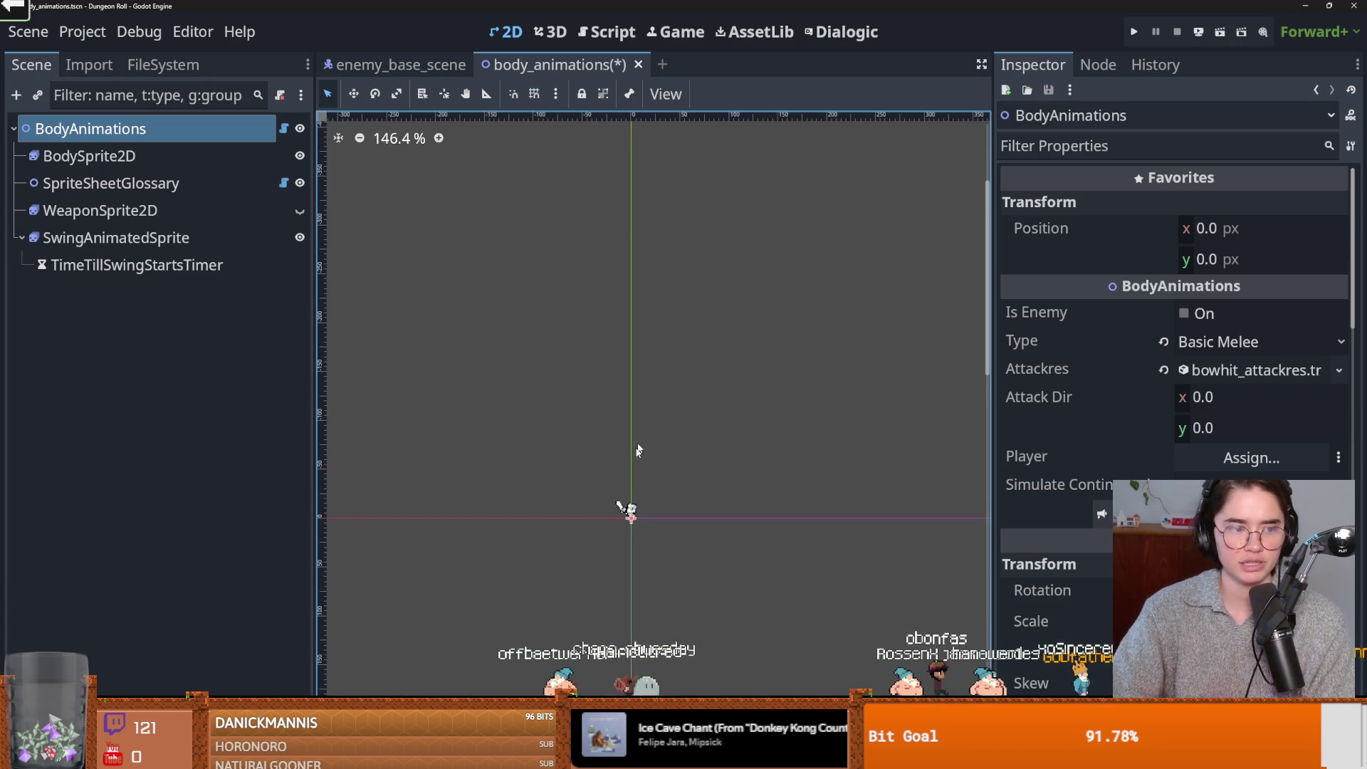
left_click_drag(642, 455, 662, 342)
scroll(703, 339, "up", 5)
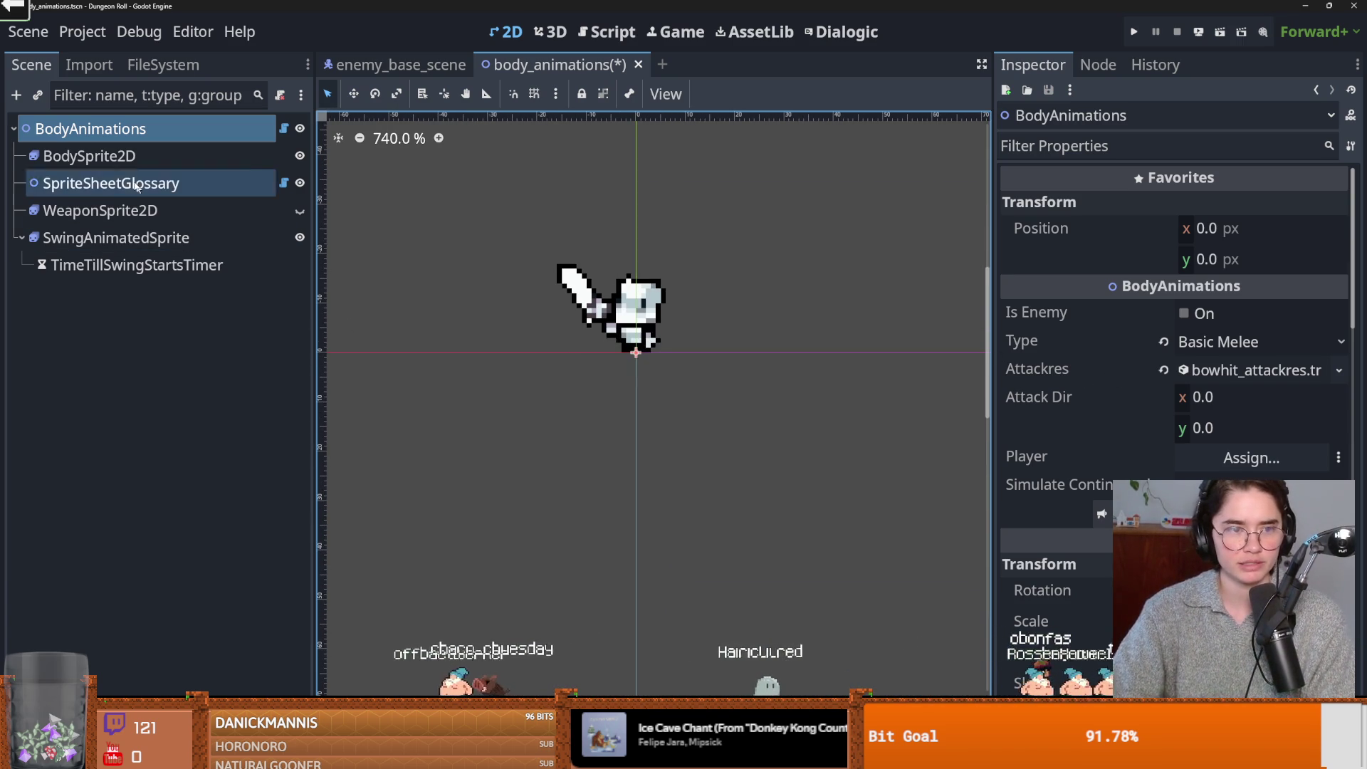
left_click(143, 156)
scroll(430, 605, "down", 5)
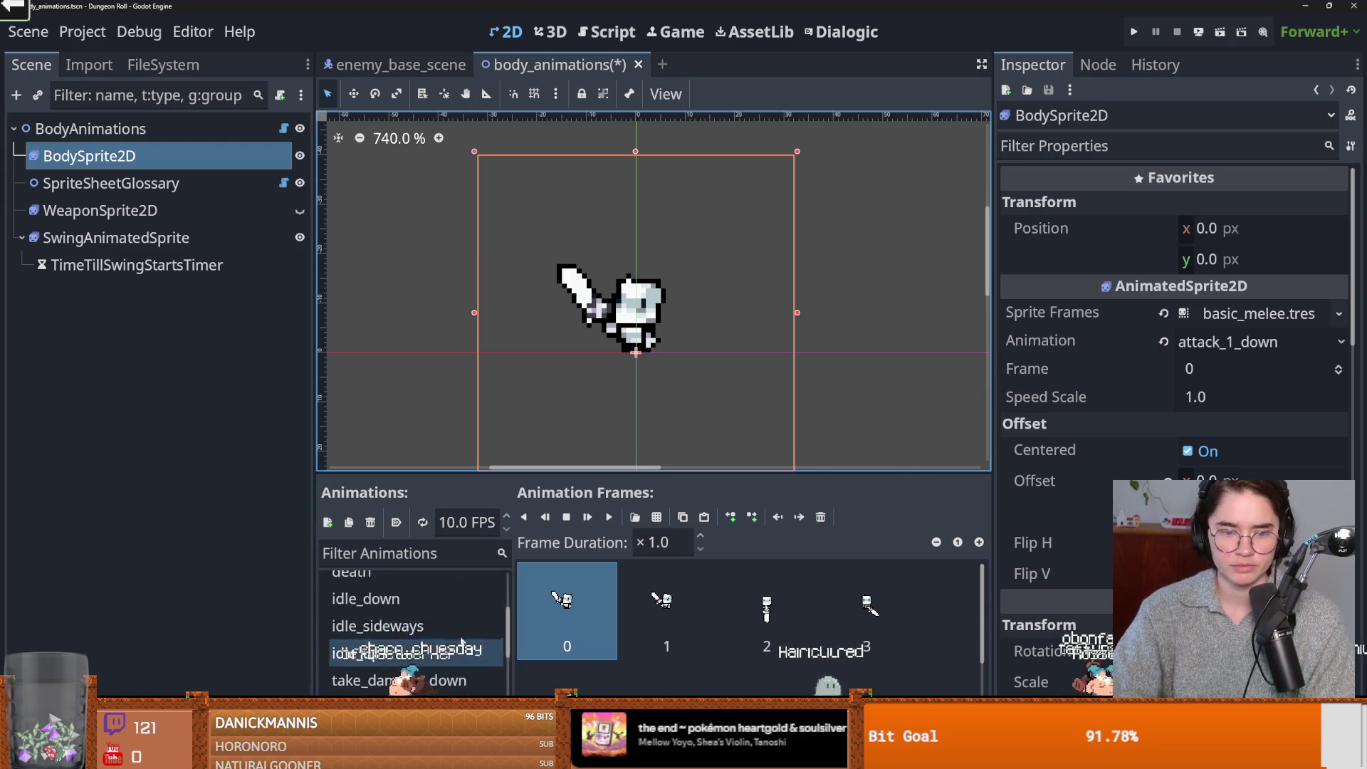
- Preview the walk_down, walk_sideways and walk_up animations, then return to BodyAnimations' Type
left_click(442, 630)
left_click(432, 660)
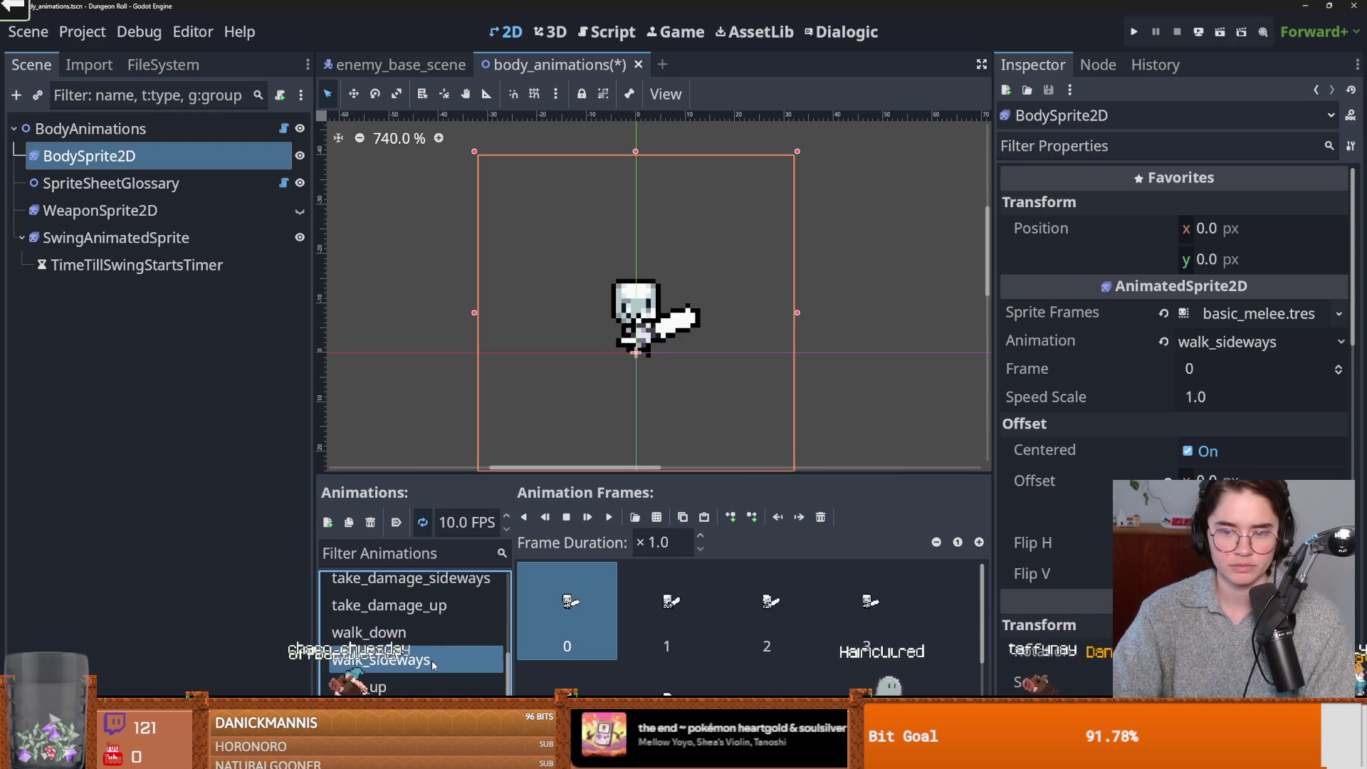
left_click(398, 685)
left_click(395, 652)
left_click(396, 633)
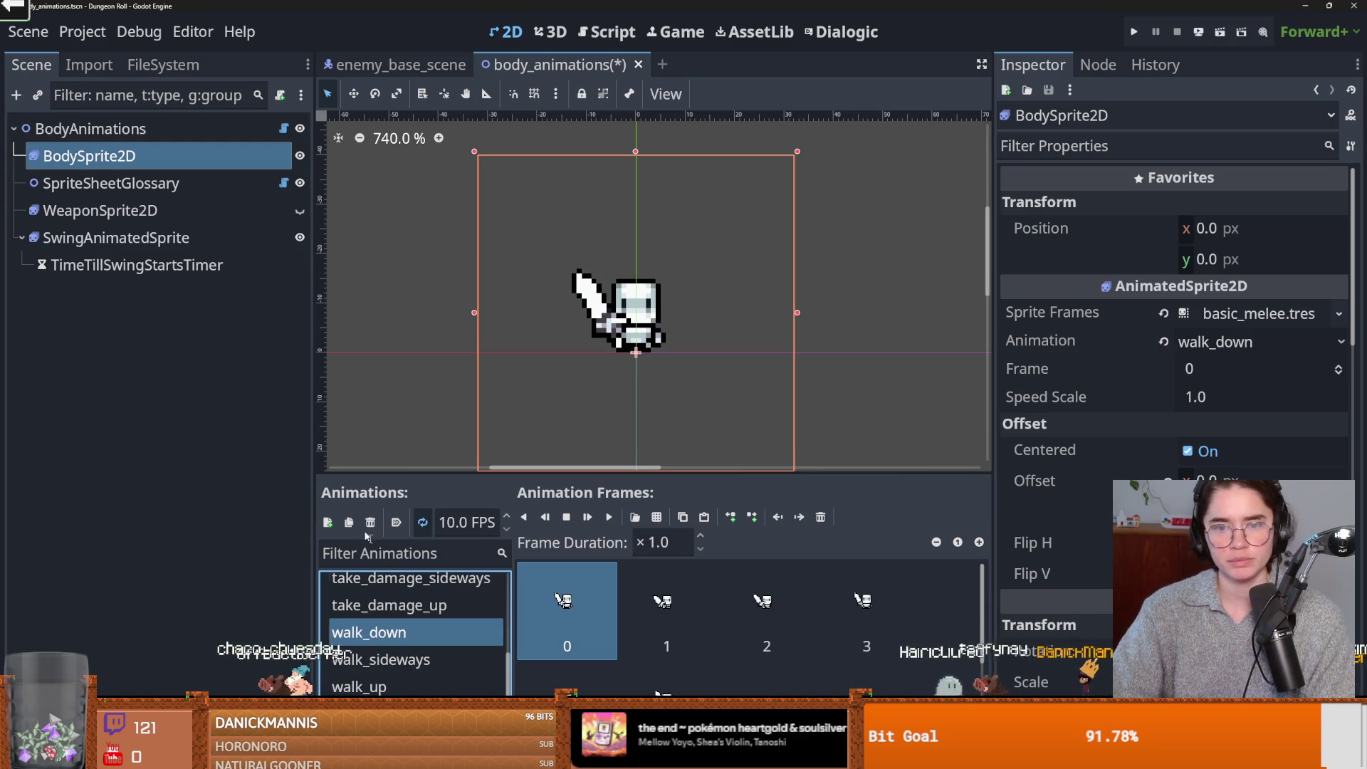
left_click(442, 656)
left_click(223, 127)
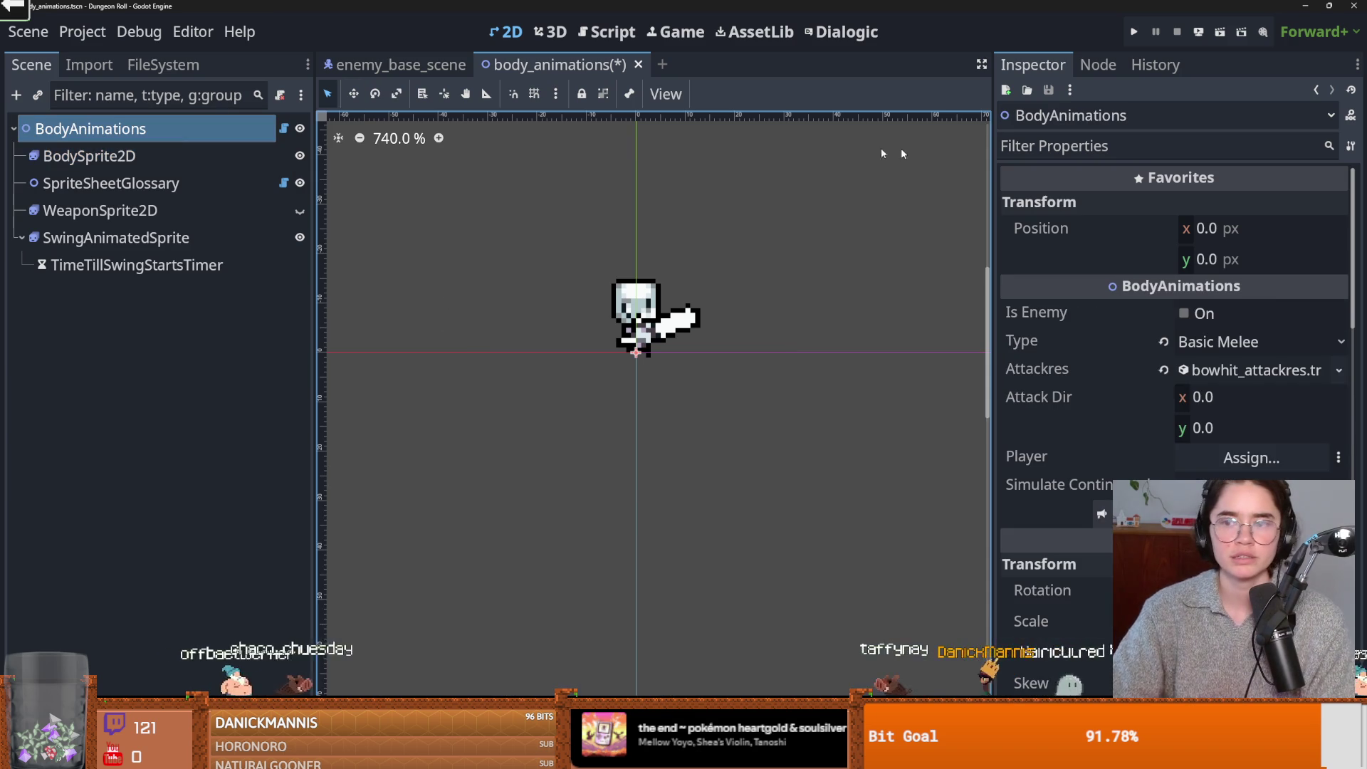
left_click(1246, 343)
- Set the body Type to Crusader and preview its walk_sideways animation
left_click(1224, 367)
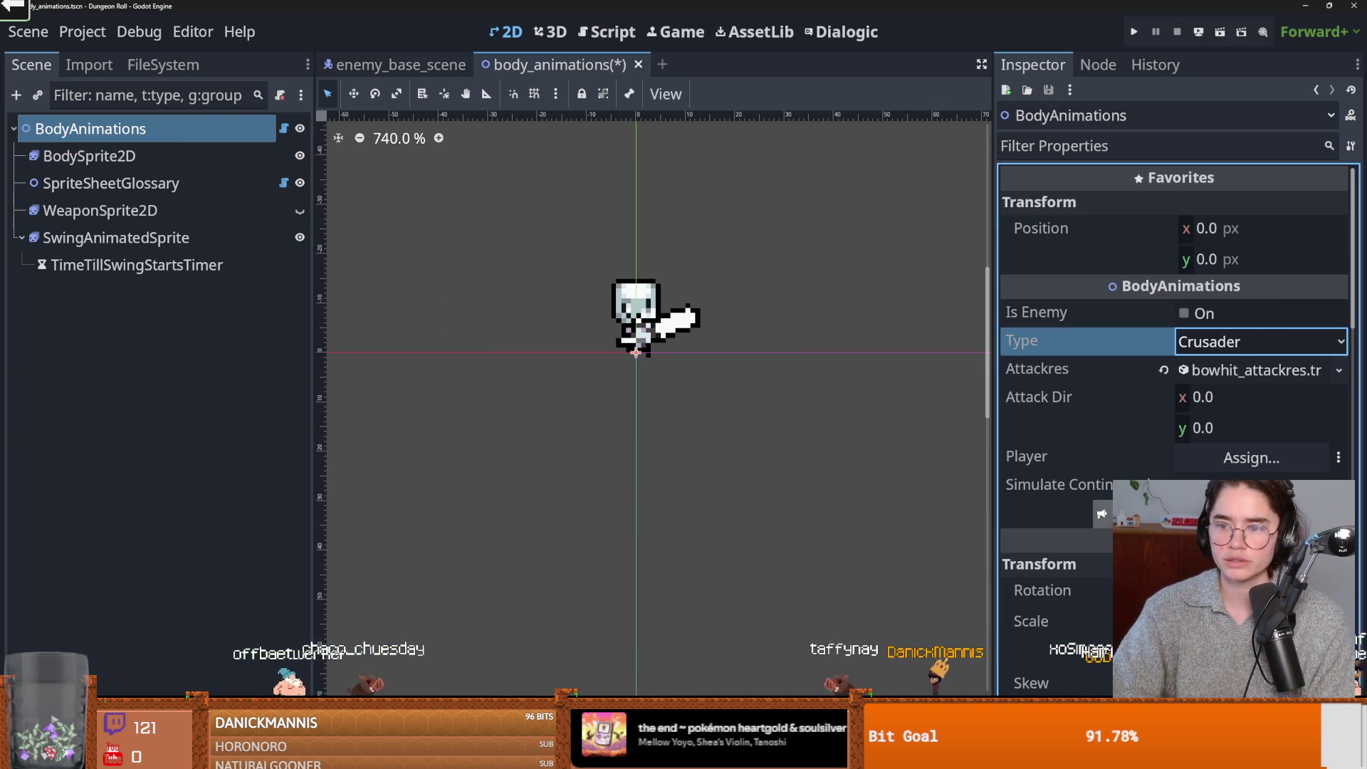
left_click(89, 156)
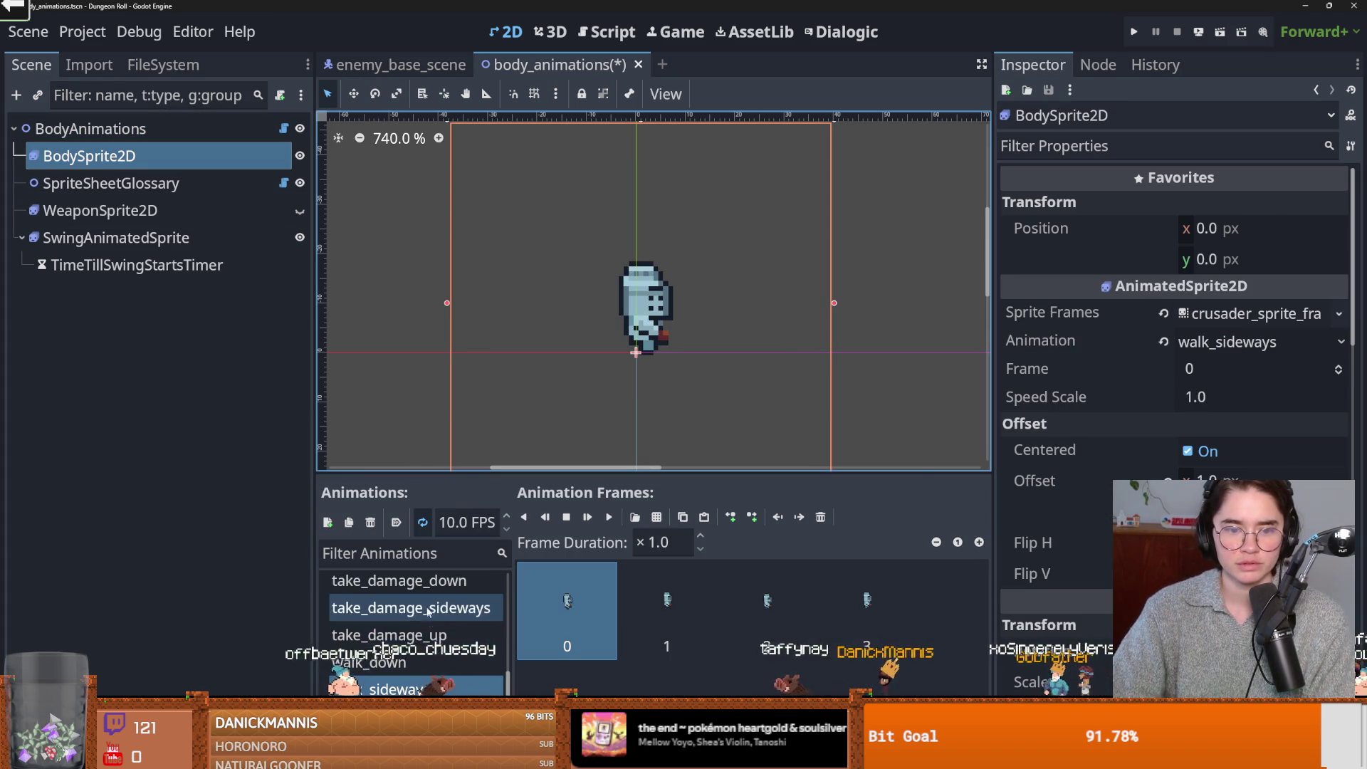
scroll(430, 621, "down", 1)
left_click(427, 648)
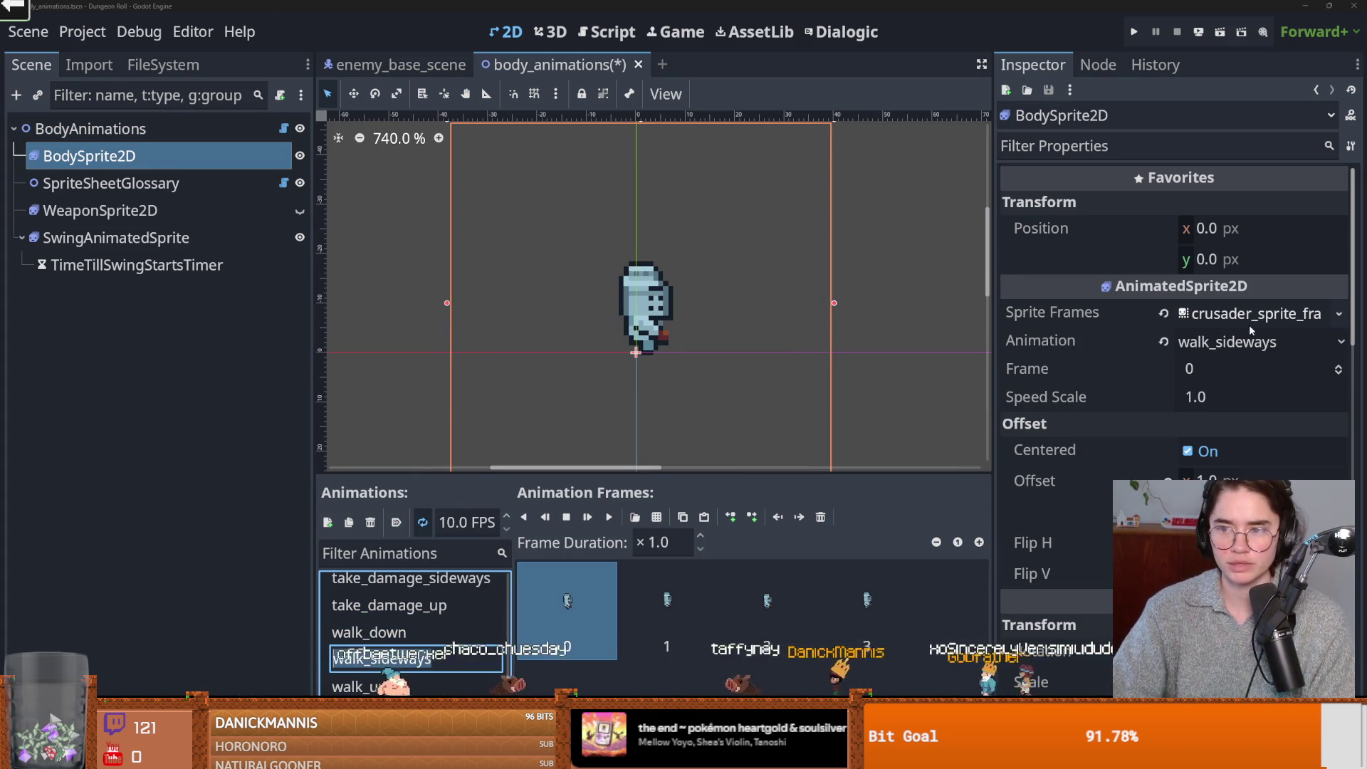
left_click(152, 130)
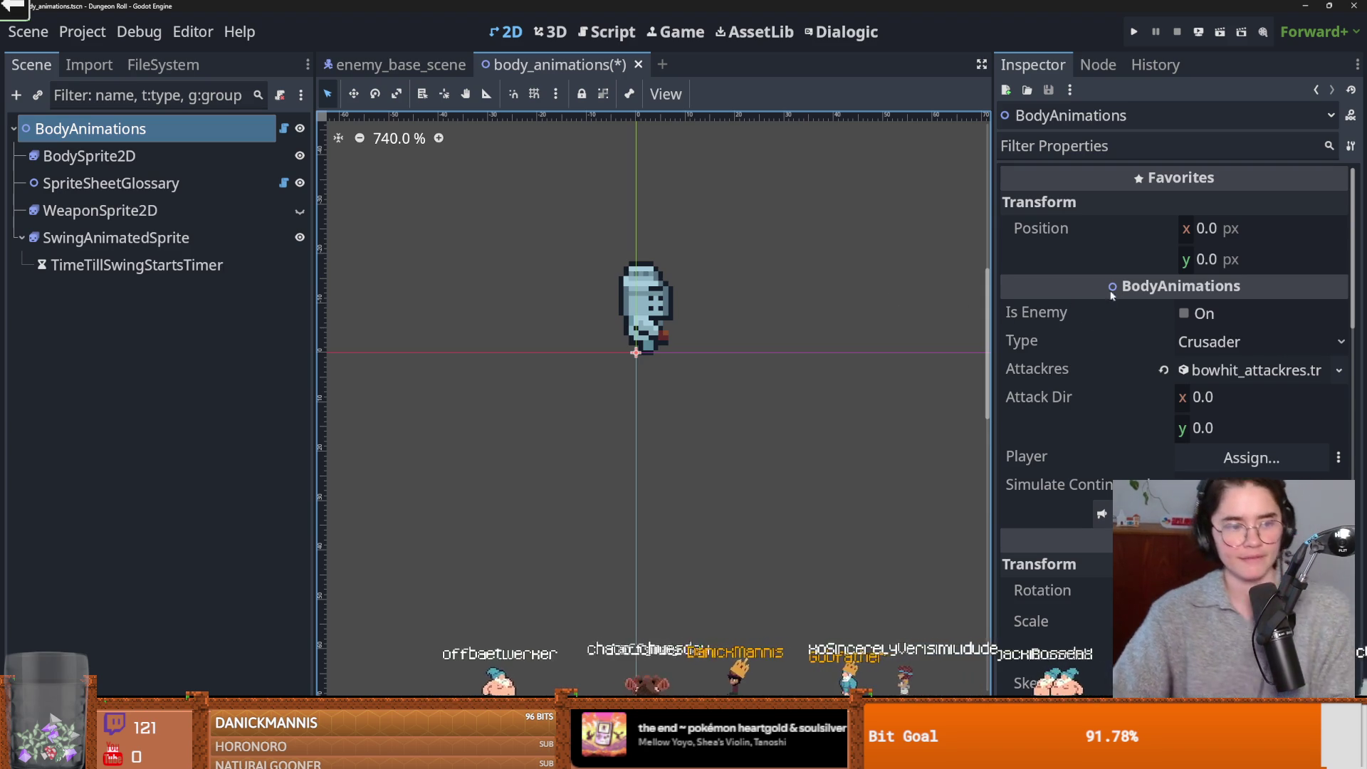
- Return the Type to Basic Melee, check BodySprite2D frames, and go to enemy_base_scene
left_click(1197, 346)
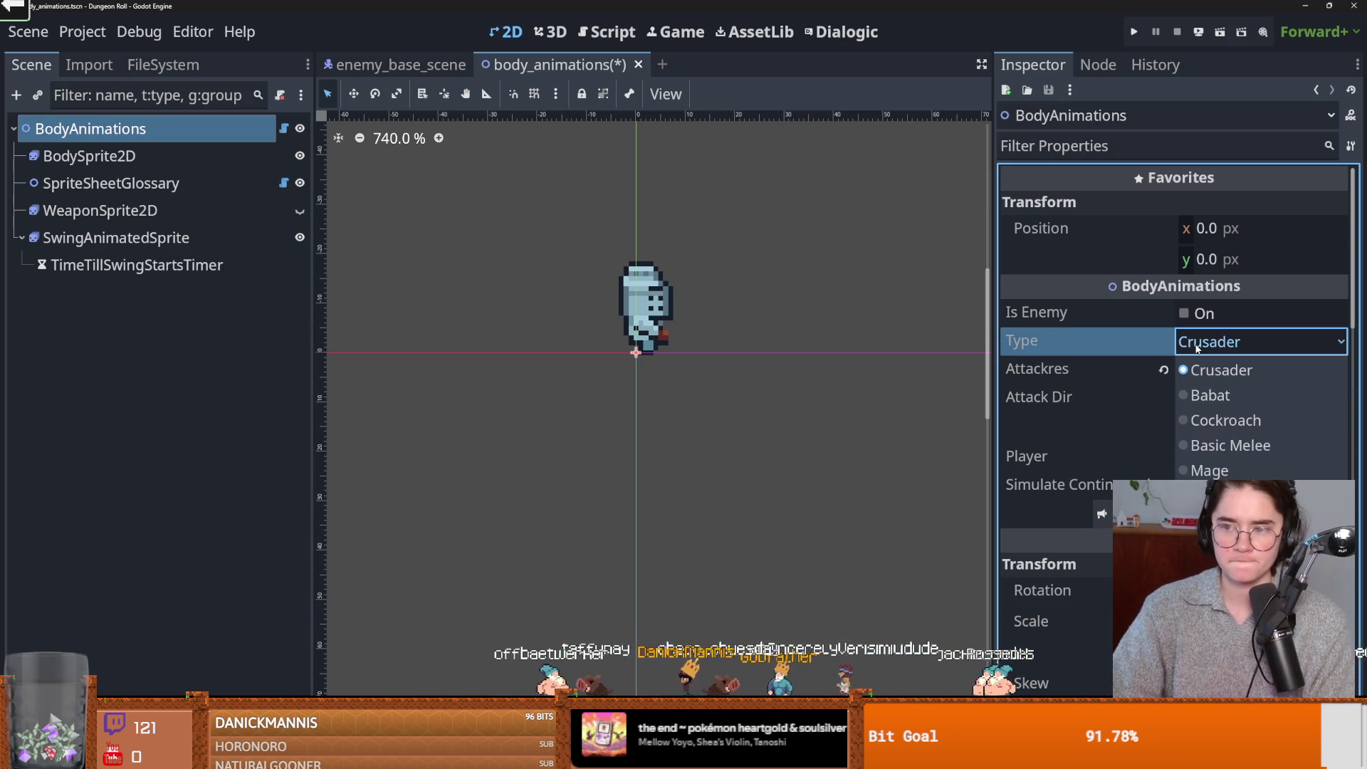
left_click(1225, 447)
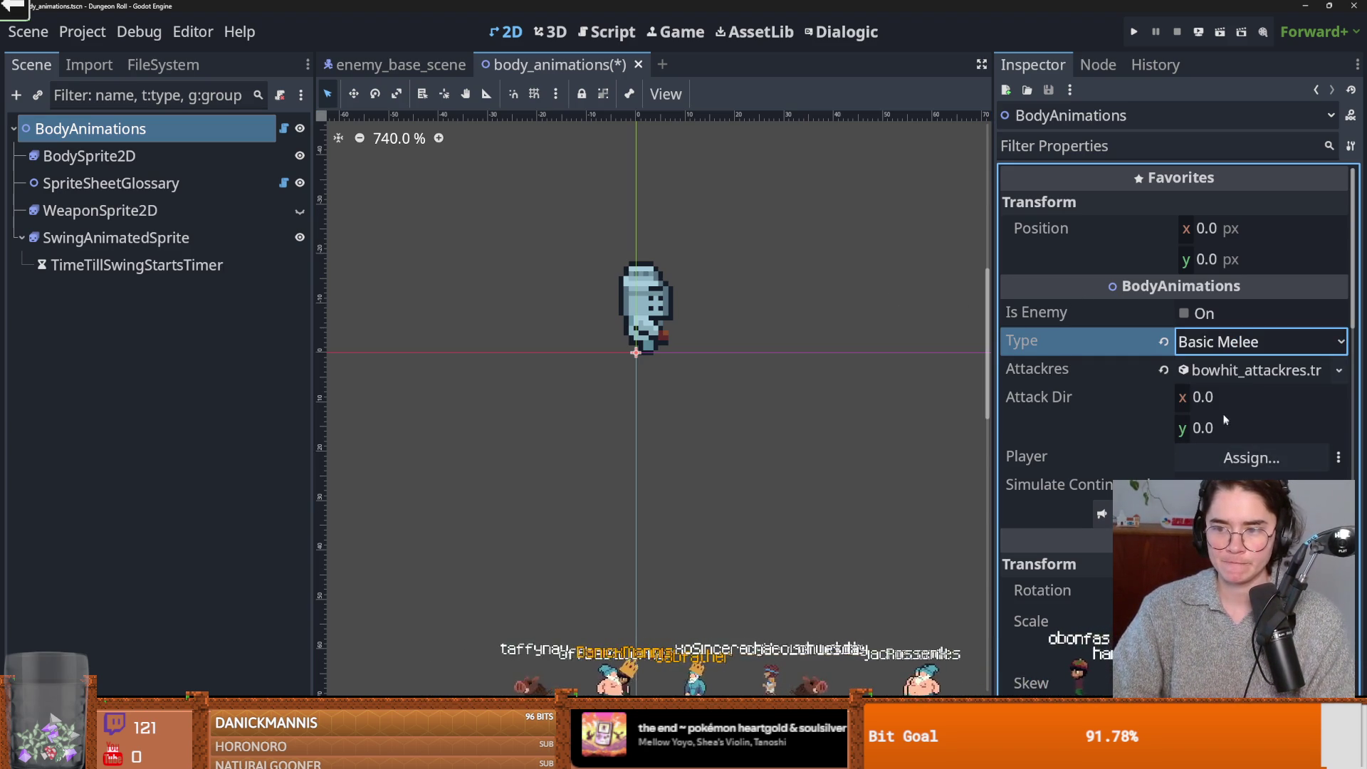
left_click(107, 156)
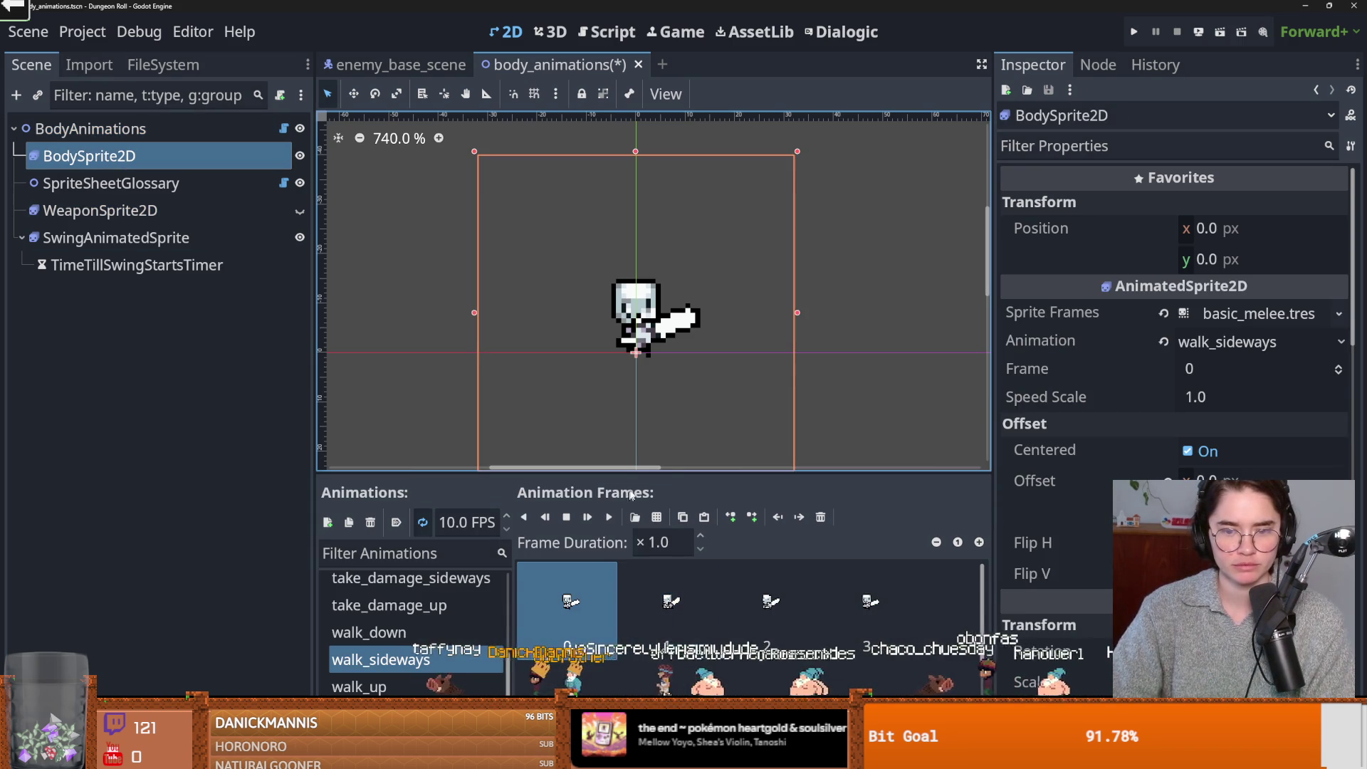
mouse_move(643, 472)
left_mouse_down()
mouse_move(645, 359)
mouse_move(658, 437)
mouse_move(648, 344)
mouse_move(650, 416)
left_mouse_up()
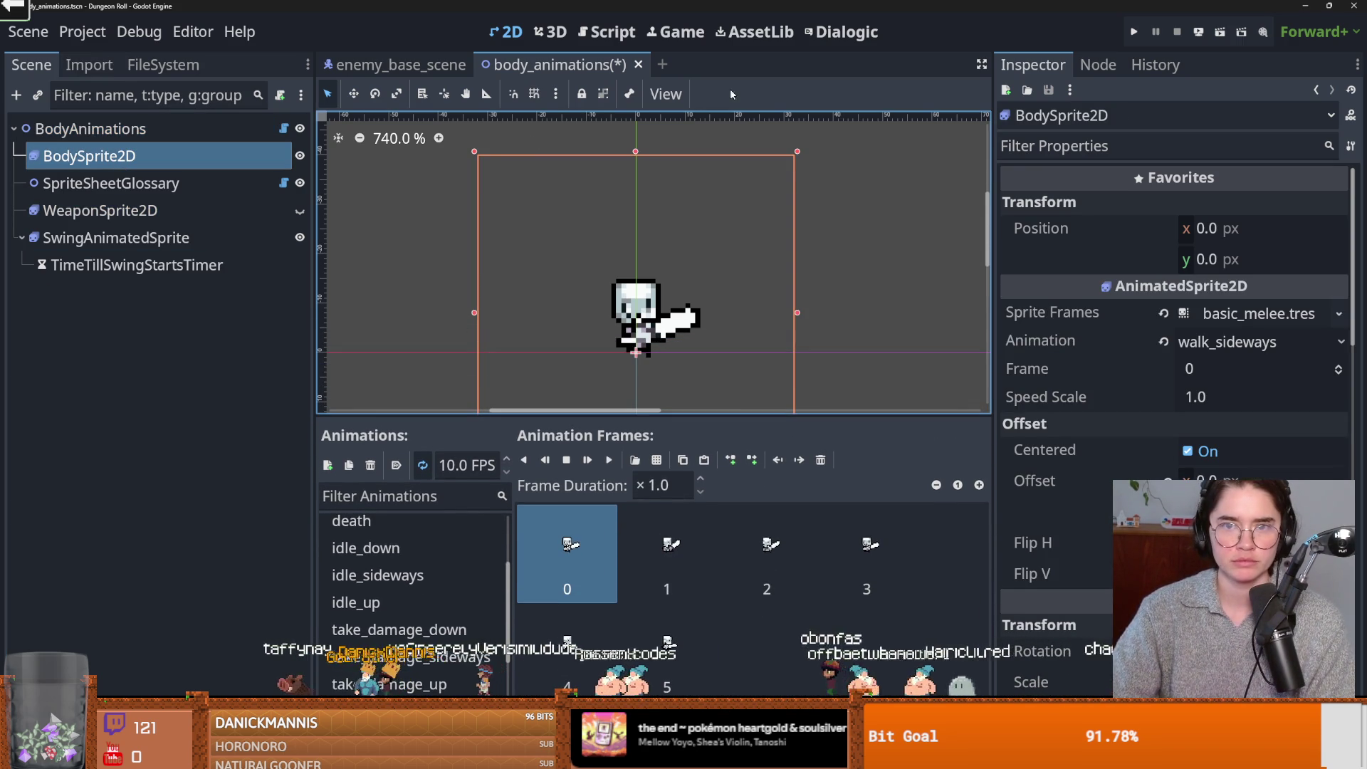
left_click(371, 64)
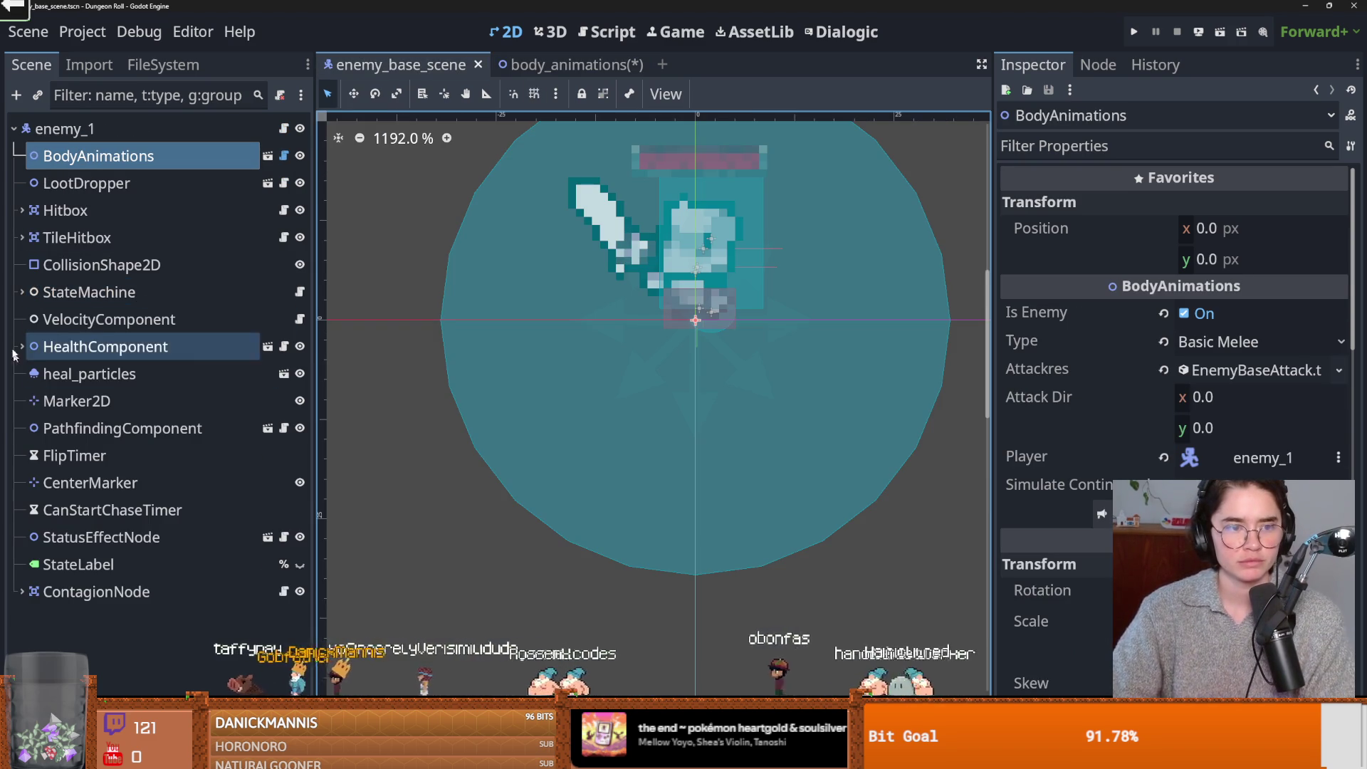
- Inspect chase_state's walk.tres animation under StateMachine, then reselect BodyAnimations in body_animations
left_click(22, 292)
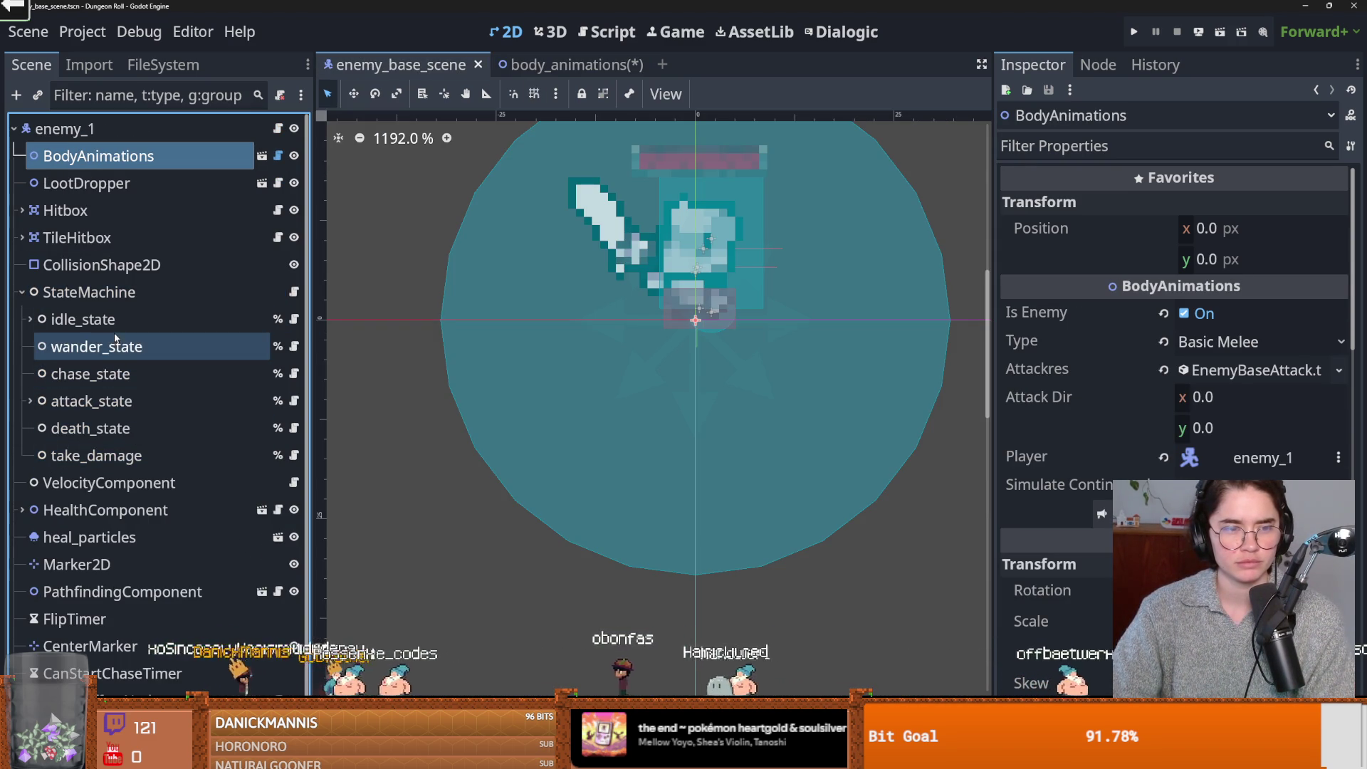
left_click(114, 369)
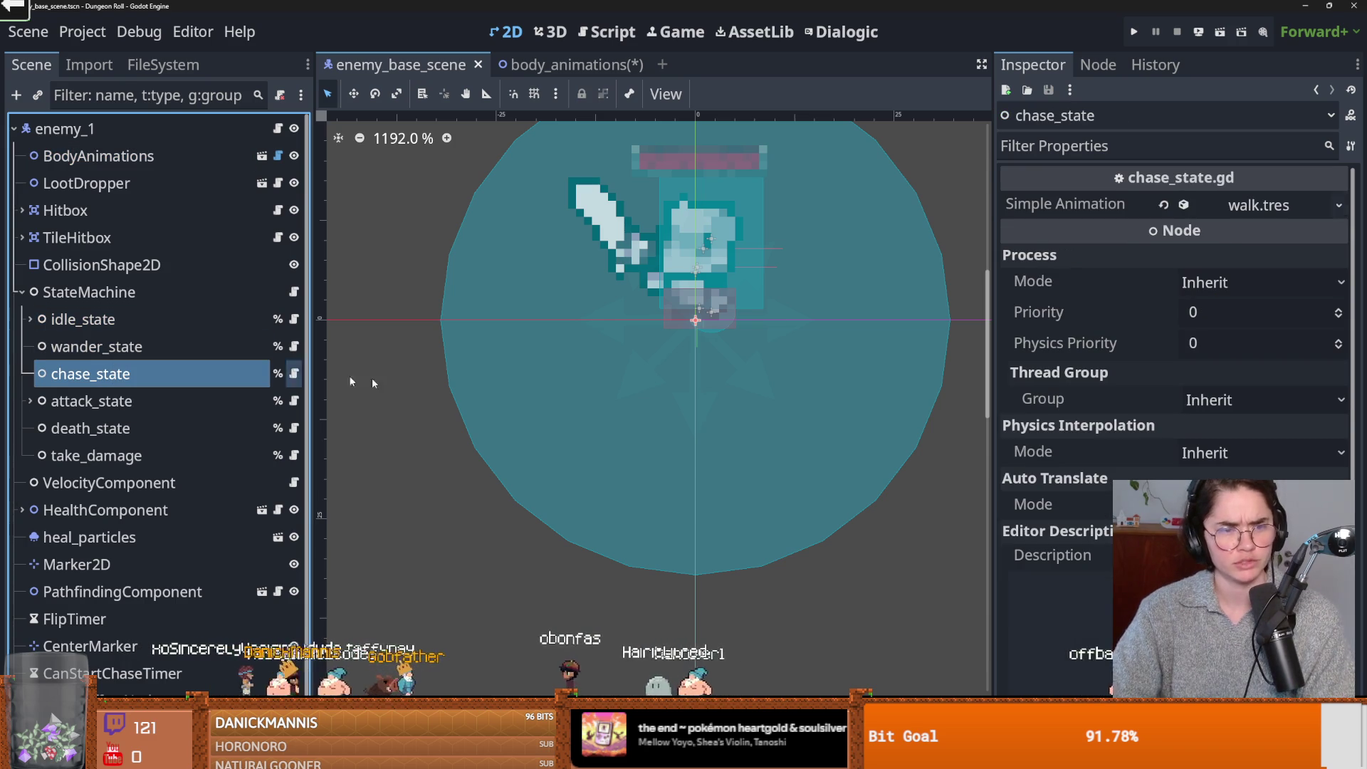
left_click(1249, 206)
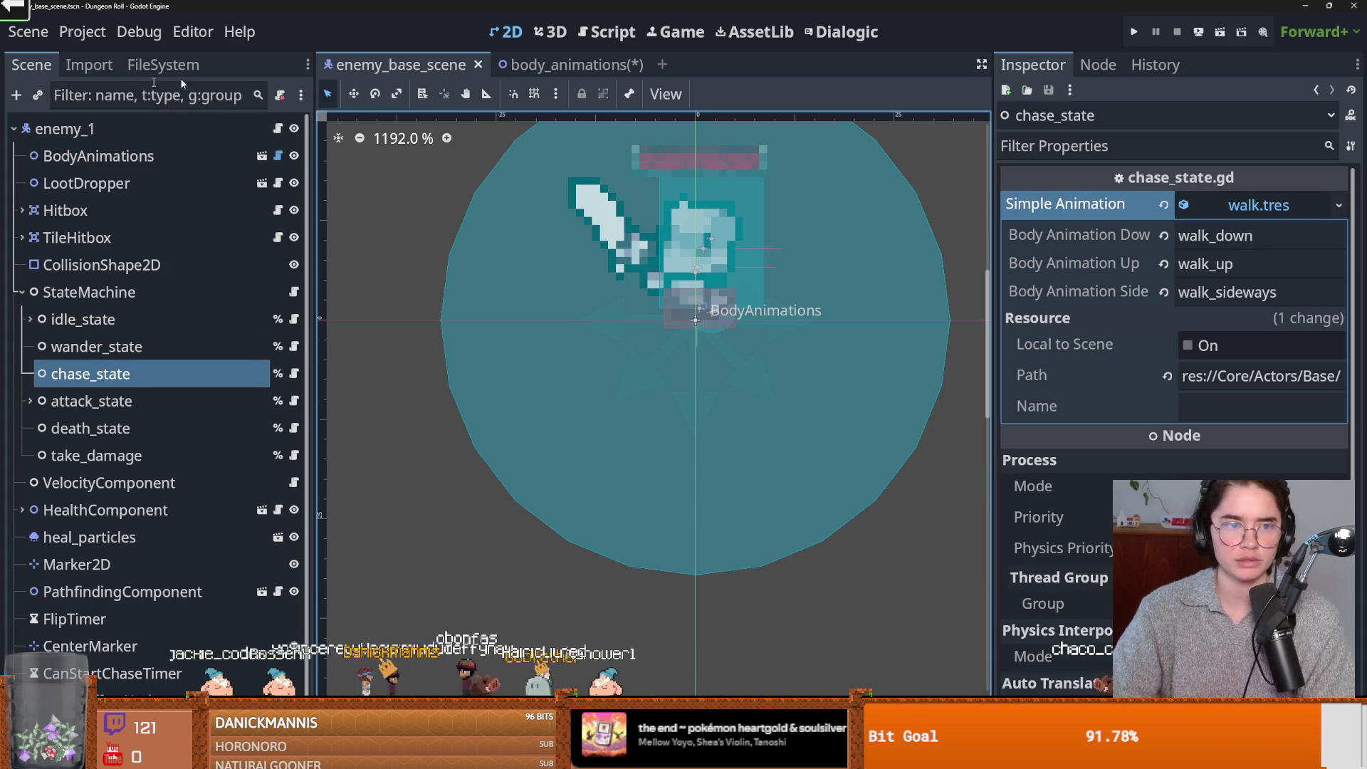
left_click(580, 68)
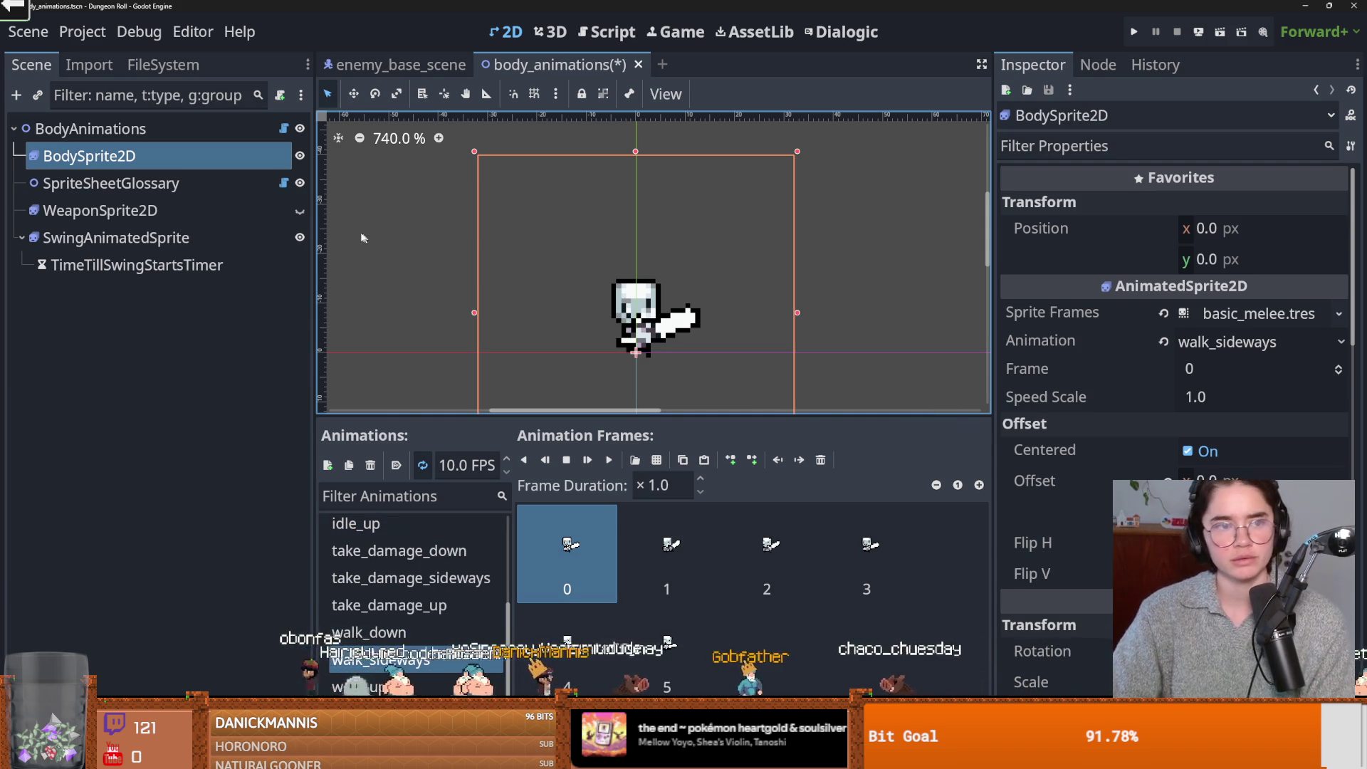
left_click(90, 128)
- Set the body Type to Crusader and launch the project
left_click(1225, 341)
left_click(1210, 369)
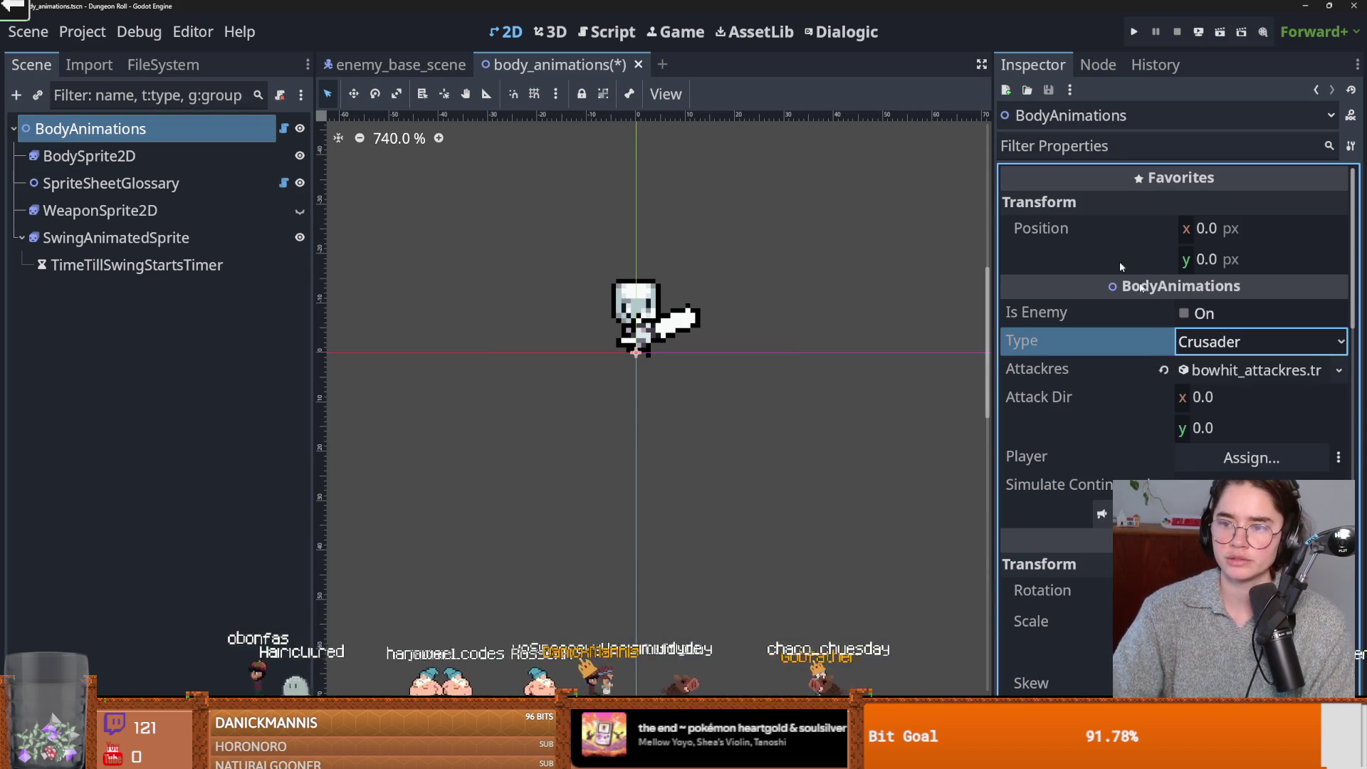
left_click(1134, 30)
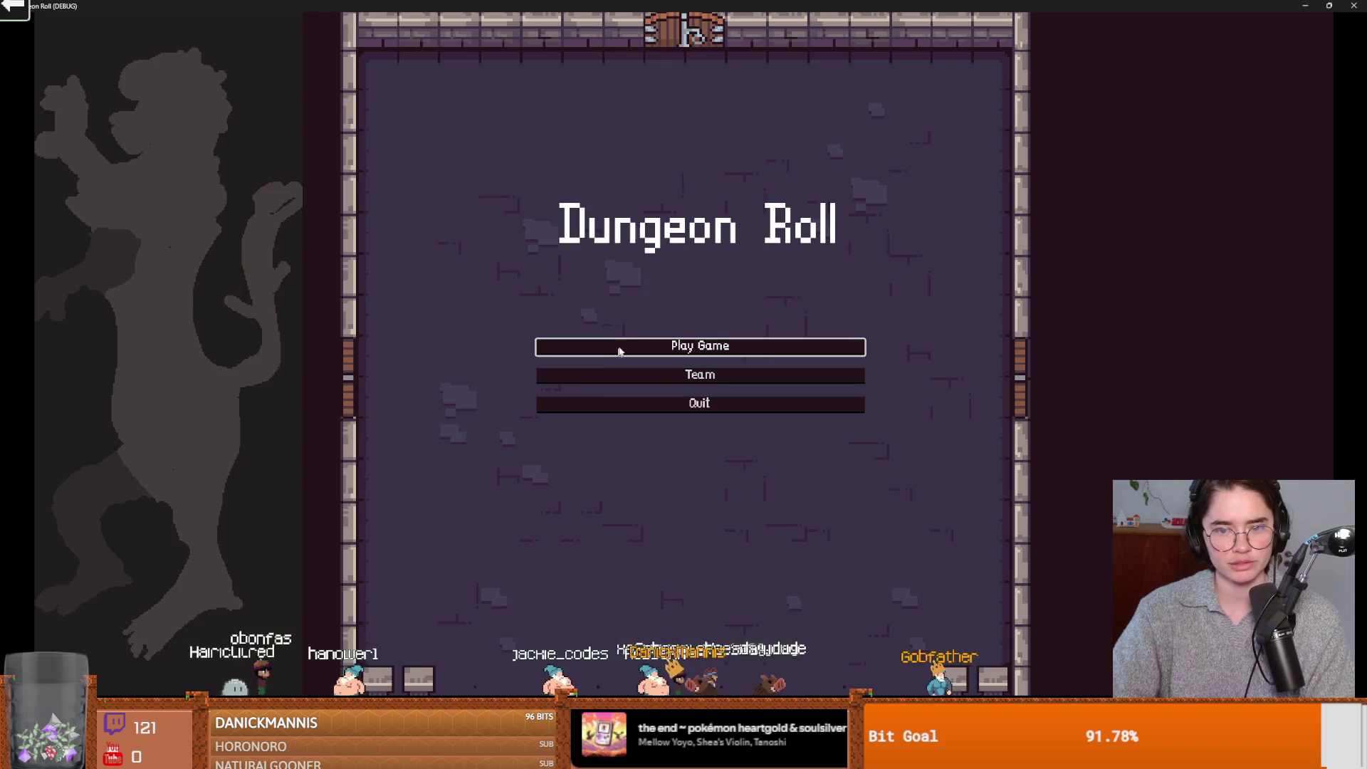
- Start a Crusader game, enter the skull room, and begin a new run after Game Over
left_click(619, 349)
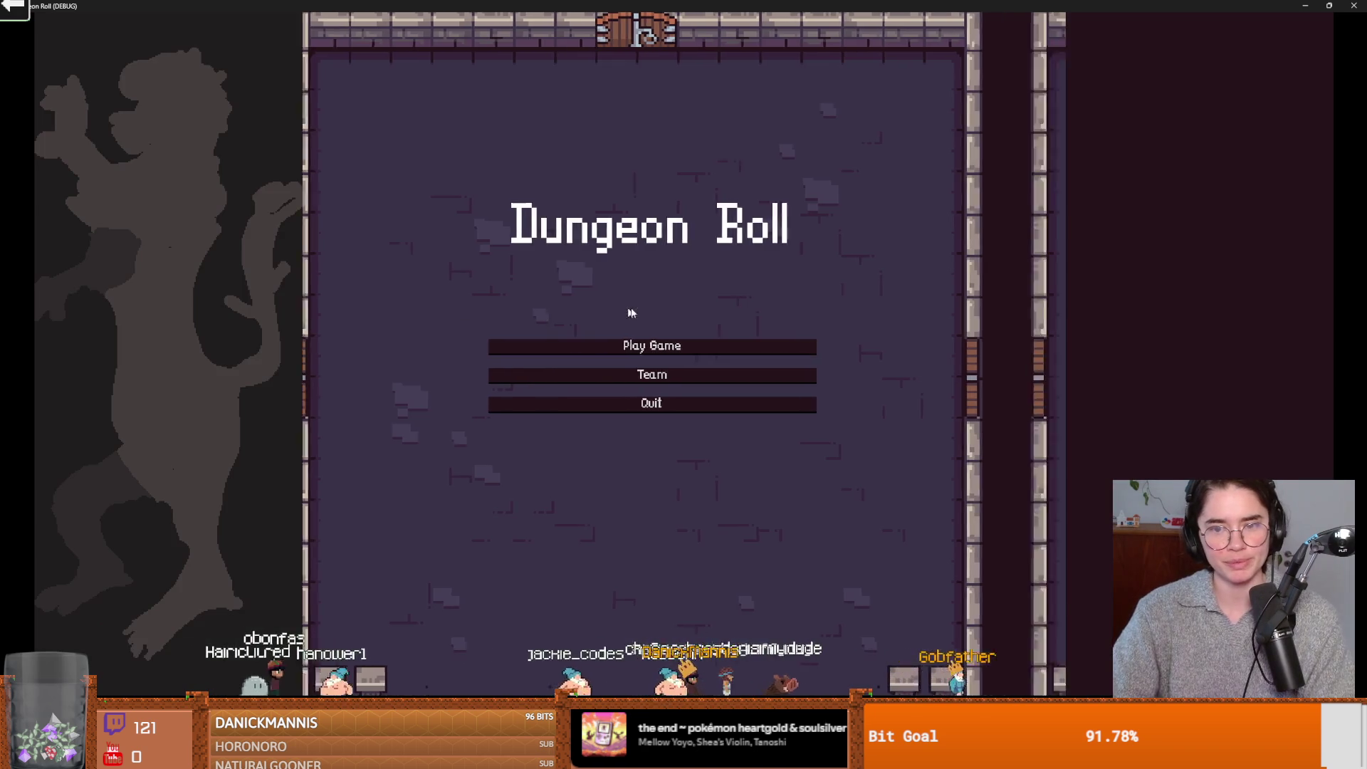
key("Return")
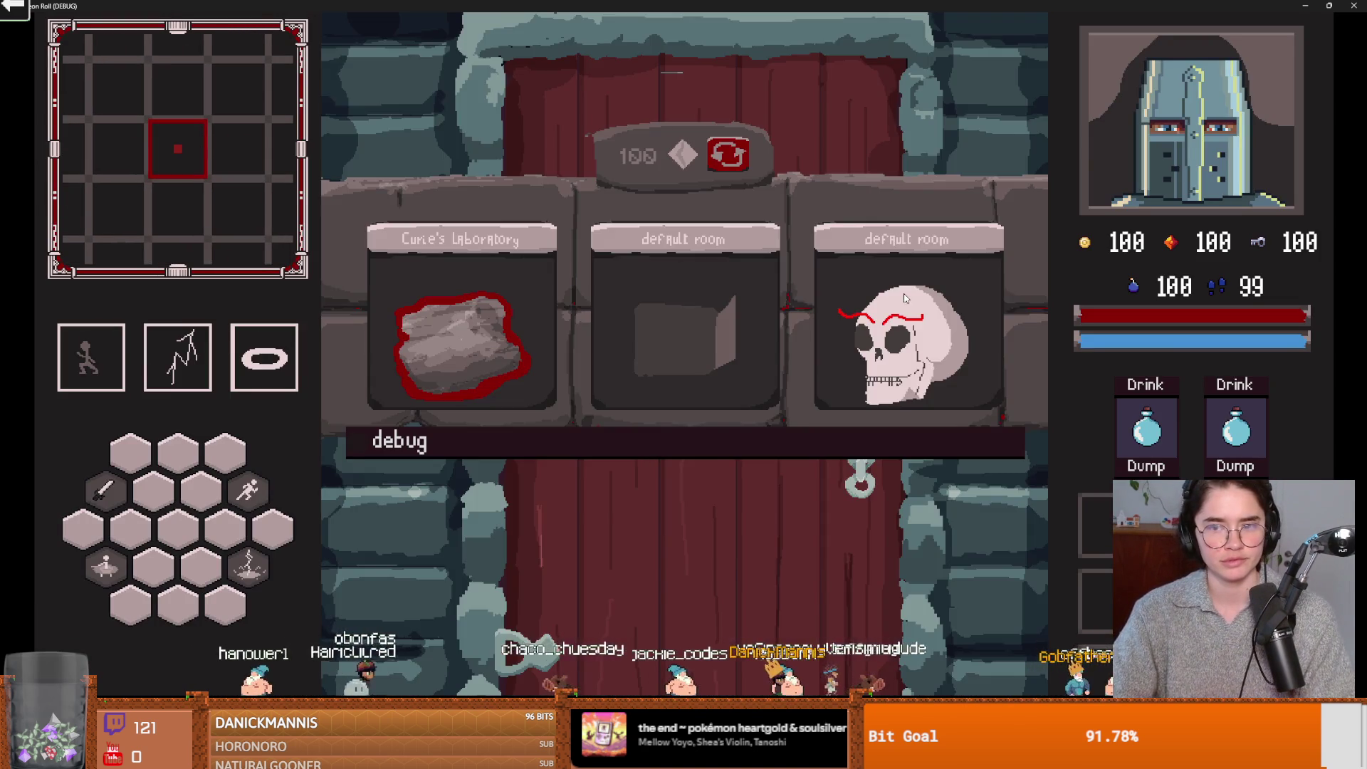
left_click(903, 294)
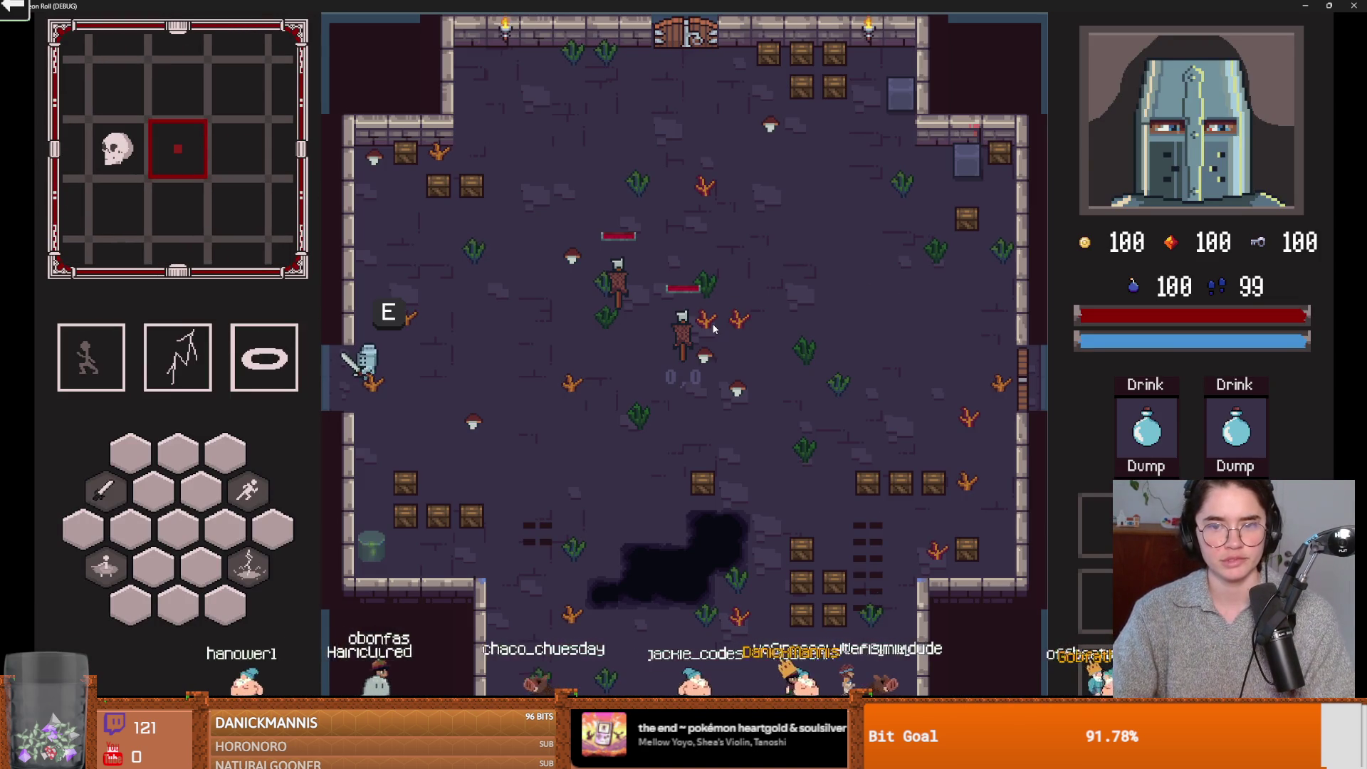
key("Left")
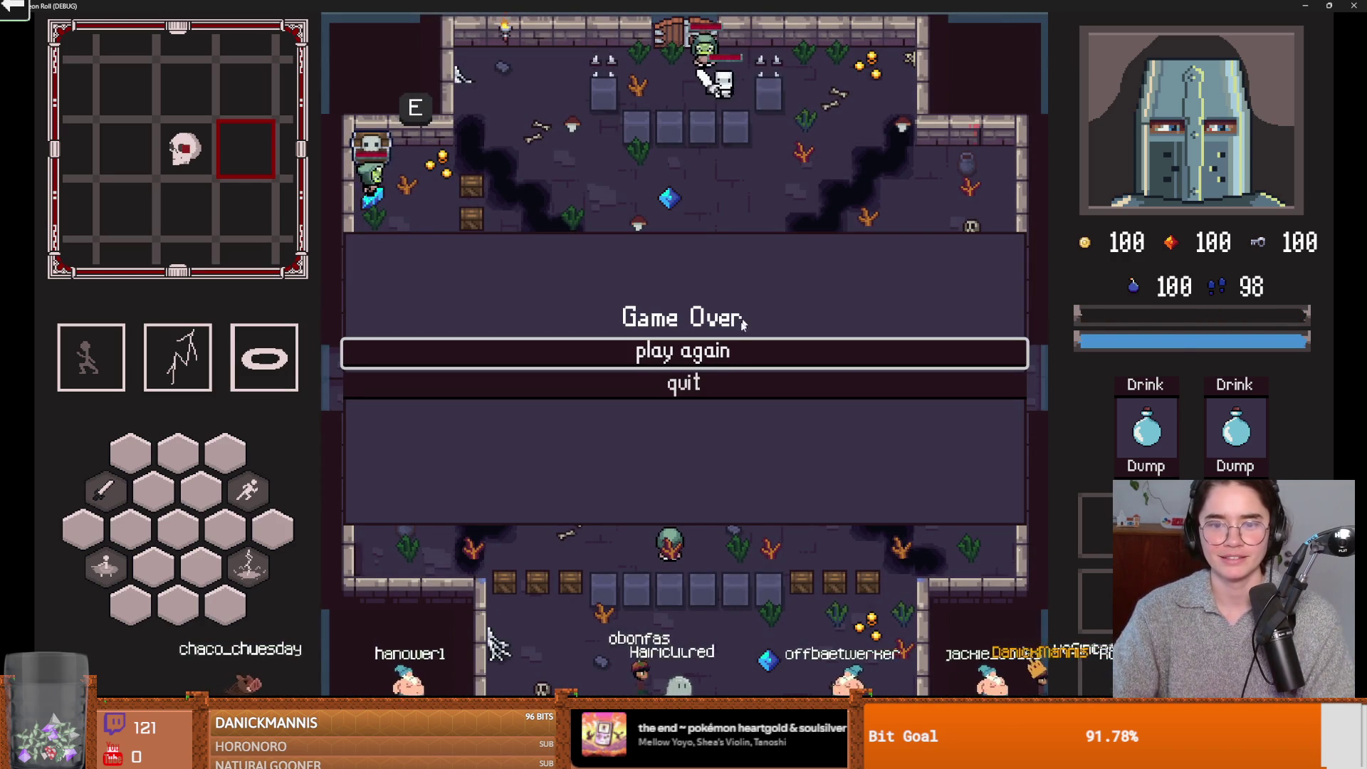
left_click(716, 351)
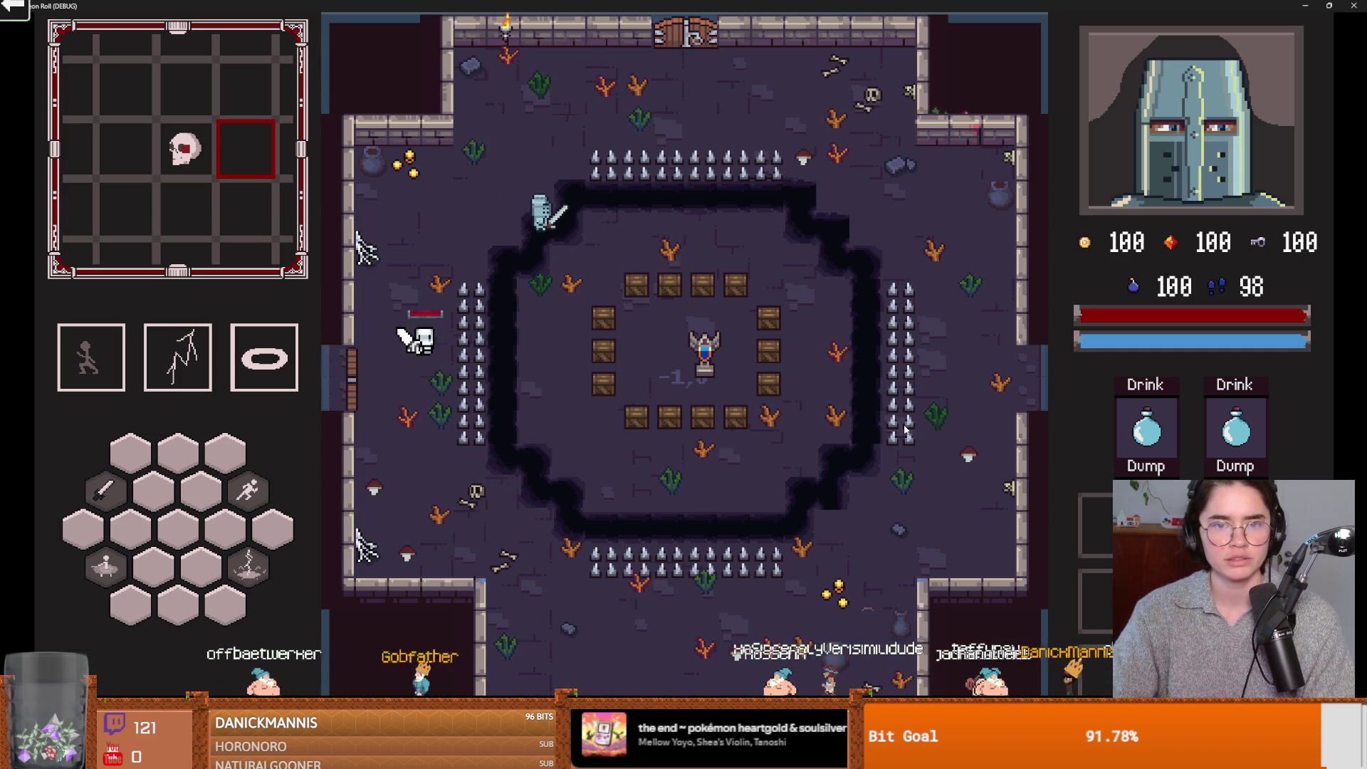
key("super+Down")
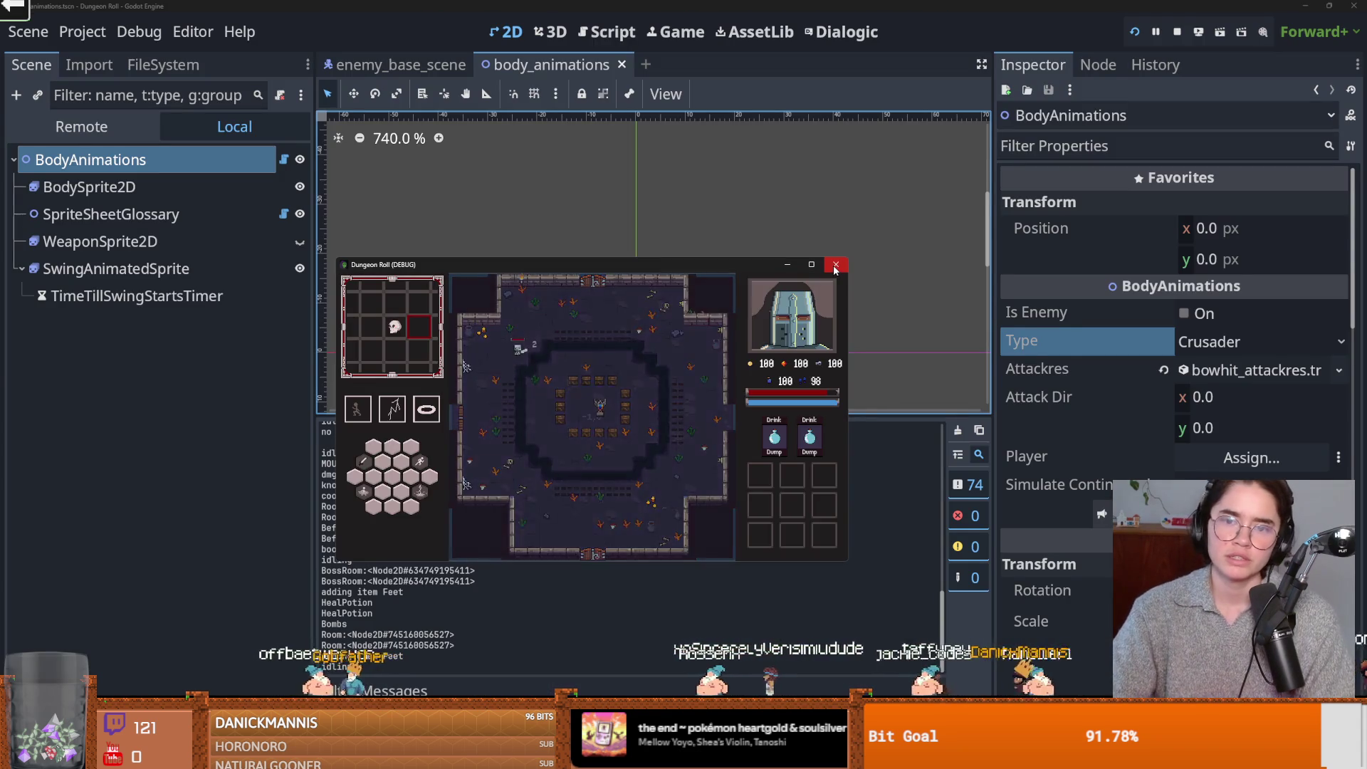
- Close the game window and jump to the erroring line in attack_state.gd
left_click(835, 265)
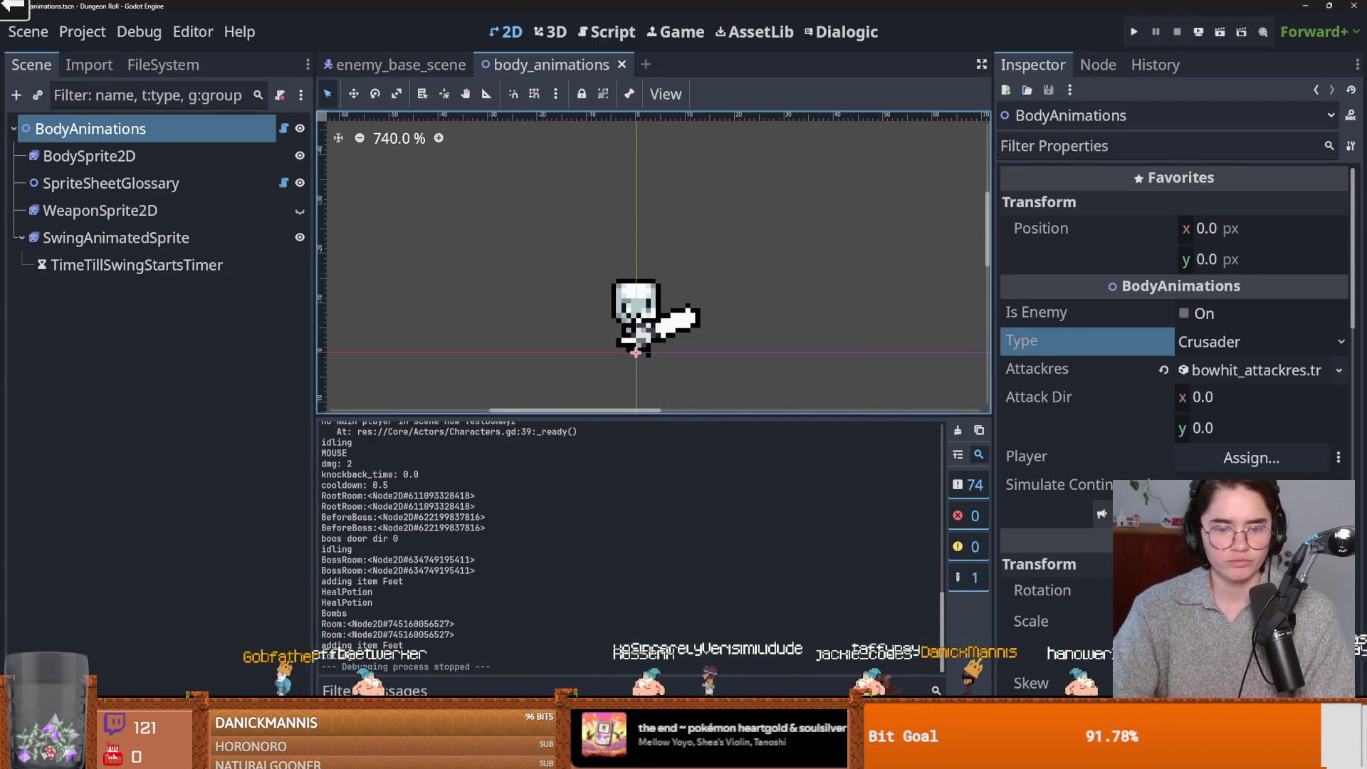
scroll(616, 629, "down", 5)
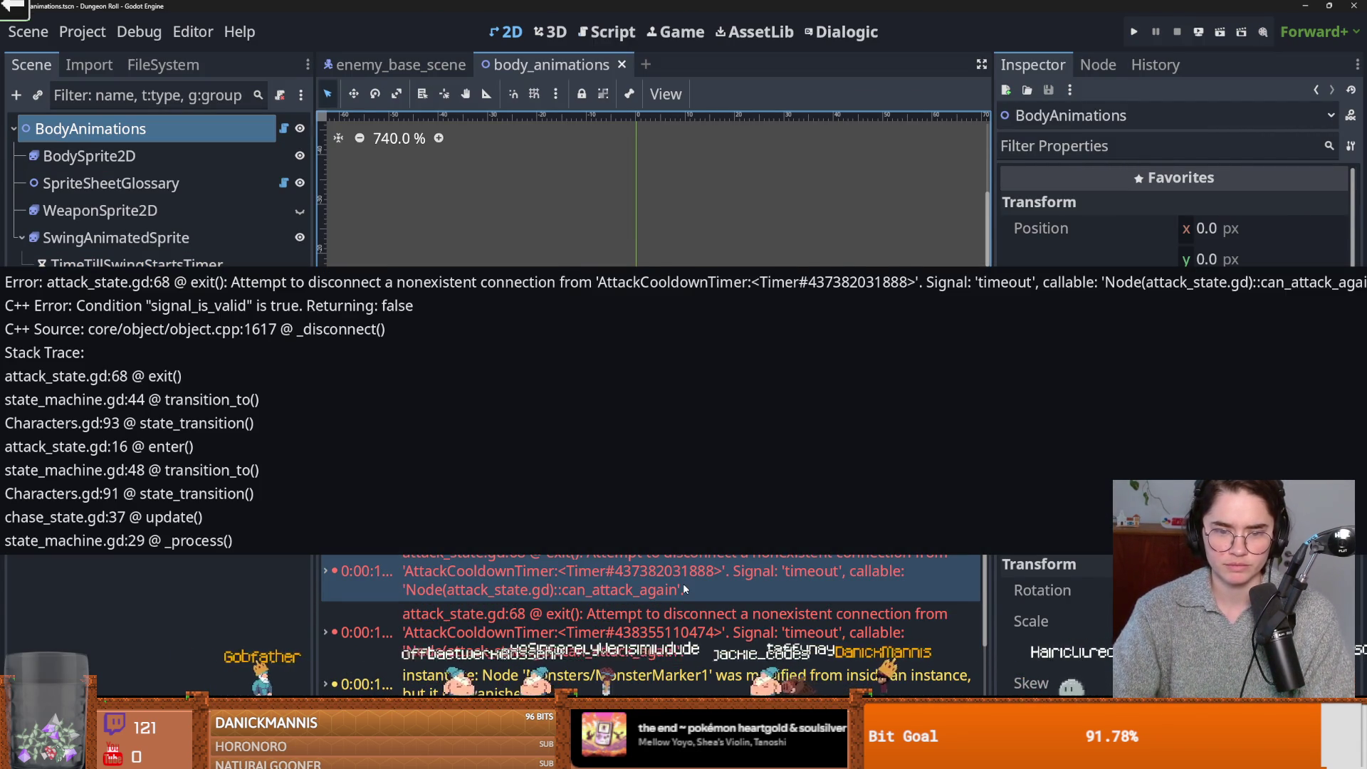
double_click(682, 583)
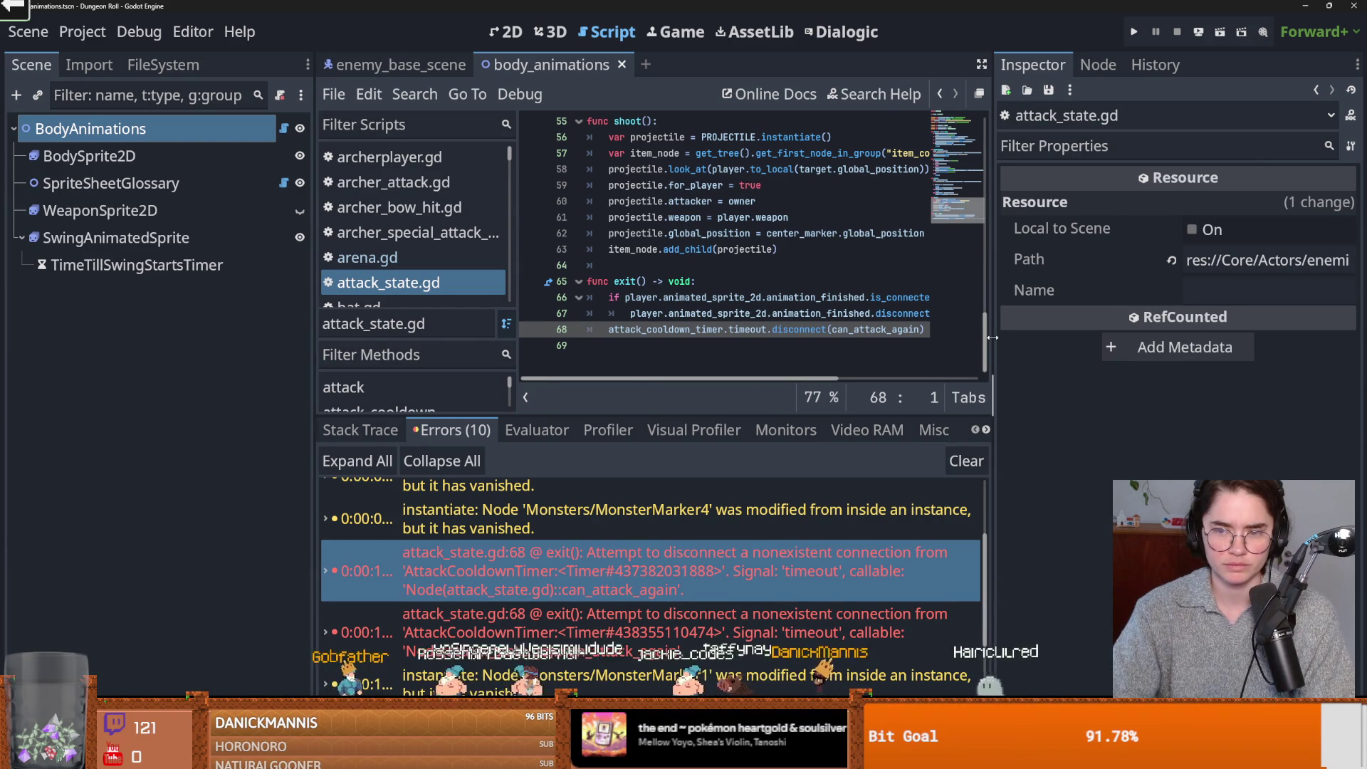
left_click_drag(992, 354, 1209, 353)
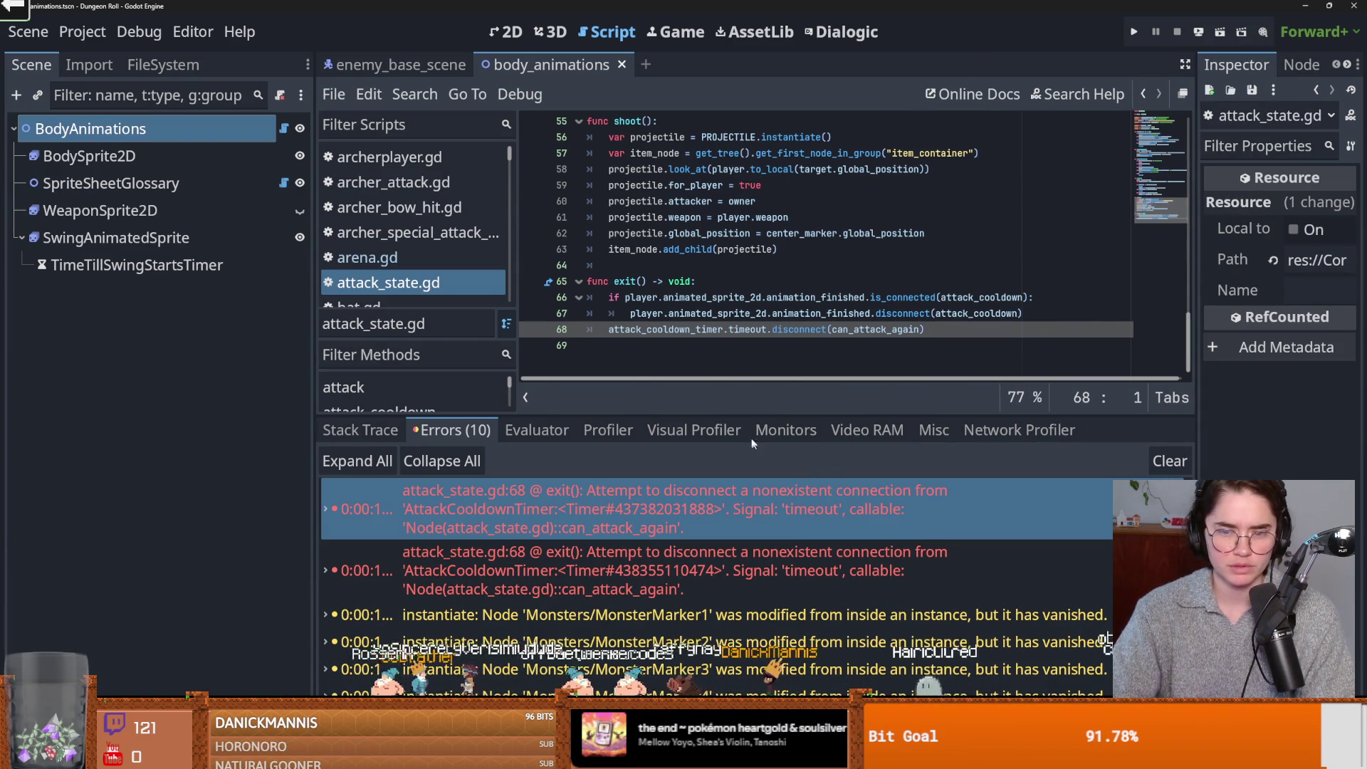
- Open a new line above the disconnect call in exit() and launch a debug run with F5
mouse_move(765, 330)
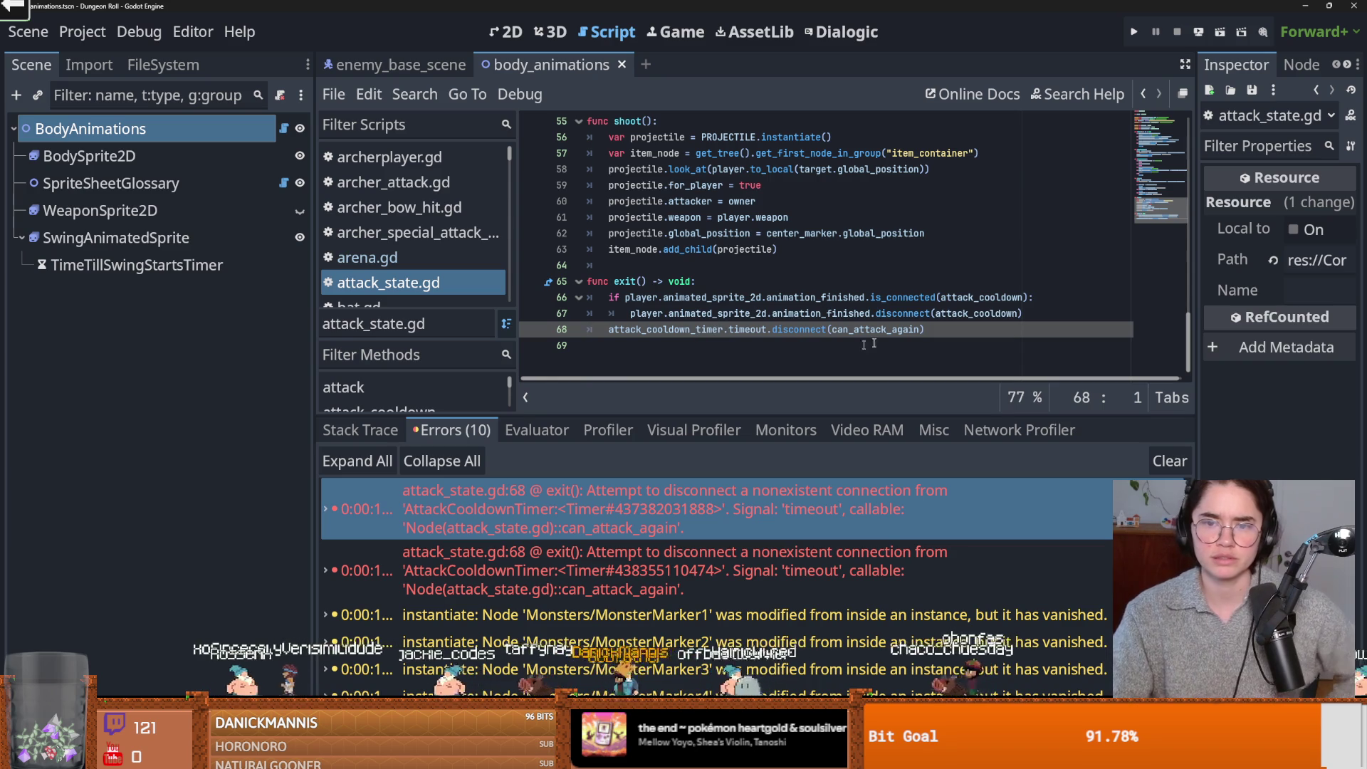
key("Return")
key("Return")
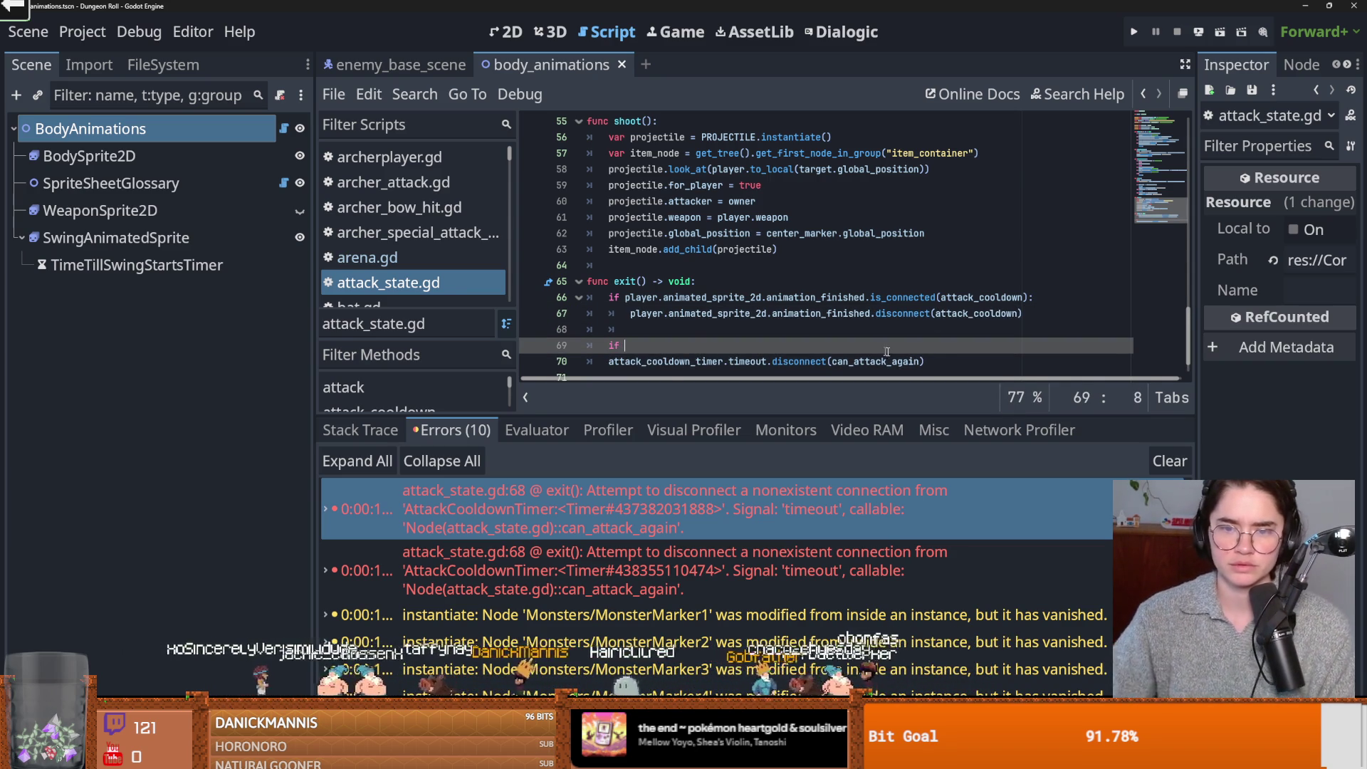
left_click_drag(848, 356, 838, 359)
key("F5")
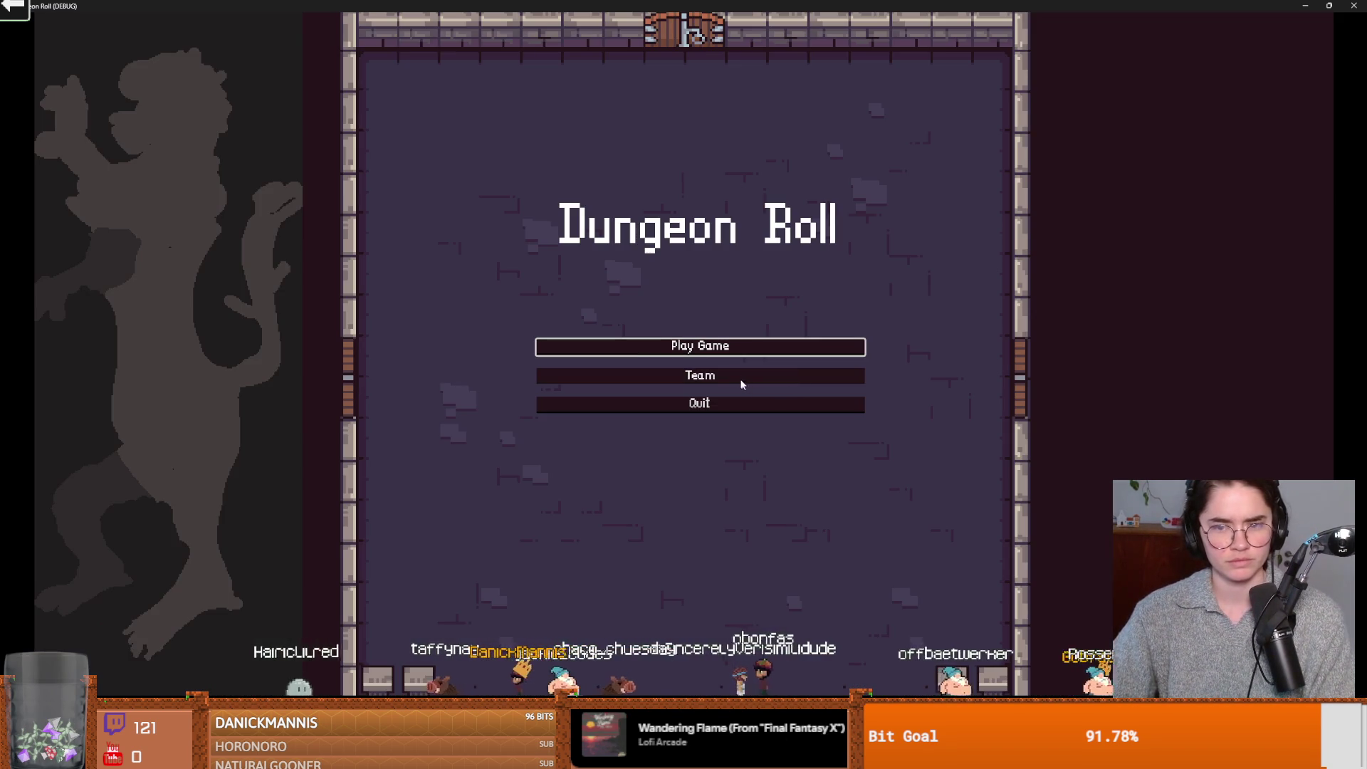
- Start a Crusader game and load a room from the debug room list
left_click(733, 350)
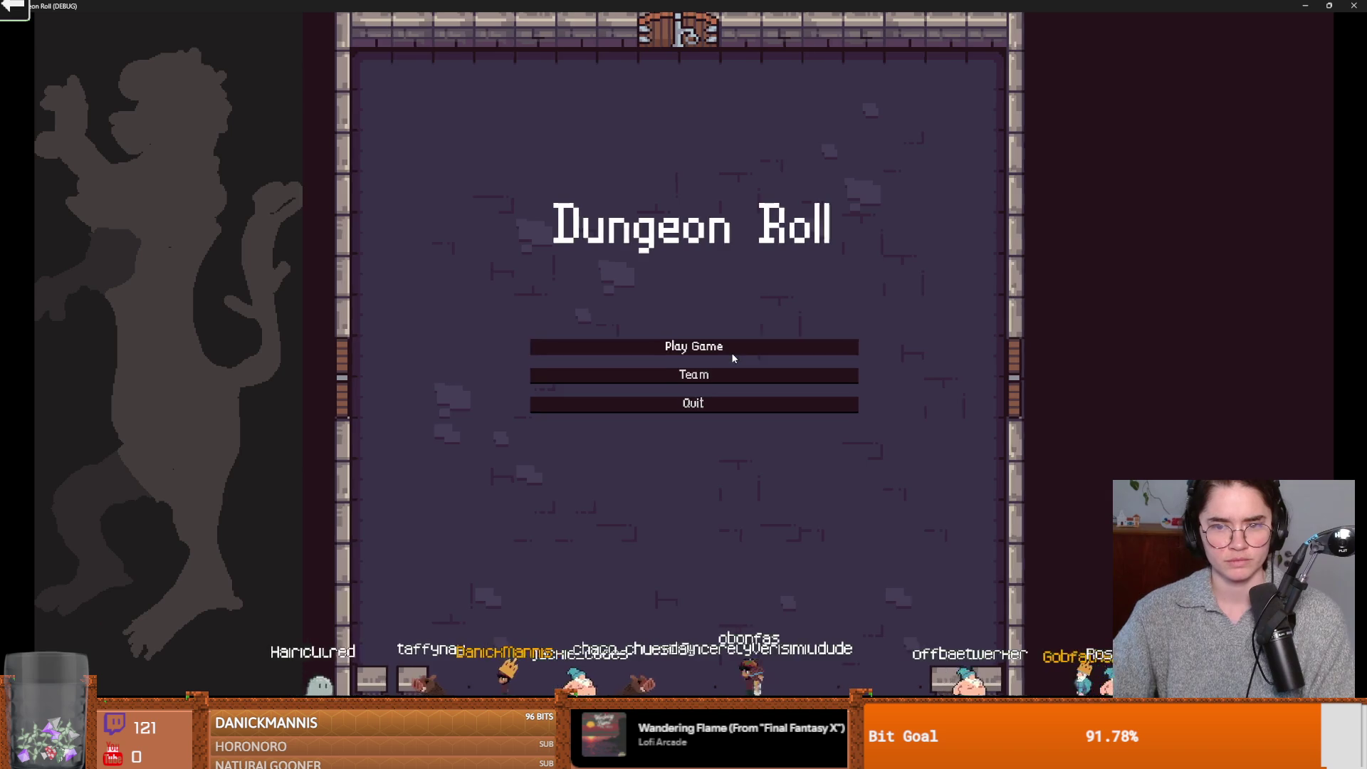
key("Return")
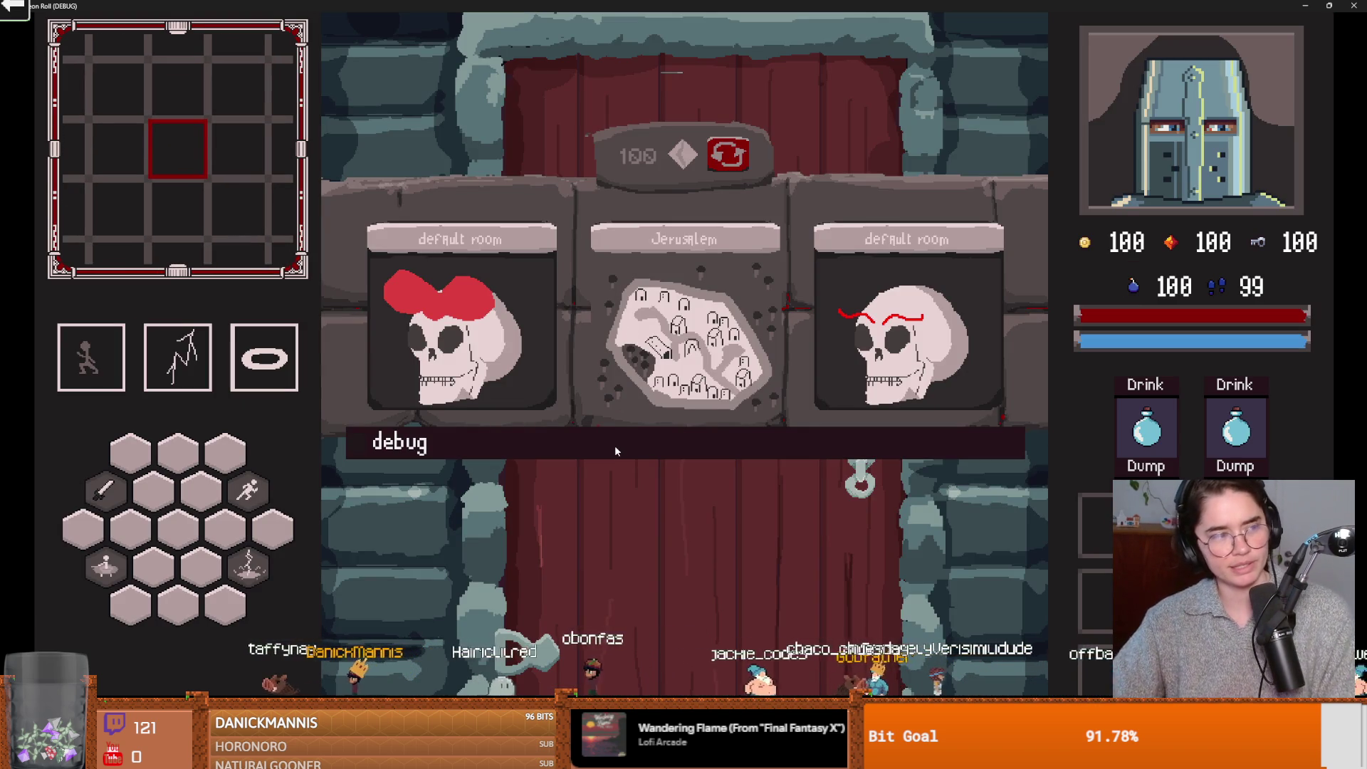
left_click(500, 441)
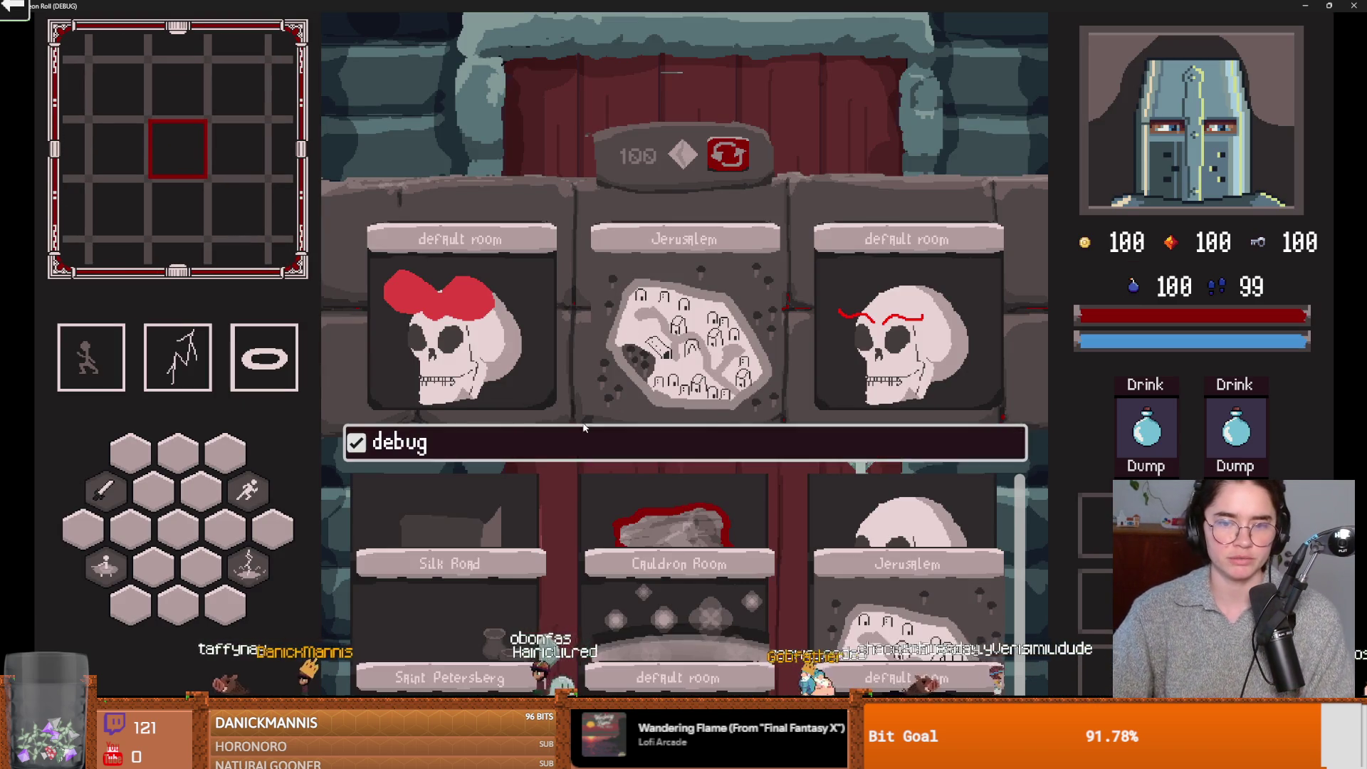
left_click(863, 507)
- Walk the knight around the spike-ringed room with WASD, then close the debug run
key("a")
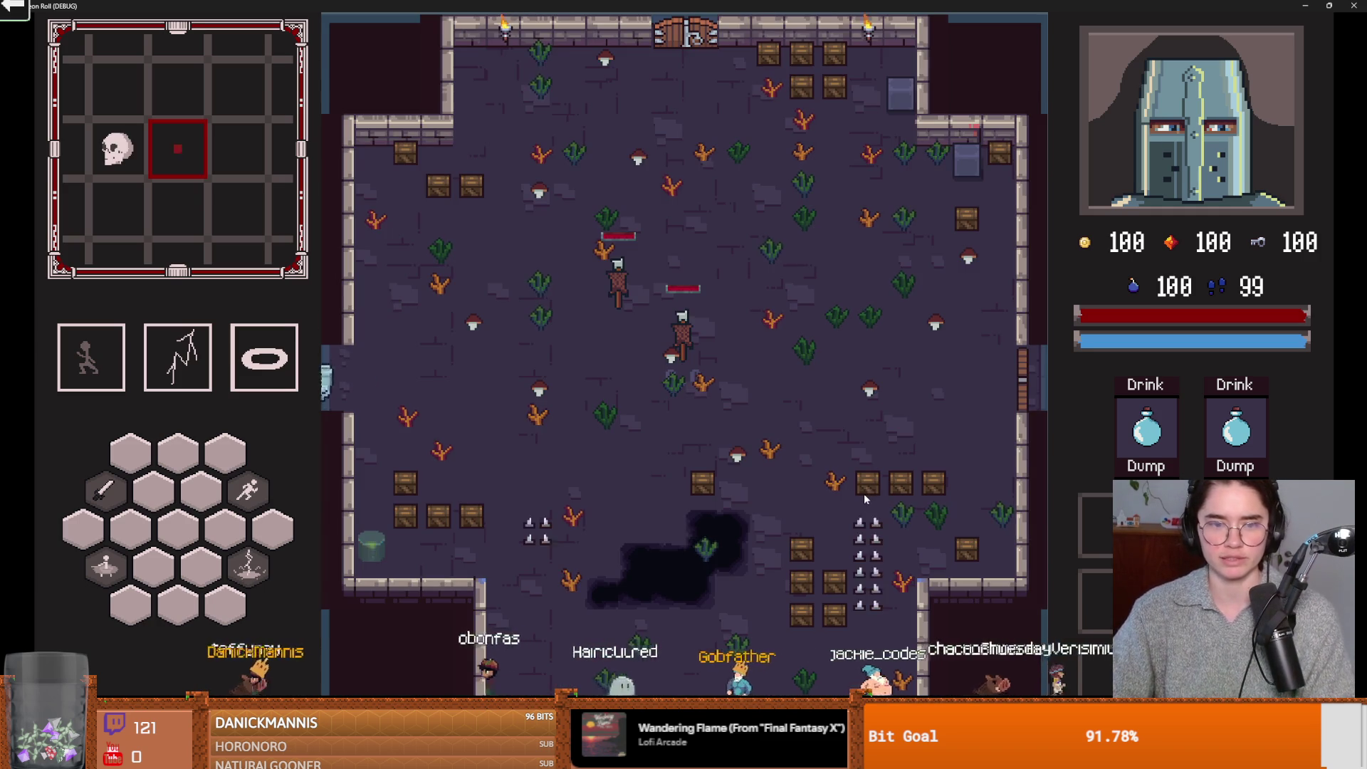
key("s")
key("a")
key("s")
key("a")
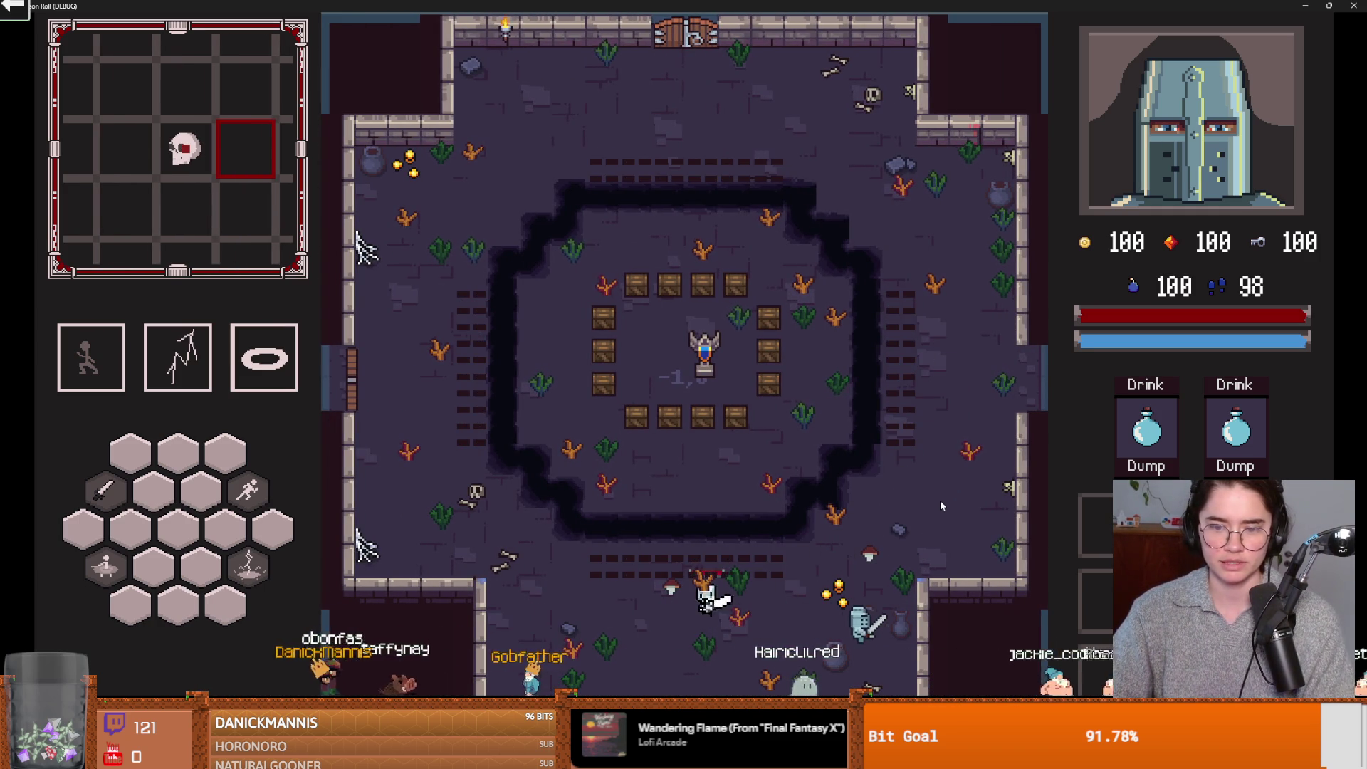
key("a")
key("w")
key("a")
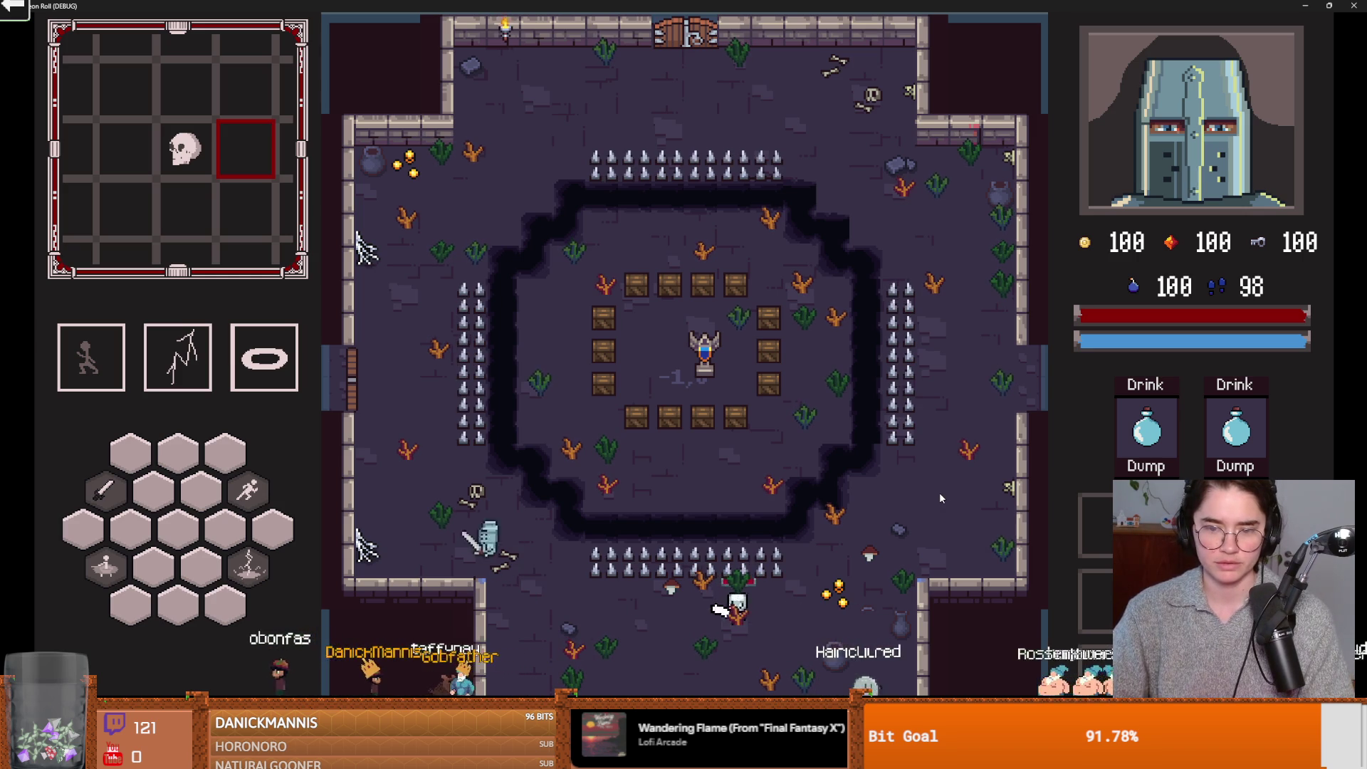
key("a")
key("w")
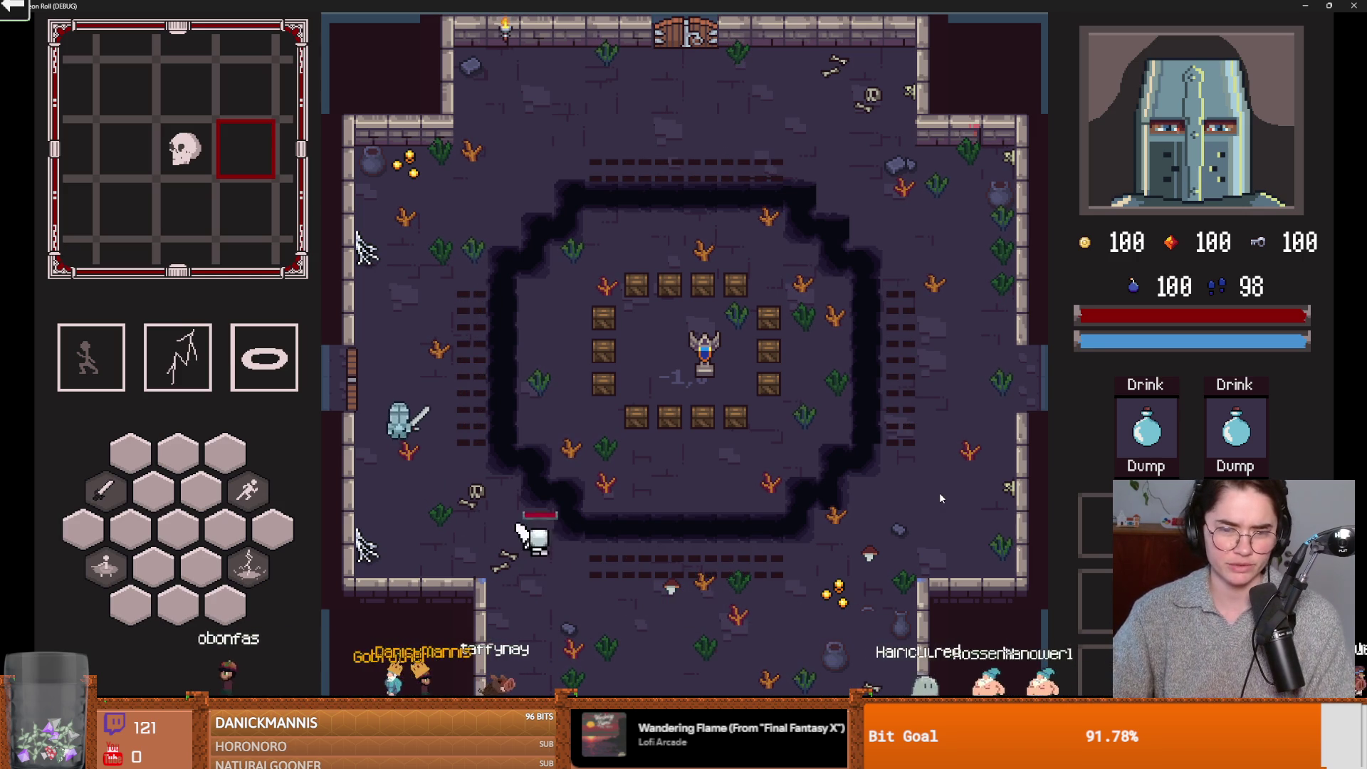
key("a")
key("w")
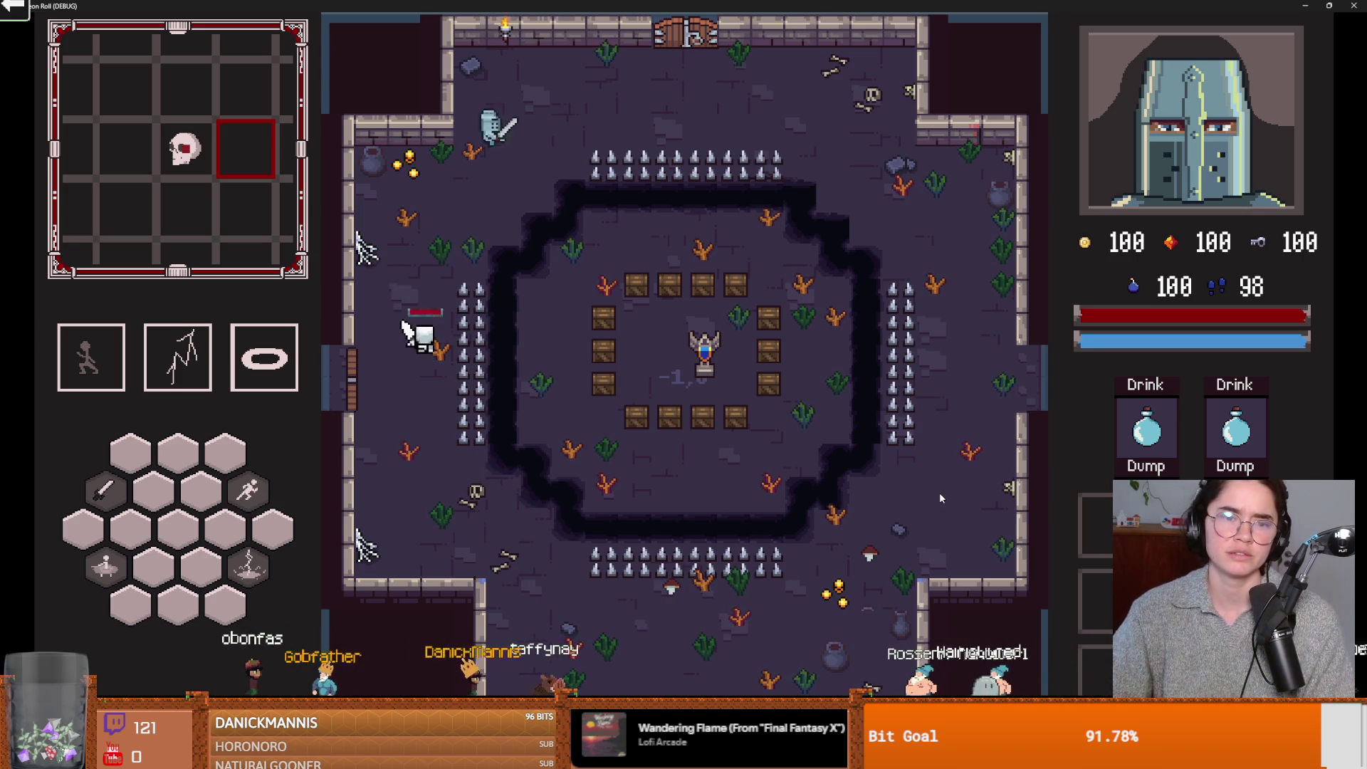
key("w")
key("d")
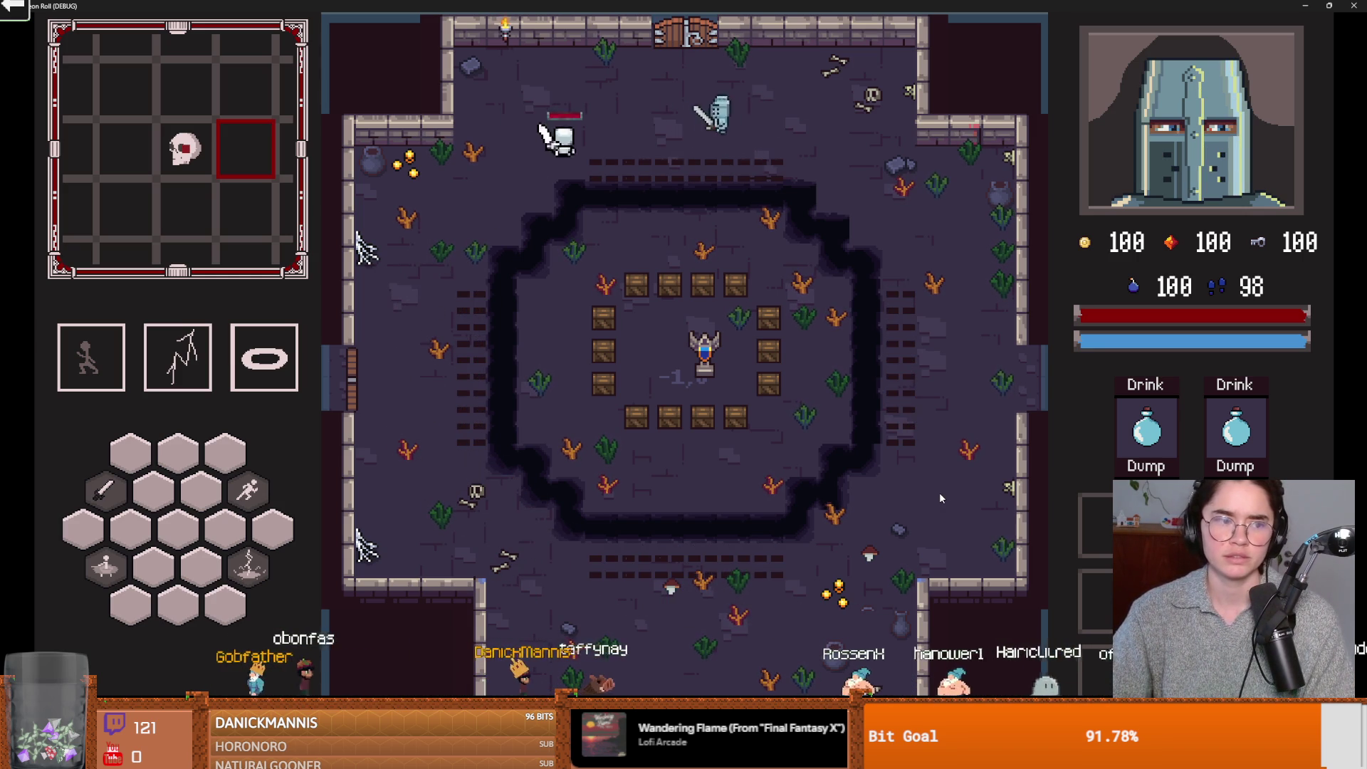
key("s")
key("a")
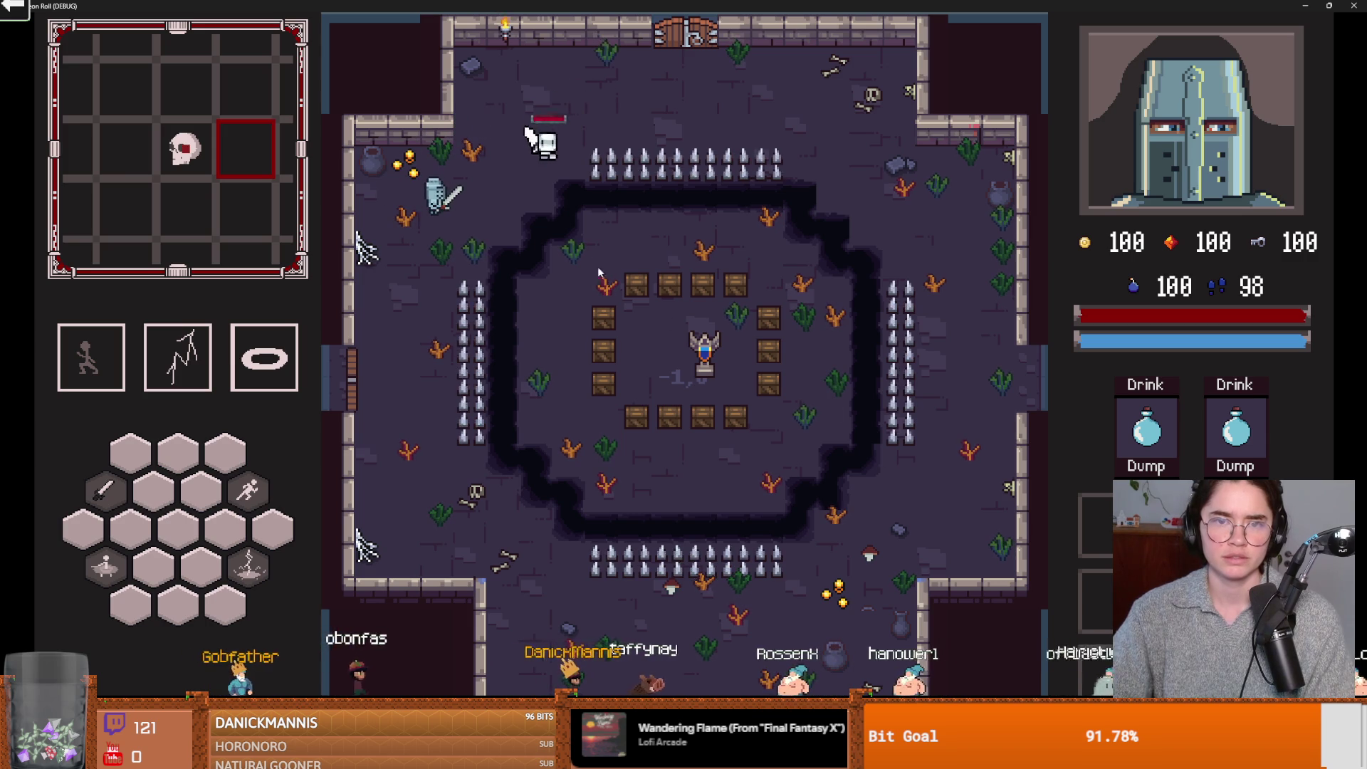
key("a")
key("s")
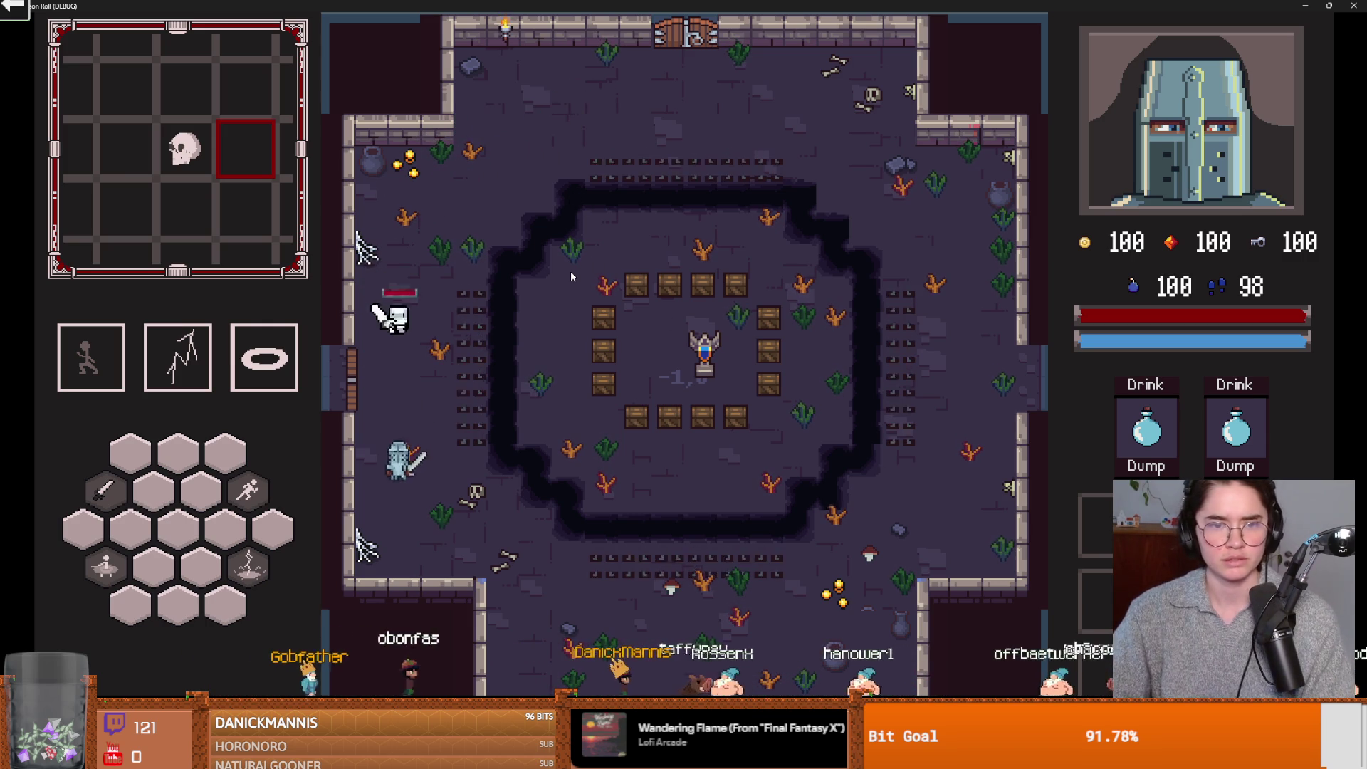
key("s")
key("d")
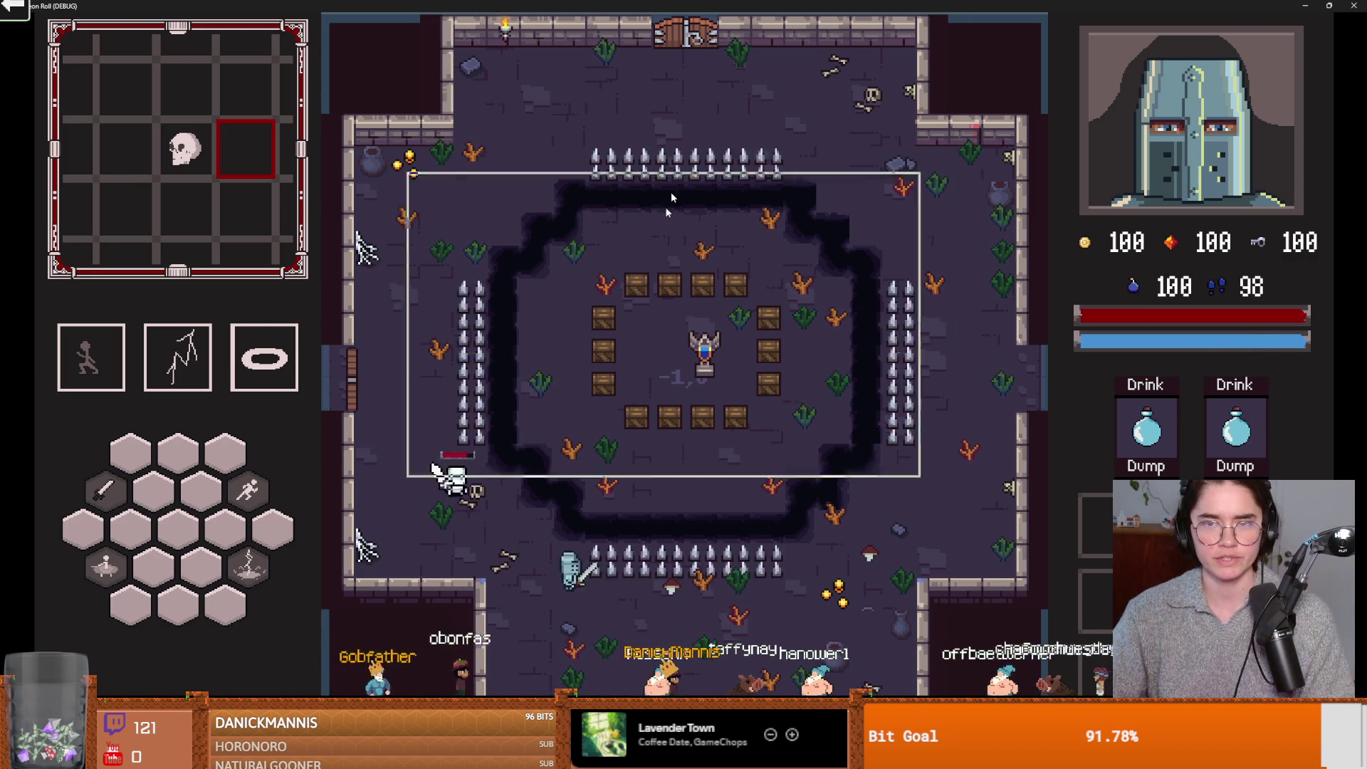
key("super+Down")
left_click(881, 255)
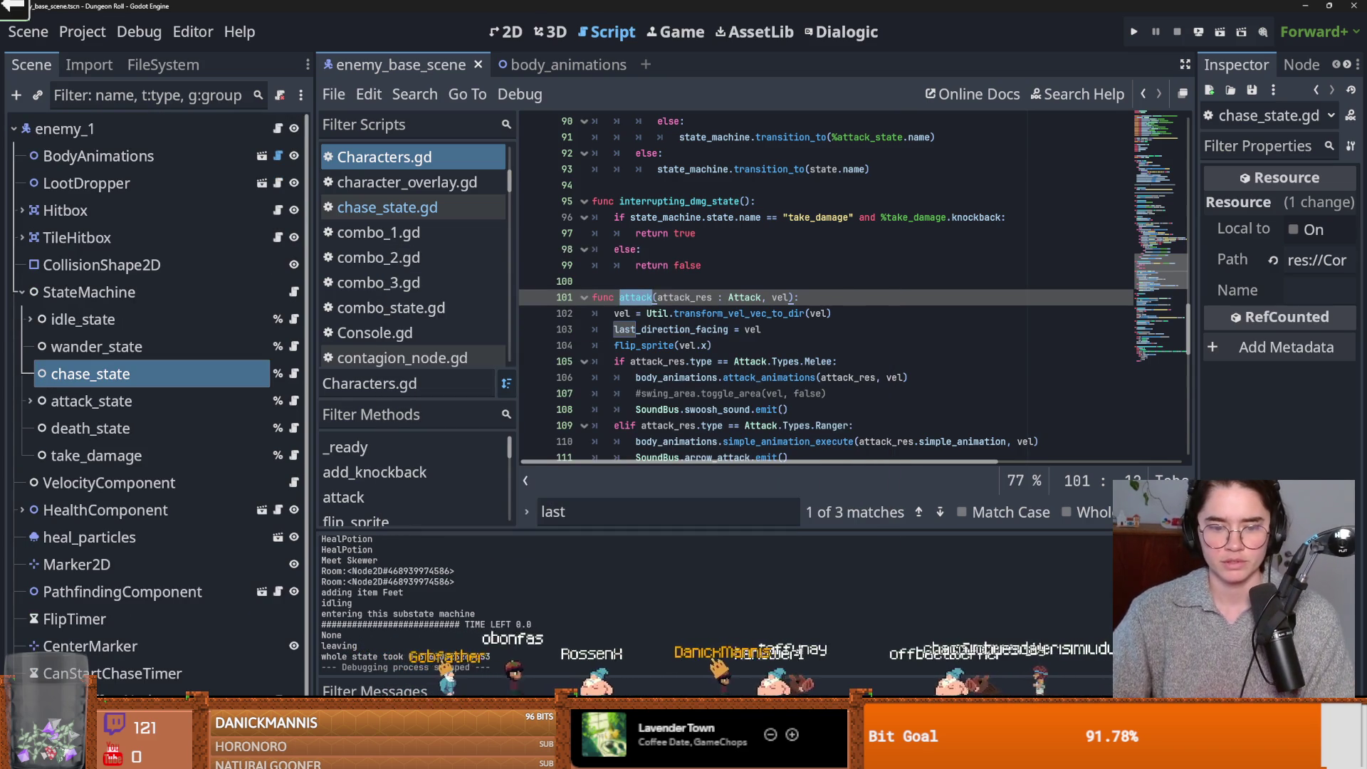
- Commit the three changes to dev as 'enemy melee is no longer walking like an idiot', push, return to Godot
key("alt+Tab")
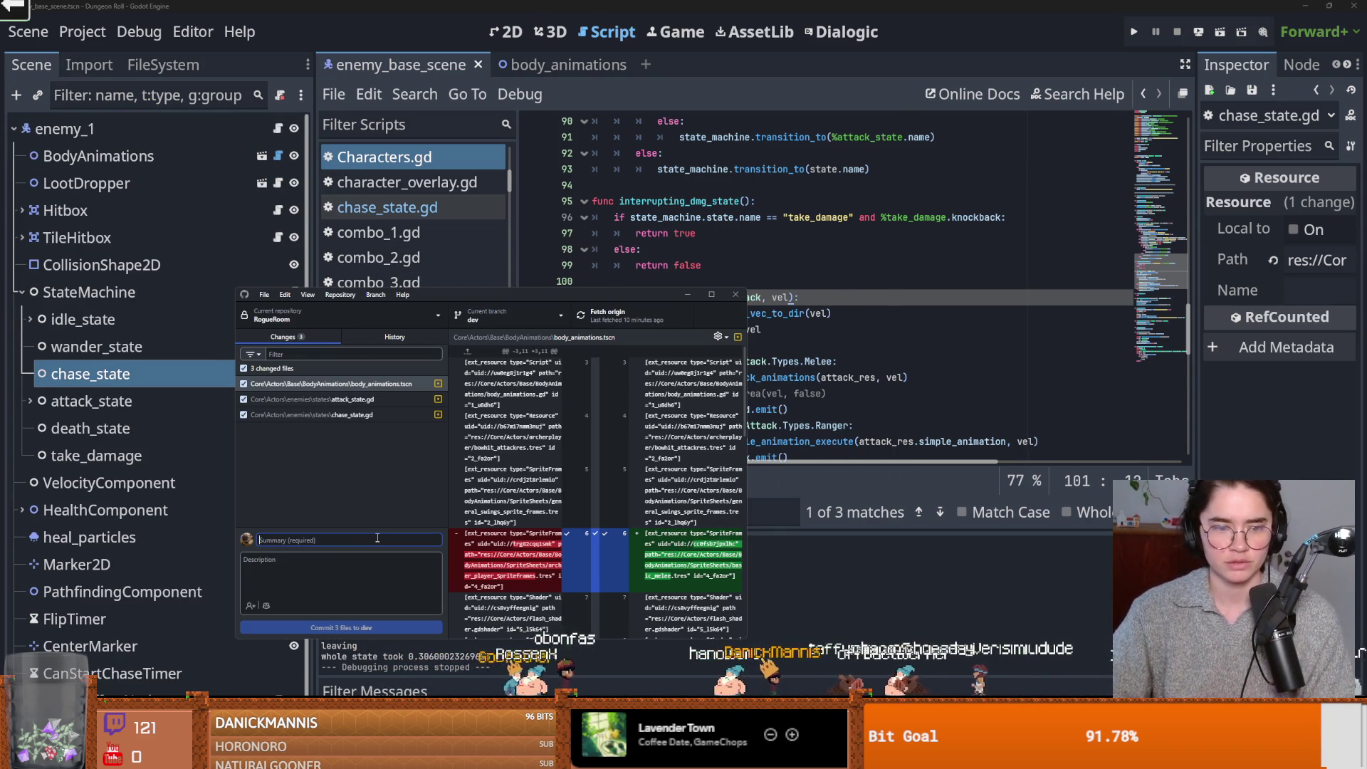
type("en")
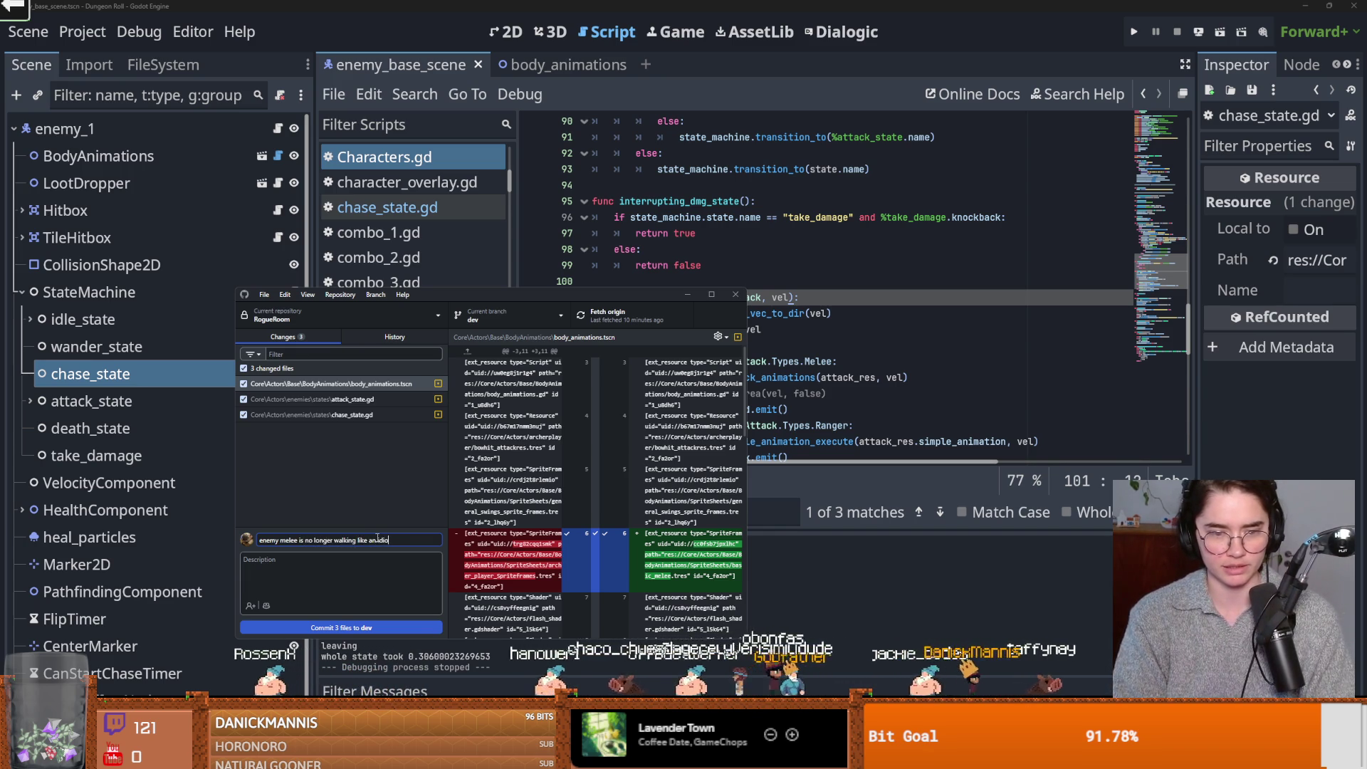
key("ctrl+Return")
key("ctrl+p")
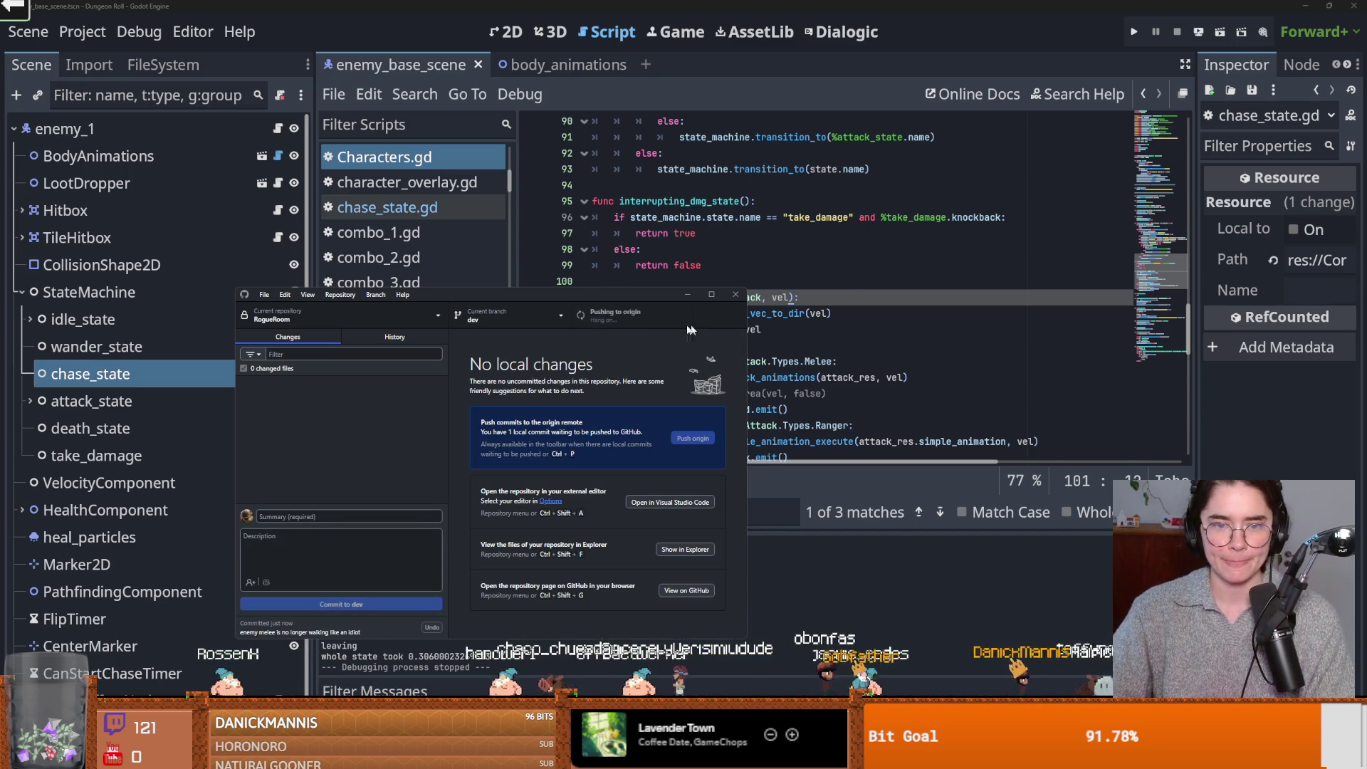
left_click(852, 294)
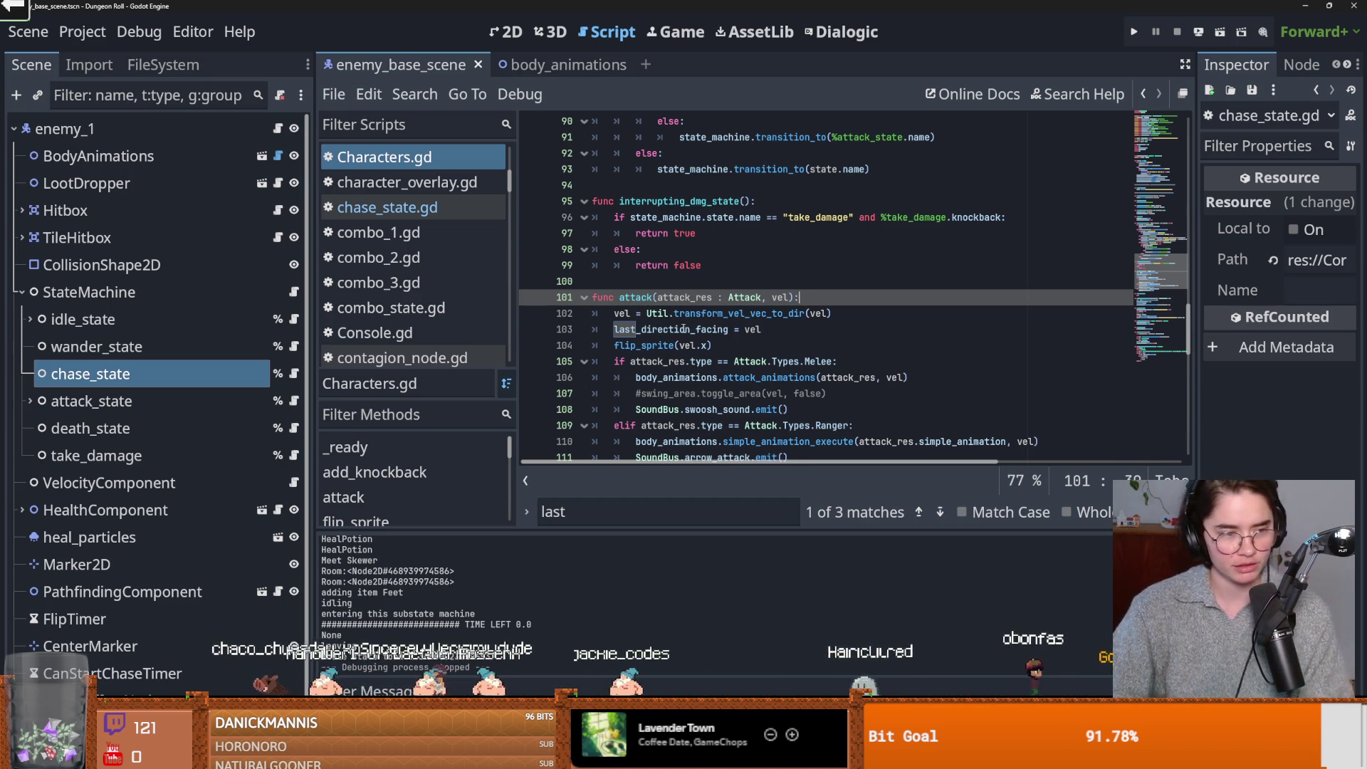
mouse_move(681, 330)
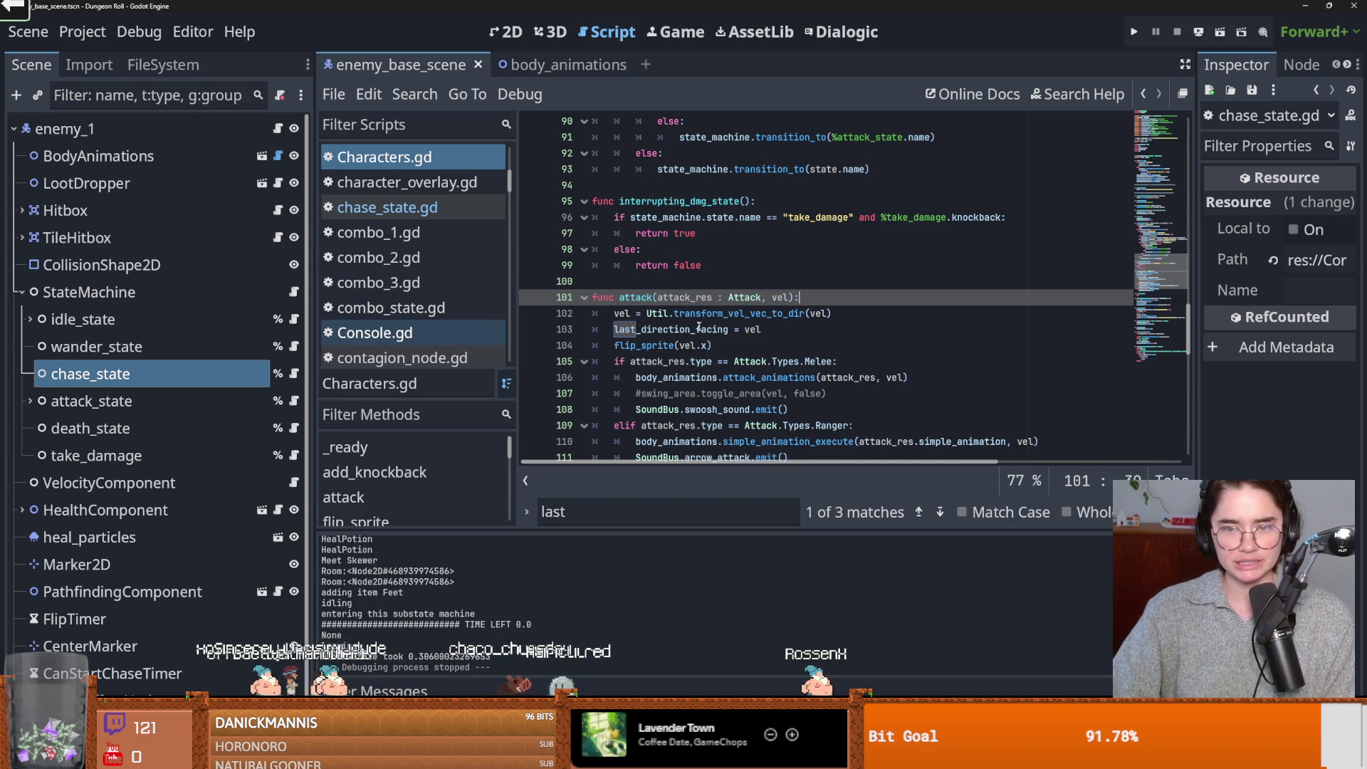
left_click(697, 329)
mouse_move(697, 329)
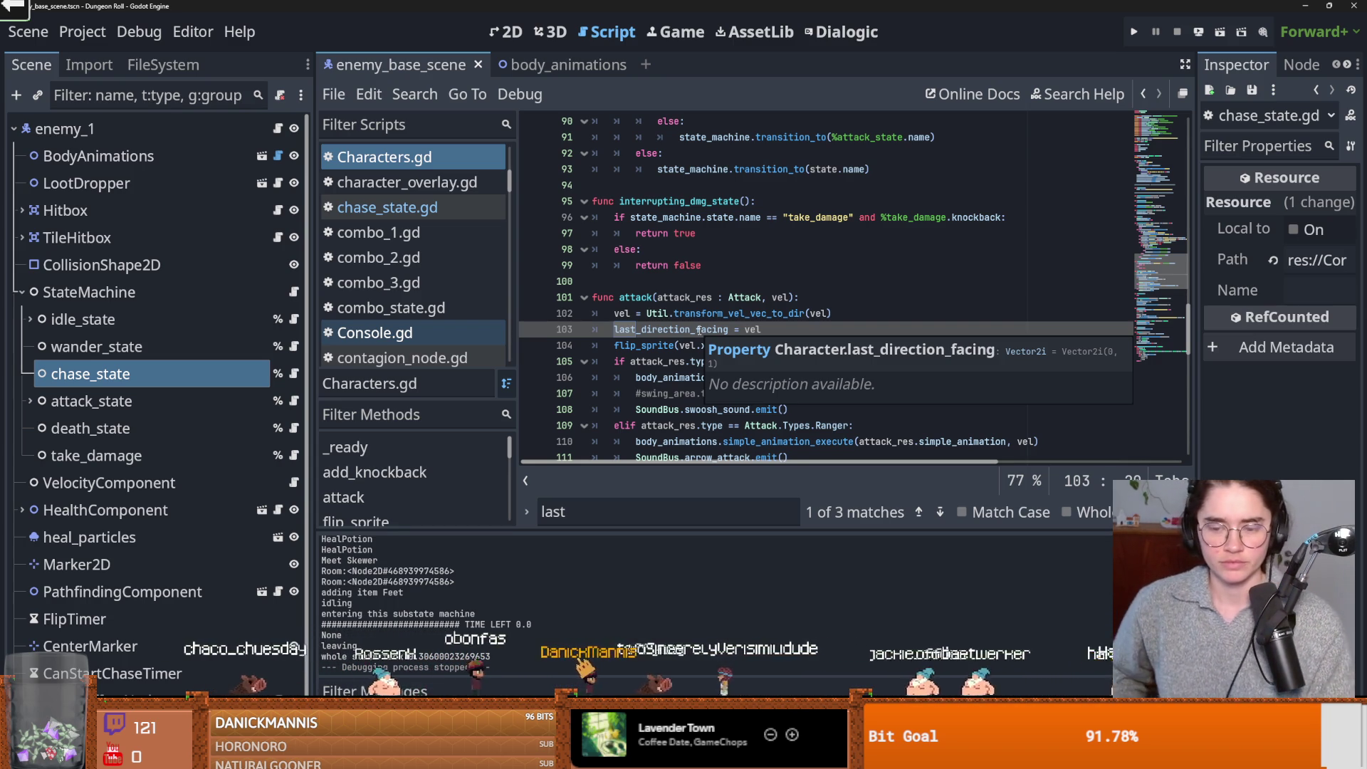
left_click(20, 293)
key("ctrl+s")
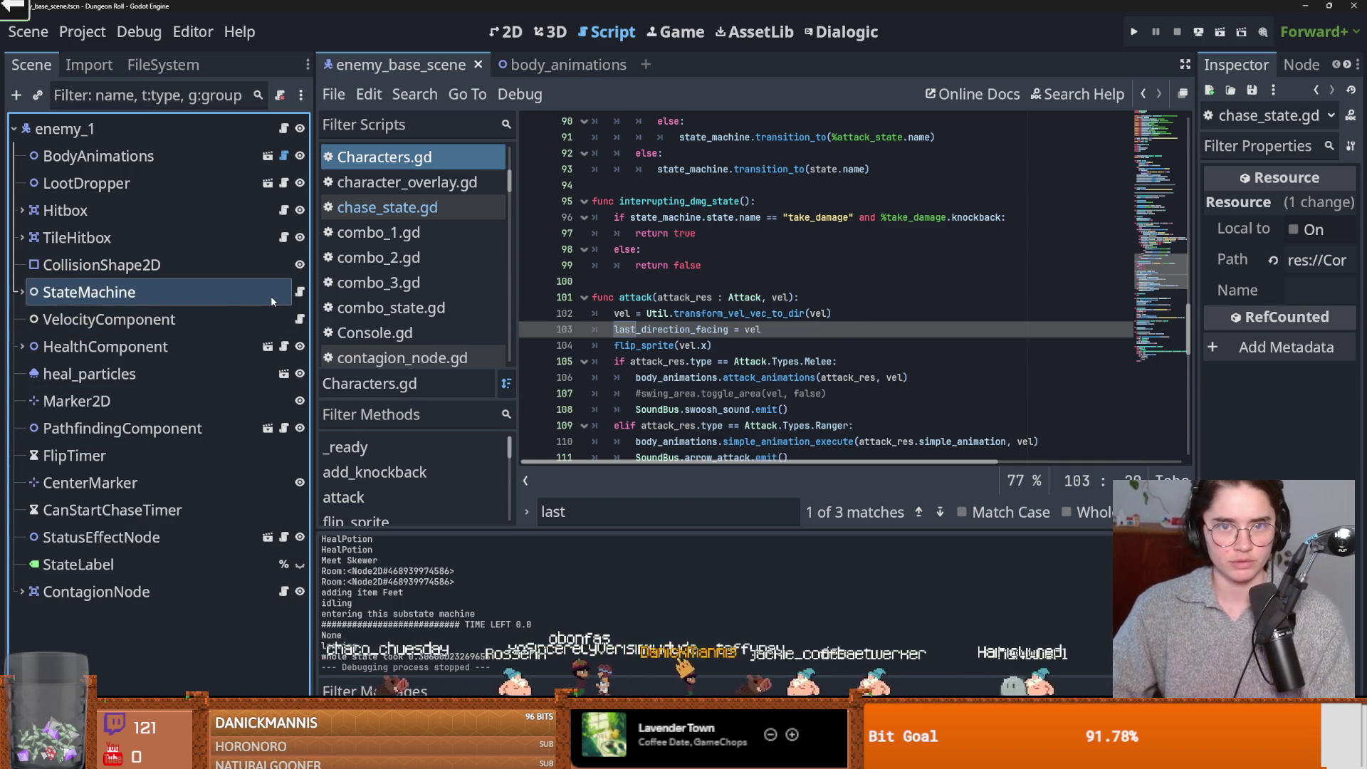
- Filter the FileSystem for 'dost' and open the Dostoevsky.tscn scene
left_click(163, 65)
left_click(105, 128)
key("BackSpace")
key("BackSpace")
key("BackSpace")
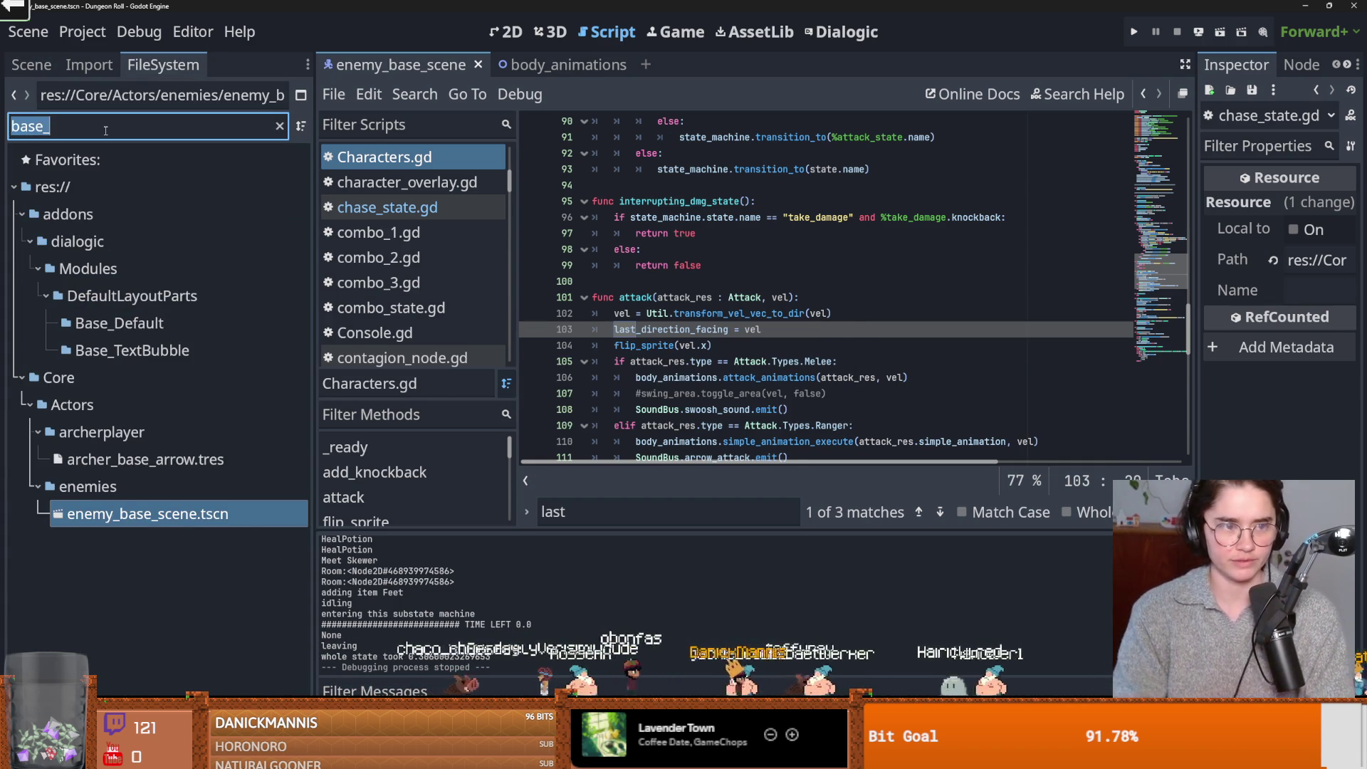
type("dost")
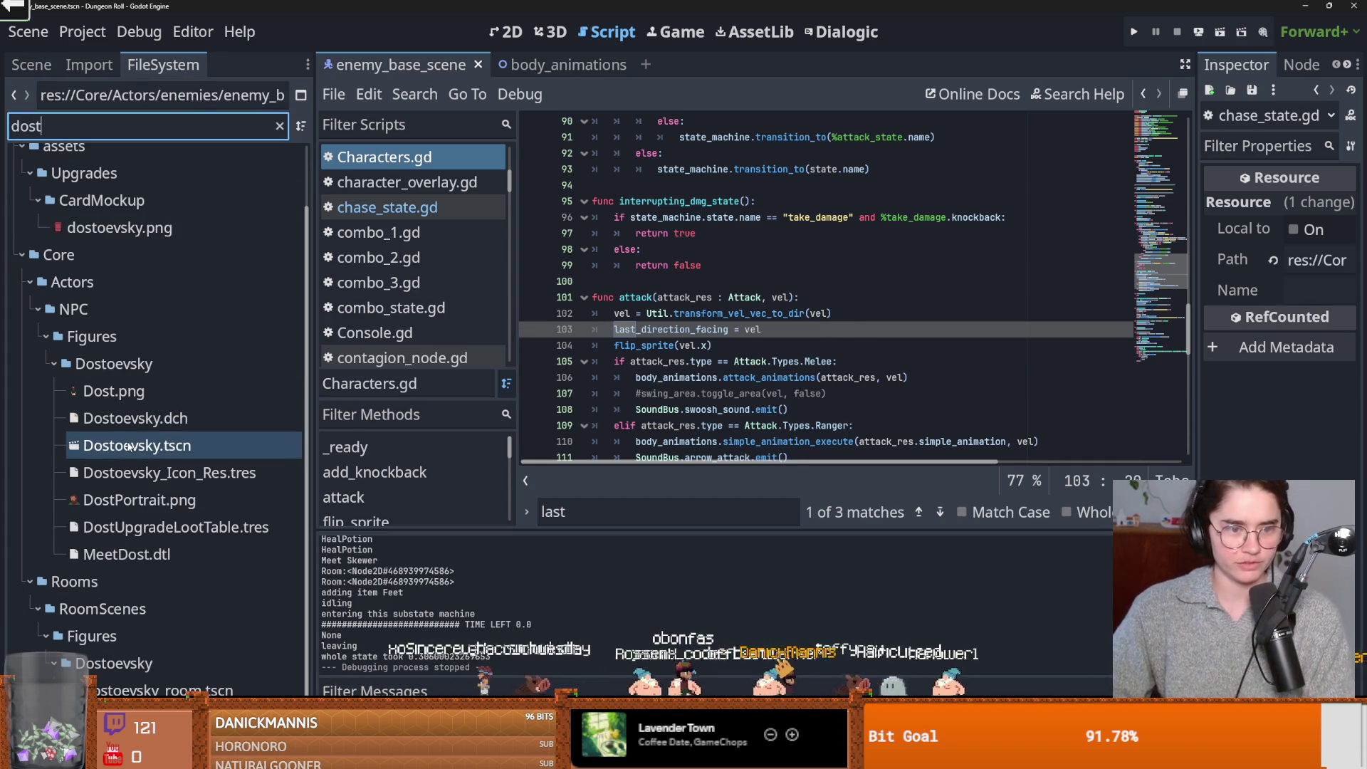
double_click(130, 446)
- Select the Dostoevsky root node, widen the Inspector to review its Icon loot table, and save
scroll(610, 432, "up", 10)
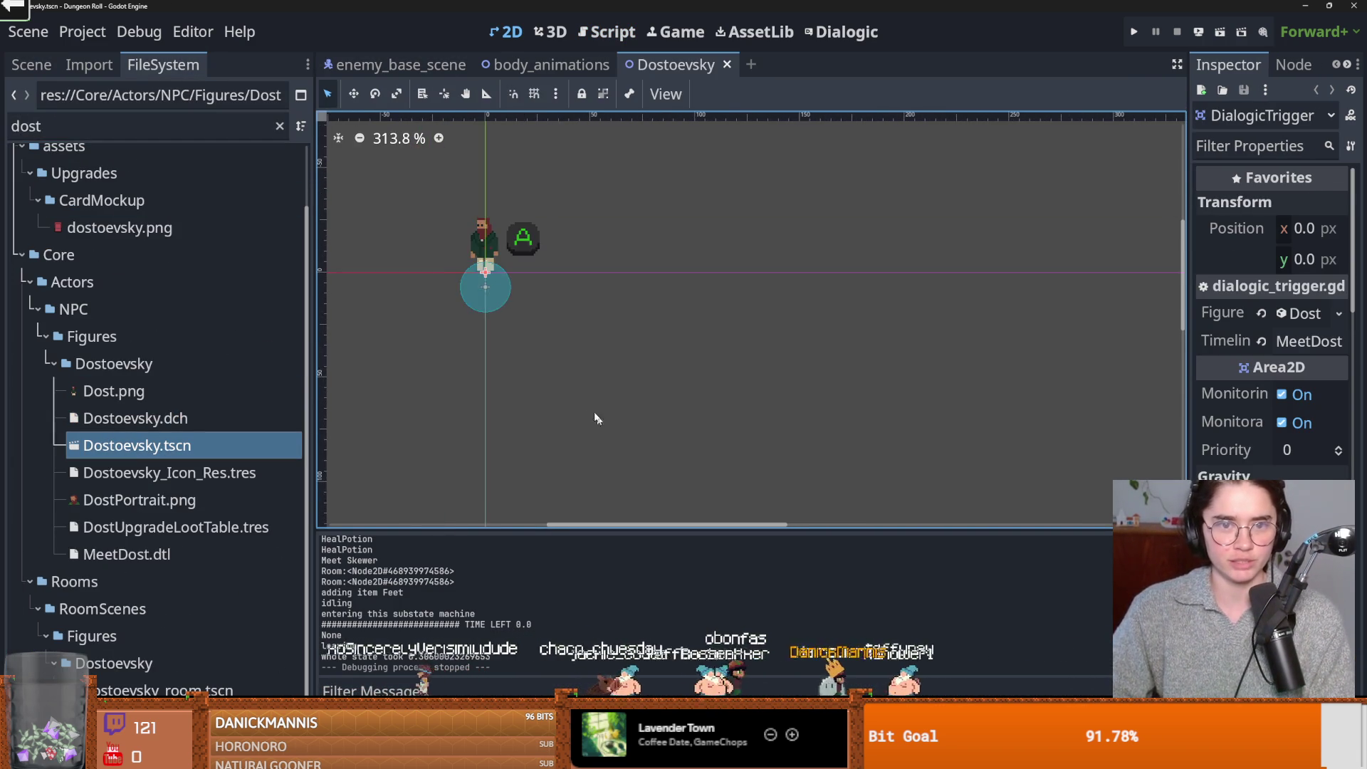
left_click(32, 64)
key("ctrl+s")
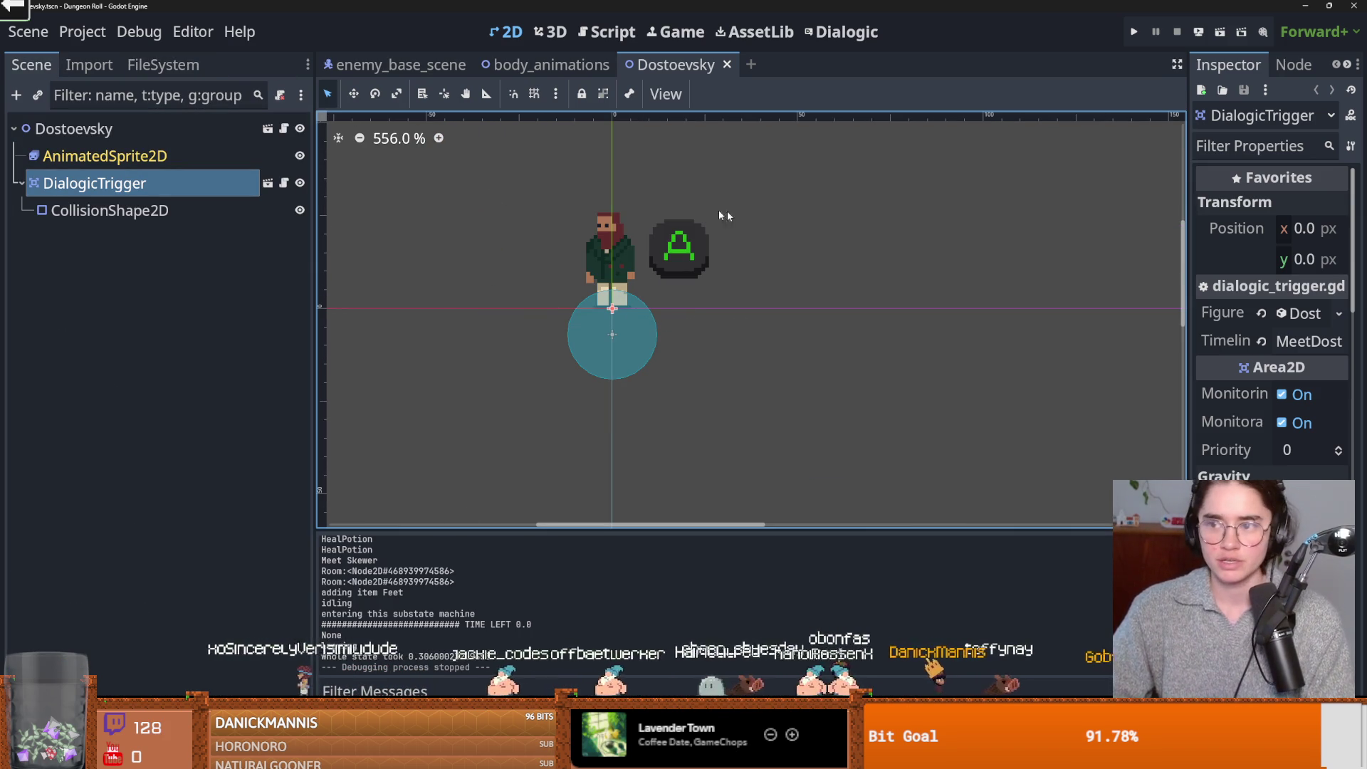
left_click(73, 129)
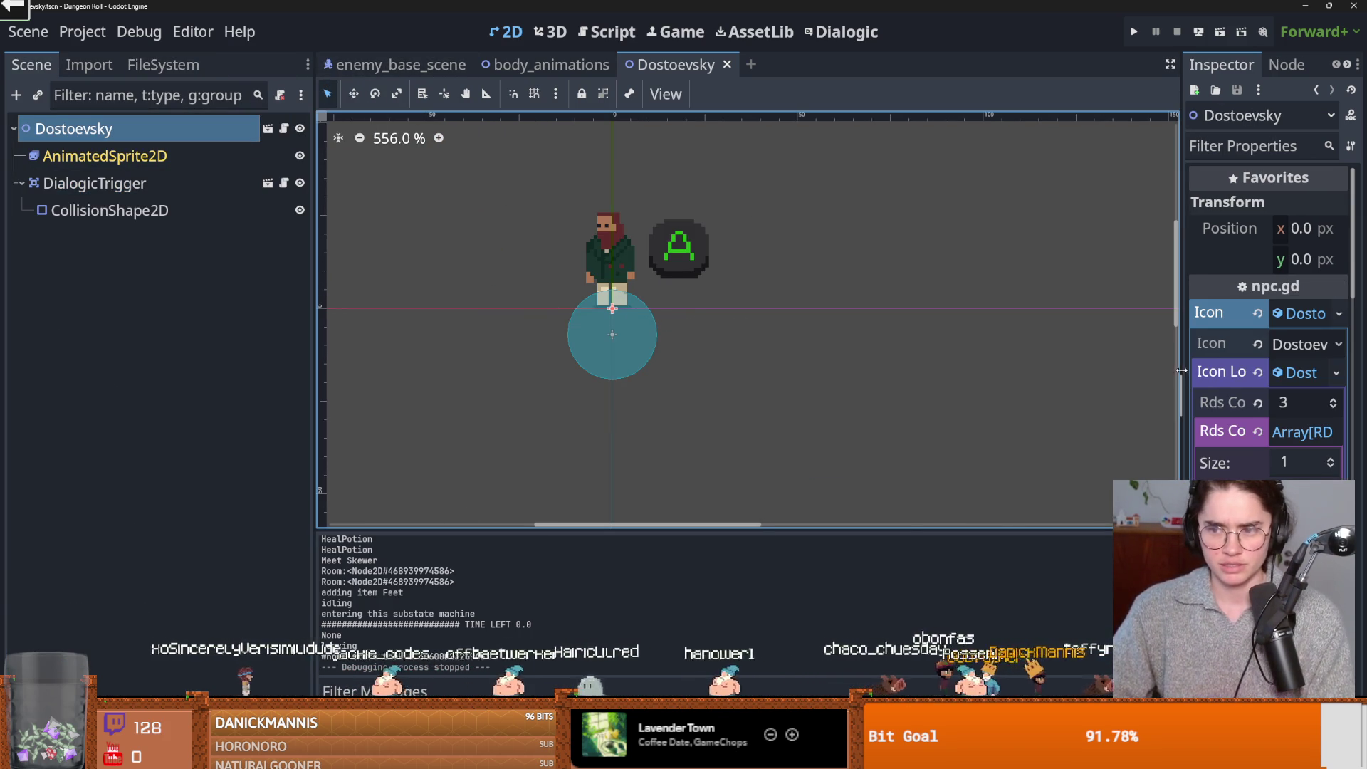
left_click_drag(1182, 369, 899, 368)
left_click(1224, 372)
key("ctrl+s")
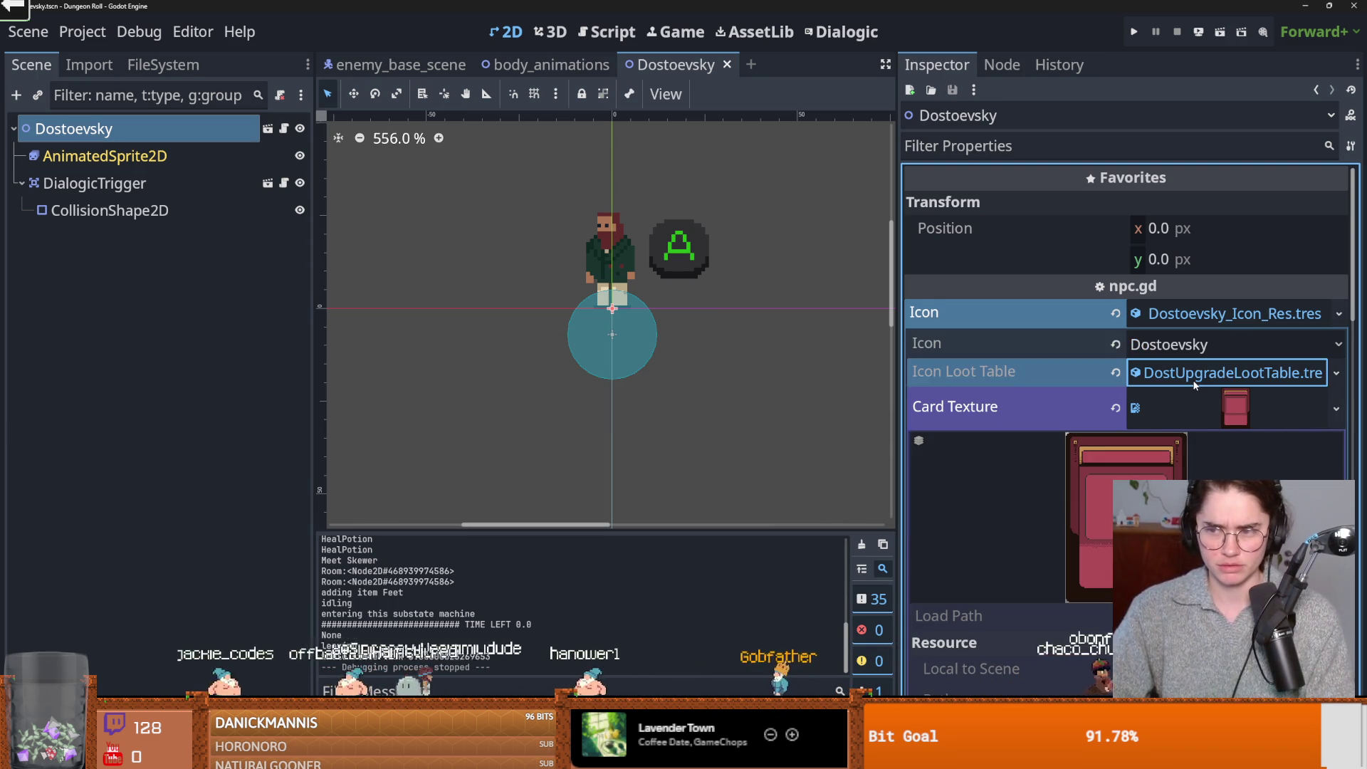
left_click(1211, 372)
scroll(1132, 427, "down", 5)
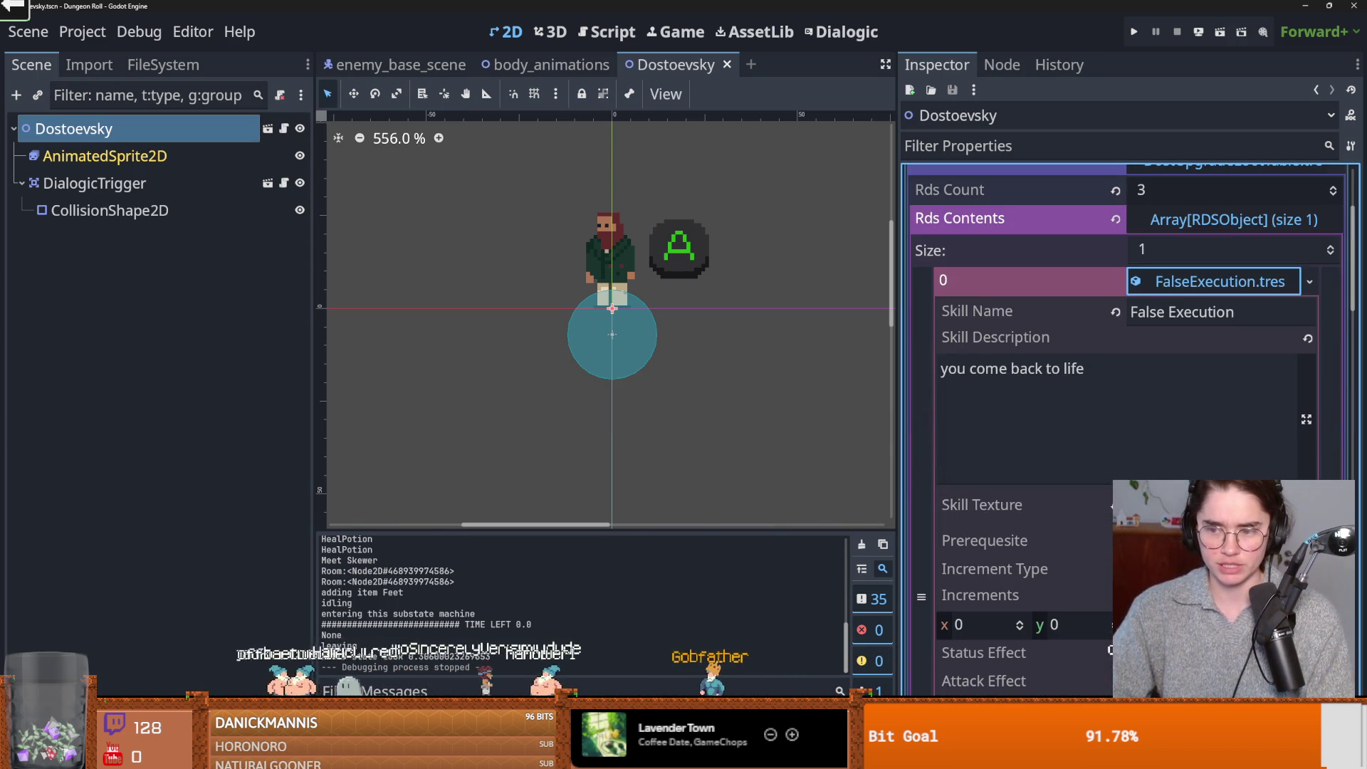
left_click(1210, 498)
scroll(1132, 427, "down", 5)
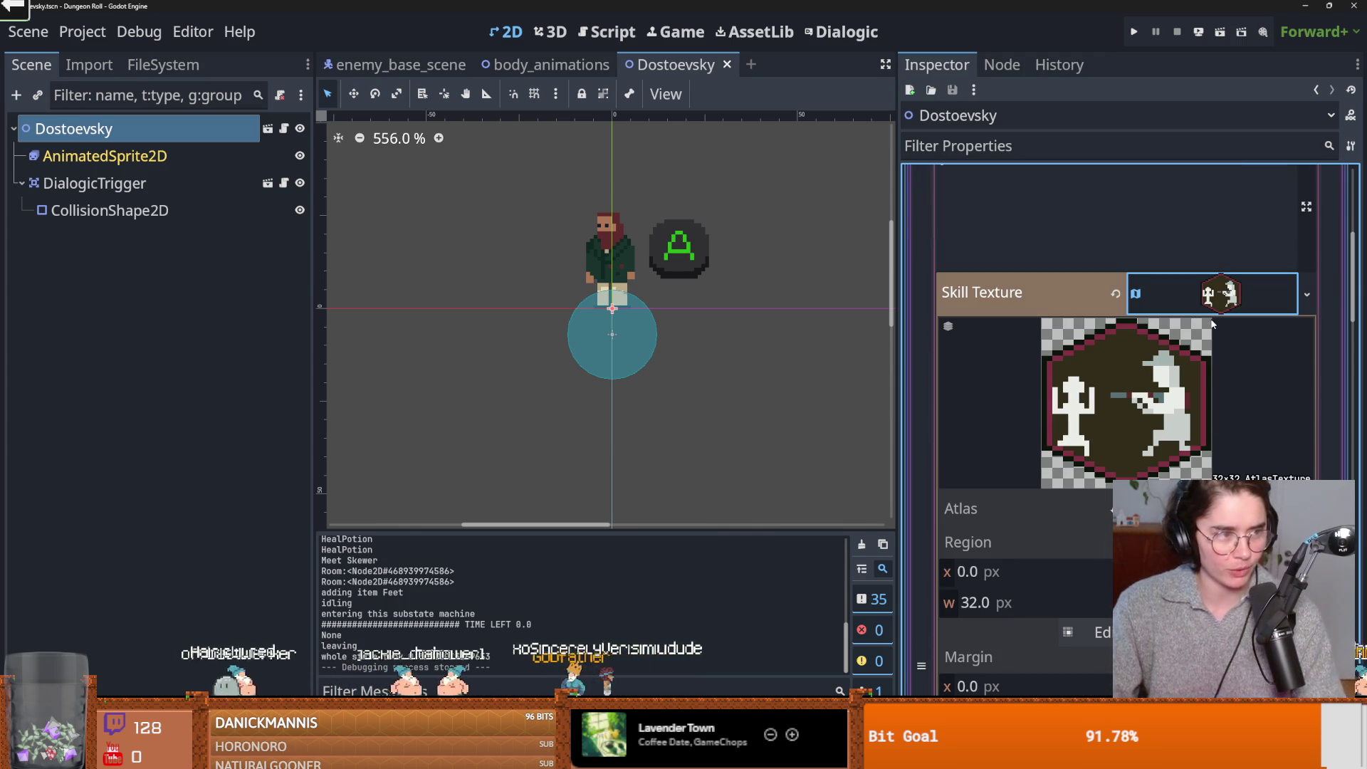
left_click(1307, 295)
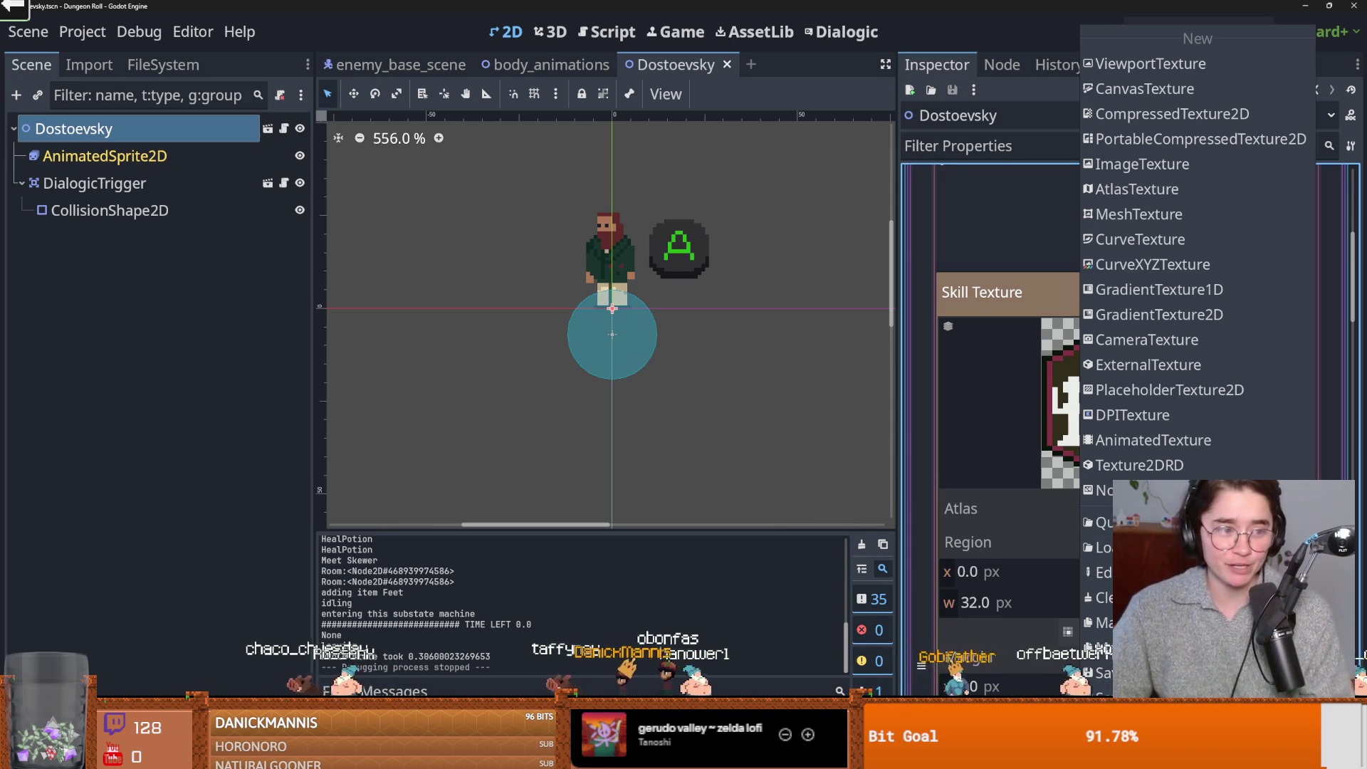
key("Escape")
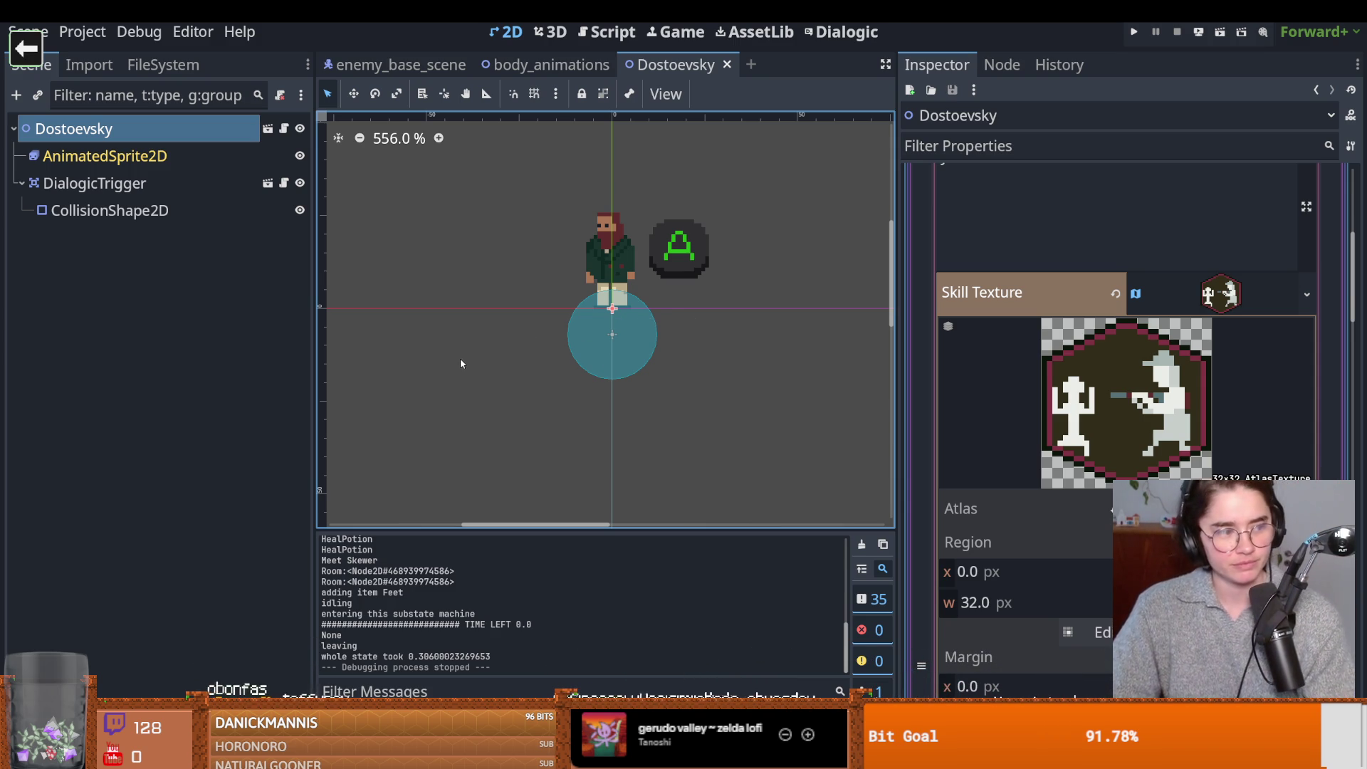
left_click(425, 387)
scroll(456, 376, "down", 2)
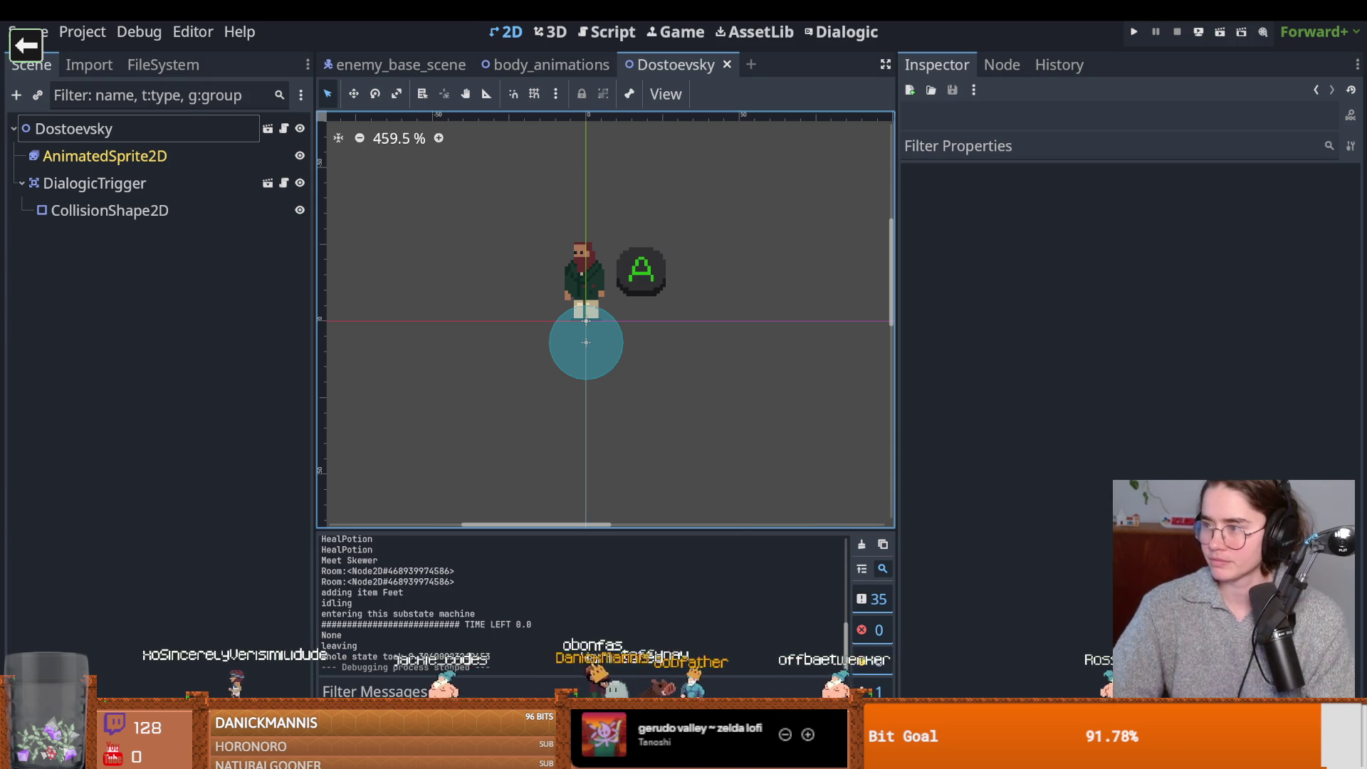
key("alt+Tab")
scroll(349, 288, "down", 10)
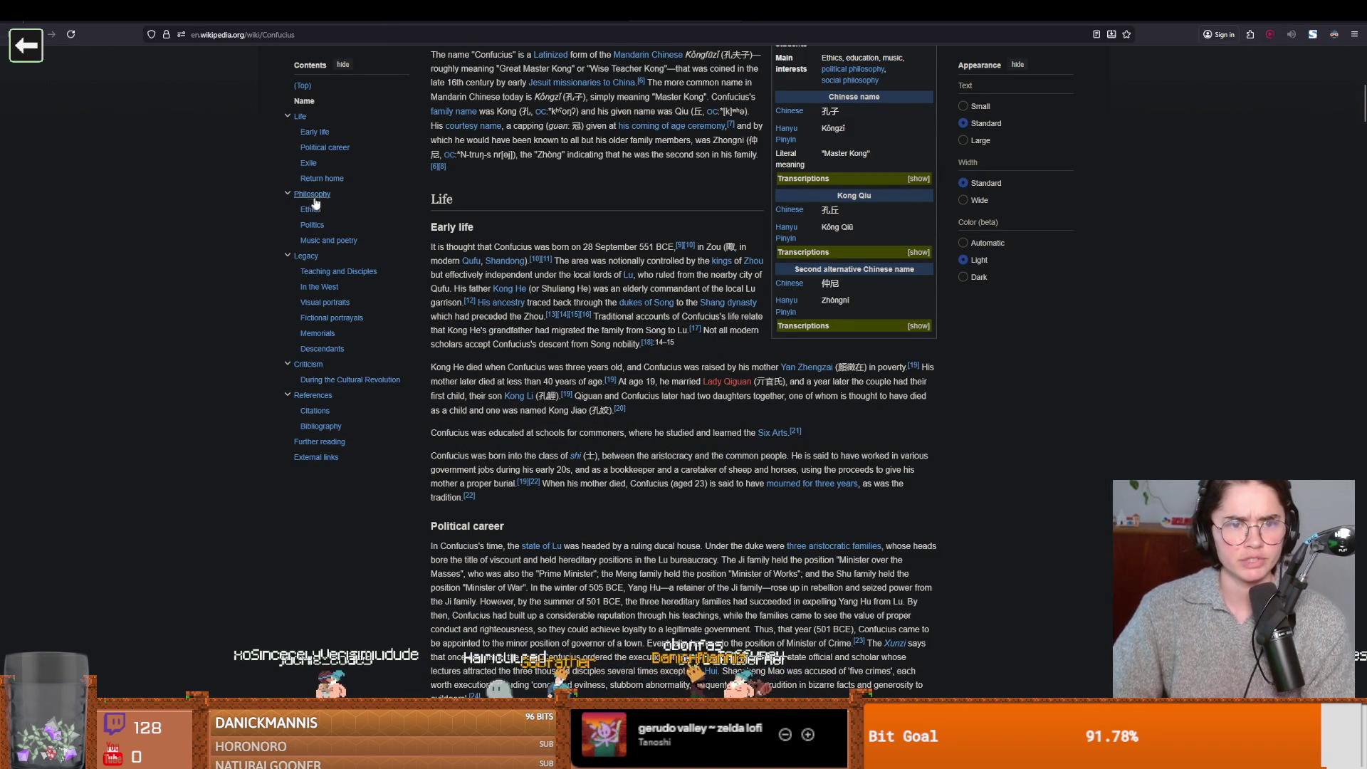
- Jump to the Confucius article's Music and poetry section, return to the top, then bring up the Items note
left_click(328, 241)
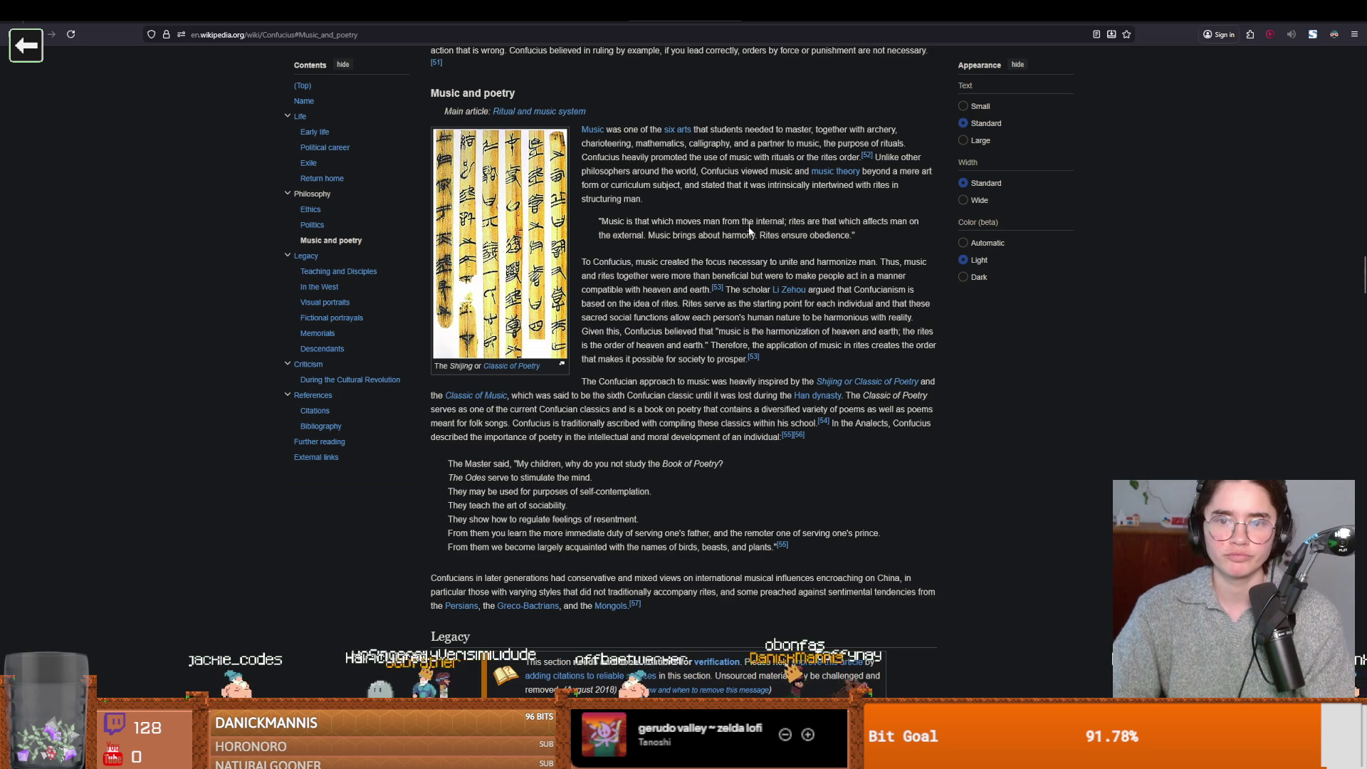
scroll(762, 400, "down", 3)
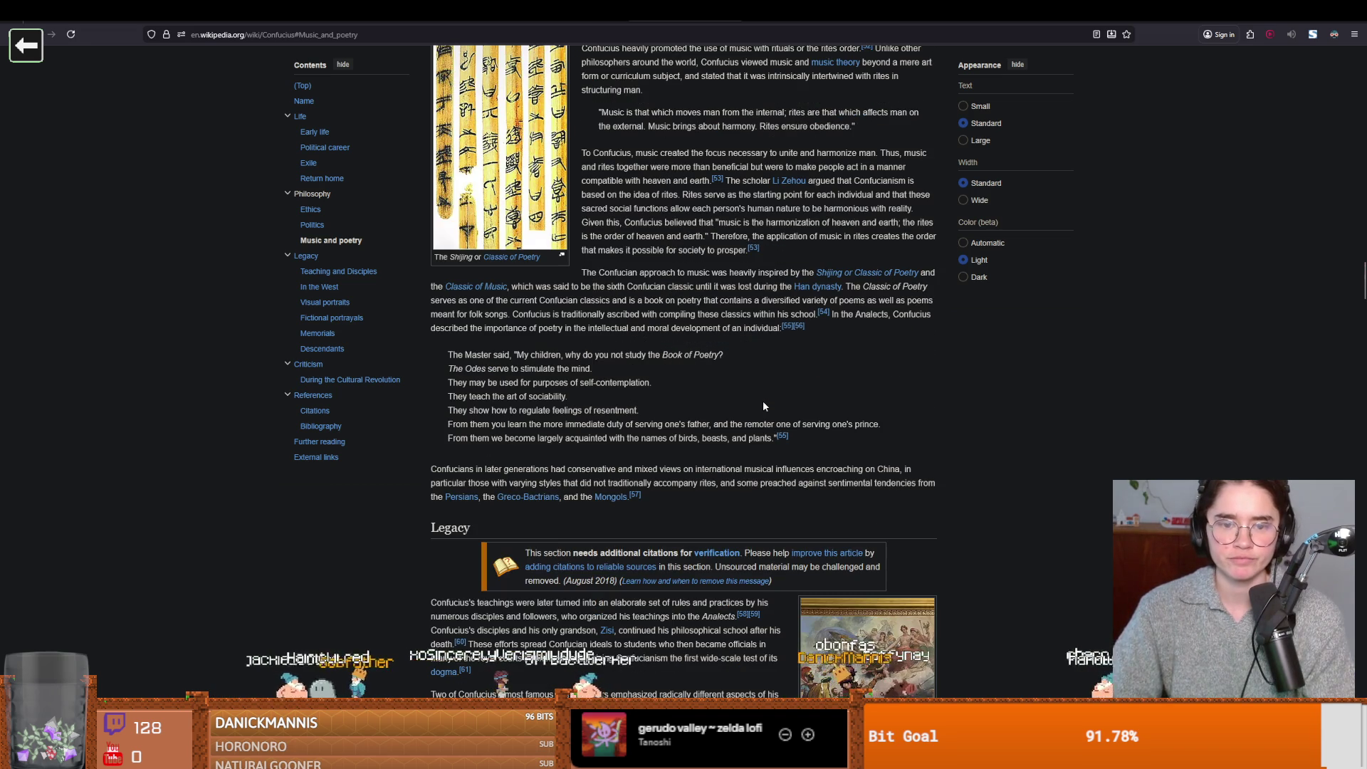
scroll(611, 409, "down", 3)
key("Home")
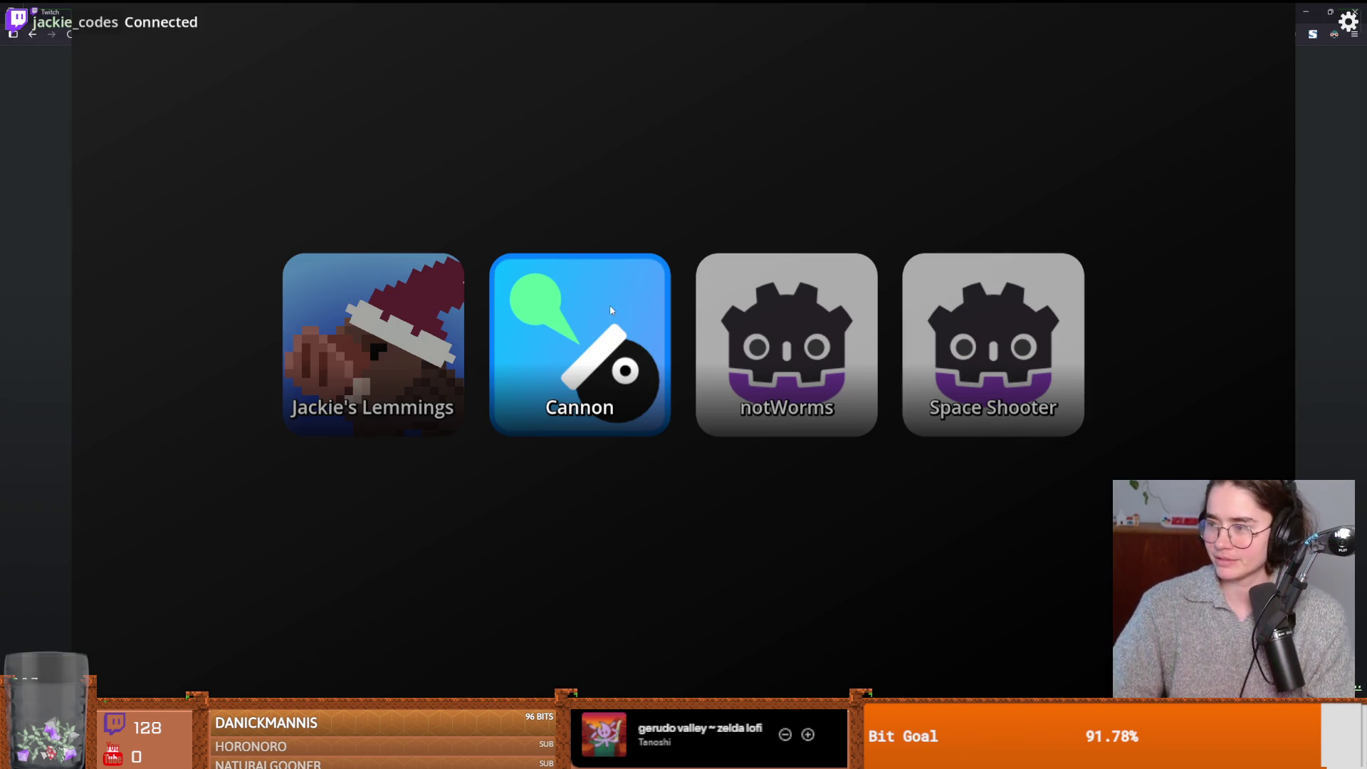
left_click(569, 328)
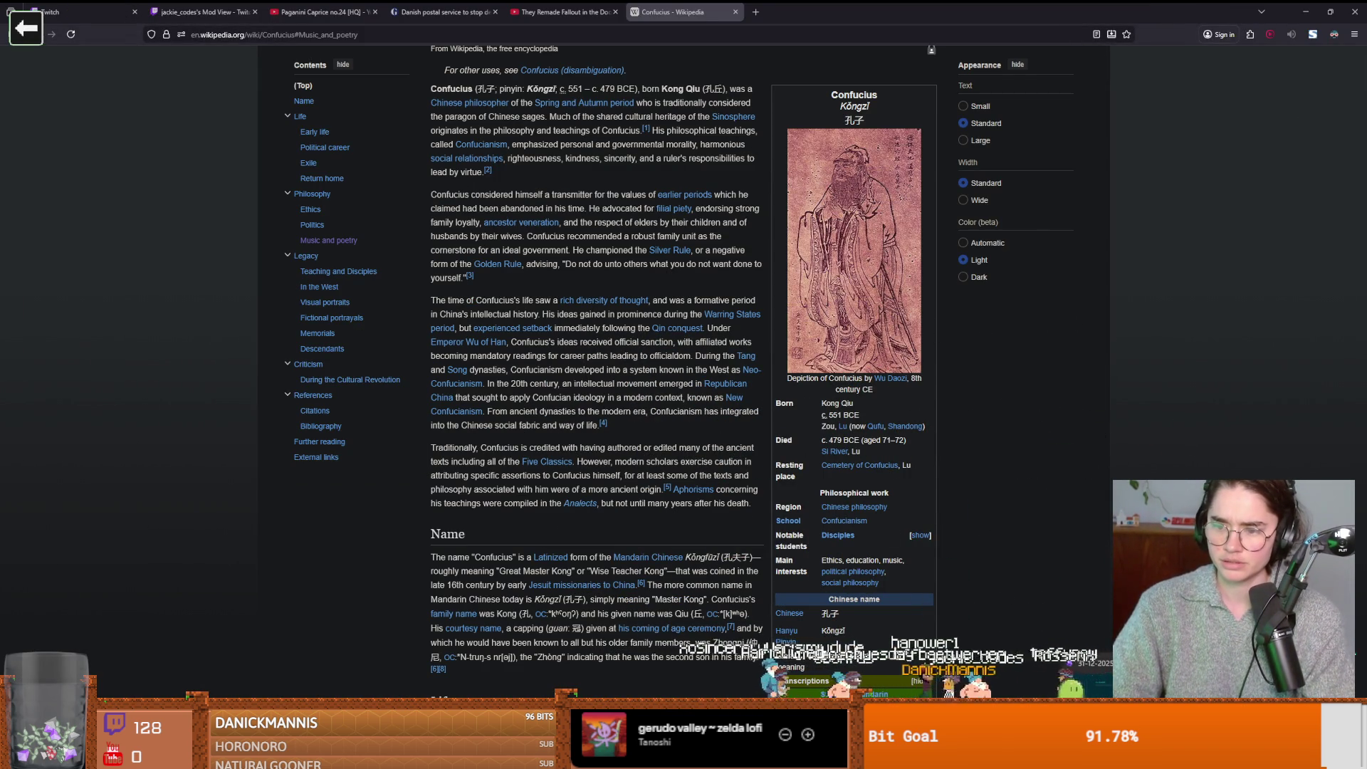
key("alt+Tab")
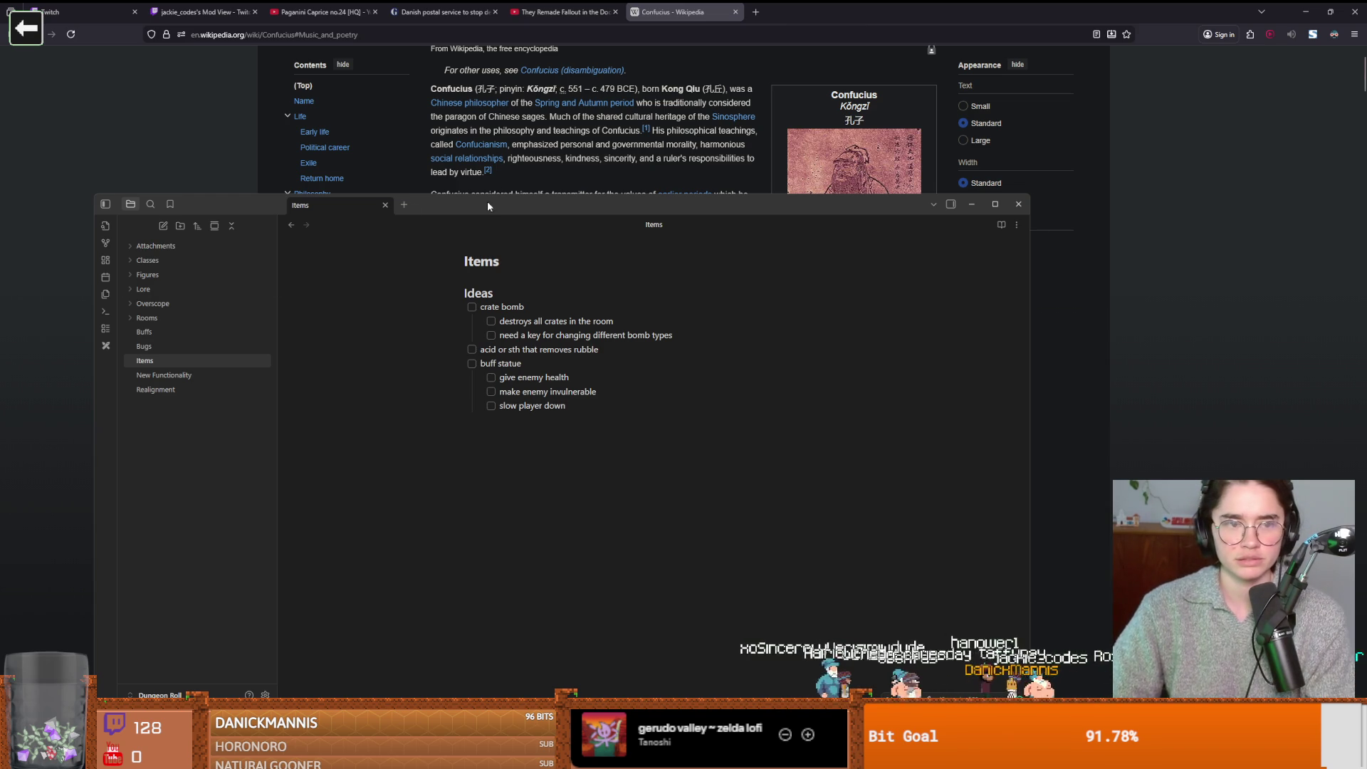
- Hide the Obsidian Items note to reveal the Confucius article in Firefox
key("alt+Tab")
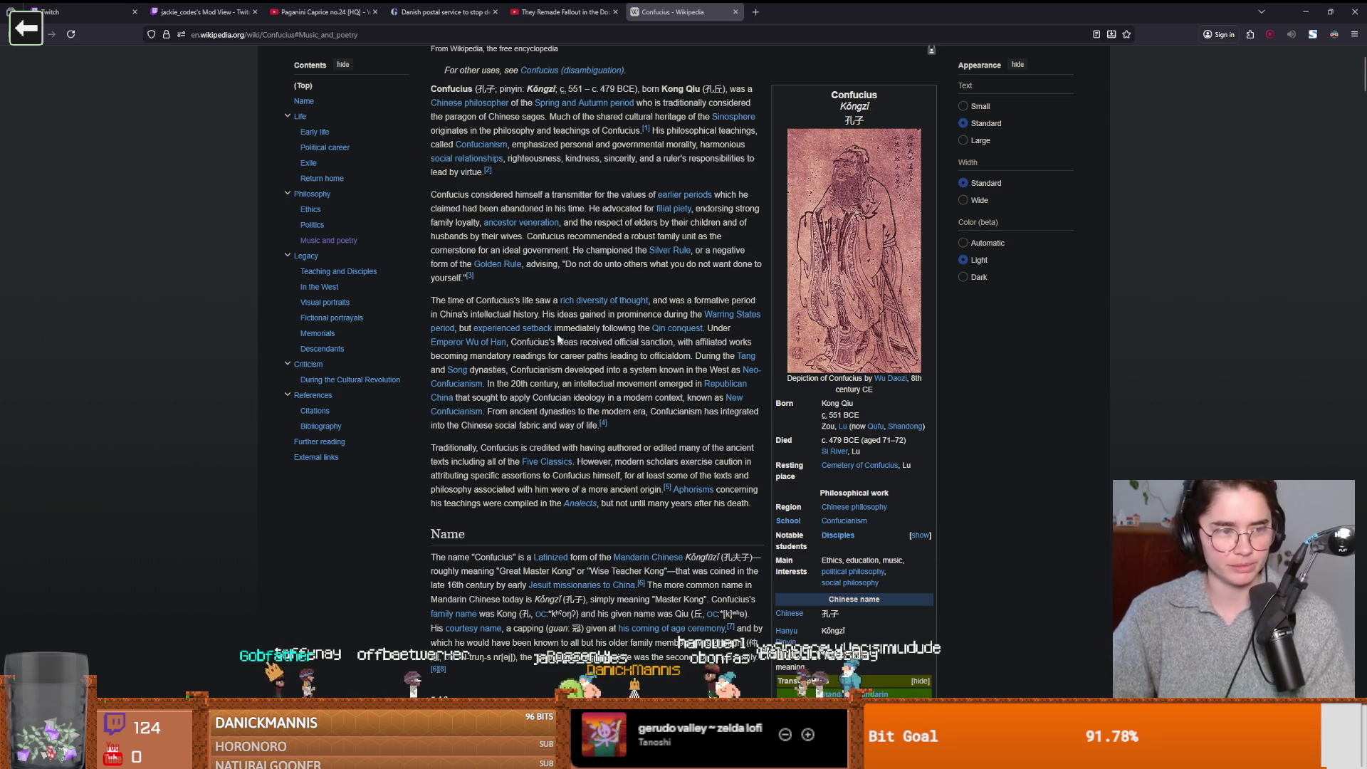
- Scroll the Confucius article to the top and switch to Obsidian's Dostoevsky.excalidraw board
scroll(632, 325, "up", 2)
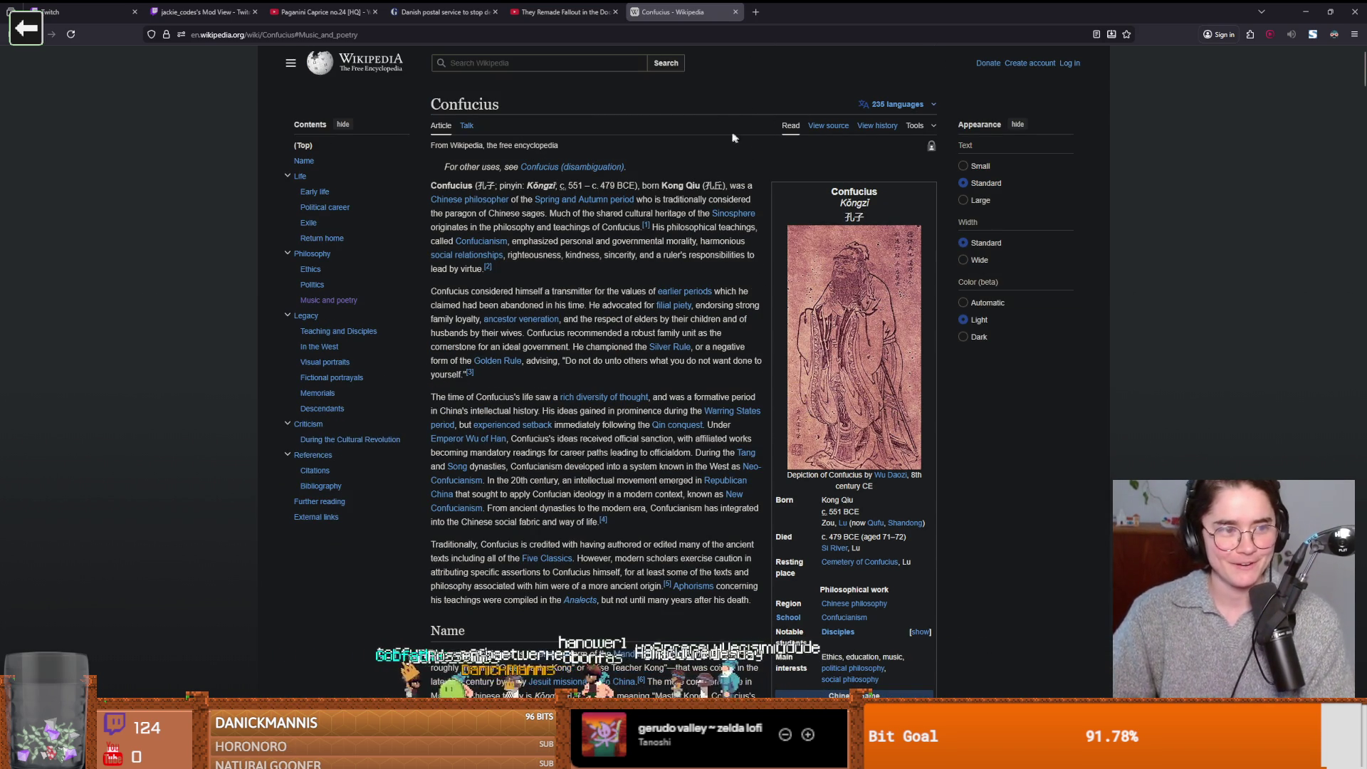
scroll(655, 223, "down", 1)
scroll(655, 219, "up", 1)
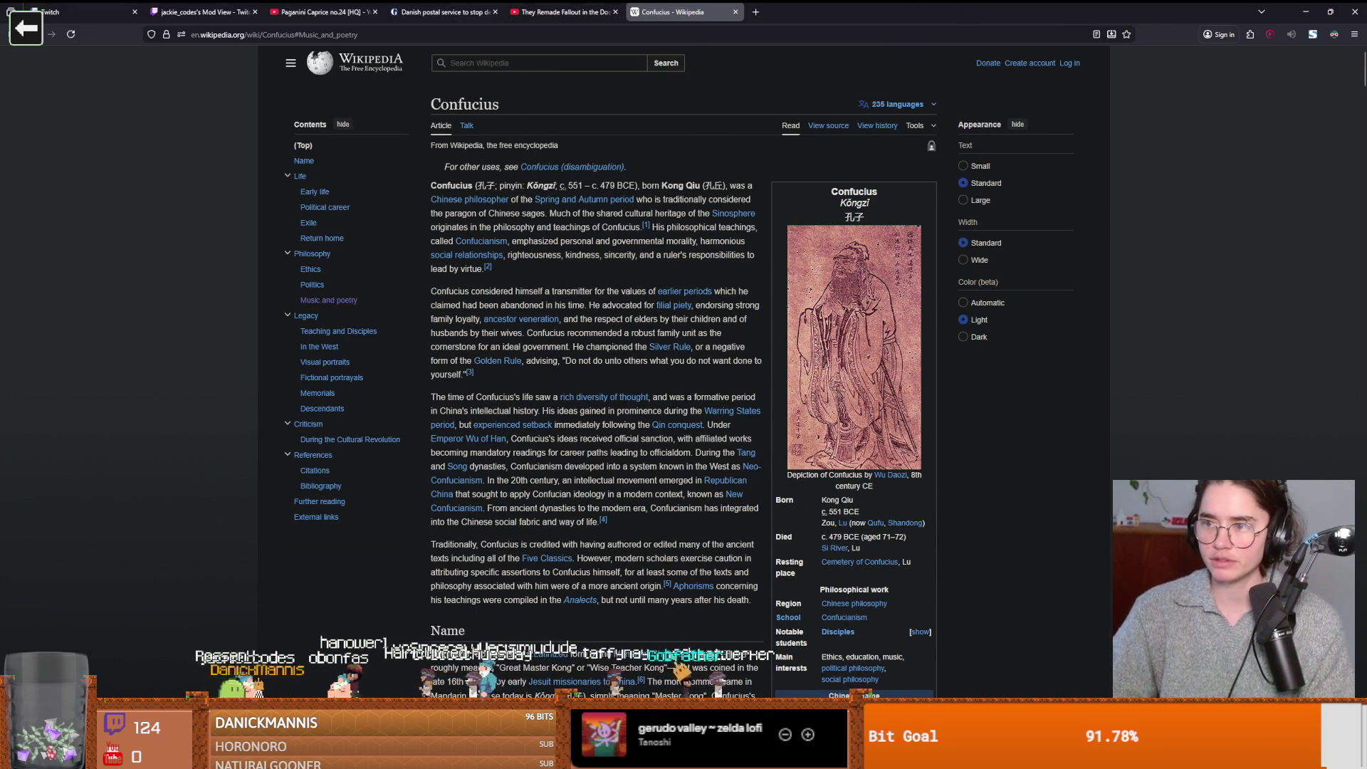
key("alt+Tab")
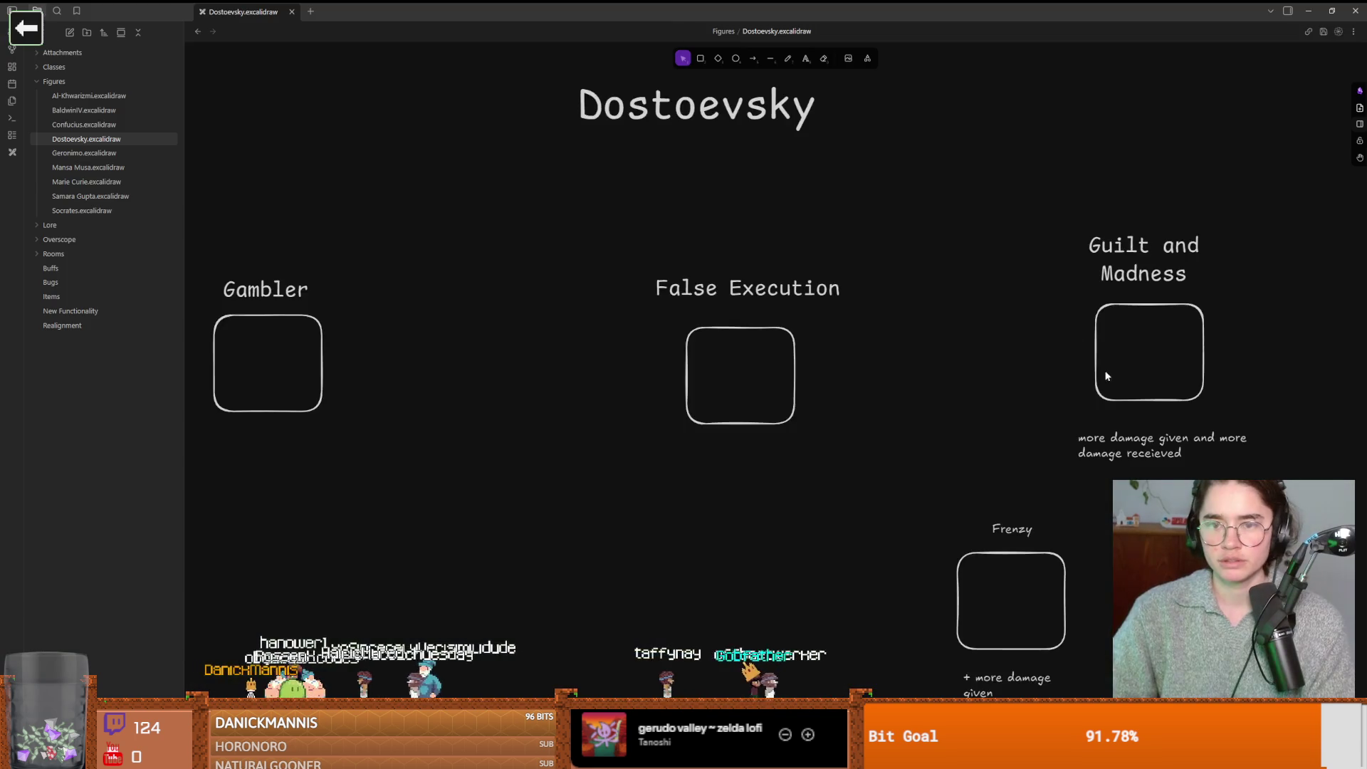
left_click_drag(1100, 370, 710, 310)
scroll(761, 363, "up", 1)
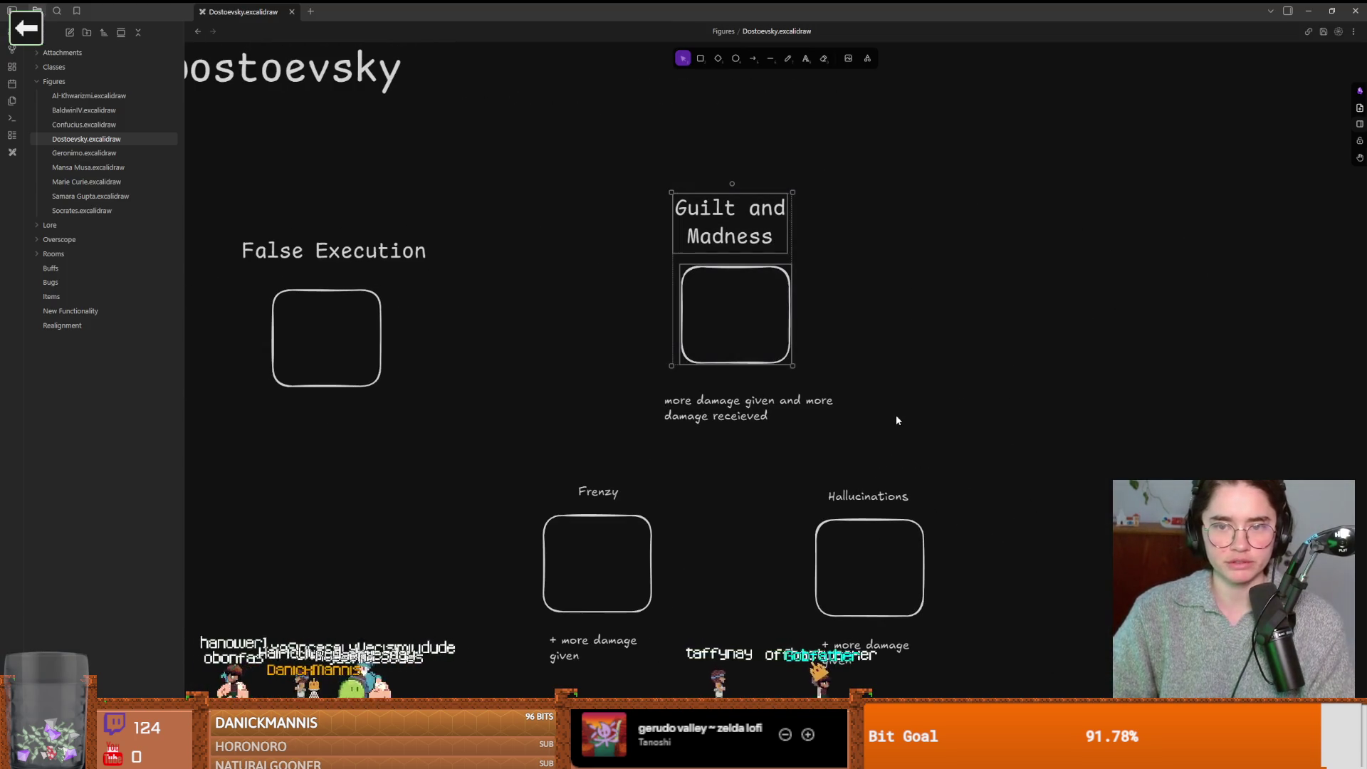
left_click_drag(890, 427, 654, 273)
left_click(932, 257)
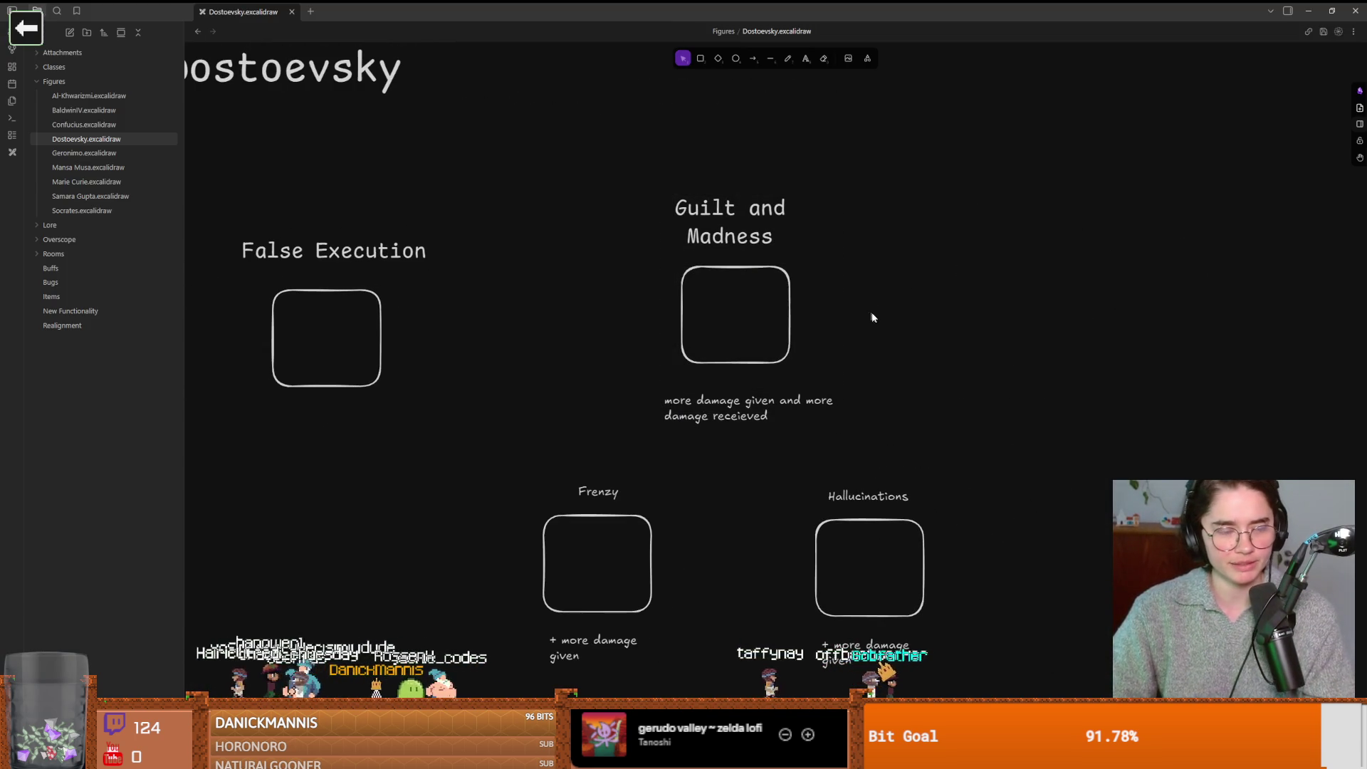
mouse_move(864, 436)
left_mouse_down()
mouse_move(811, 446)
mouse_move(570, 145)
left_mouse_up()
left_click(890, 260)
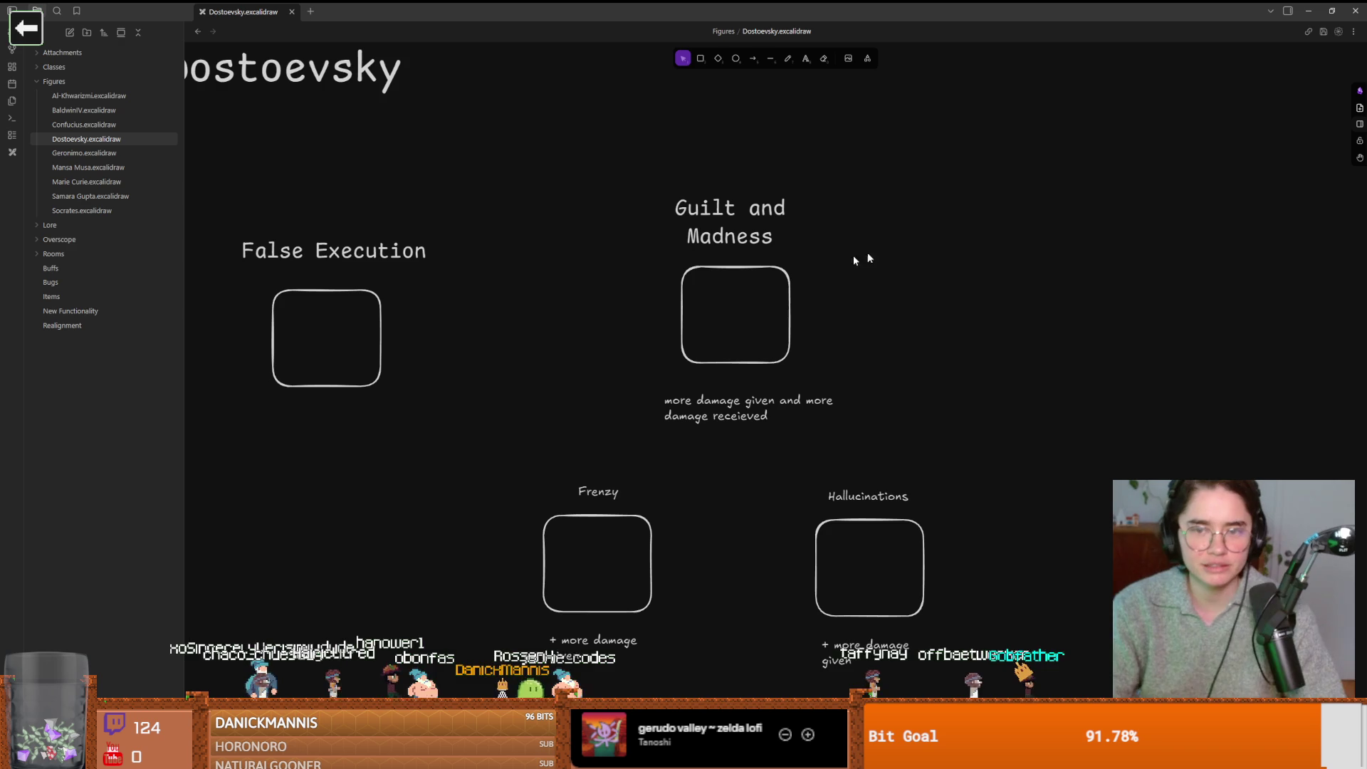
left_click(754, 407)
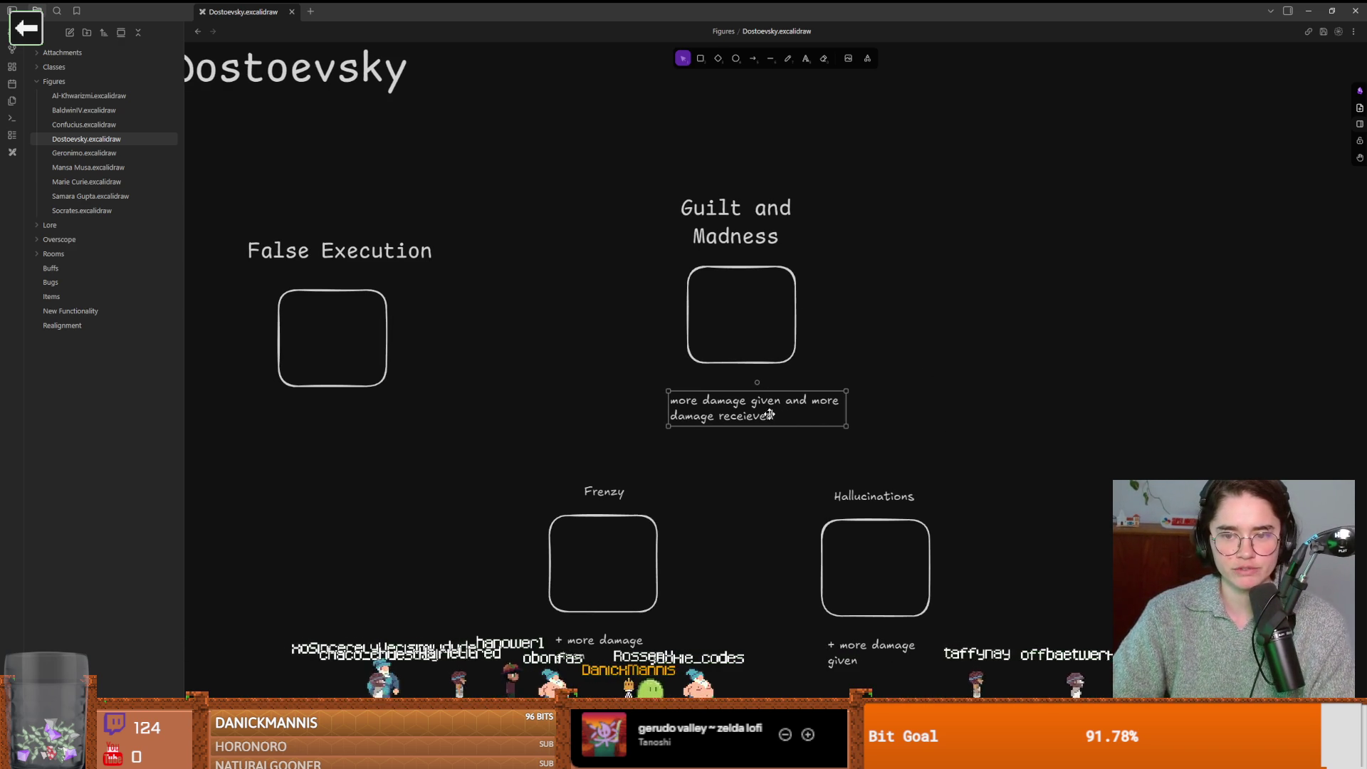
left_click(786, 364)
scroll(920, 334, "down", 2)
scroll(920, 334, "down", 2)
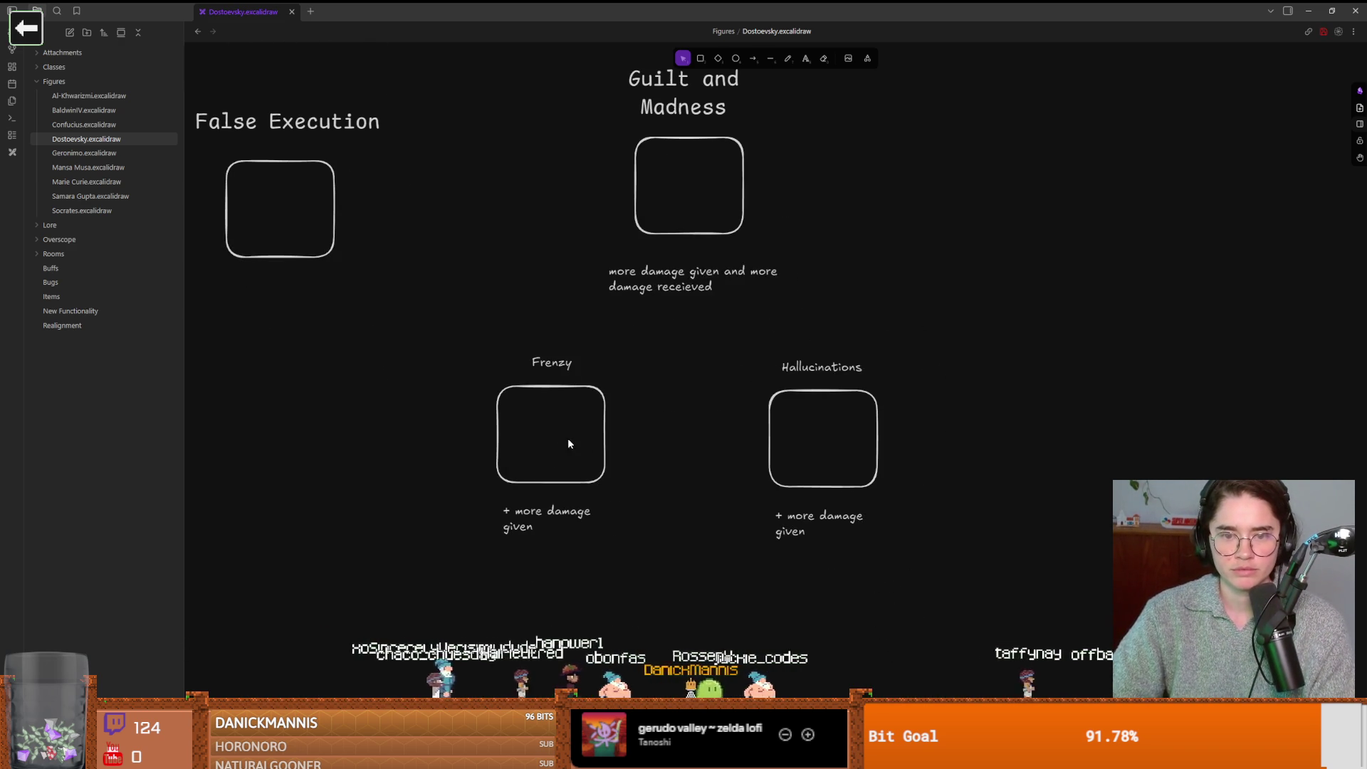
left_click(585, 507)
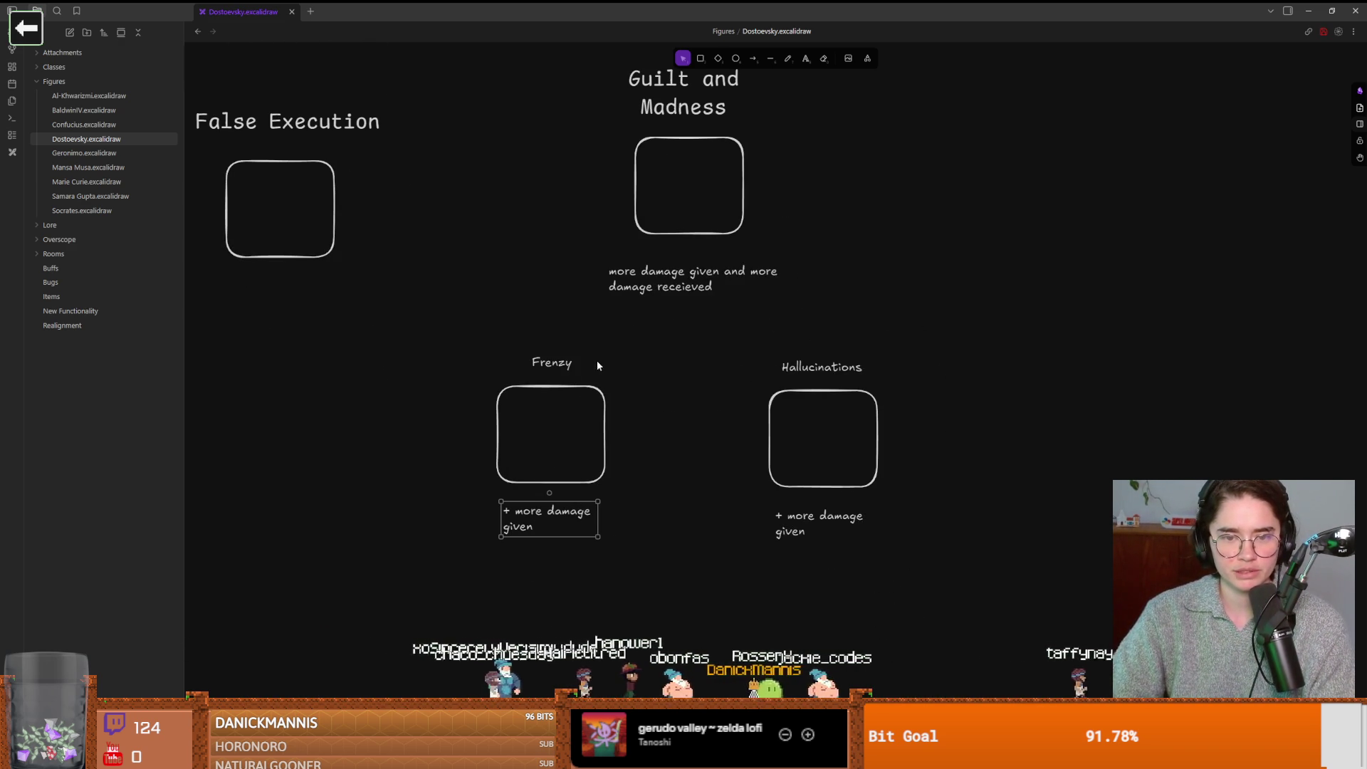
left_click(678, 187)
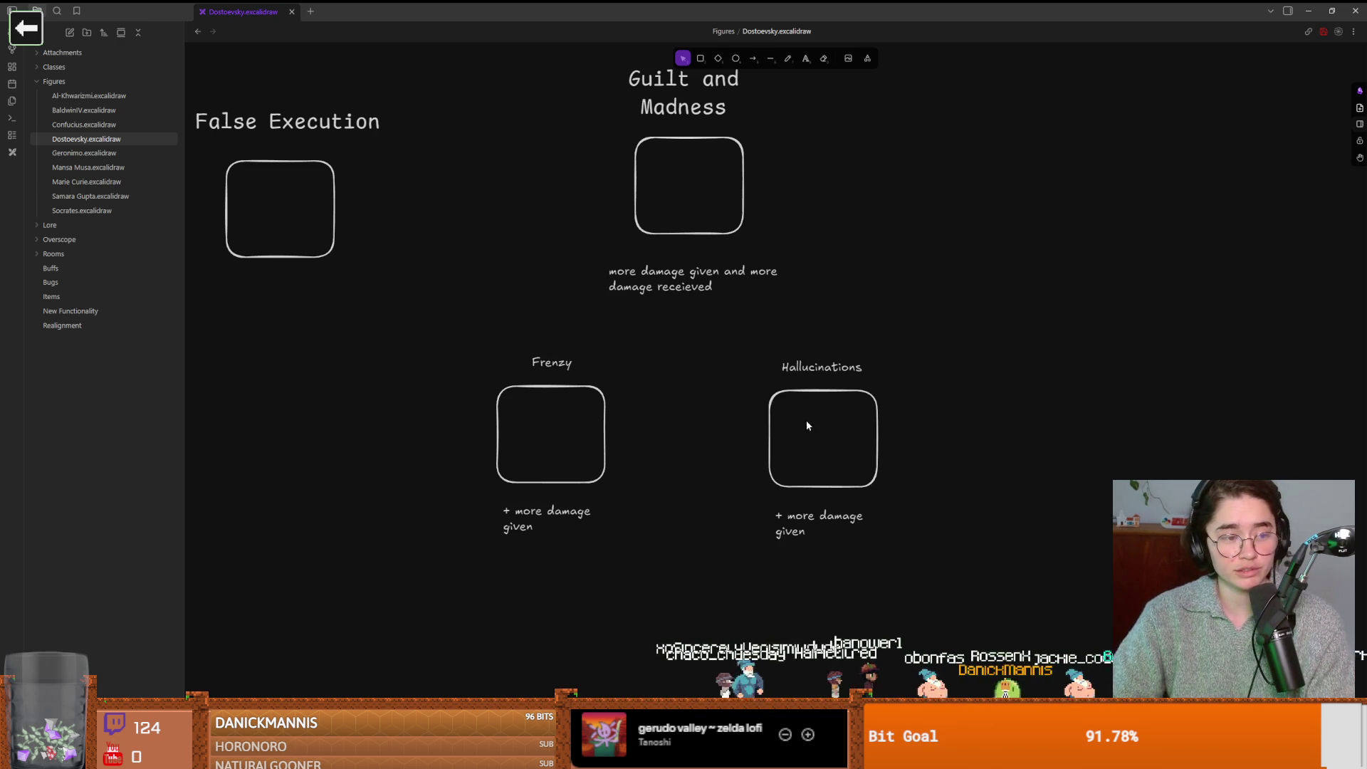
scroll(781, 337, "right", 2)
left_click(801, 362)
left_click(776, 531)
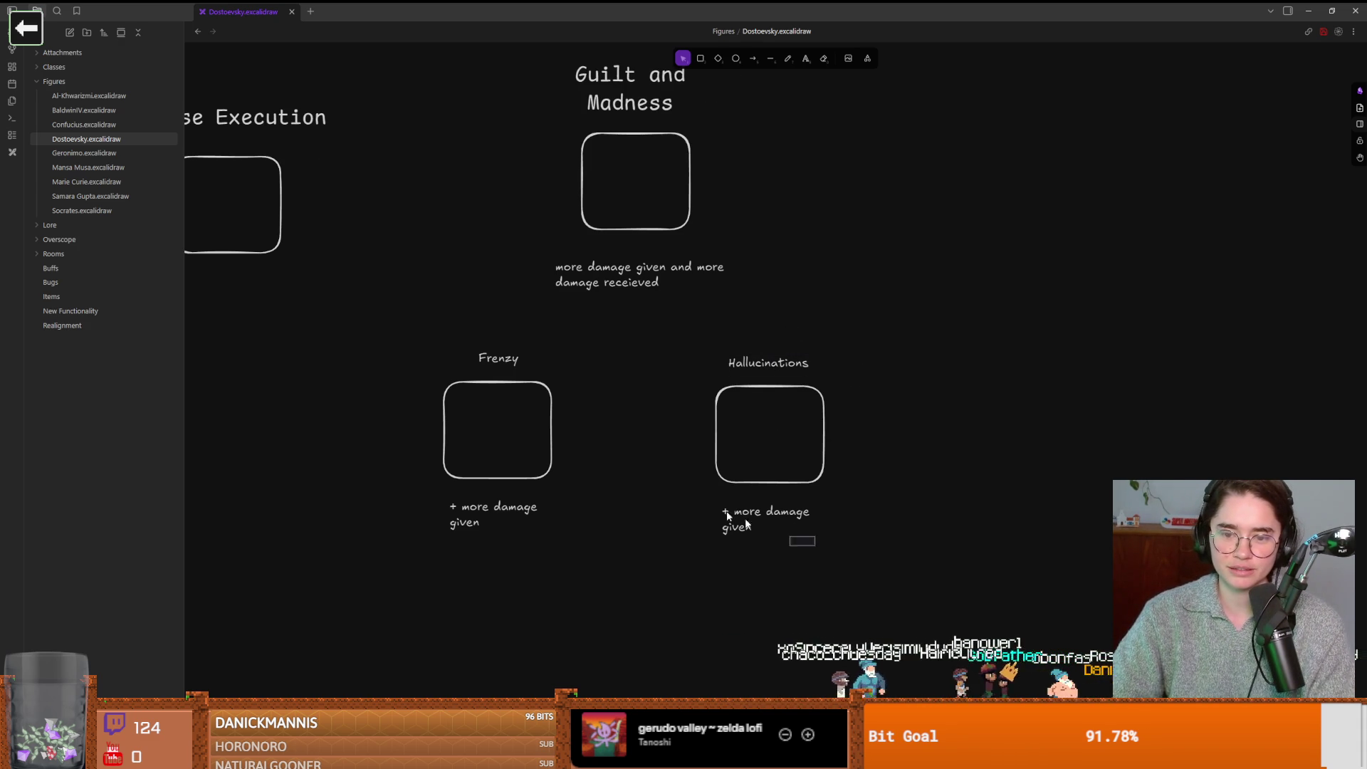
left_click(686, 480)
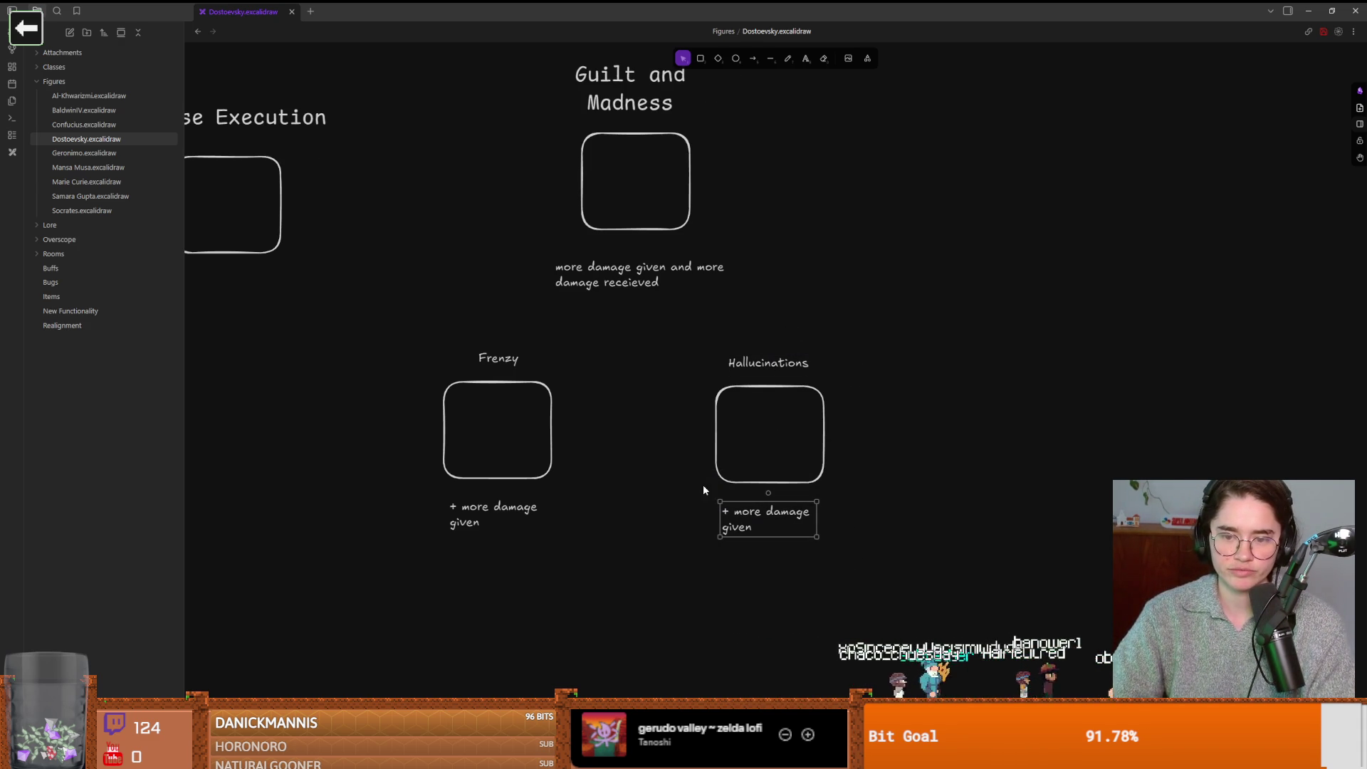
left_click(746, 520)
left_click(811, 379)
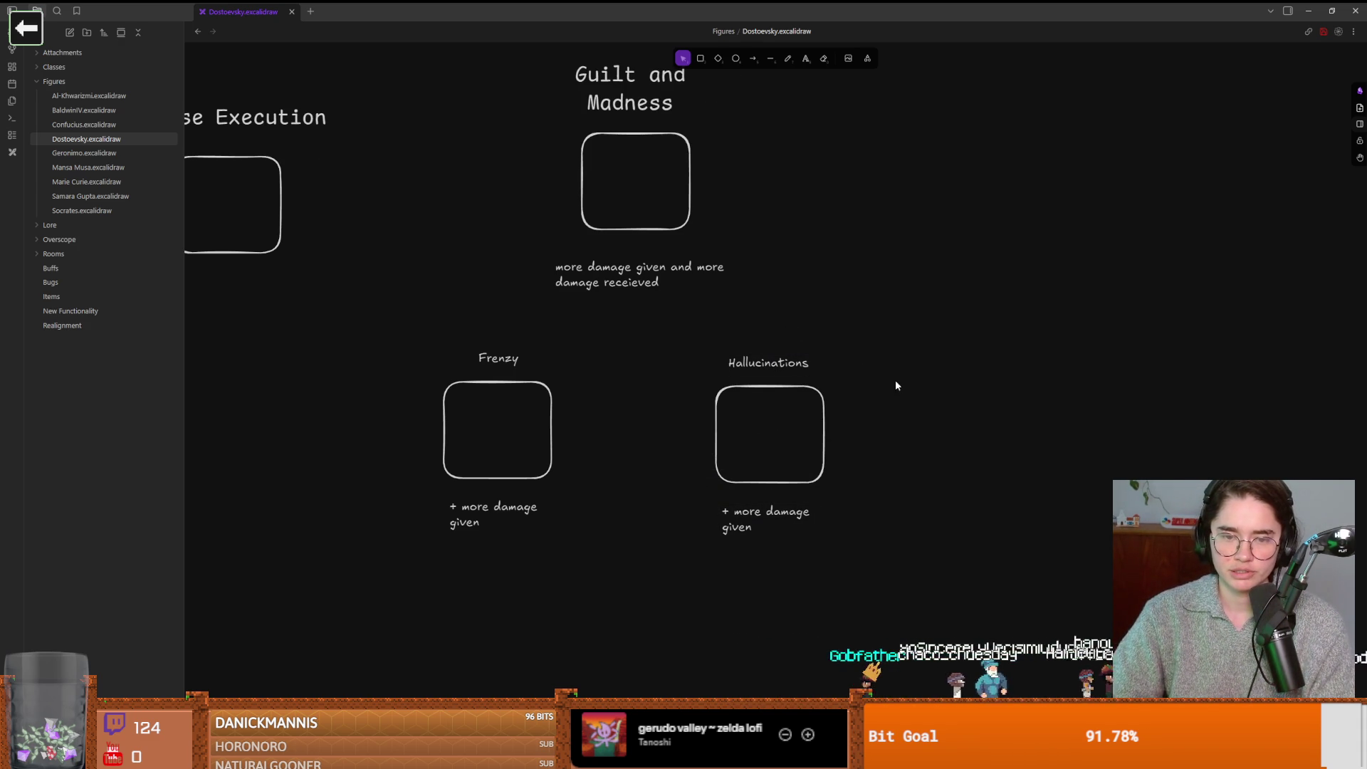
- Replace the Hallucinations note '+ more damage given' with 'less damage taken from enemies'
left_click(754, 519)
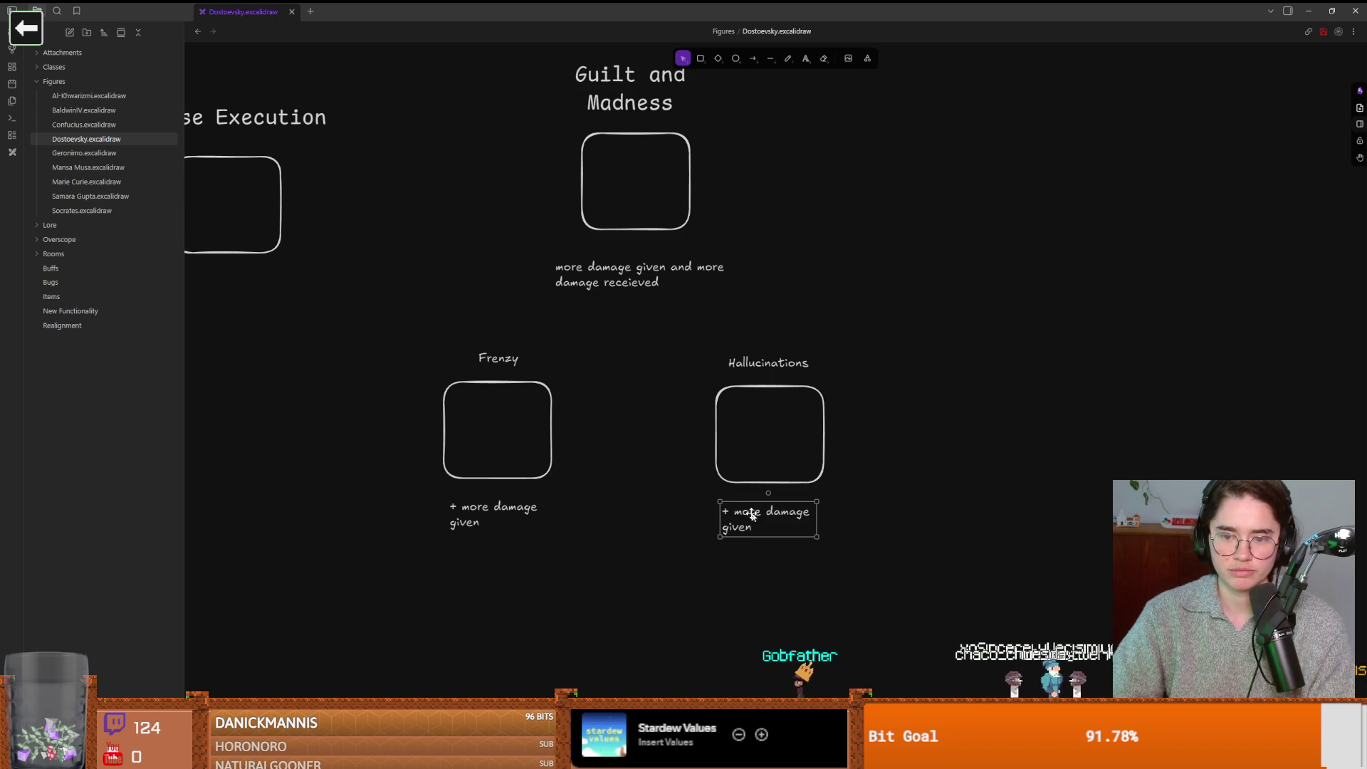
double_click(747, 518)
double_click(747, 512)
double_click(745, 526)
double_click(745, 525)
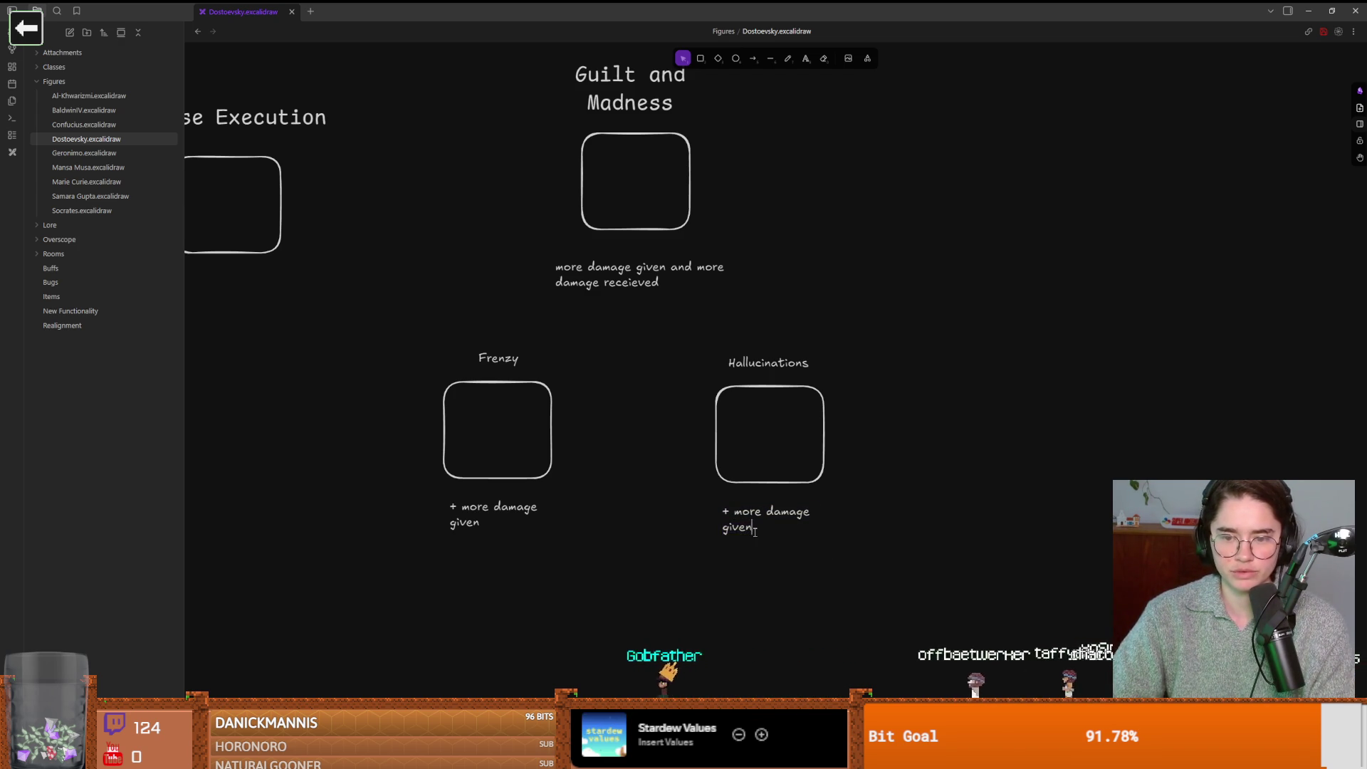
left_click_drag(752, 527, 739, 514)
key("ctrl+a")
type("les")
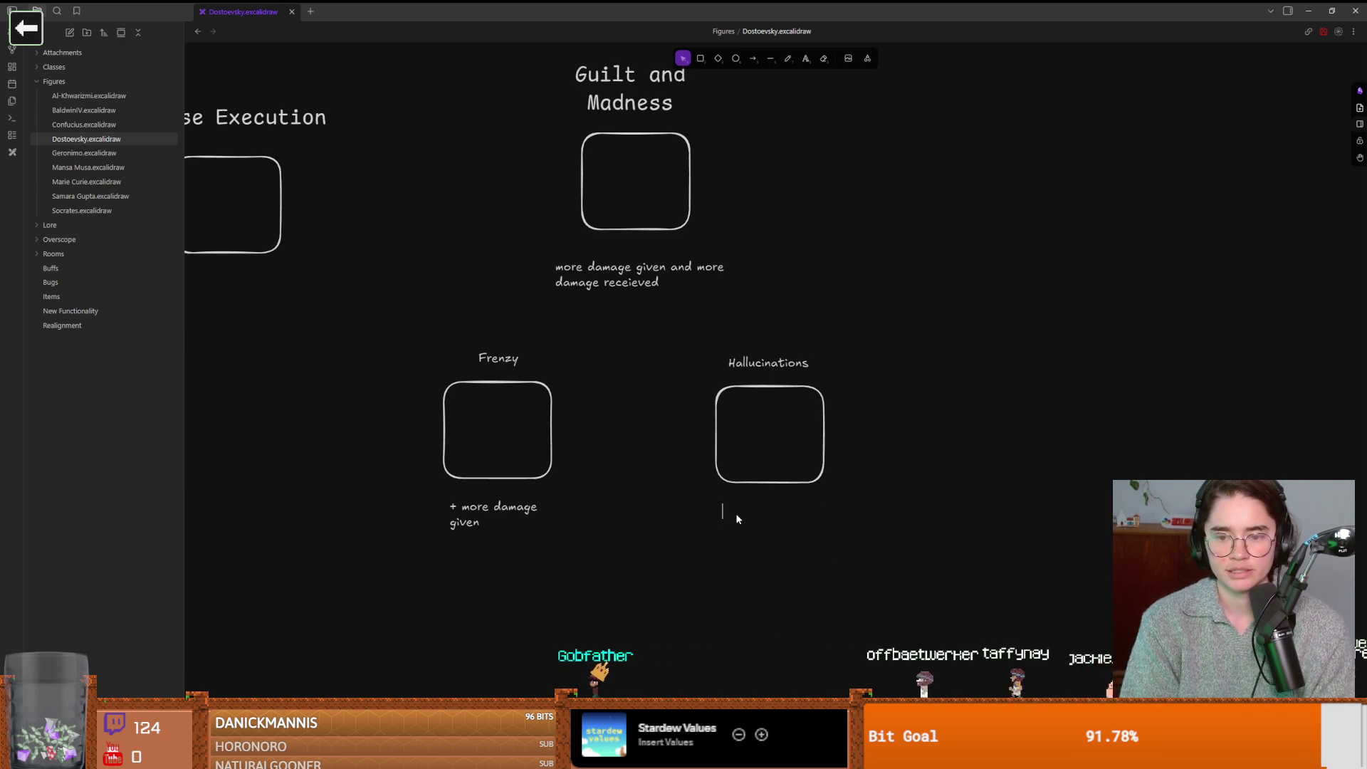
type("s damage ")
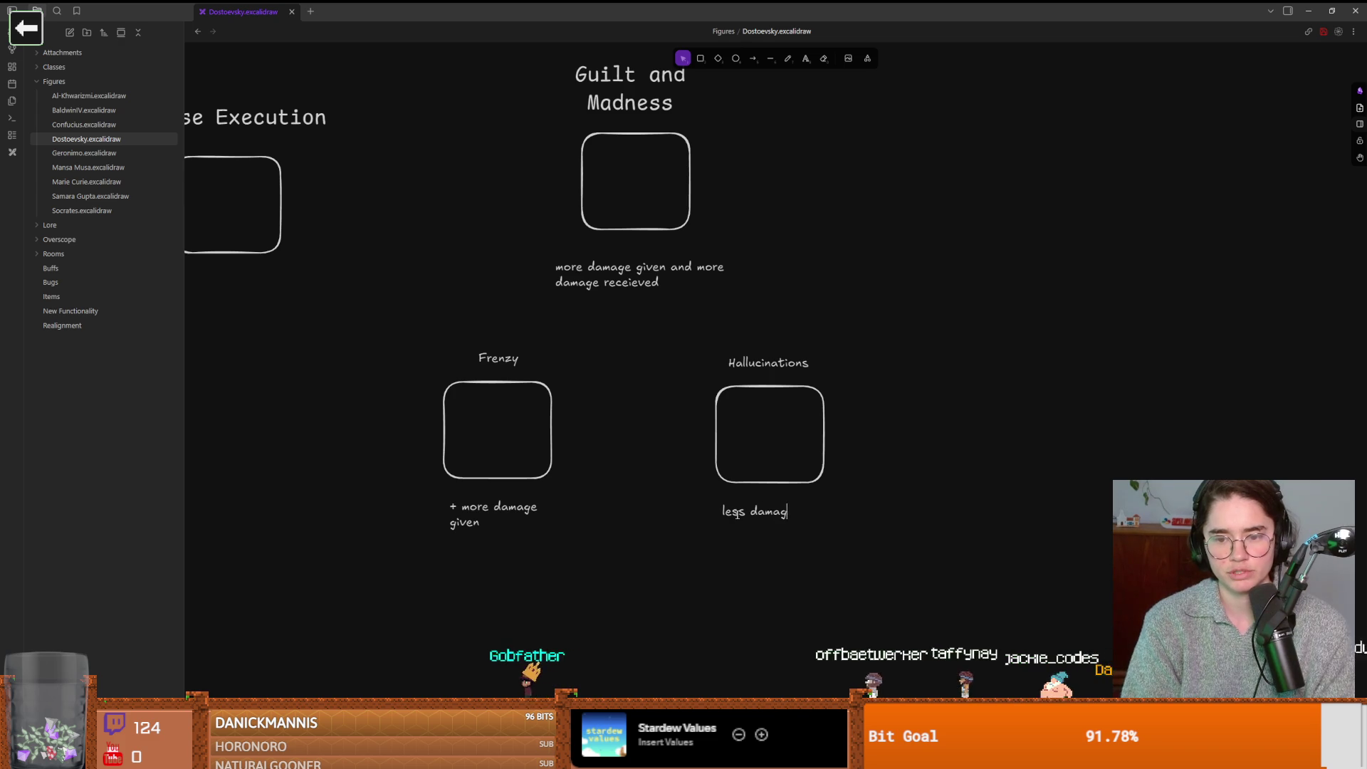
type("taken from ")
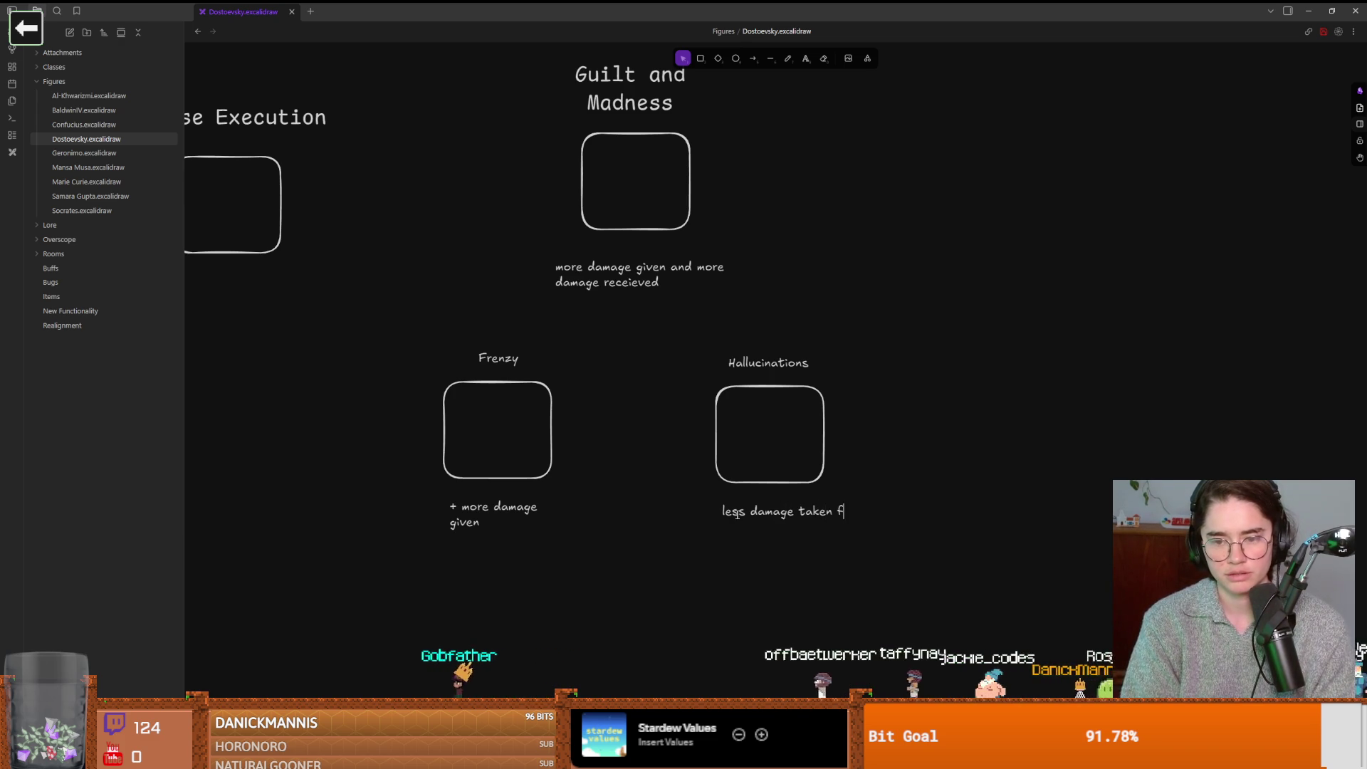
type("enemies")
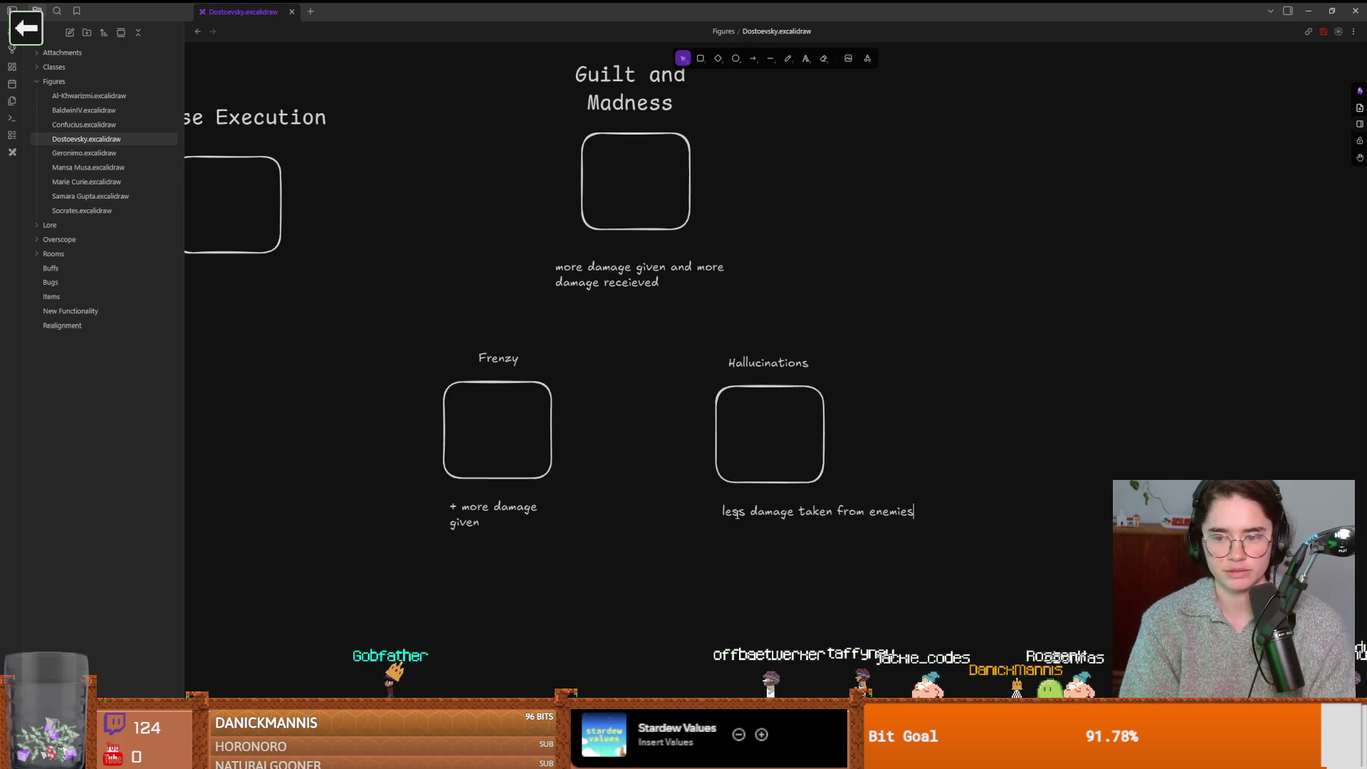
key("Escape")
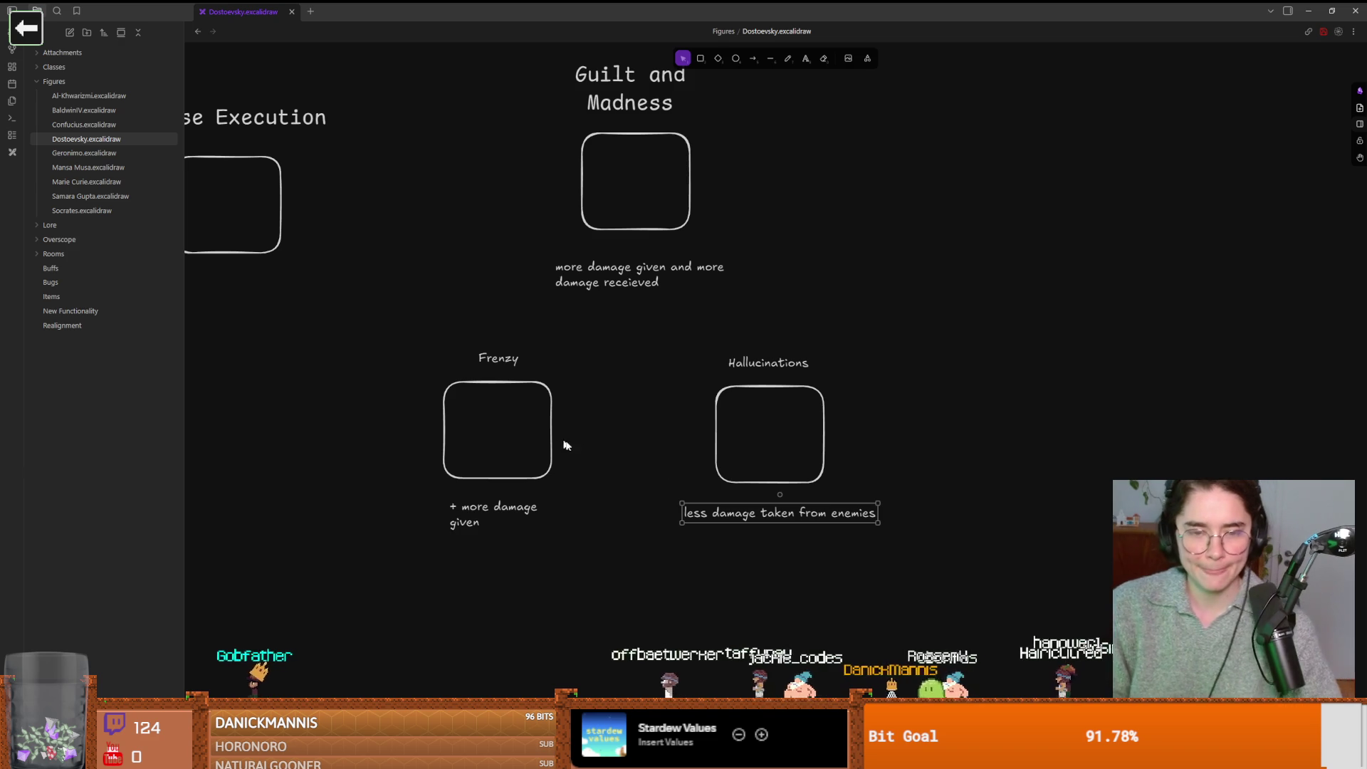
left_click_drag(625, 463, 658, 488)
- Enlarge the Gambler box and move it left and down on the board
scroll(591, 471, "down", 2)
scroll(604, 357, "left", 5)
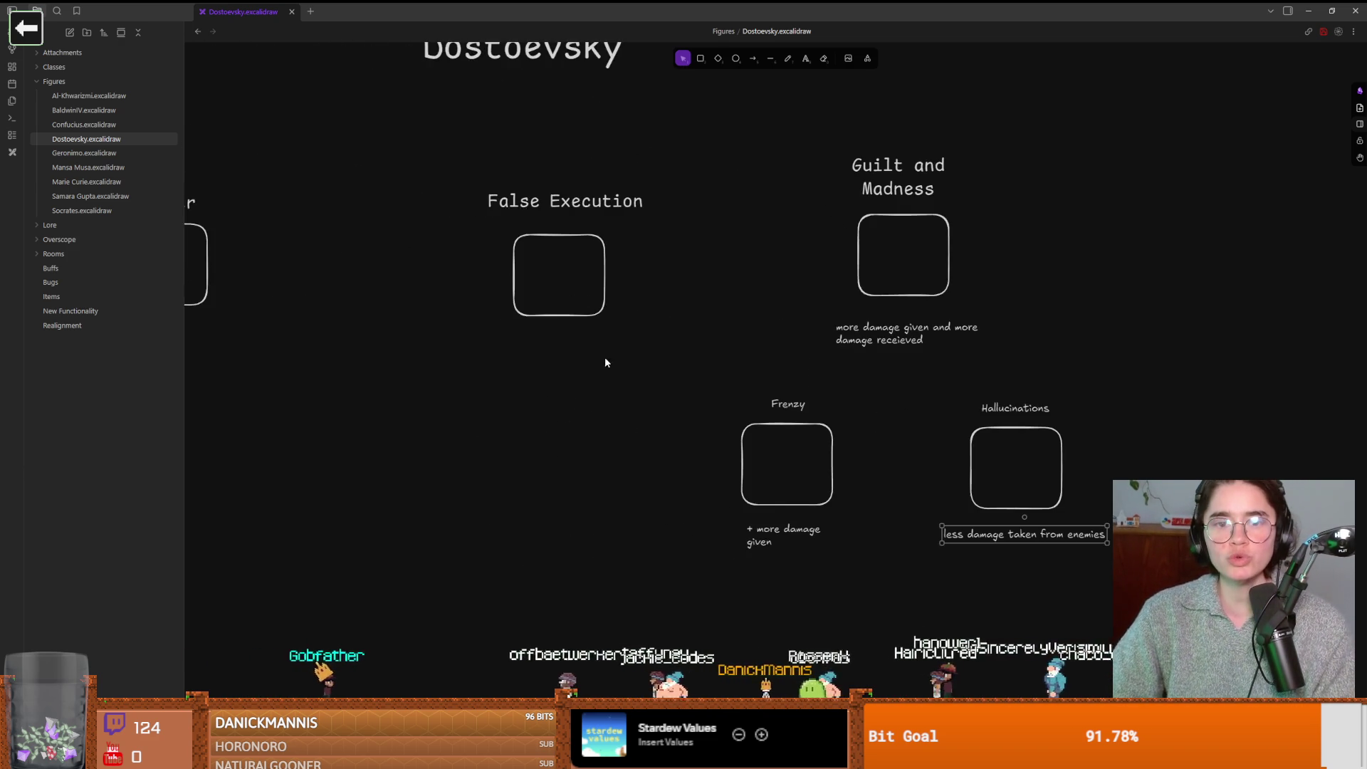
left_click_drag(770, 236, 519, 421)
mouse_move(667, 335)
left_mouse_down()
mouse_move(656, 296)
mouse_move(659, 308)
left_mouse_up()
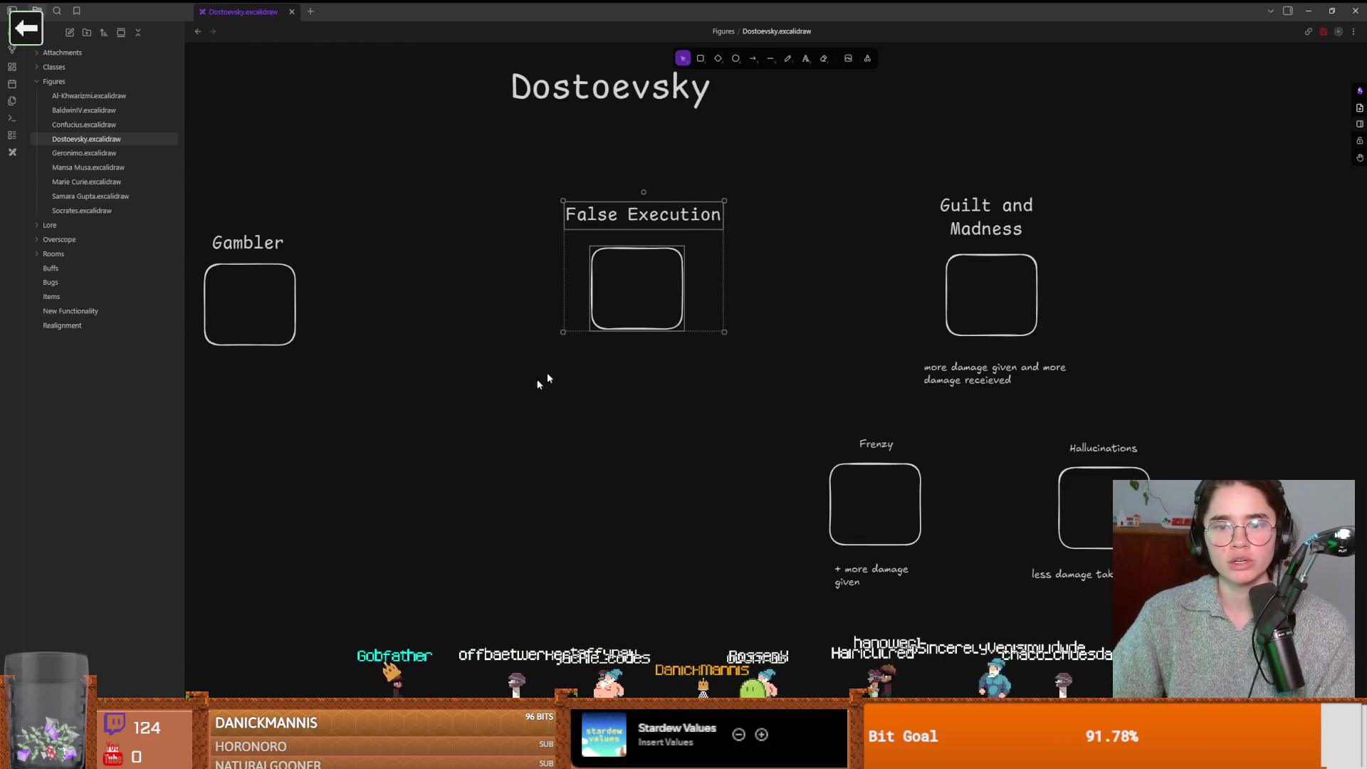
scroll(649, 388, "left", 4)
left_click(649, 388)
left_click(549, 357)
mouse_move(552, 373)
left_mouse_down()
mouse_move(551, 393)
mouse_move(579, 342)
mouse_move(627, 361)
left_mouse_up()
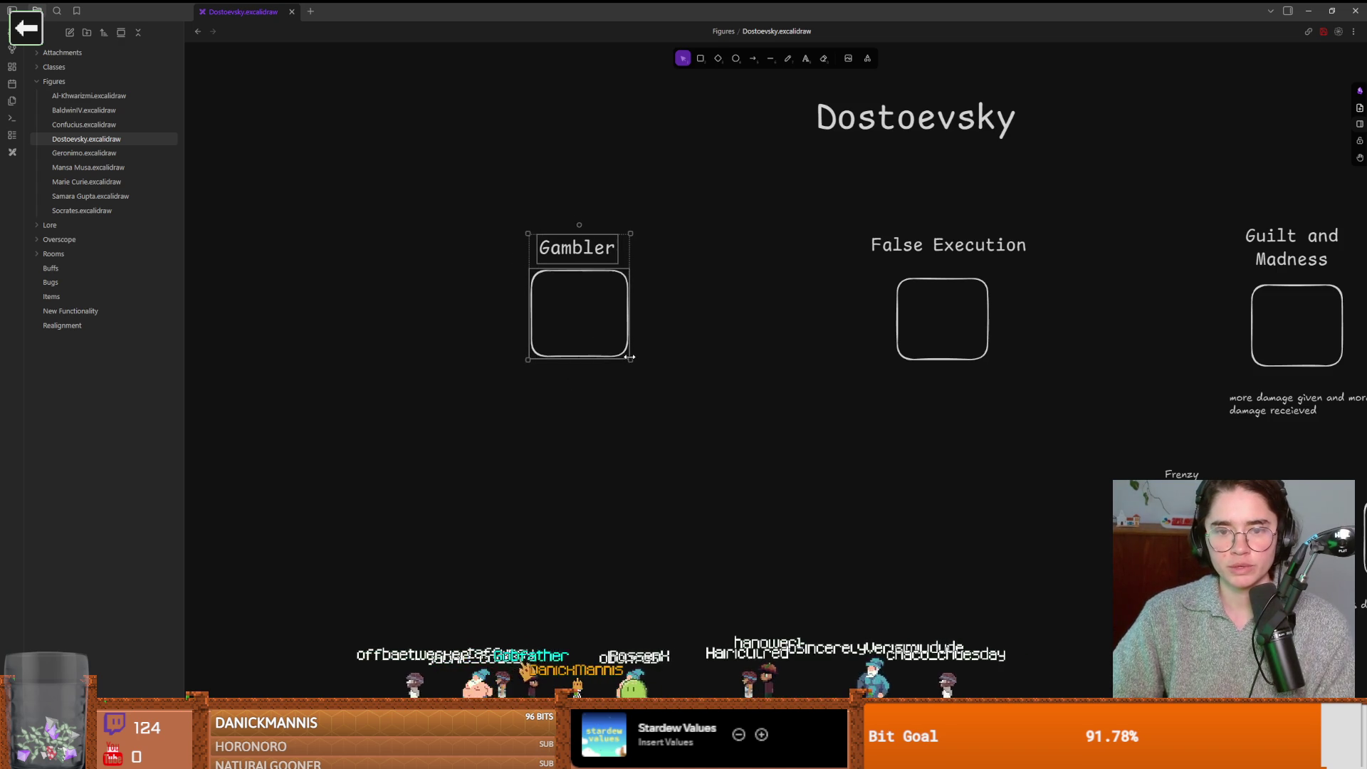
scroll(687, 408, "right", 2)
left_click(553, 223)
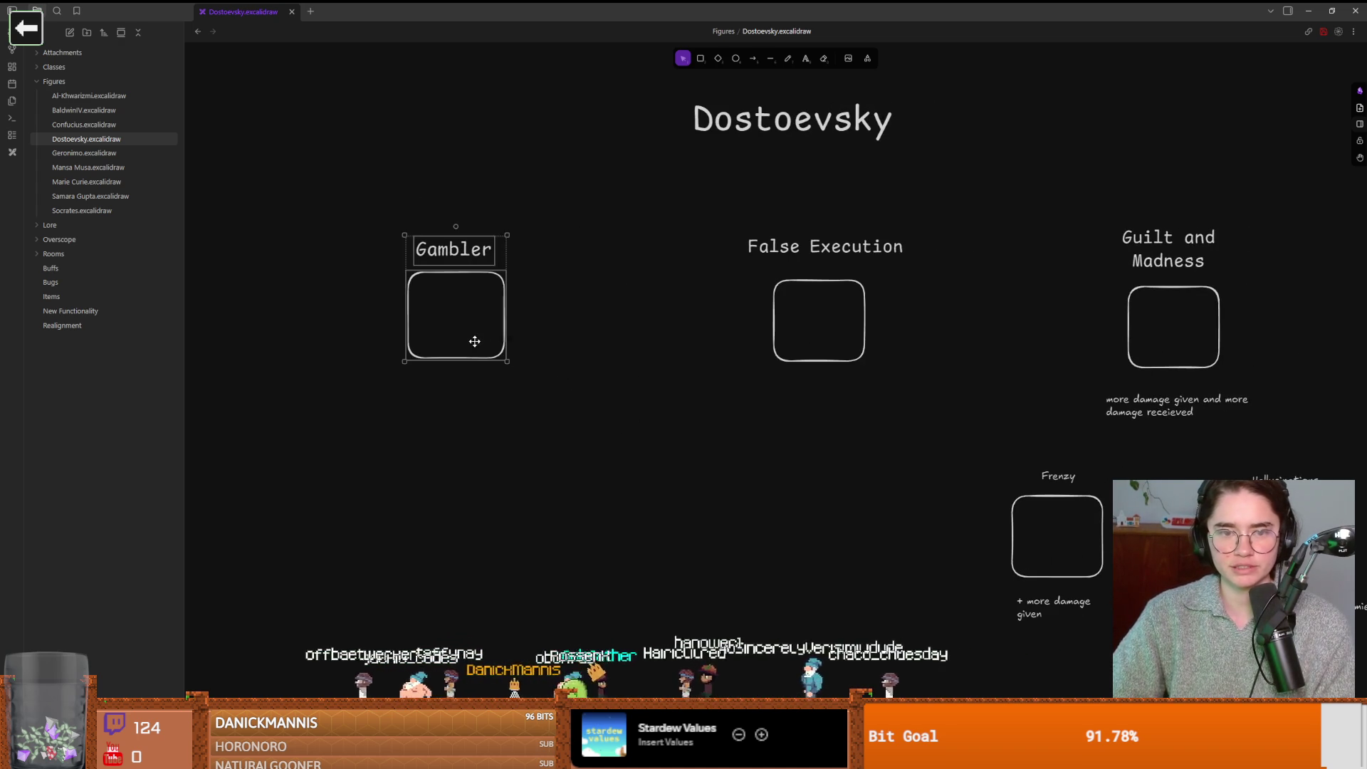
left_click_drag(472, 341, 369, 356)
- Duplicate the Gambler box to its right and relabel the copy 'Pawn Broker'
left_click_drag(189, 233, 423, 447)
key("ctrl+c")
key("ctrl+v")
left_click_drag(346, 385, 538, 322)
double_click(545, 256)
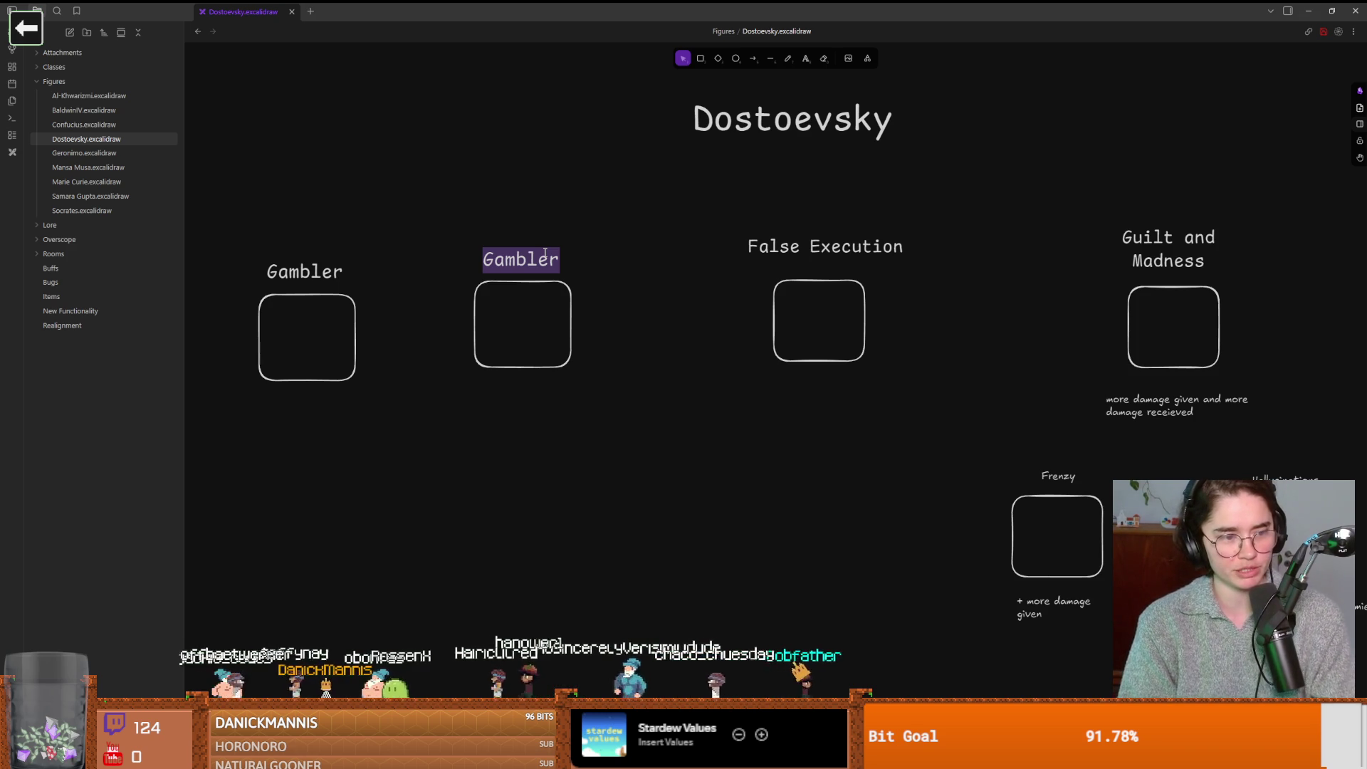
type("Pawn Bro")
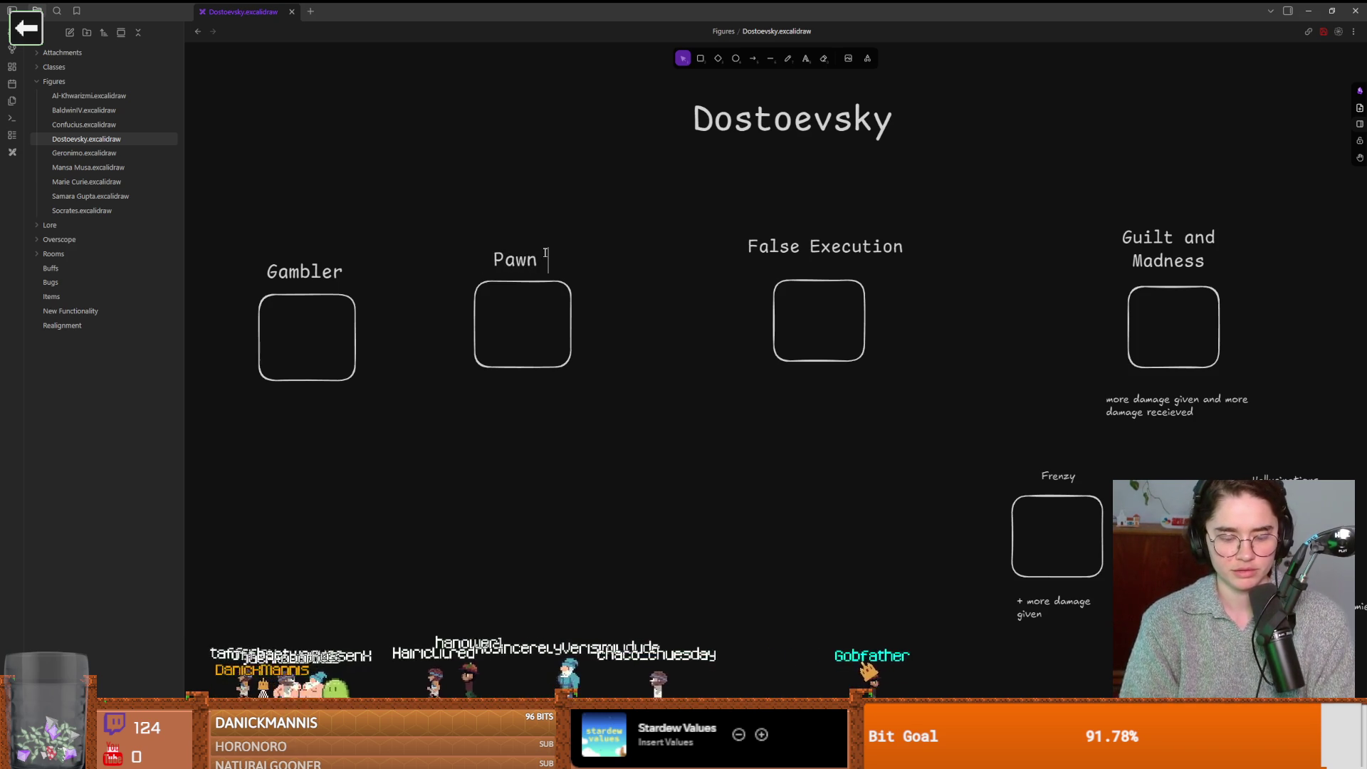
type("cker")
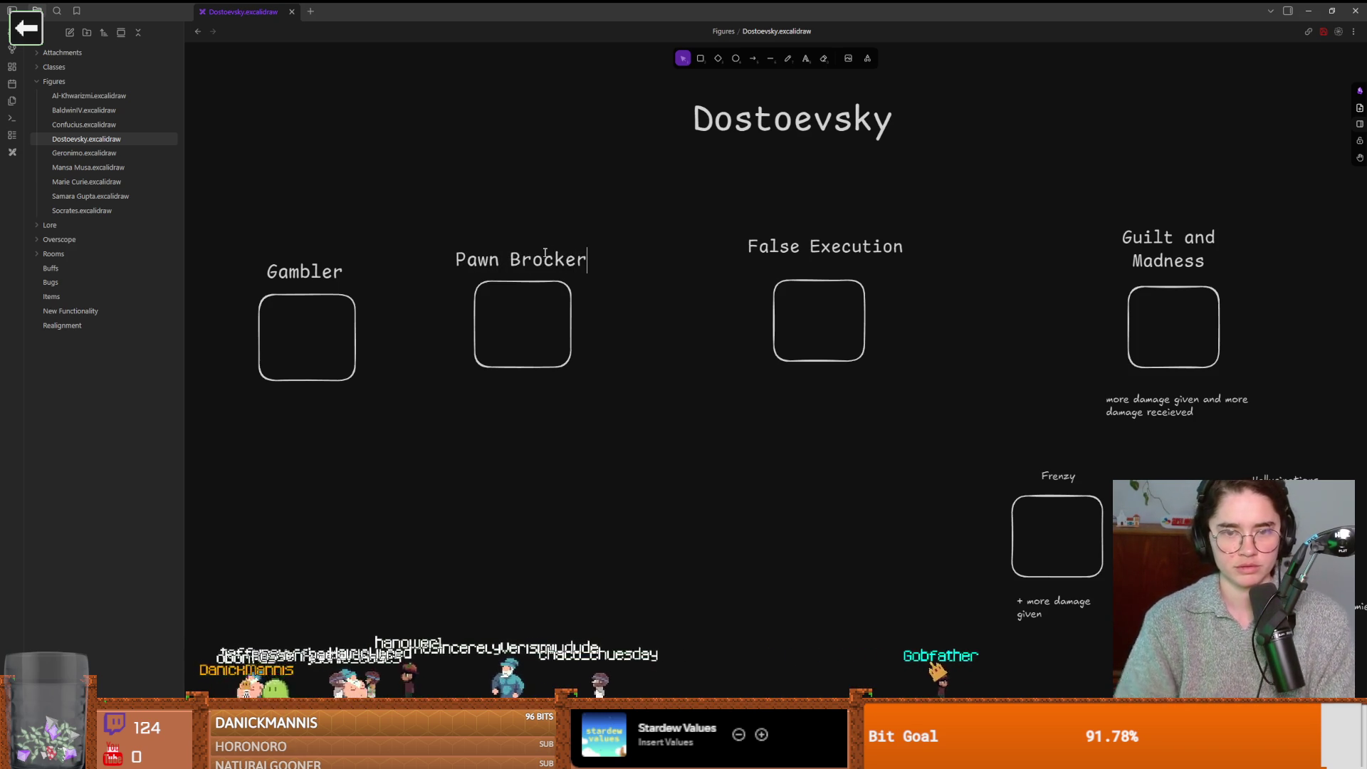
key("BackSpace")
key("BackSpace")
key("BackSpace")
type("ker")
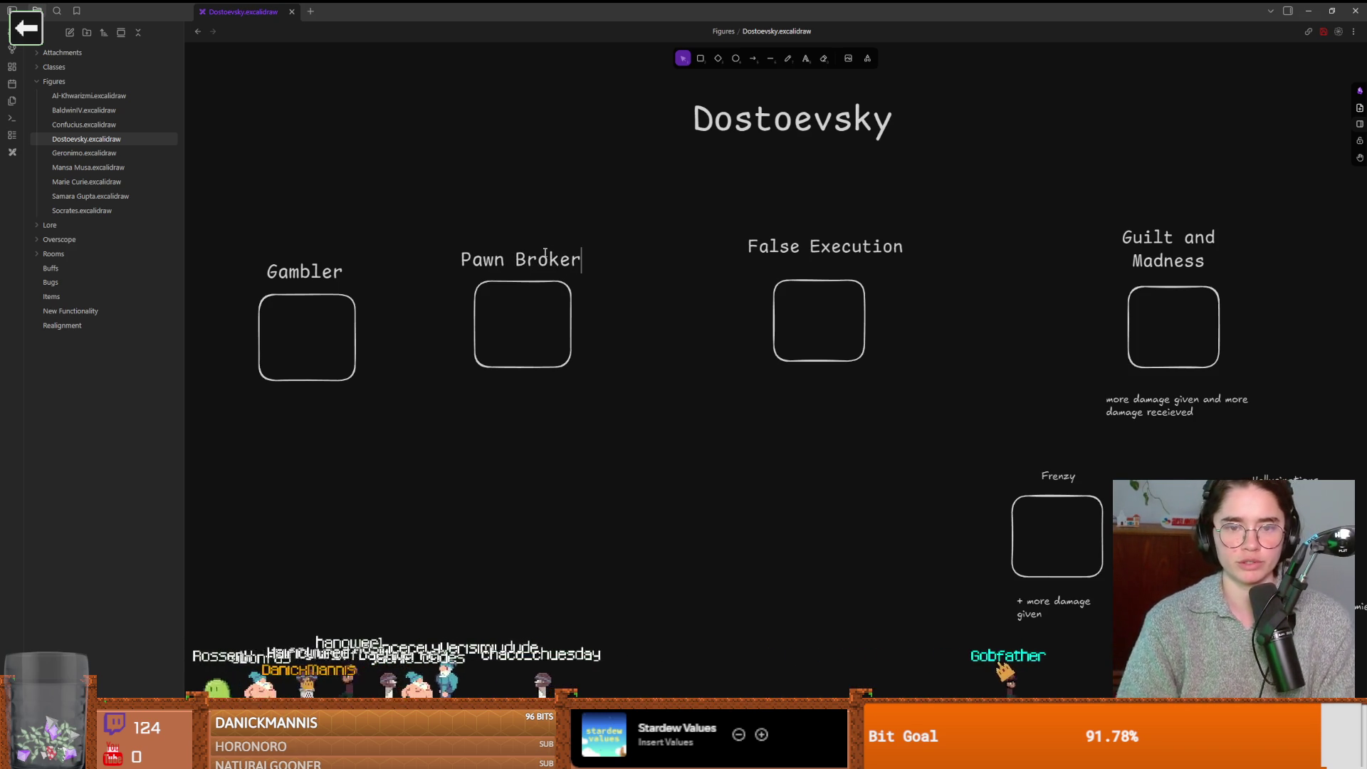
left_click(508, 399)
- Add a multi-line text note below Pawn Broker about 25 coins, 10 rooms of madness and more damage
left_click(805, 58)
left_click(470, 393)
type("get ")
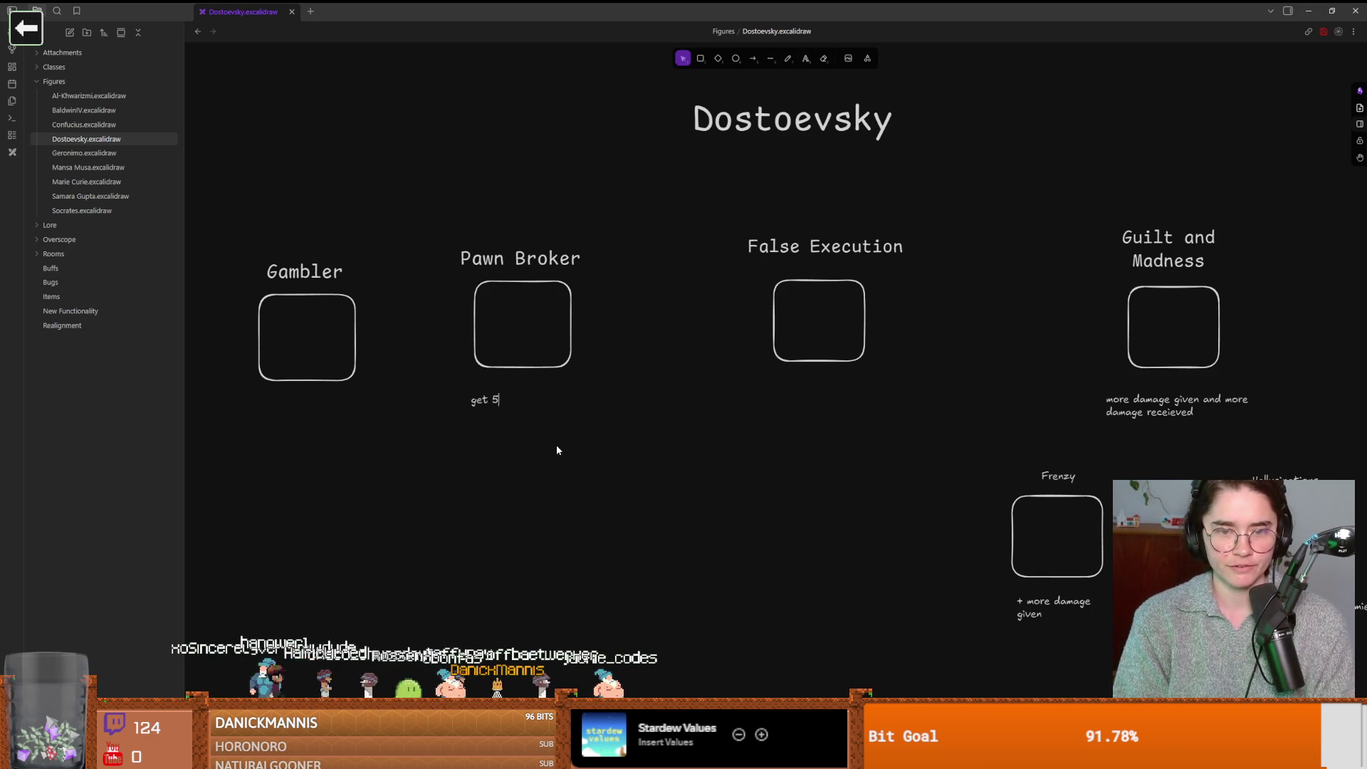
type("25 coins but ")
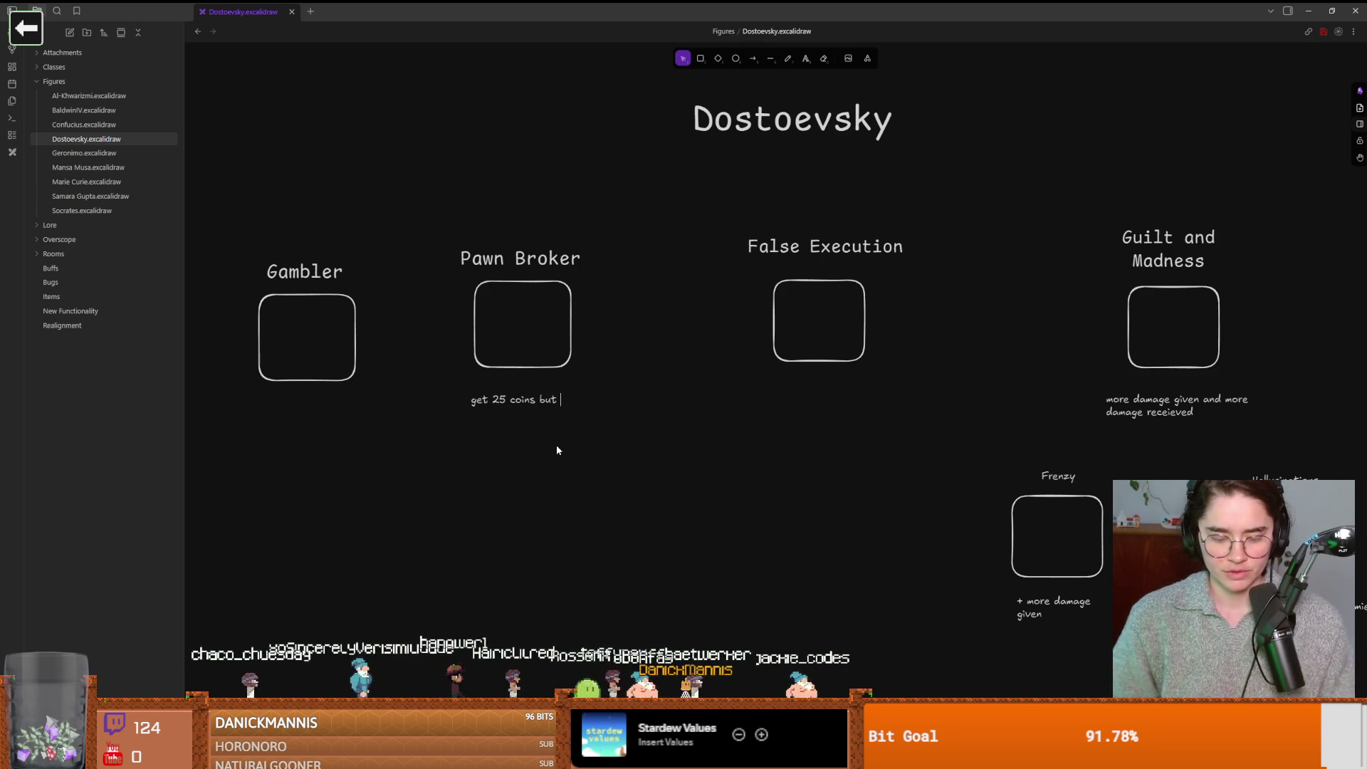
type("you're")
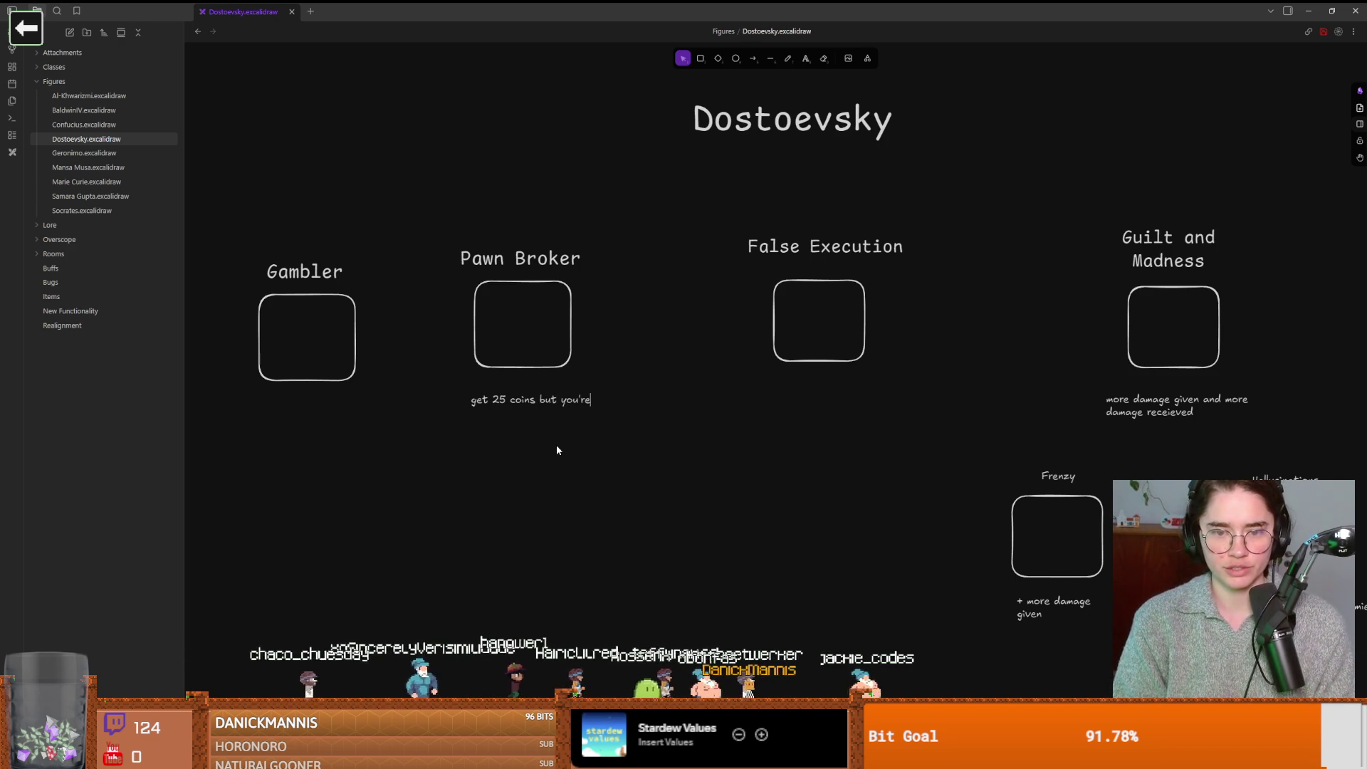
key("Return")
type("mad for 10 roo")
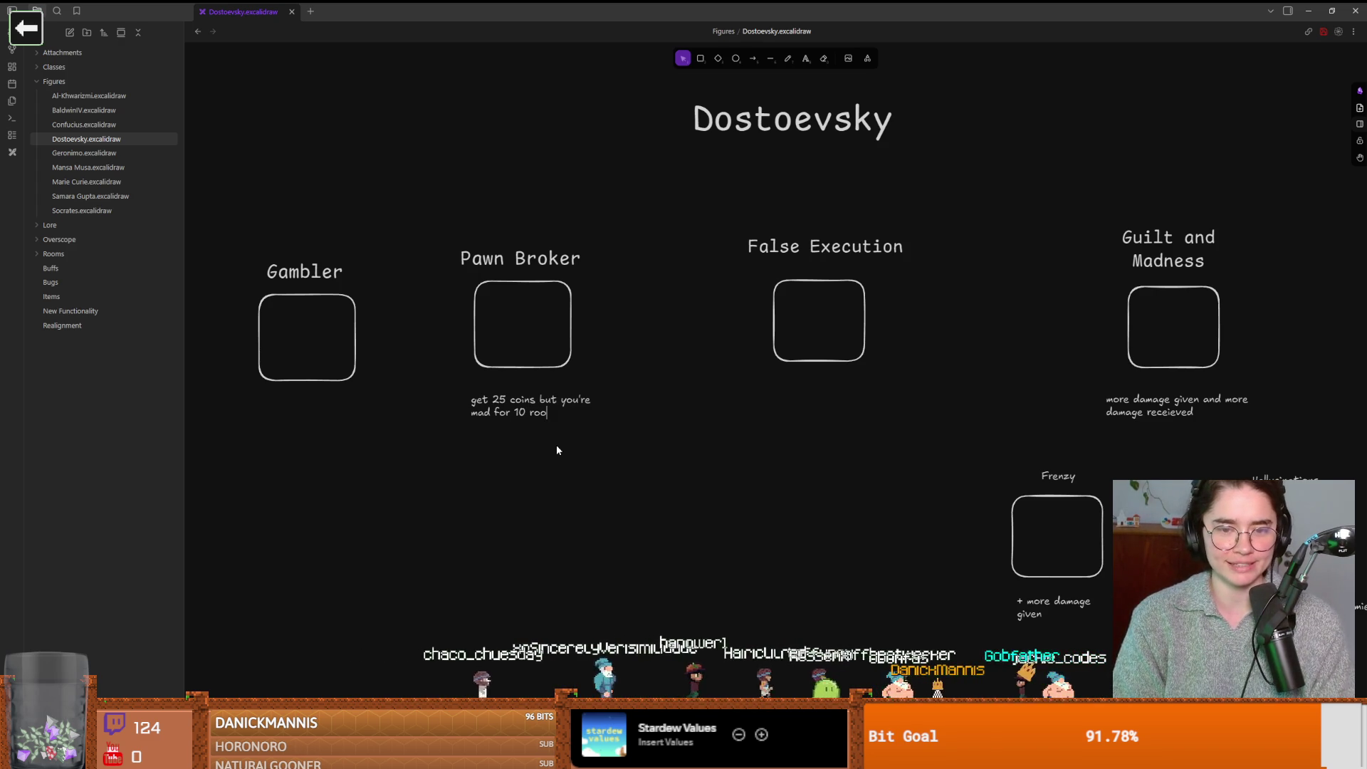
type("u take")
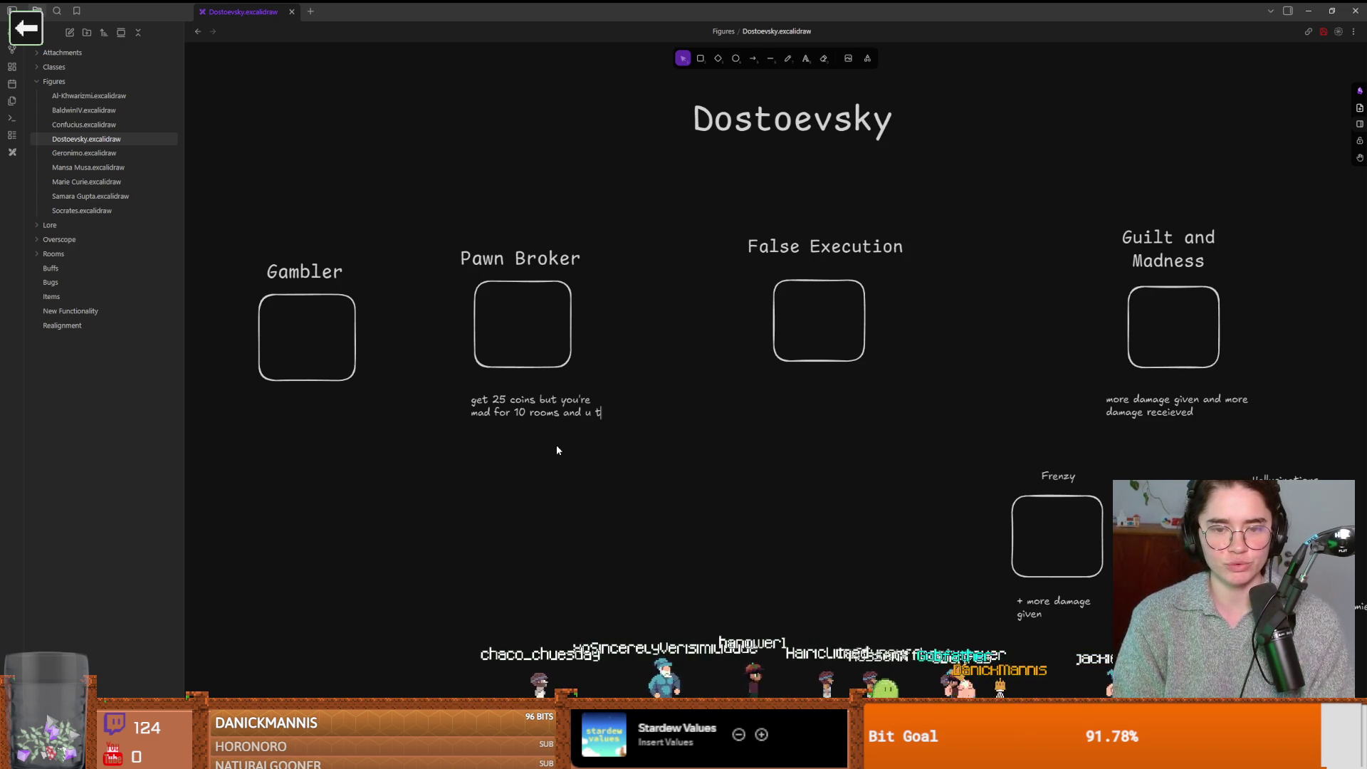
key("Return")
type("more damage")
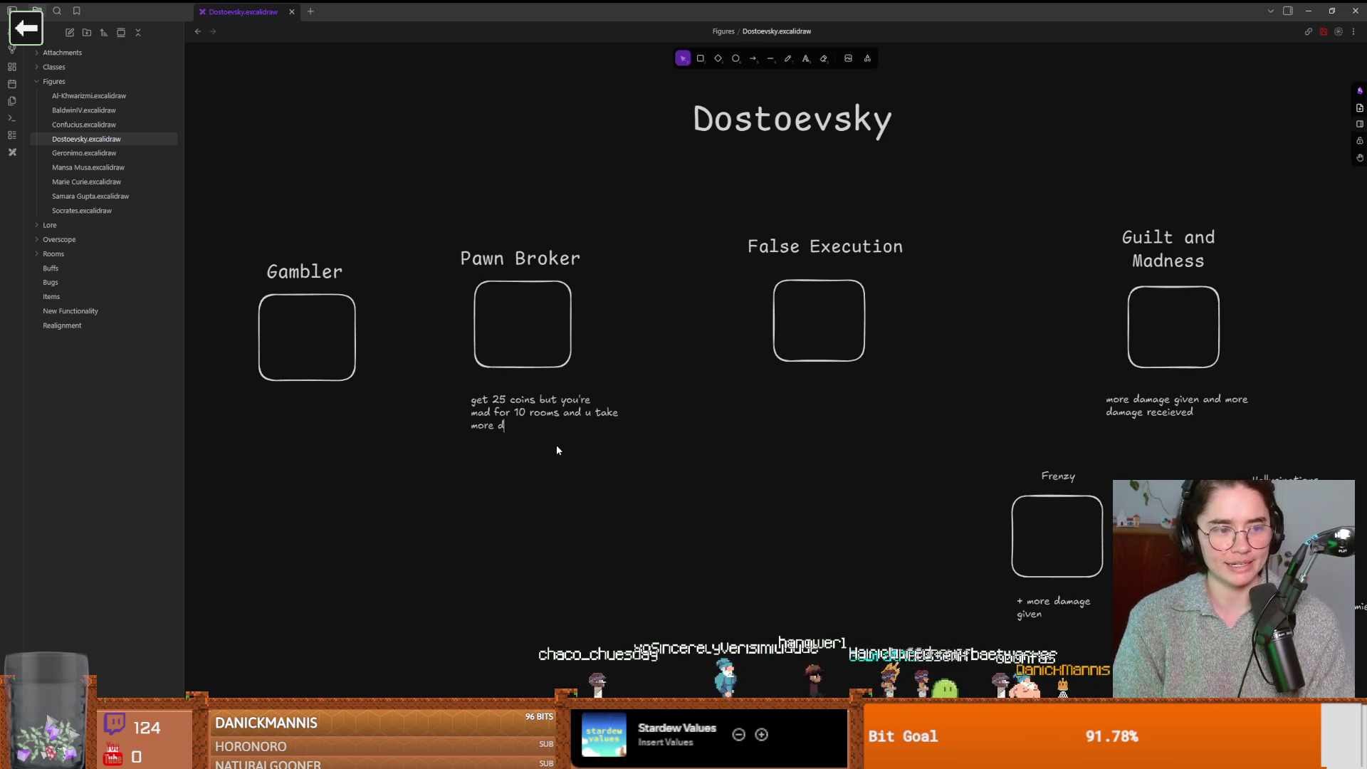
scroll(497, 483, "up", 3, "ctrl")
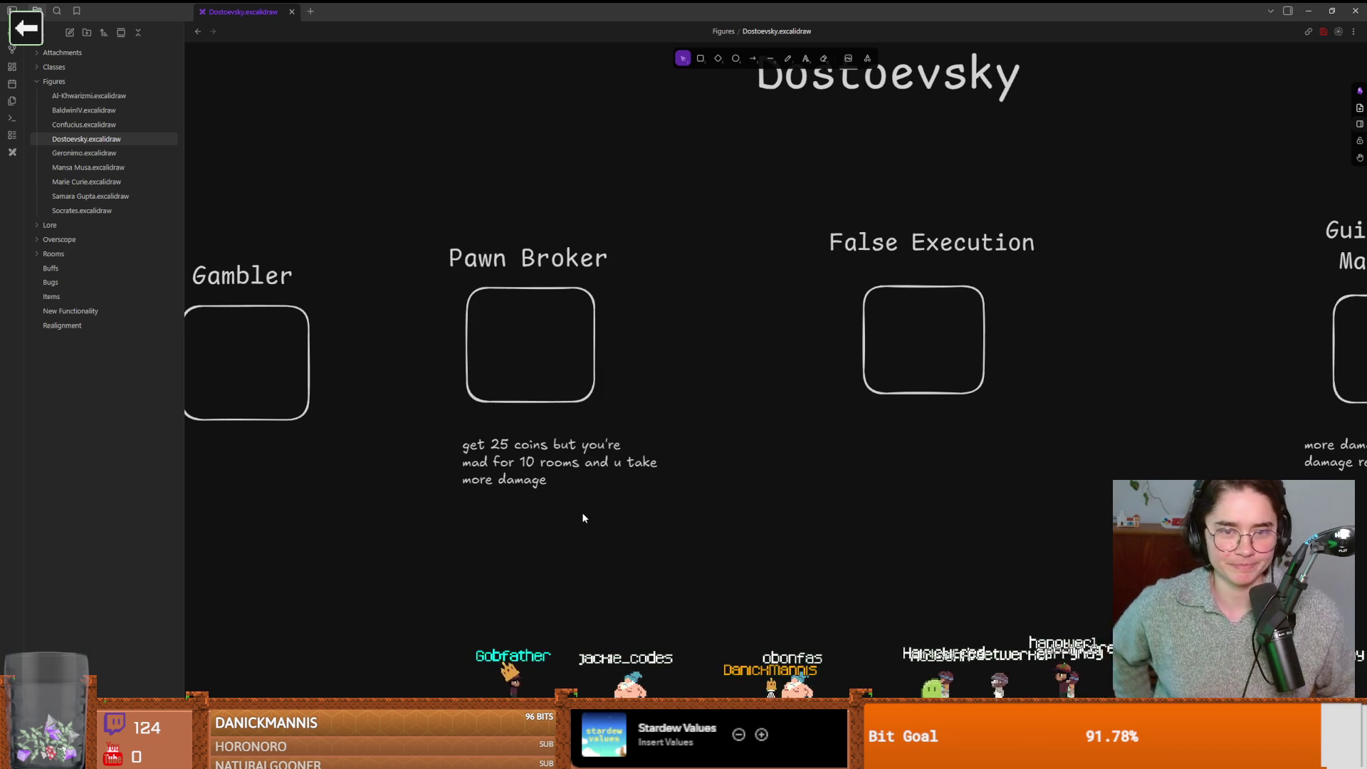
- Touch up the Pawn Broker note's 25 coins text and finish editing so the drawing saves
left_click(498, 444)
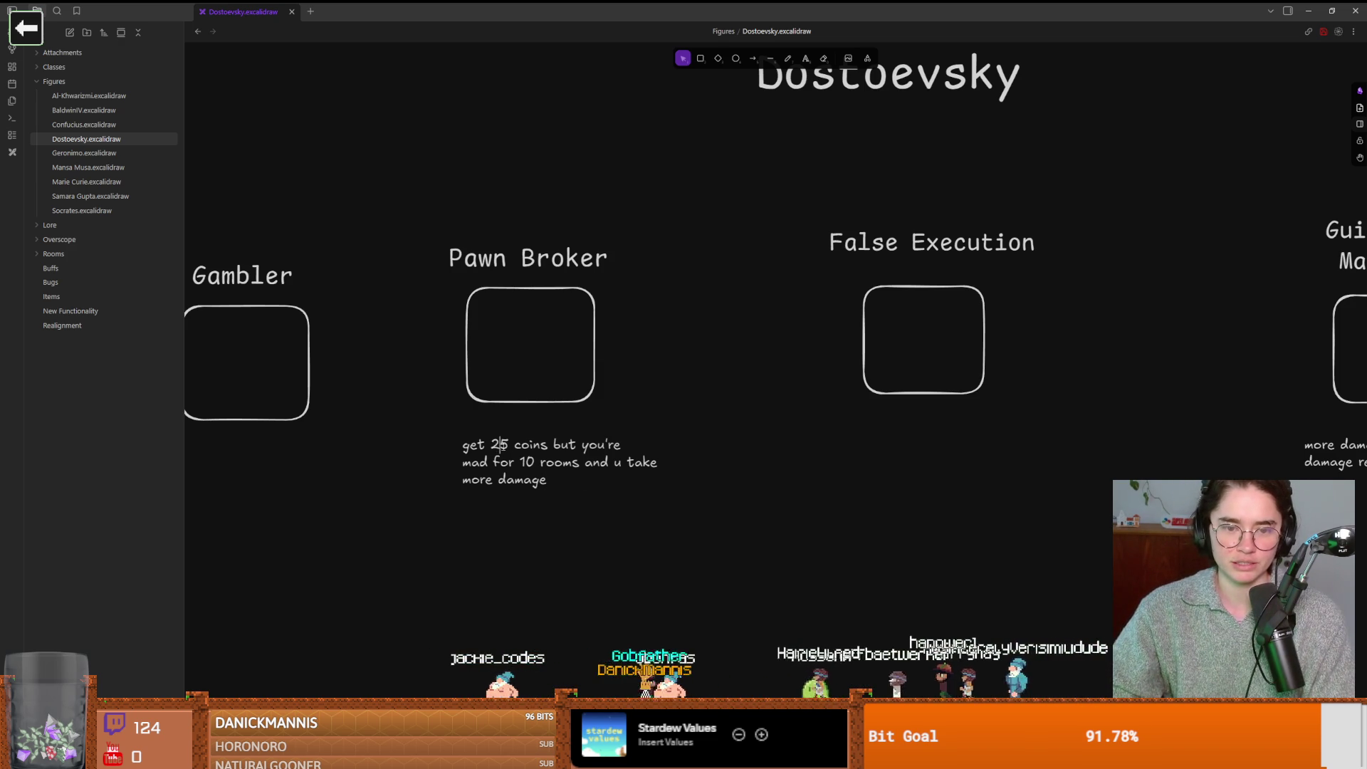
left_click(510, 537)
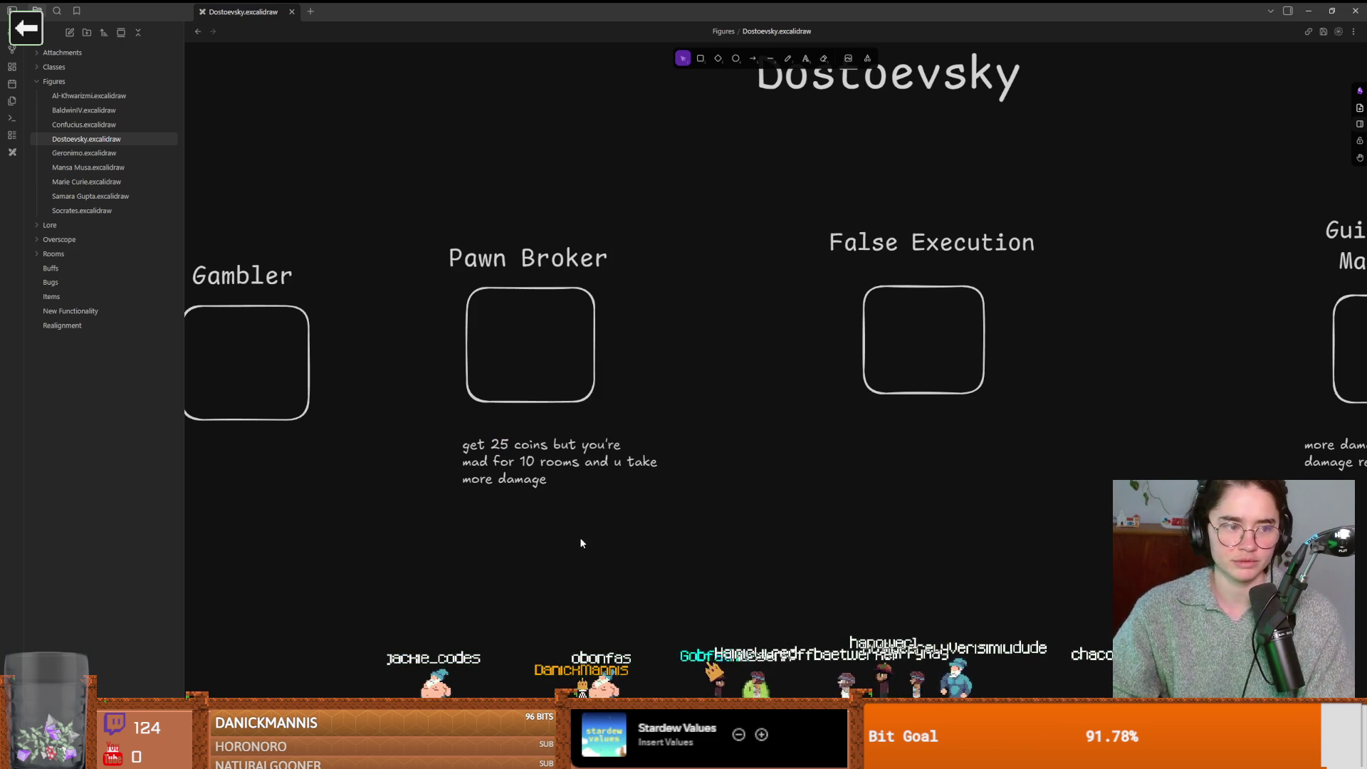
left_click_drag(531, 554, 585, 545)
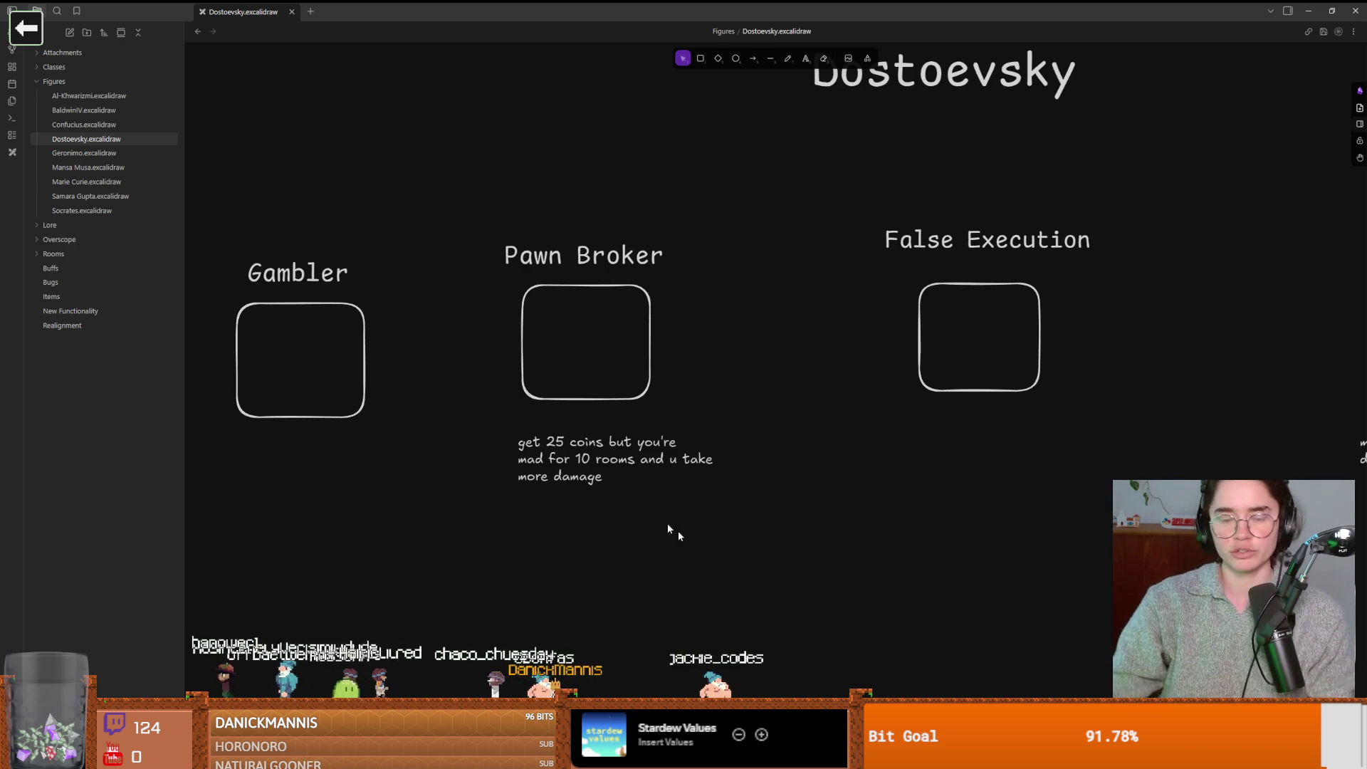
- Pan right across the board and select the Guilt and Madness title and box
scroll(622, 497, "right", 5)
scroll(652, 637, "down", 1, "ctrl")
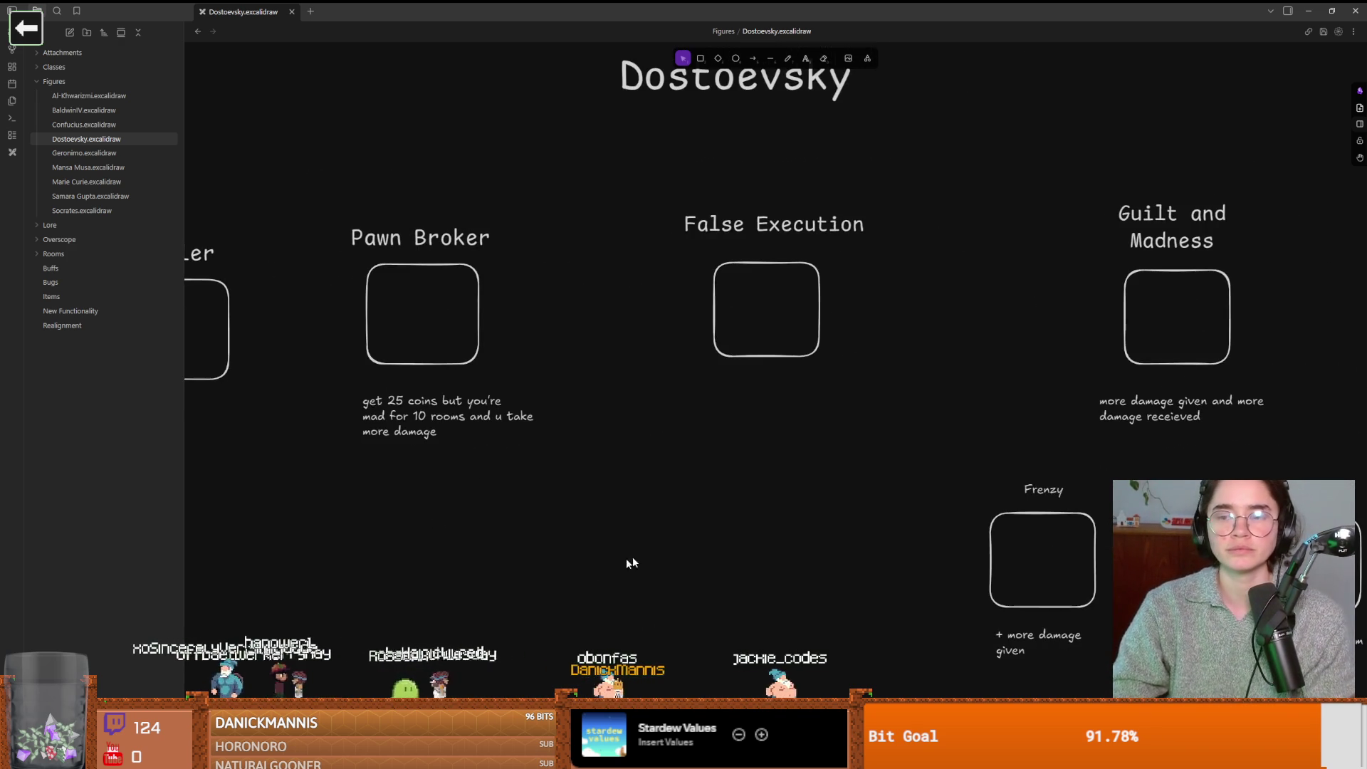
scroll(647, 558, "right", 2)
left_click_drag(1205, 174, 989, 412)
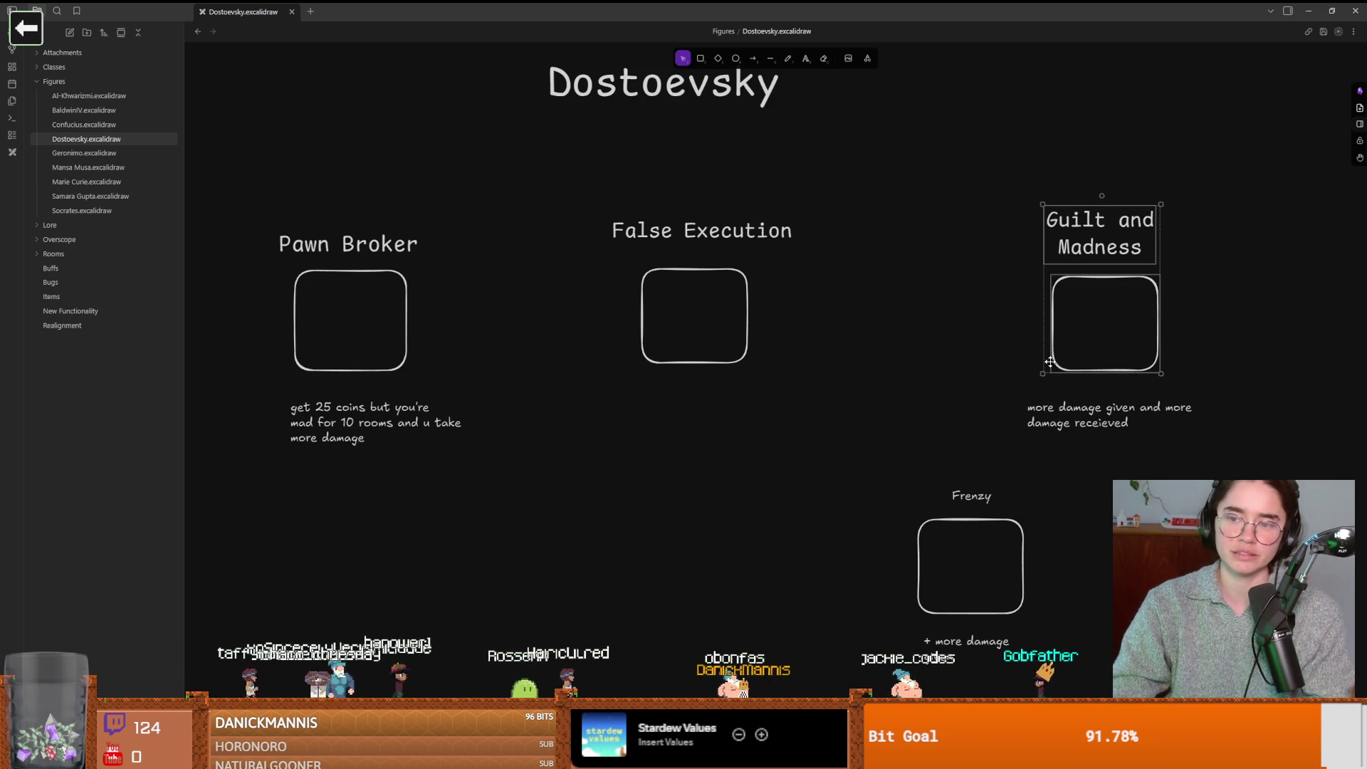
left_click_drag(969, 189, 1231, 423)
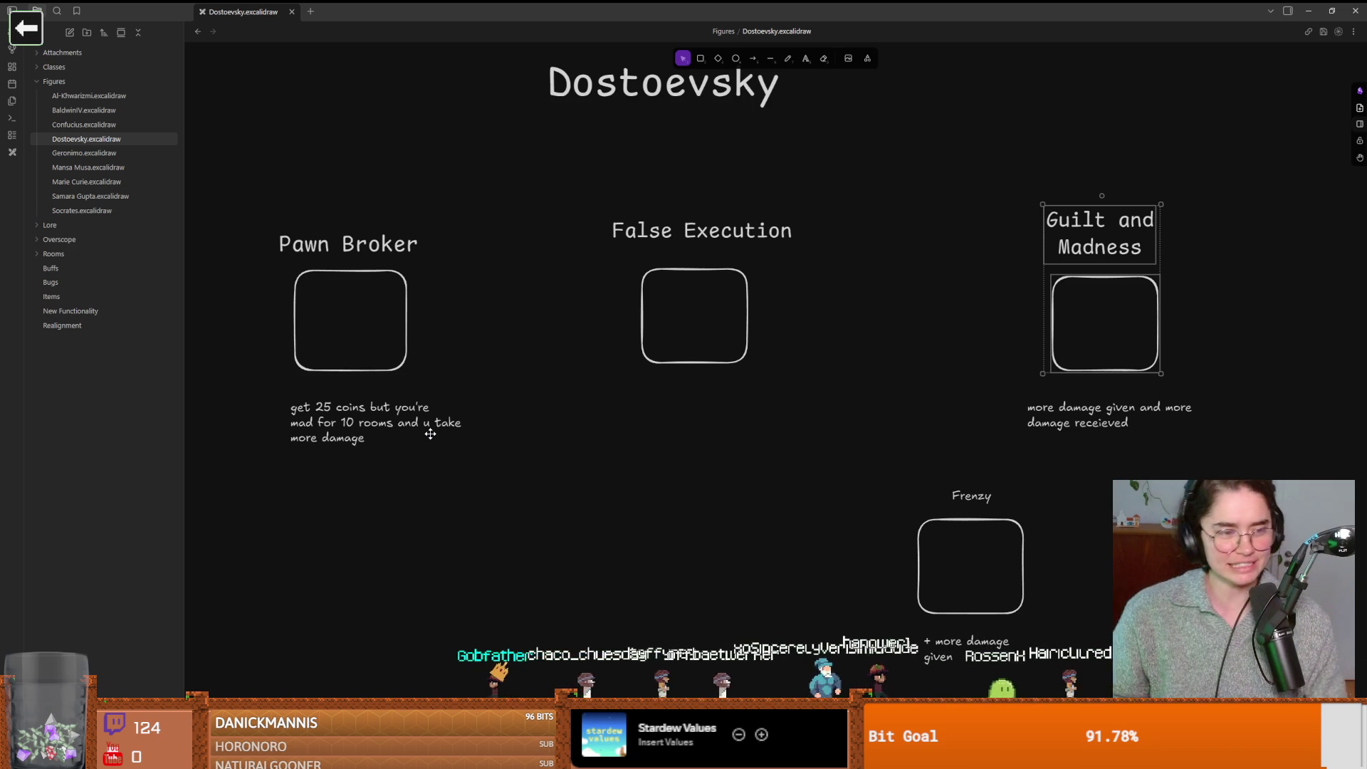
- Pan back across the board and switch to the Confucius article in Firefox
scroll(583, 488, "left", 2)
scroll(469, 441, "left", 2)
scroll(434, 455, "left", 5)
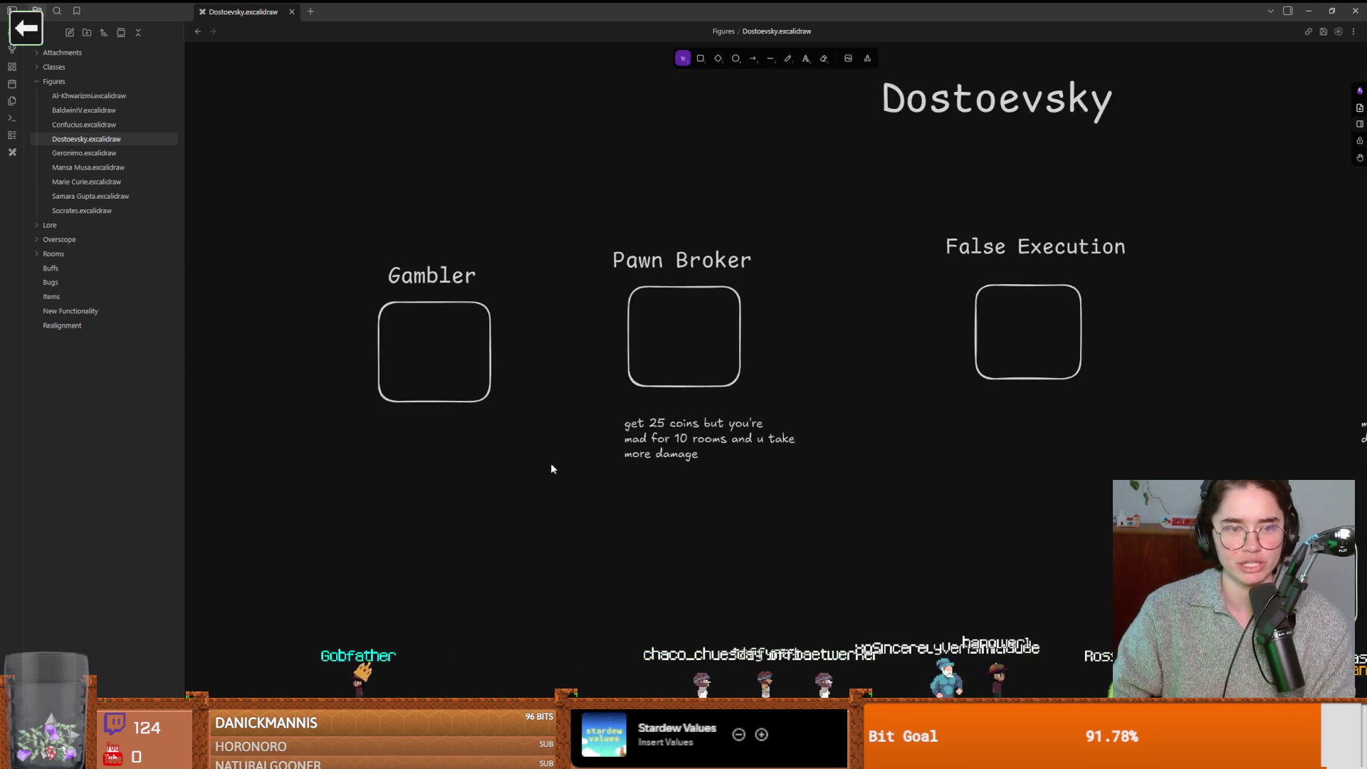
scroll(373, 452, "up", 5)
scroll(377, 452, "down", 3)
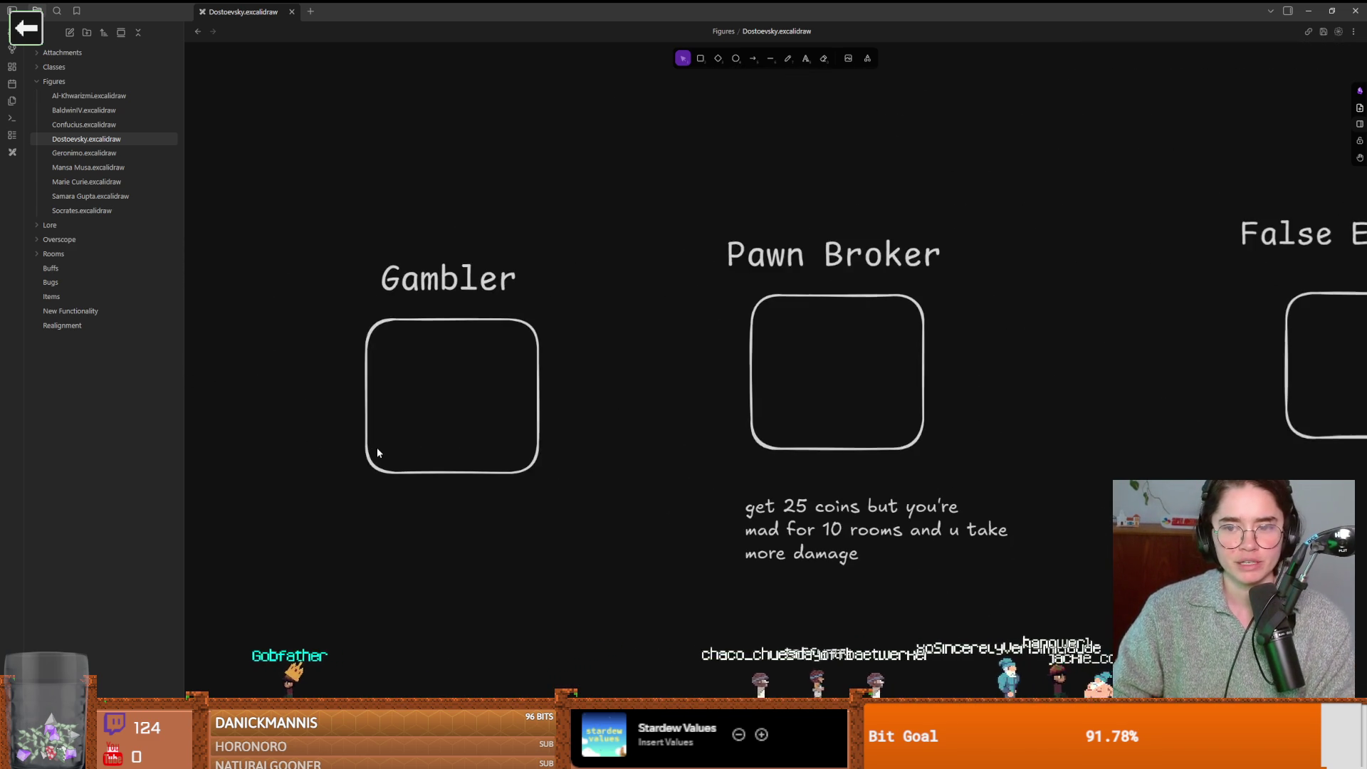
key("alt+Tab")
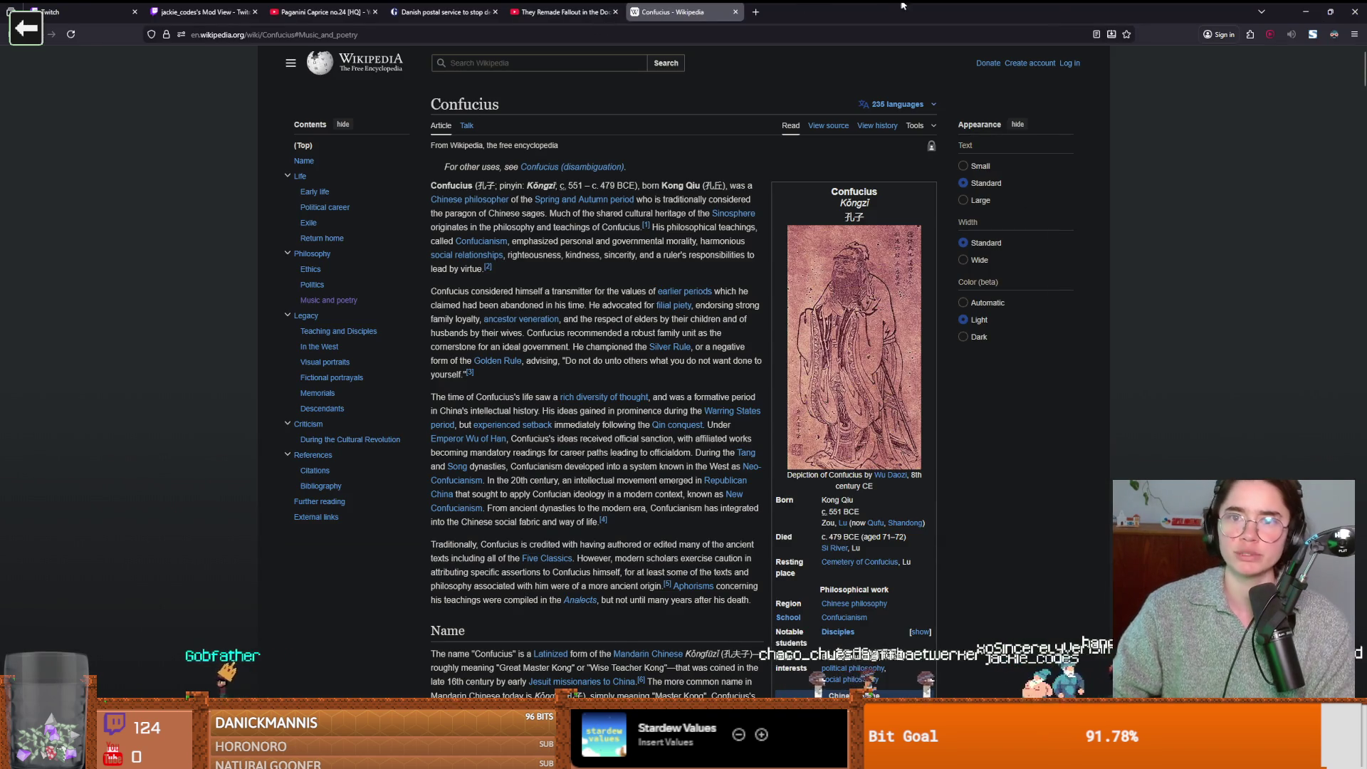
- Maximize the browser and follow Dostoevsky's Works bibliography to The Gambler (novel) article
key("alt+Tab")
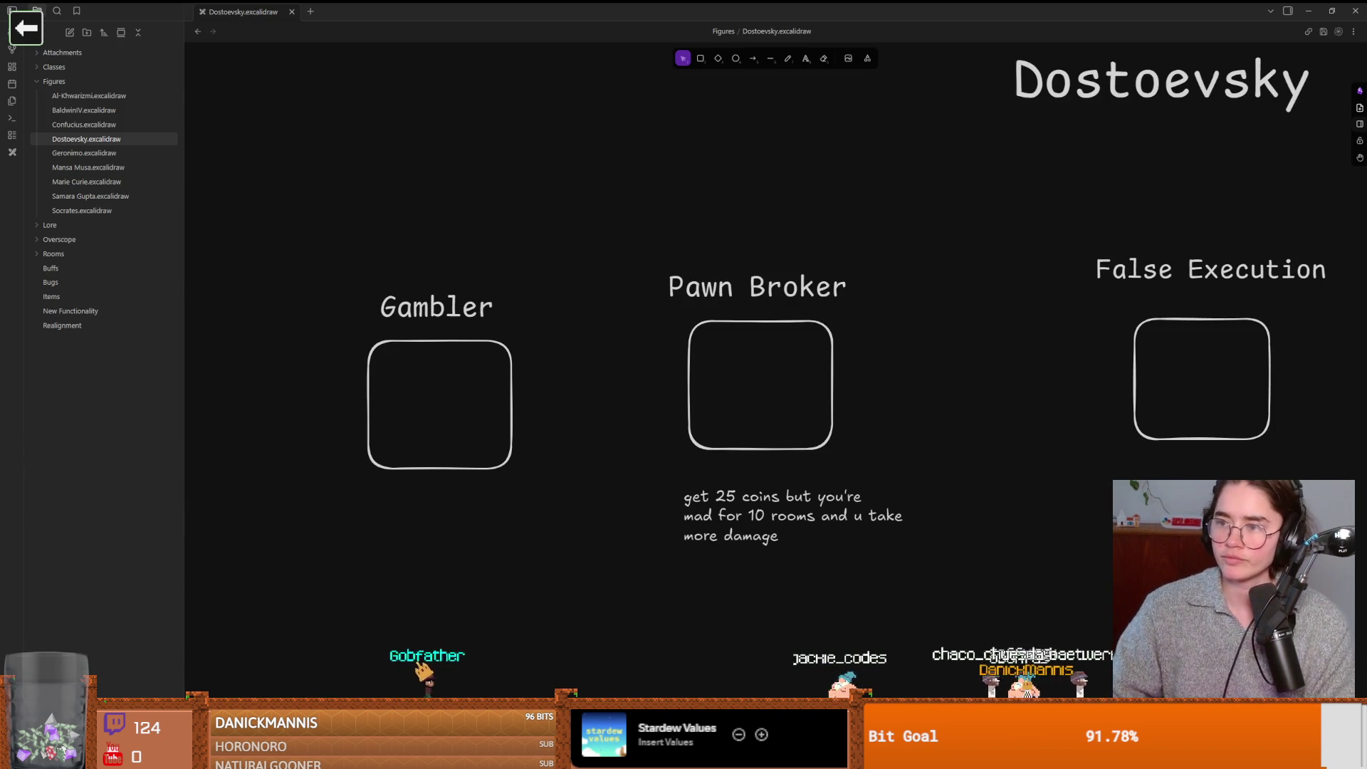
mouse_move(686, 146)
left_mouse_down()
mouse_move(726, 168)
mouse_move(683, 4)
left_mouse_up()
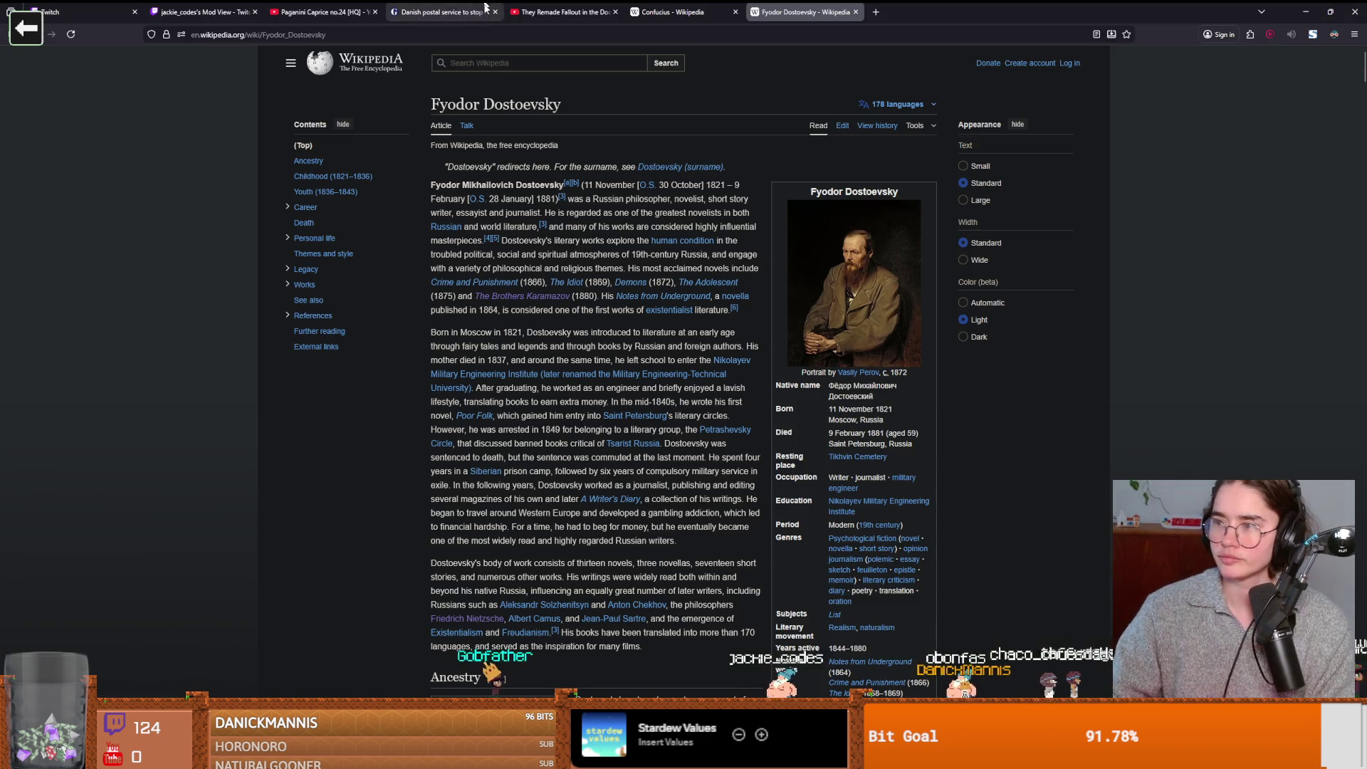
left_click(317, 288)
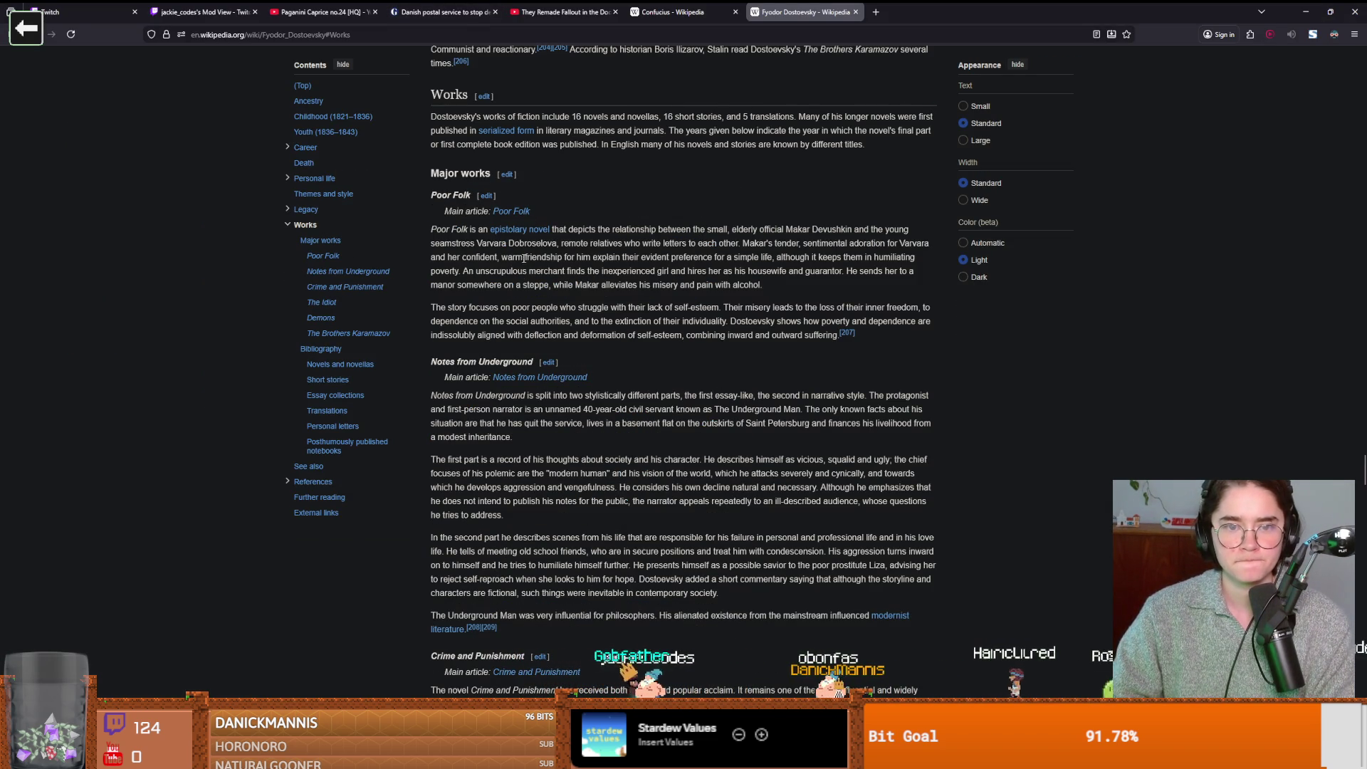
scroll(504, 272, "down", 2)
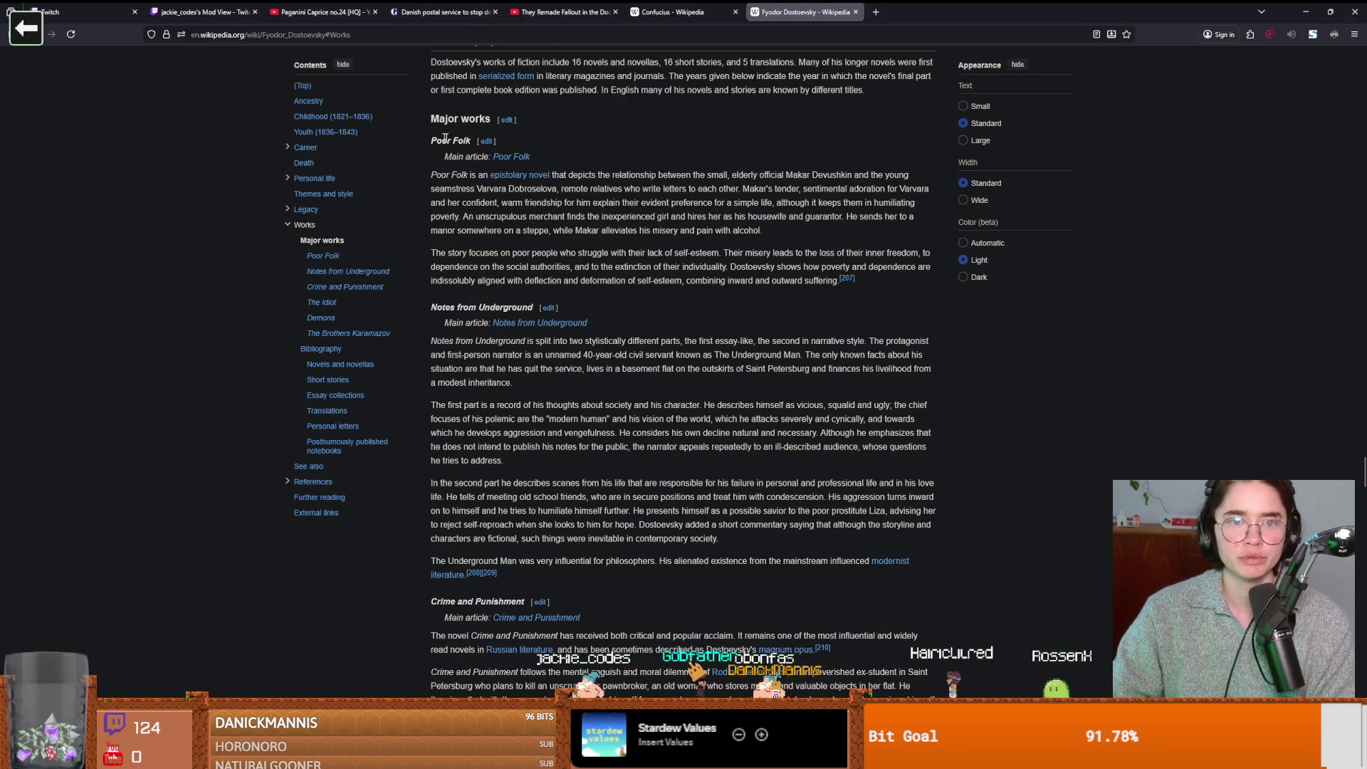
scroll(499, 343, "down", 10)
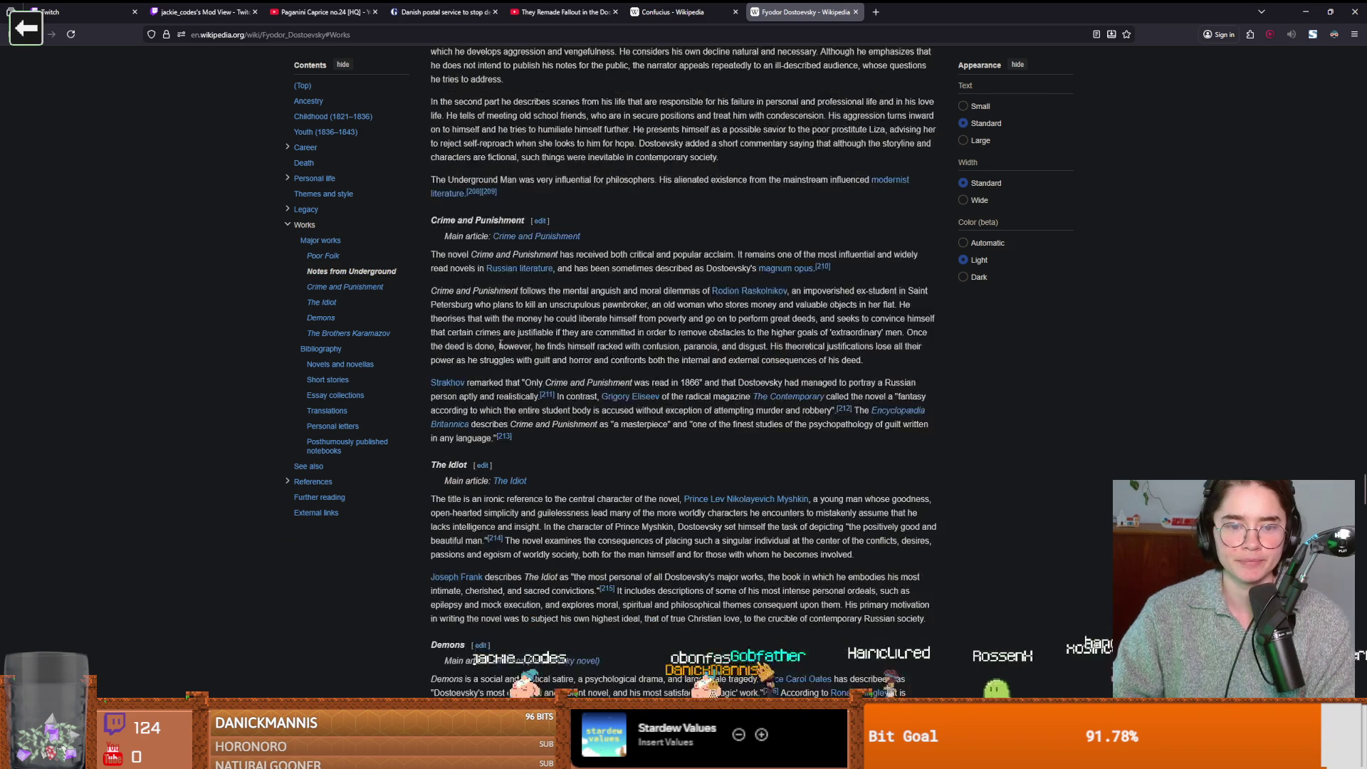
scroll(501, 345, "down", 5)
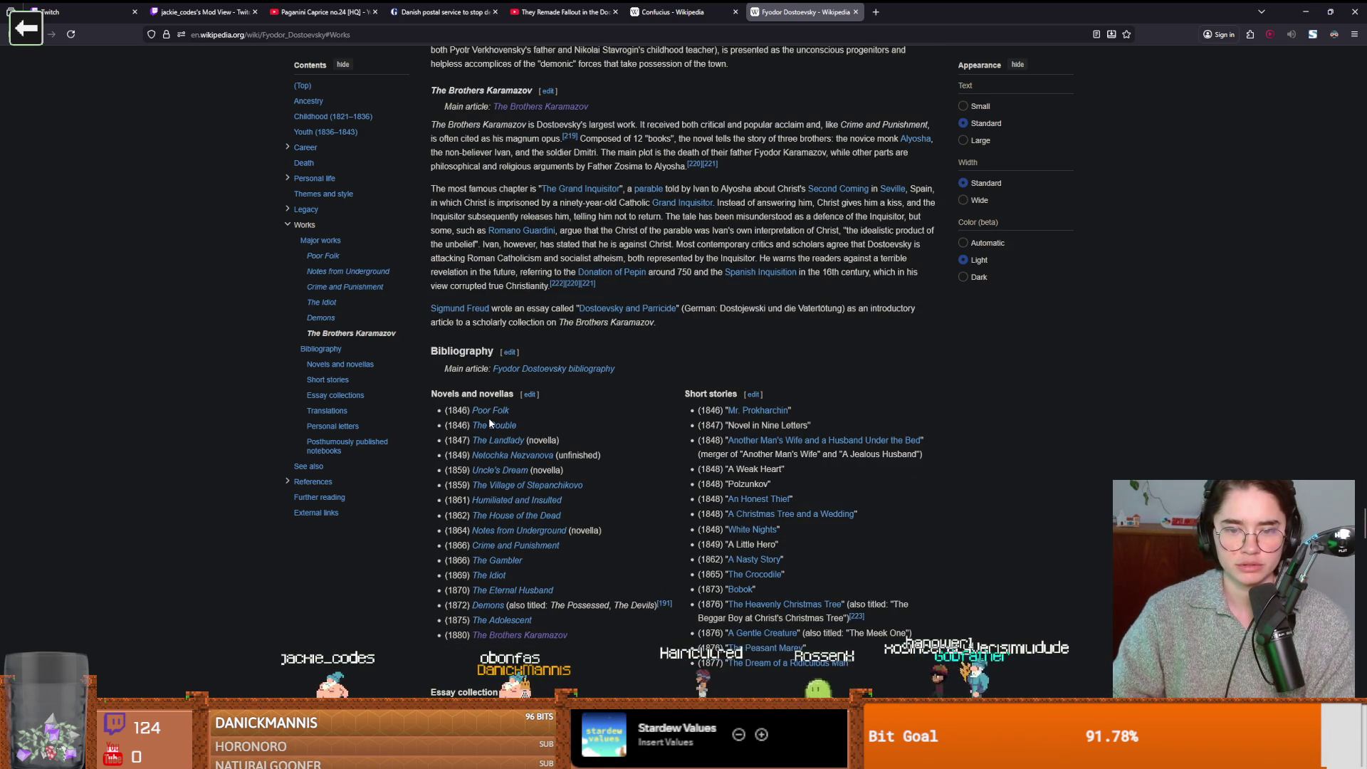
left_click(491, 560)
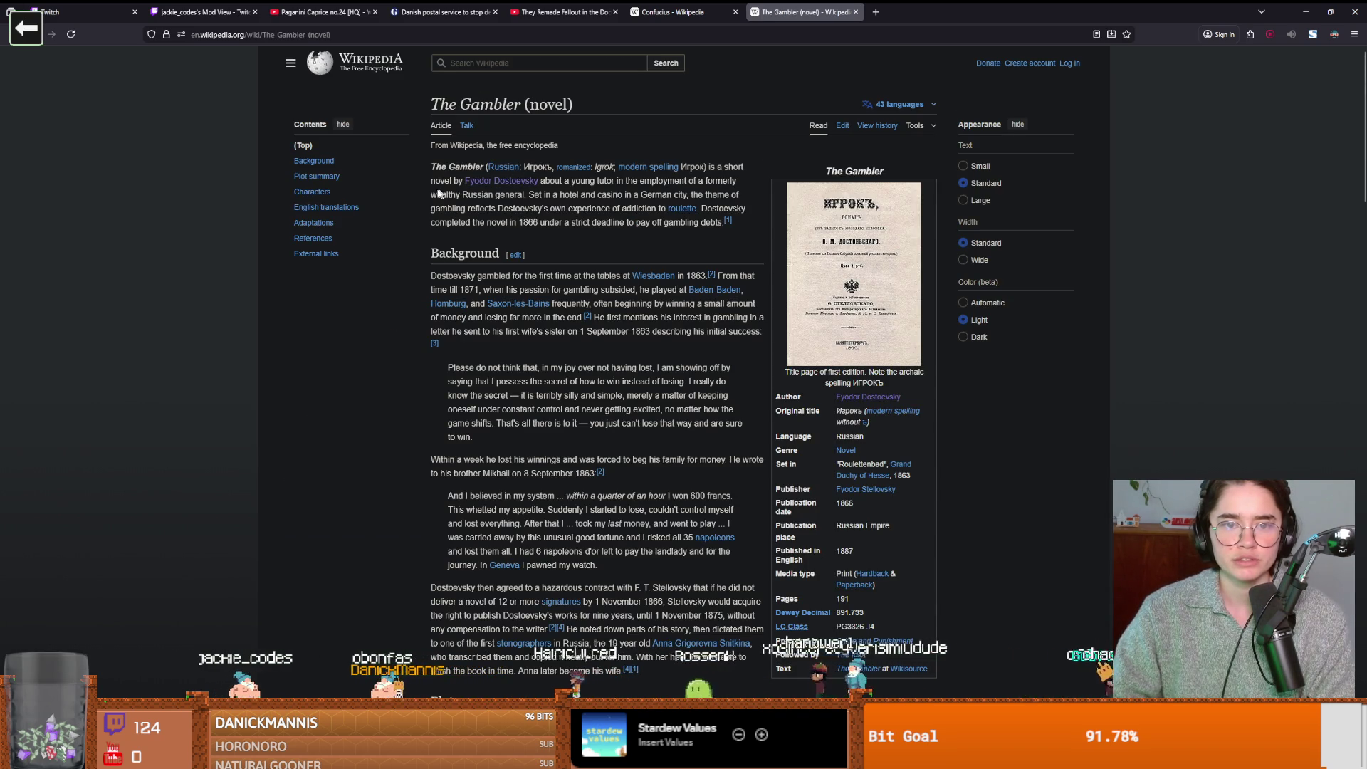
- Read The Gambler intro's passages on the young tutor and roulette, then return to the Dostoevsky drawing
left_click_drag(443, 192, 469, 181)
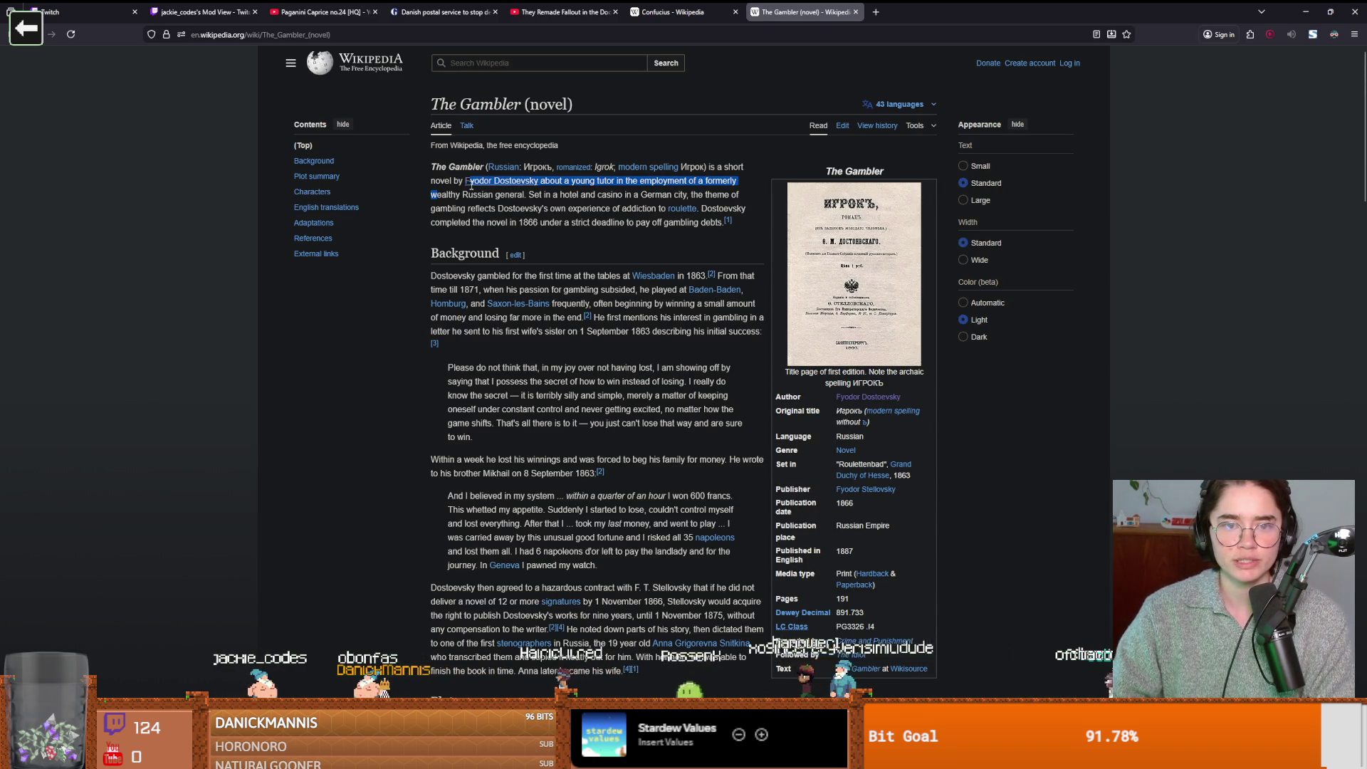
left_click(551, 183)
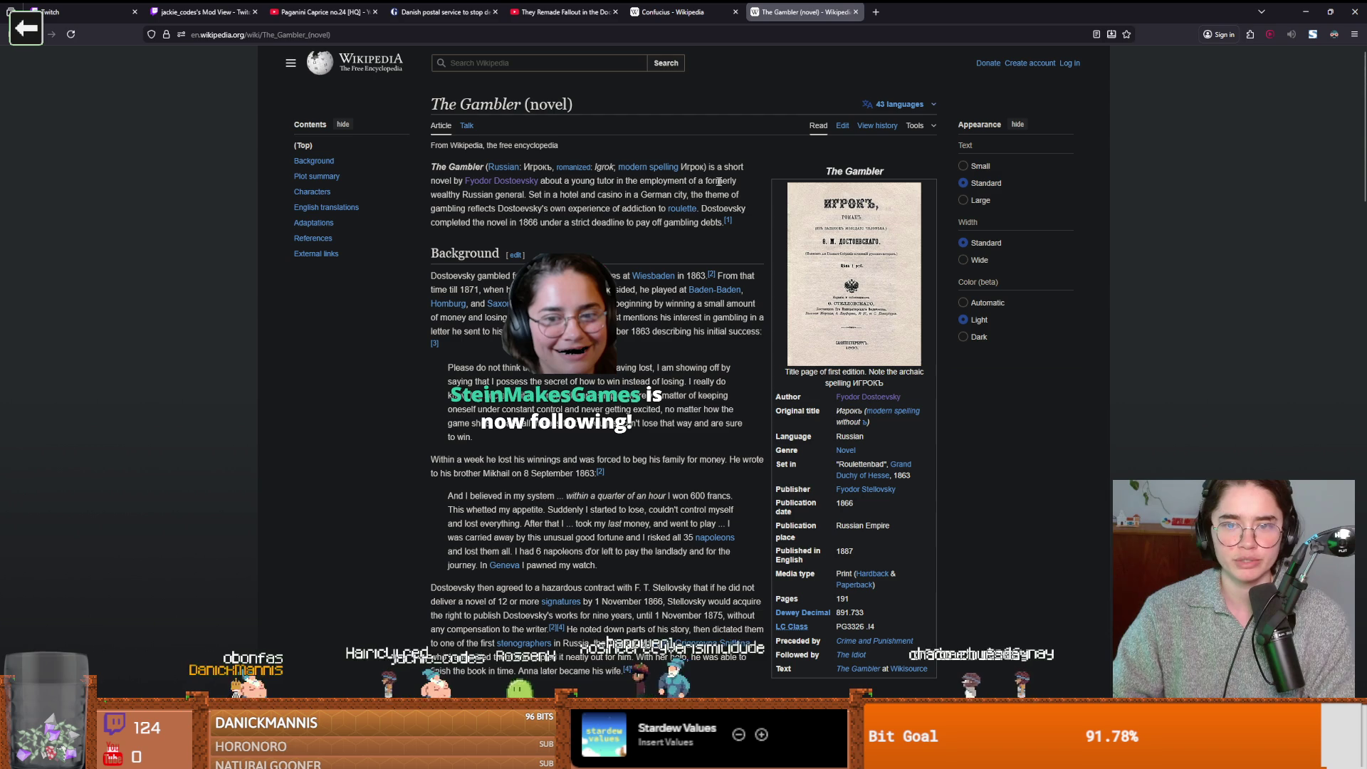
mouse_move(548, 194)
left_mouse_down()
mouse_move(639, 195)
mouse_move(466, 209)
mouse_move(529, 210)
left_mouse_up()
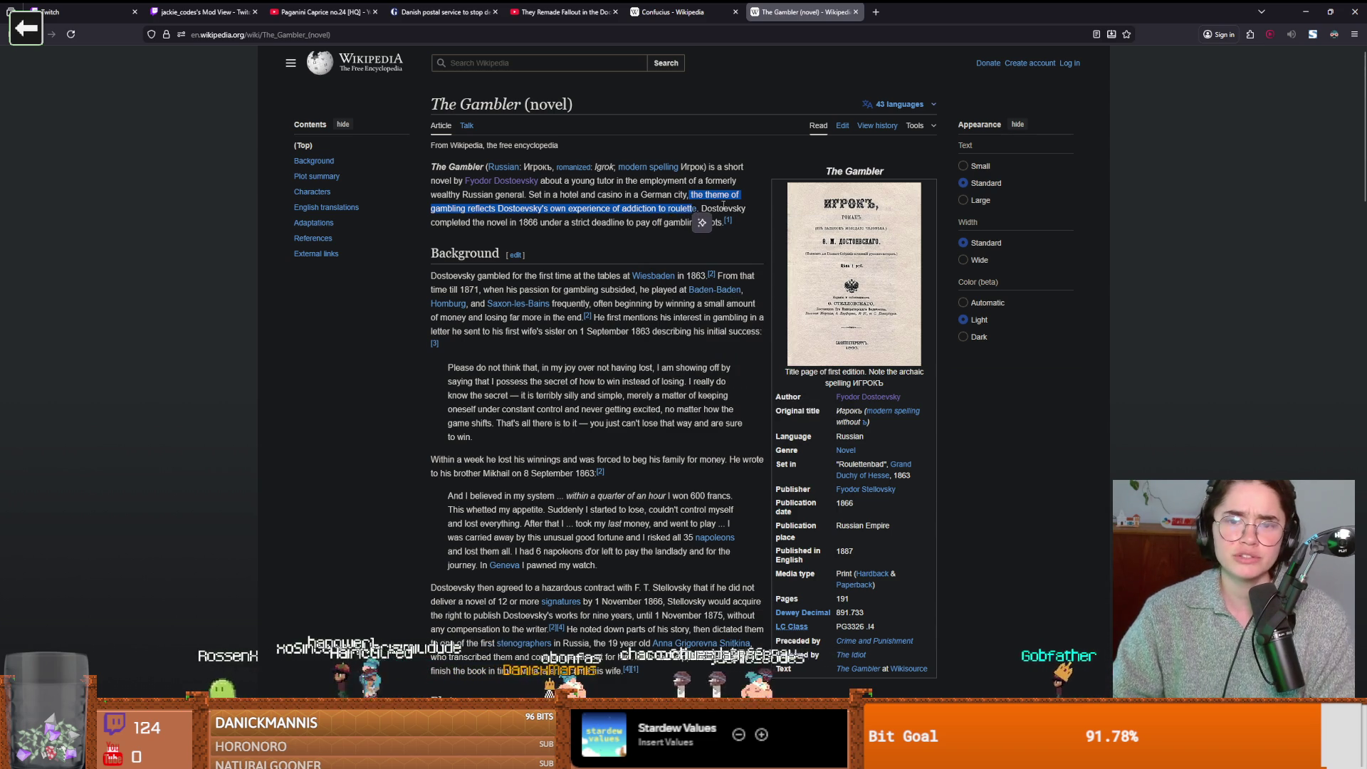
left_click(650, 245)
left_click(440, 222)
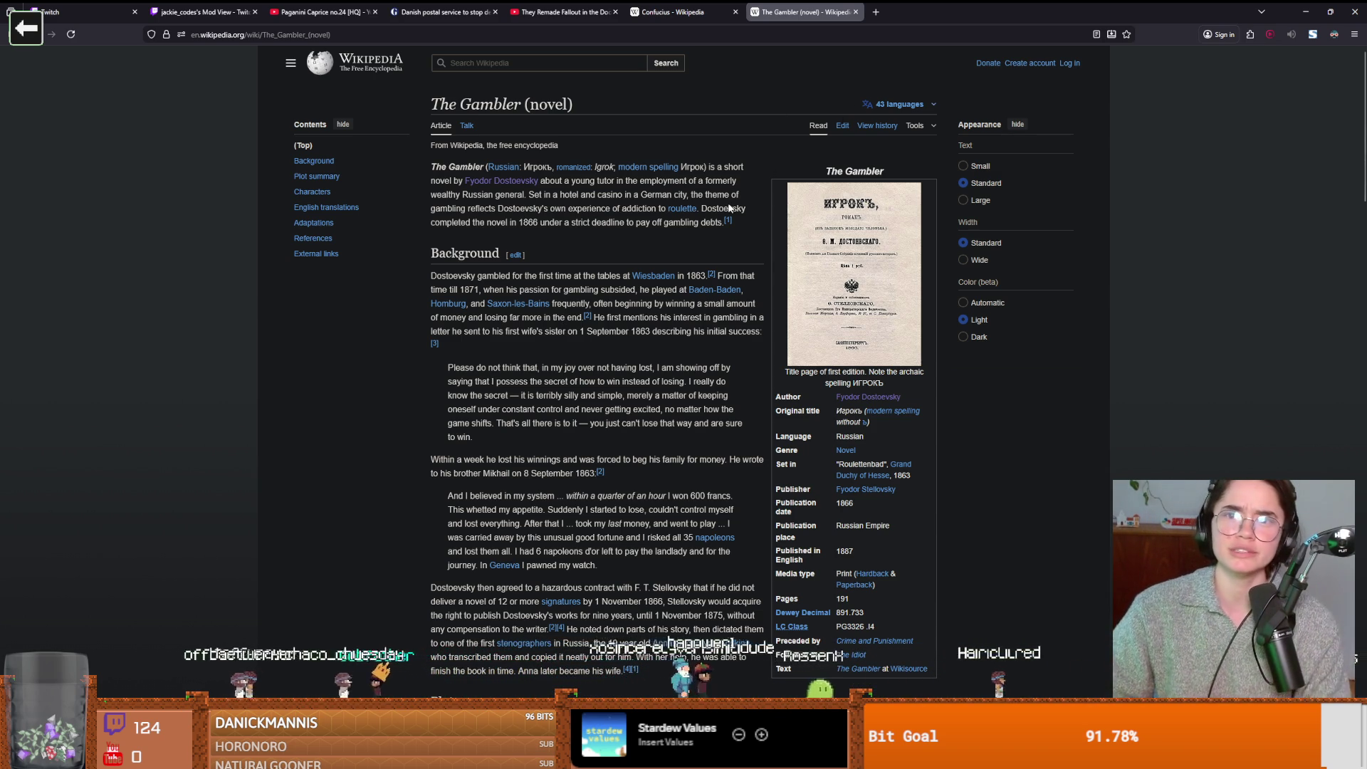
key("alt+Tab")
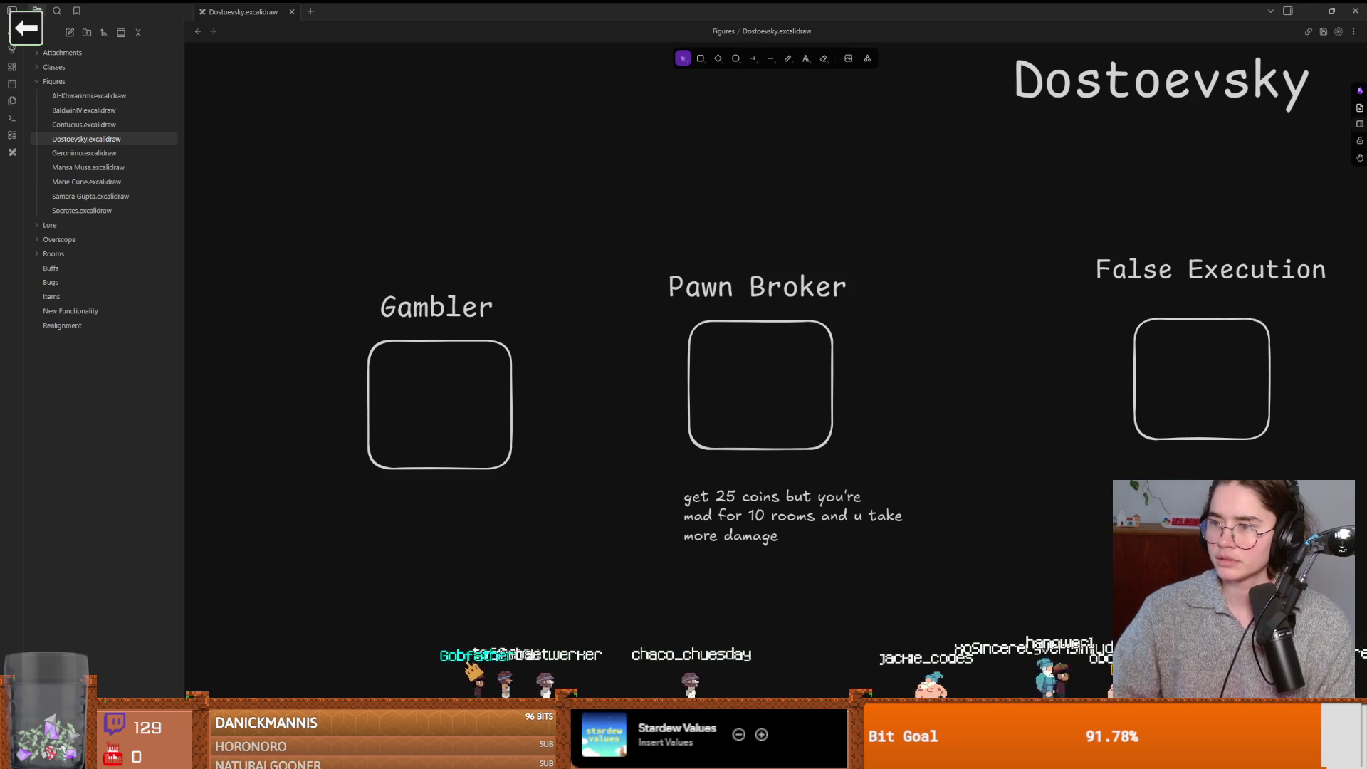
key("alt+Tab")
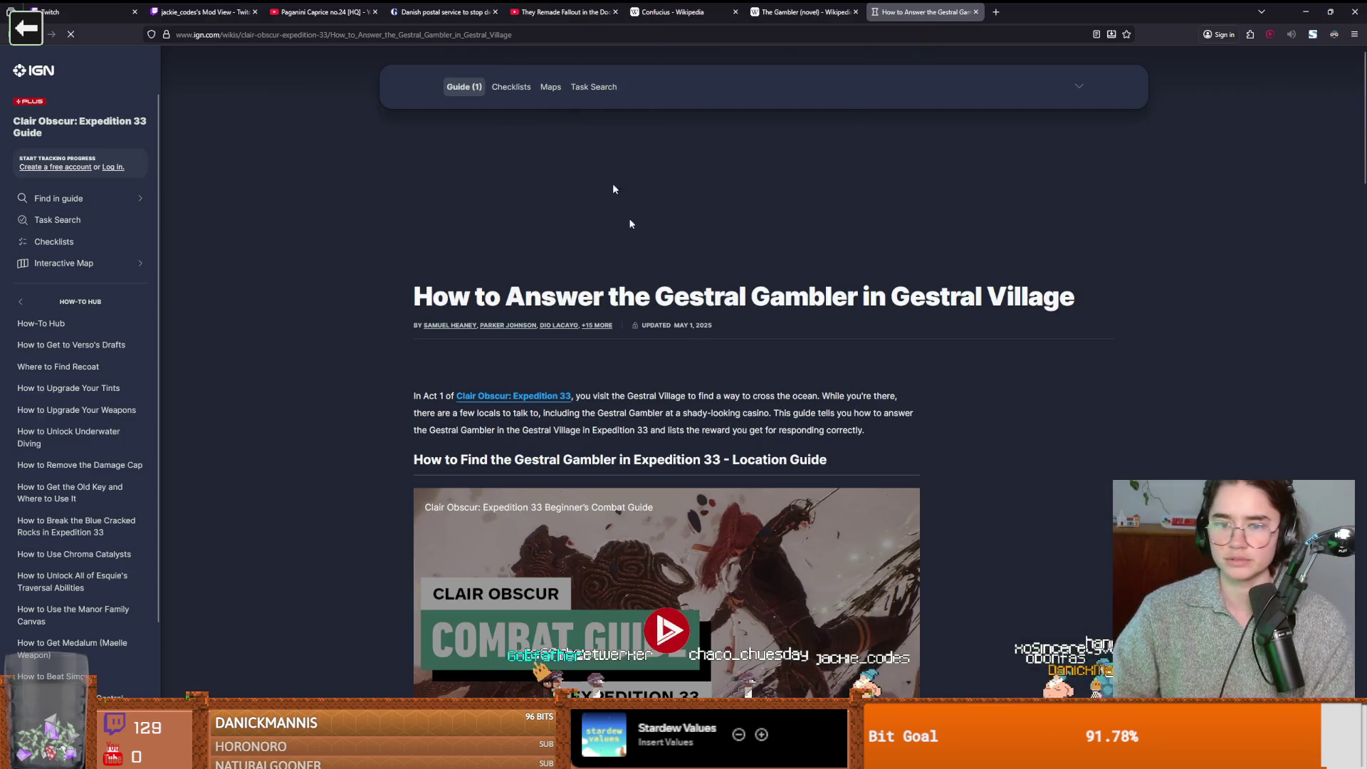
left_click(723, 291)
scroll(740, 402, "down", 15)
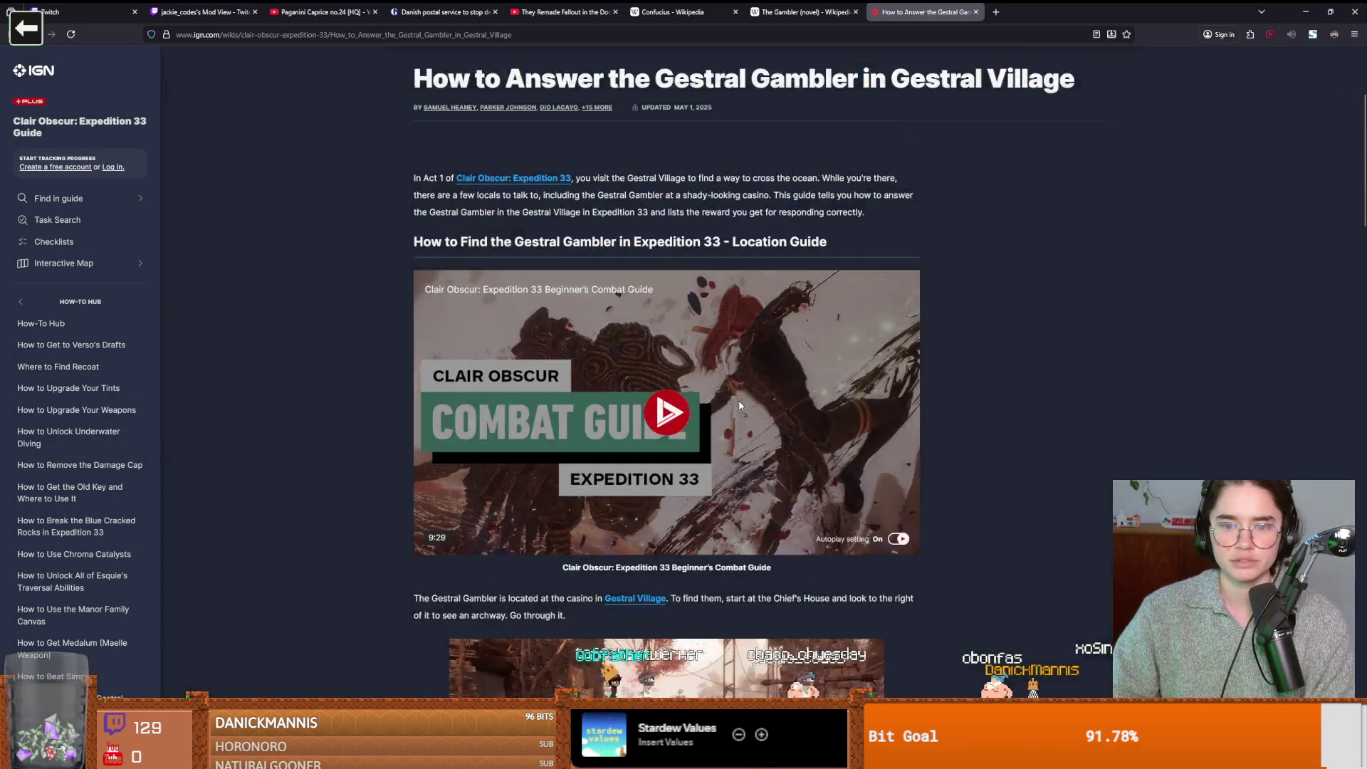
scroll(752, 412, "down", 13)
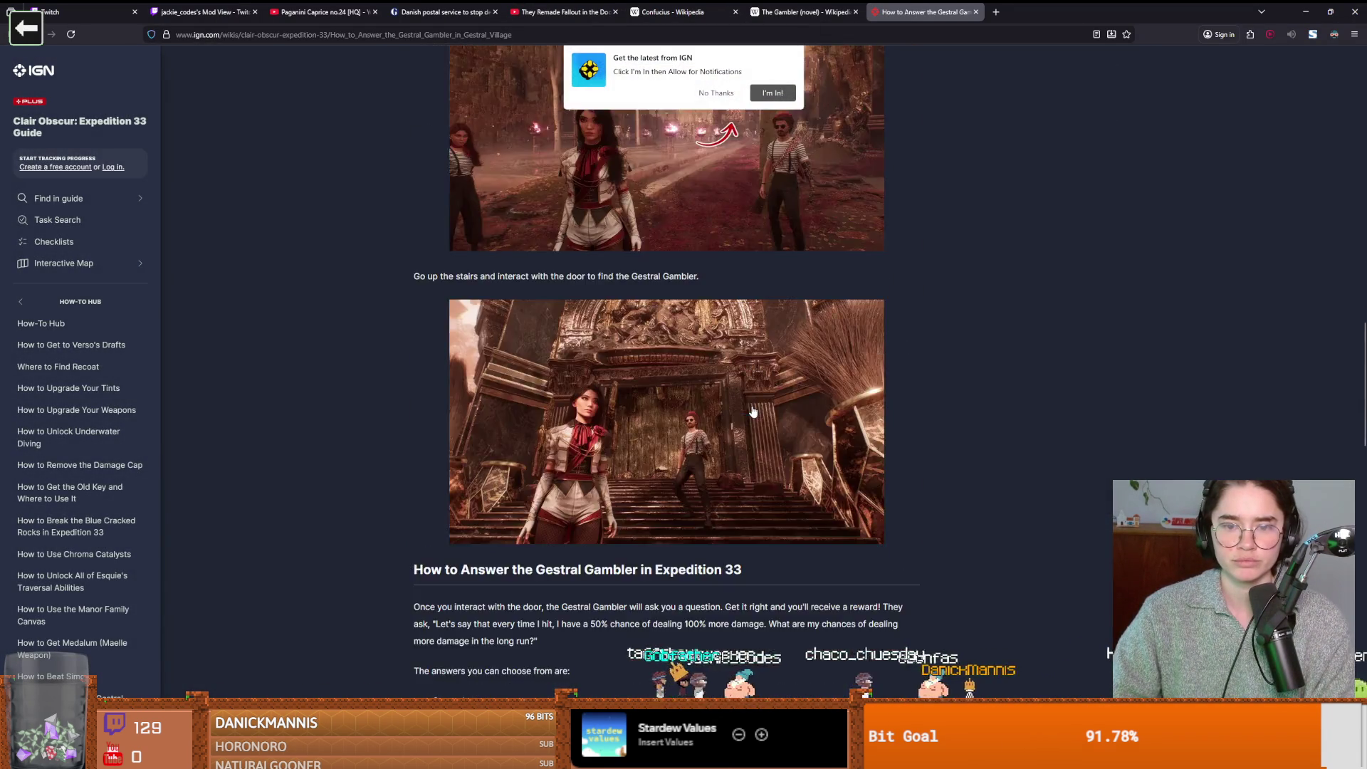
scroll(701, 378, "down", 5)
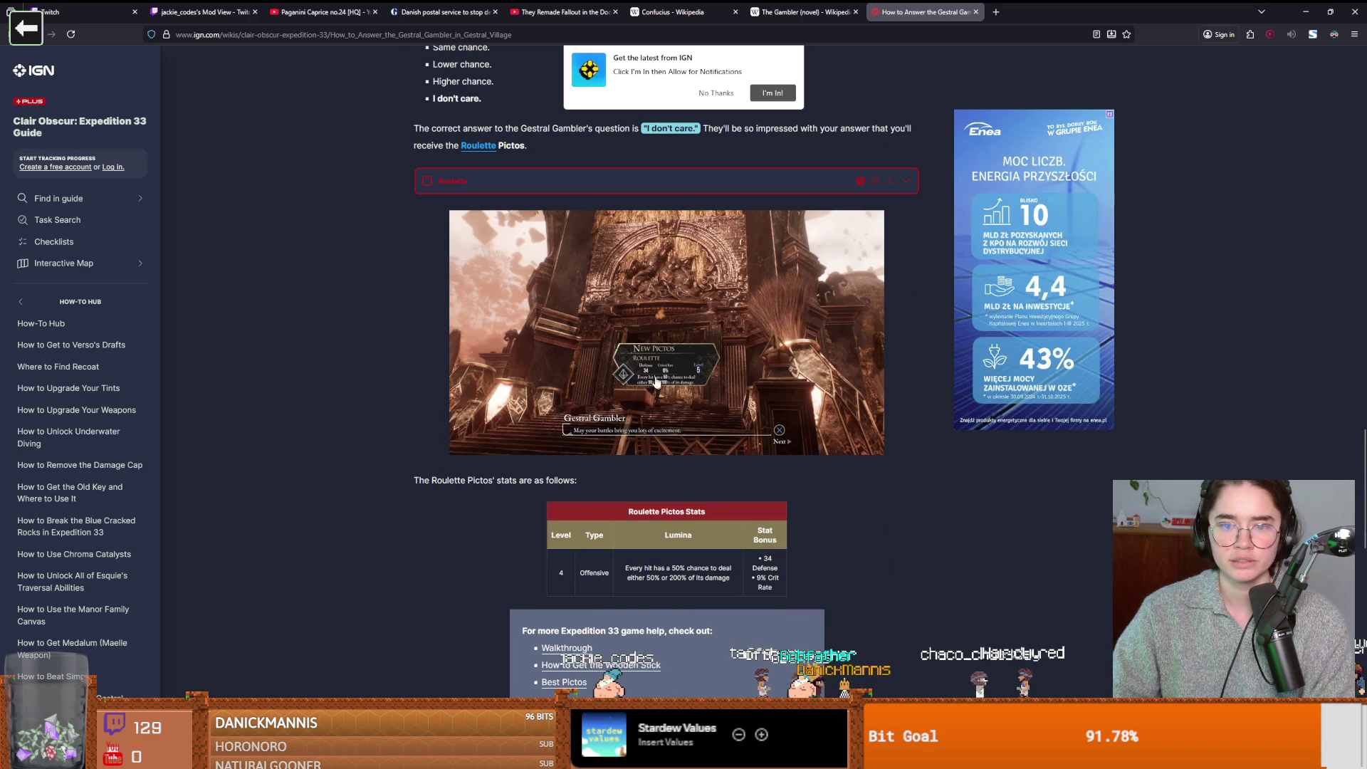
left_click(655, 382)
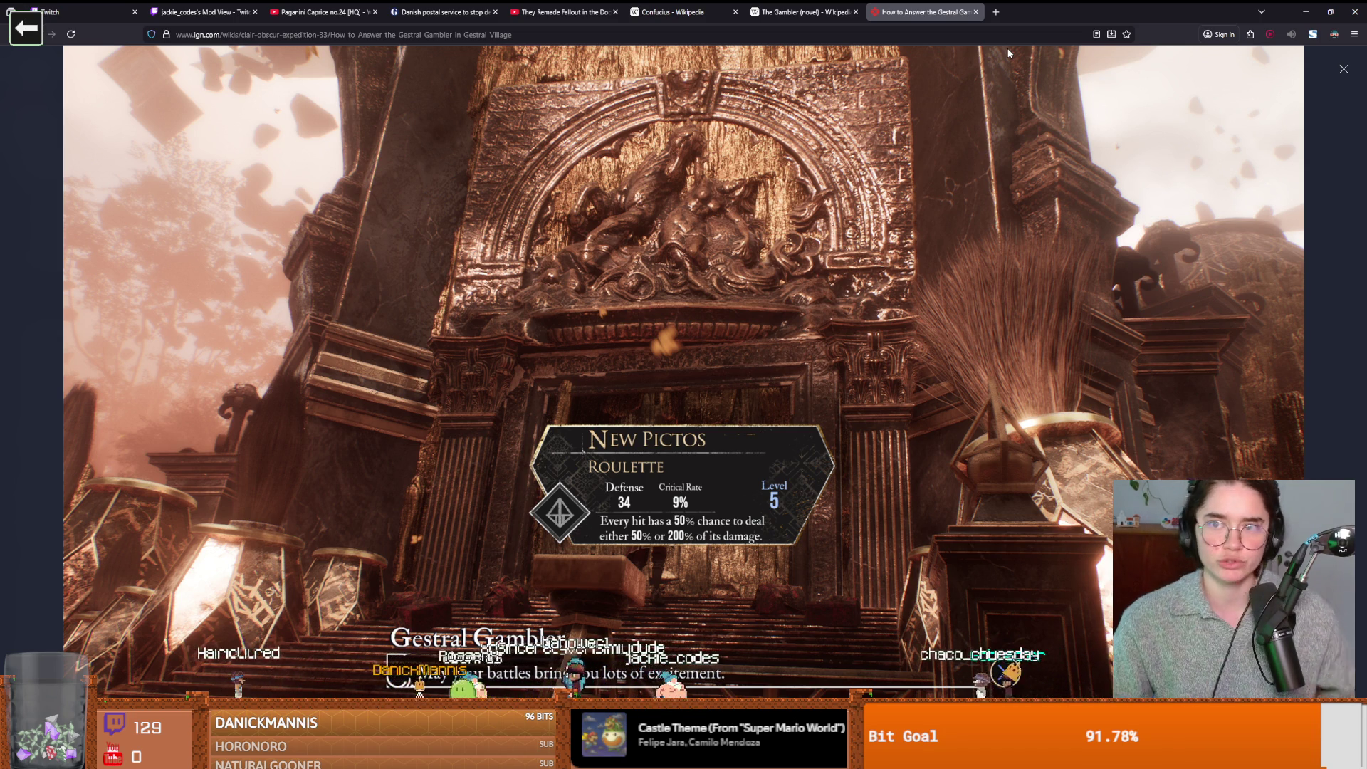
key("alt+Tab")
scroll(477, 449, "right", 2)
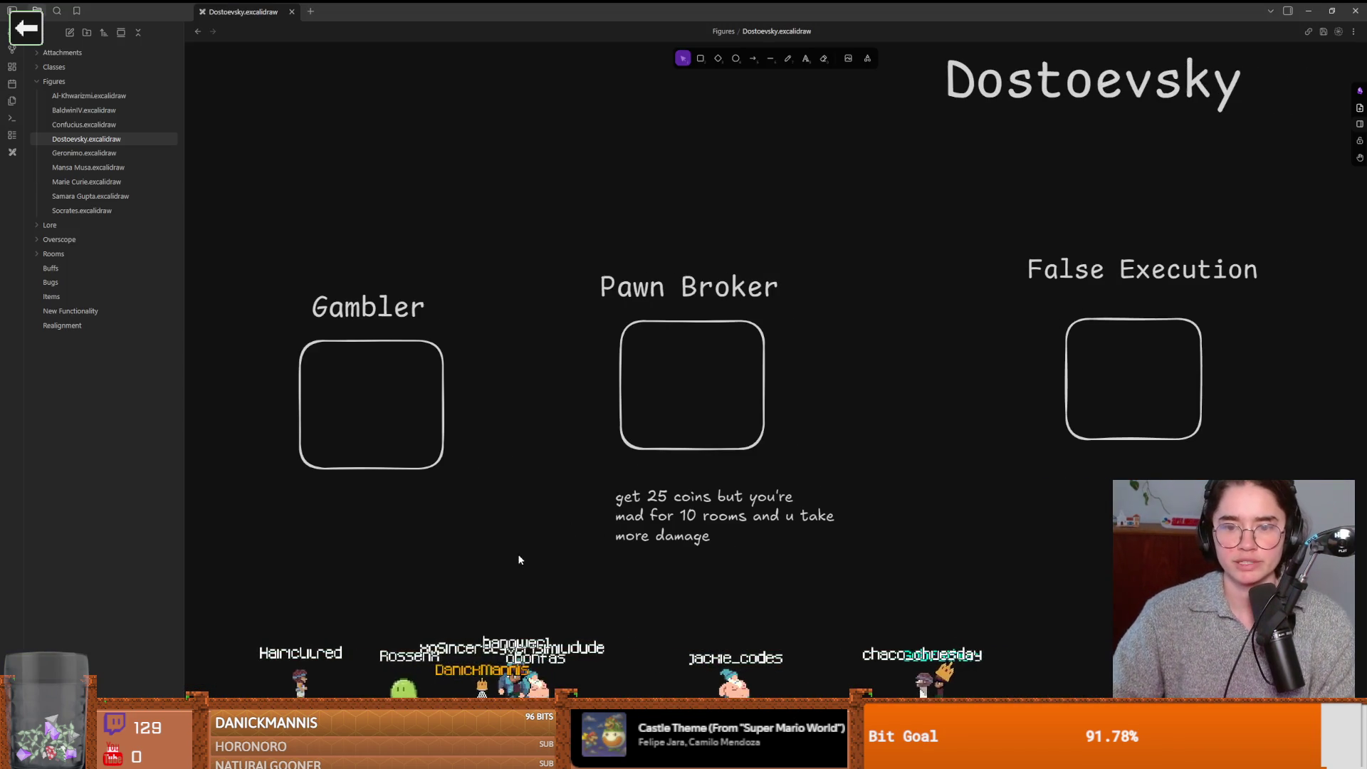
- Pan the Dostoevsky board around the Gambler note, then open the New Functionality note
scroll(449, 441, "left", 4)
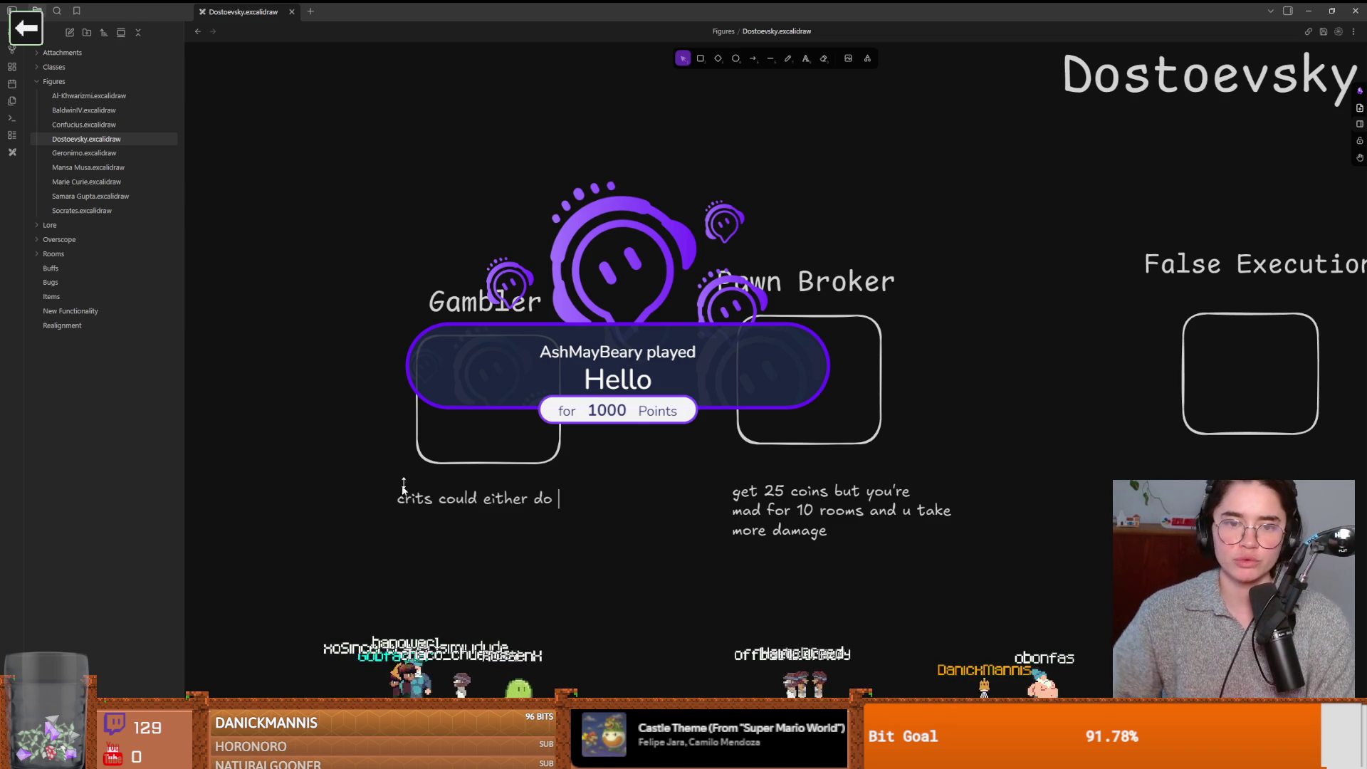
scroll(401, 493, "right", 3)
scroll(748, 45, "left", 6)
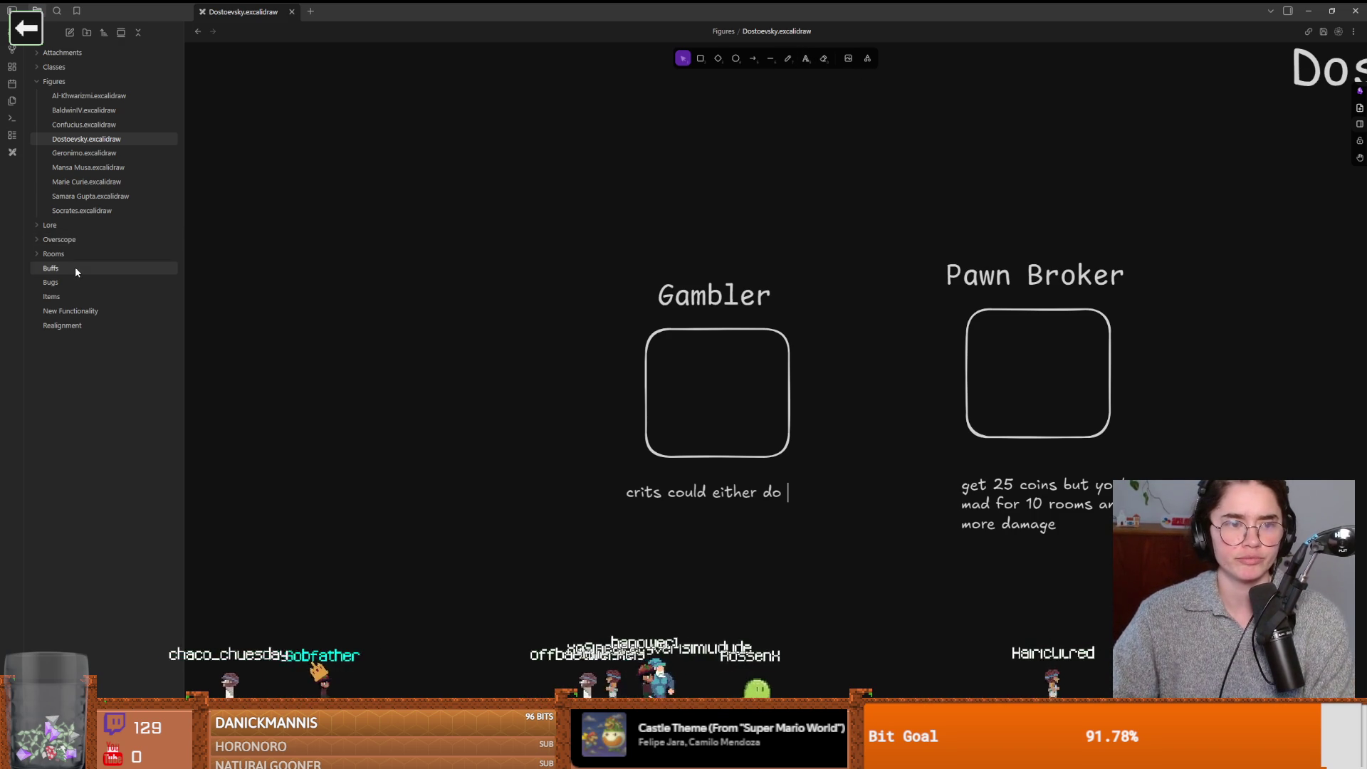
left_click(74, 311)
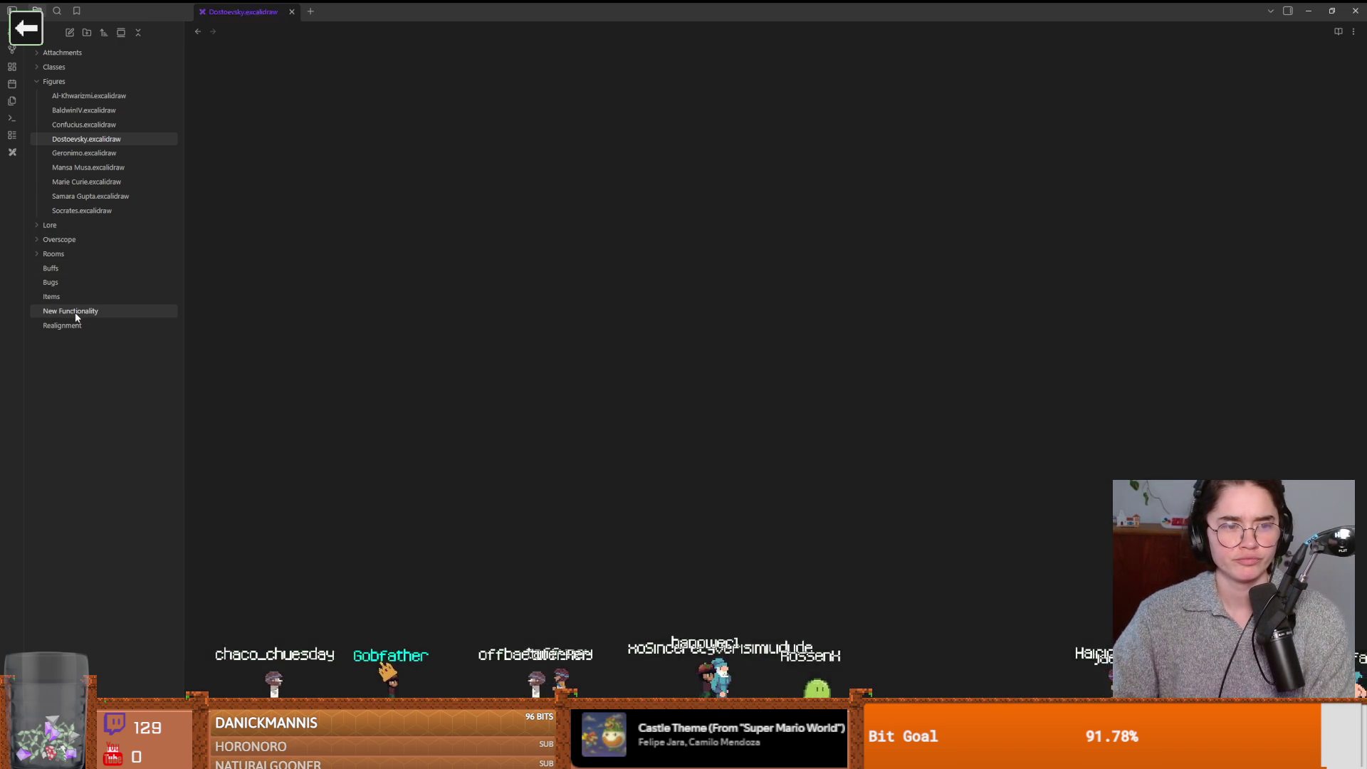
- Add a 'Crit' item with an indented '1.5% damage' entry above Physics, then go back to the Dostoevsky drawing
left_click(651, 307)
key("Return")
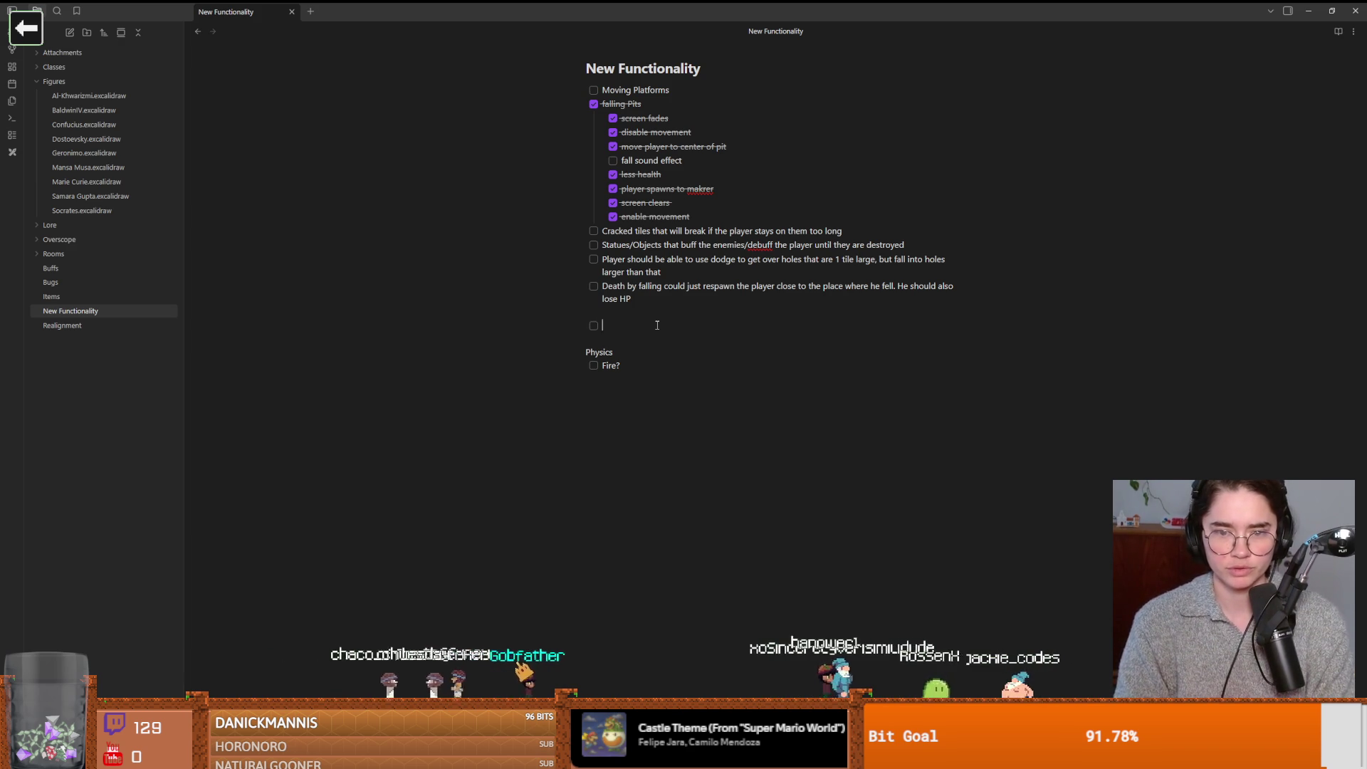
type("rit")
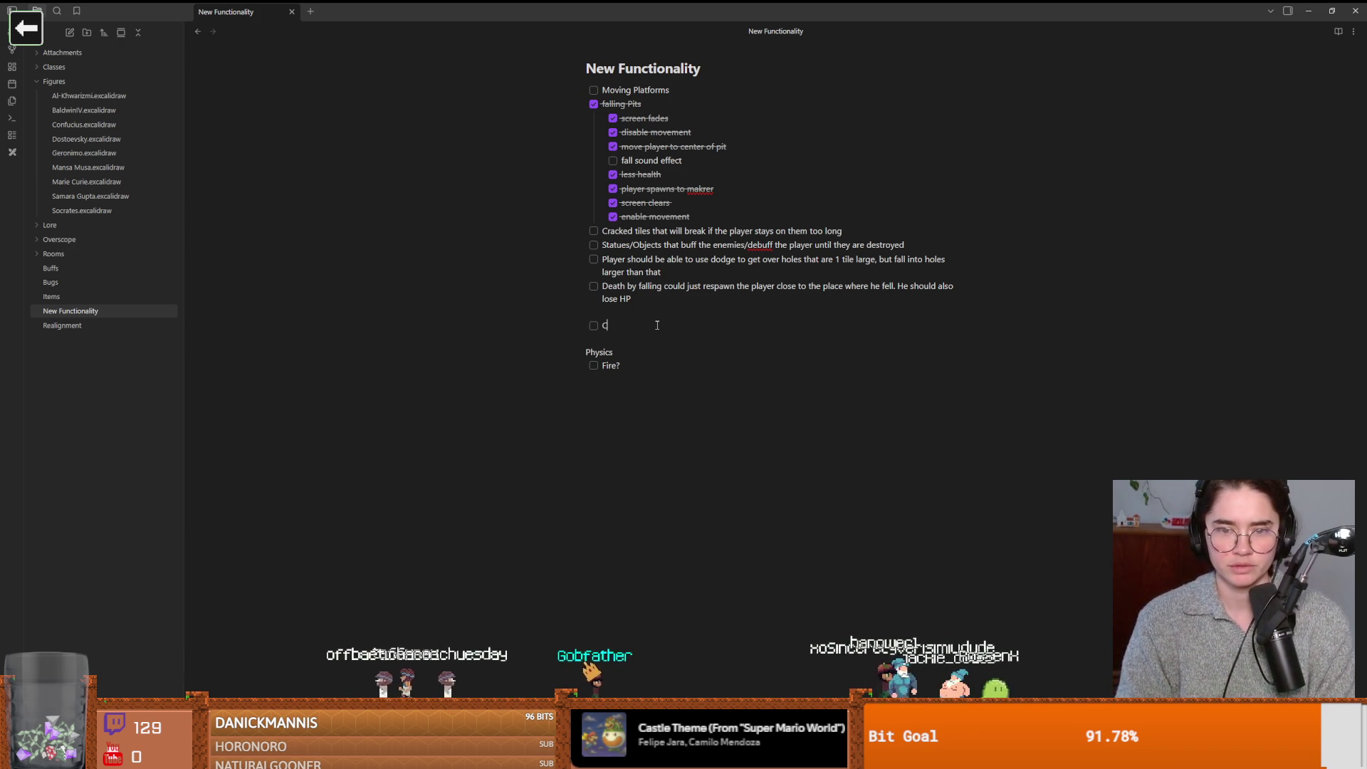
key("Return")
key("Tab")
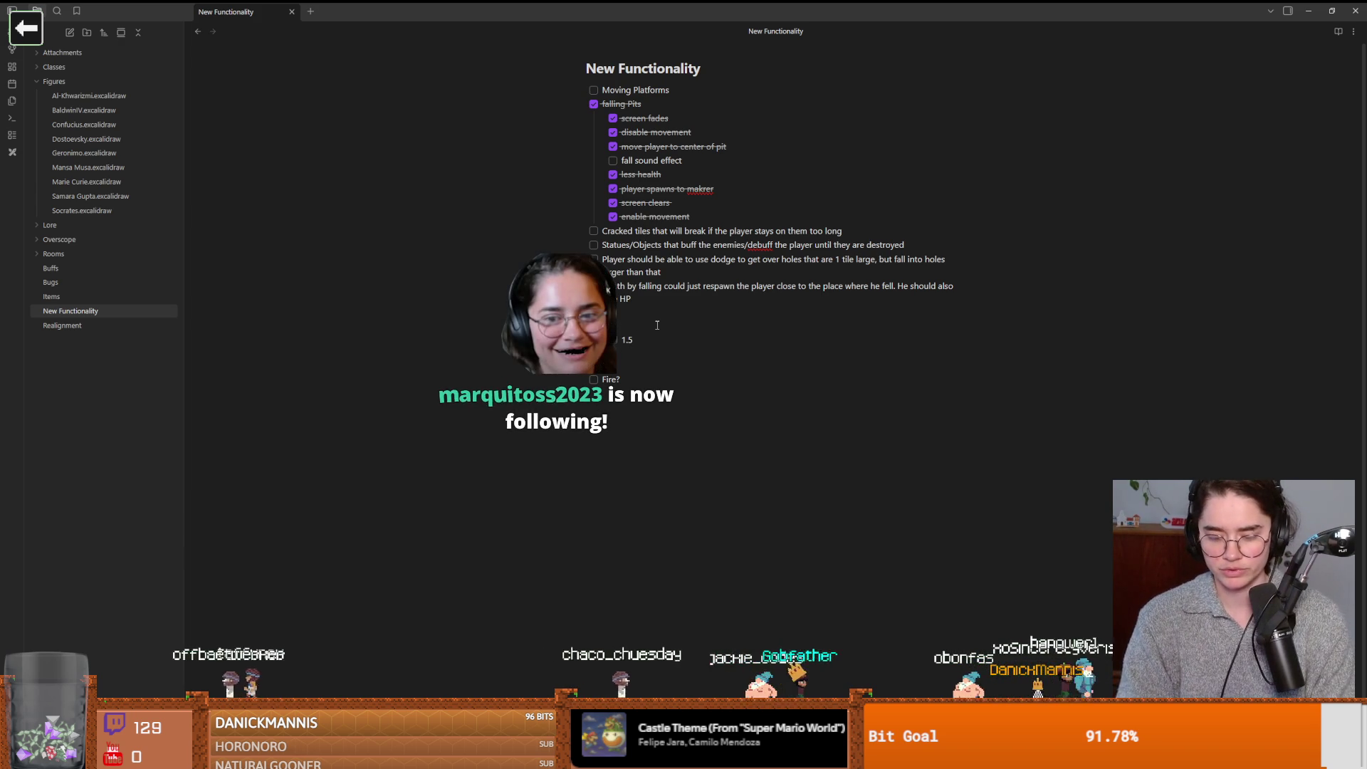
type("% damage")
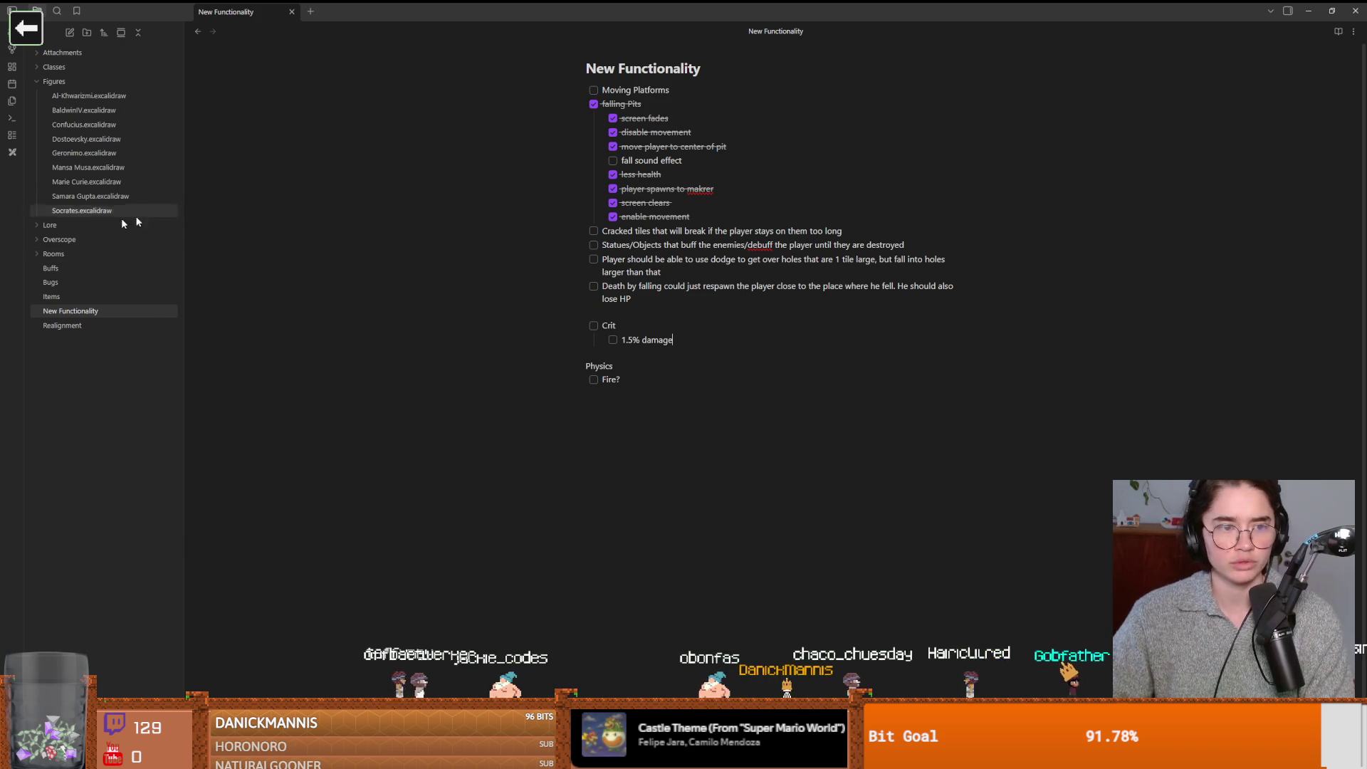
left_click(85, 139)
- Edit the note under Gambler to 'crits could either do 50% or 200%', then minimize Obsidian
scroll(662, 362, "left", 5)
scroll(616, 464, "up", 5)
left_click(673, 450)
double_click(734, 437)
left_click(745, 430)
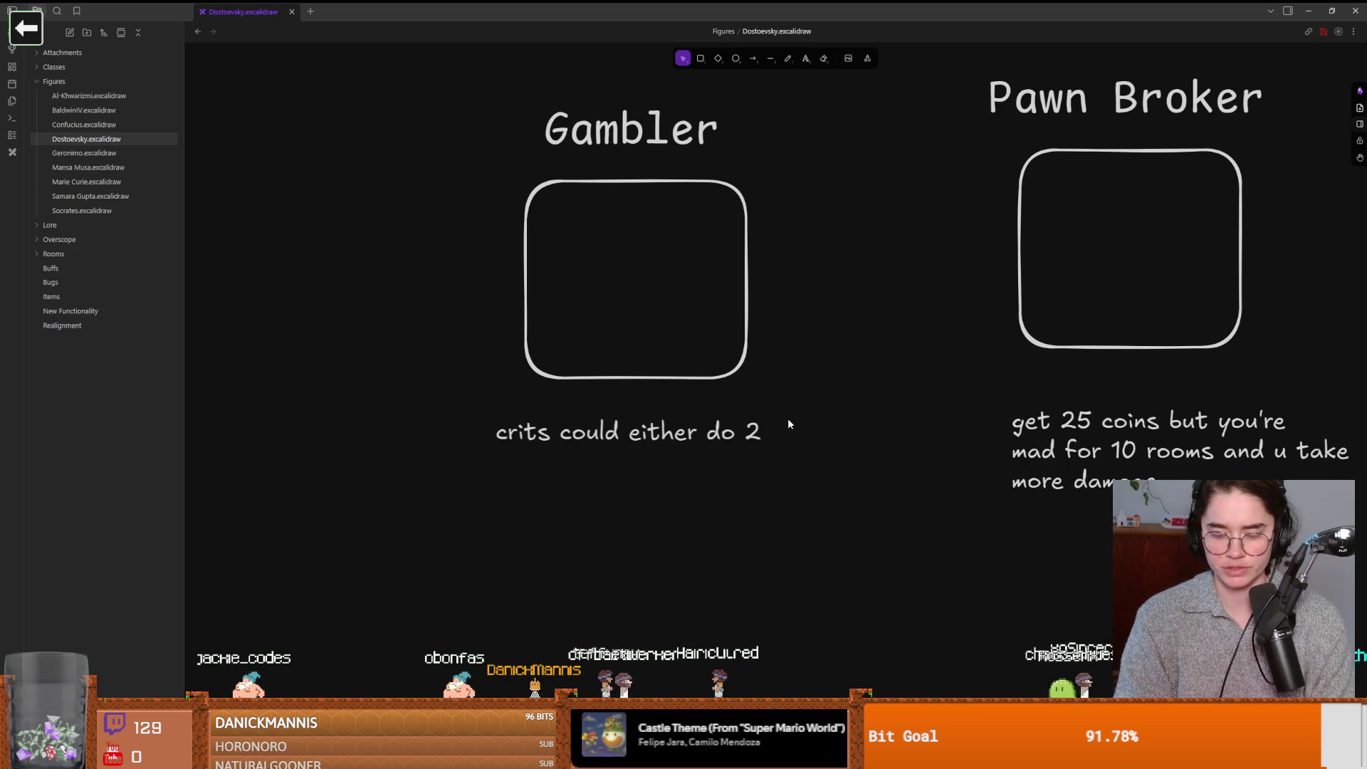
type("%")
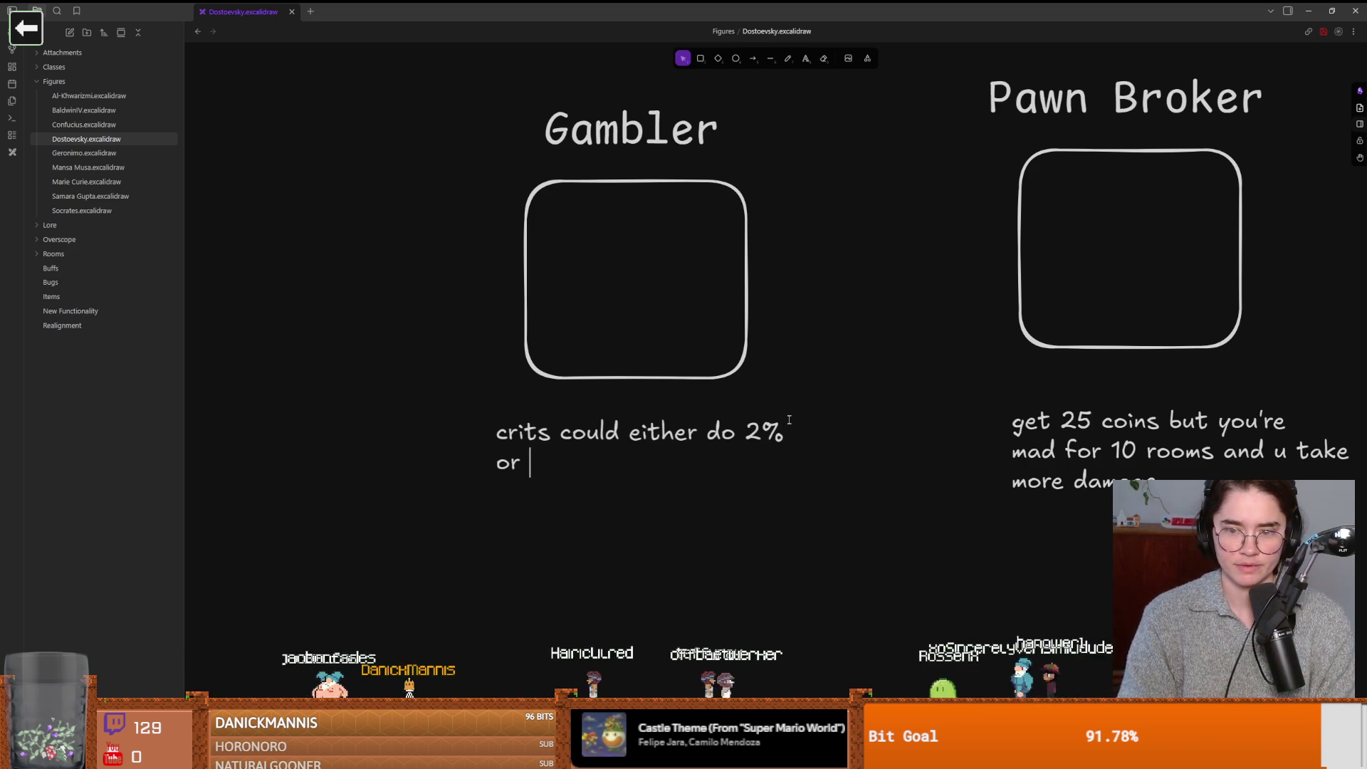
type(".5")
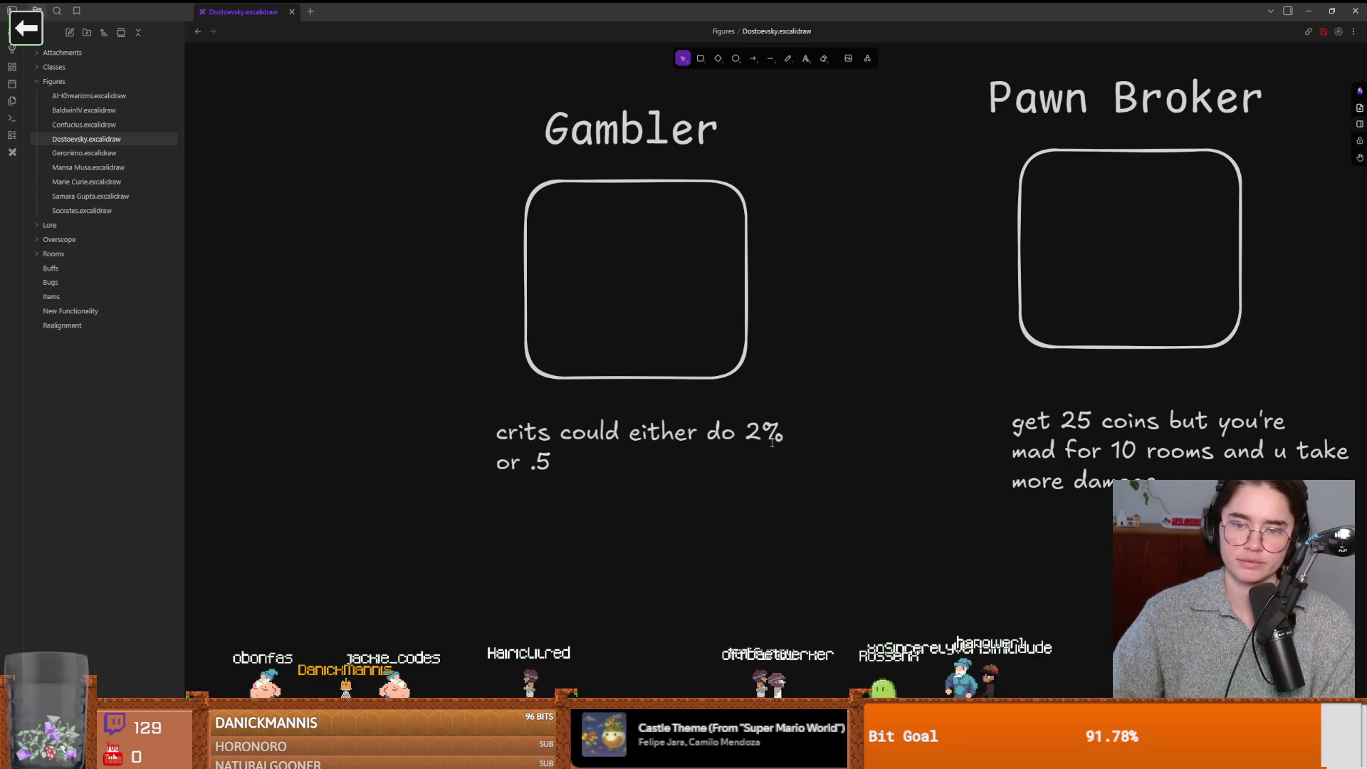
double_click(752, 435)
type("50% or ")
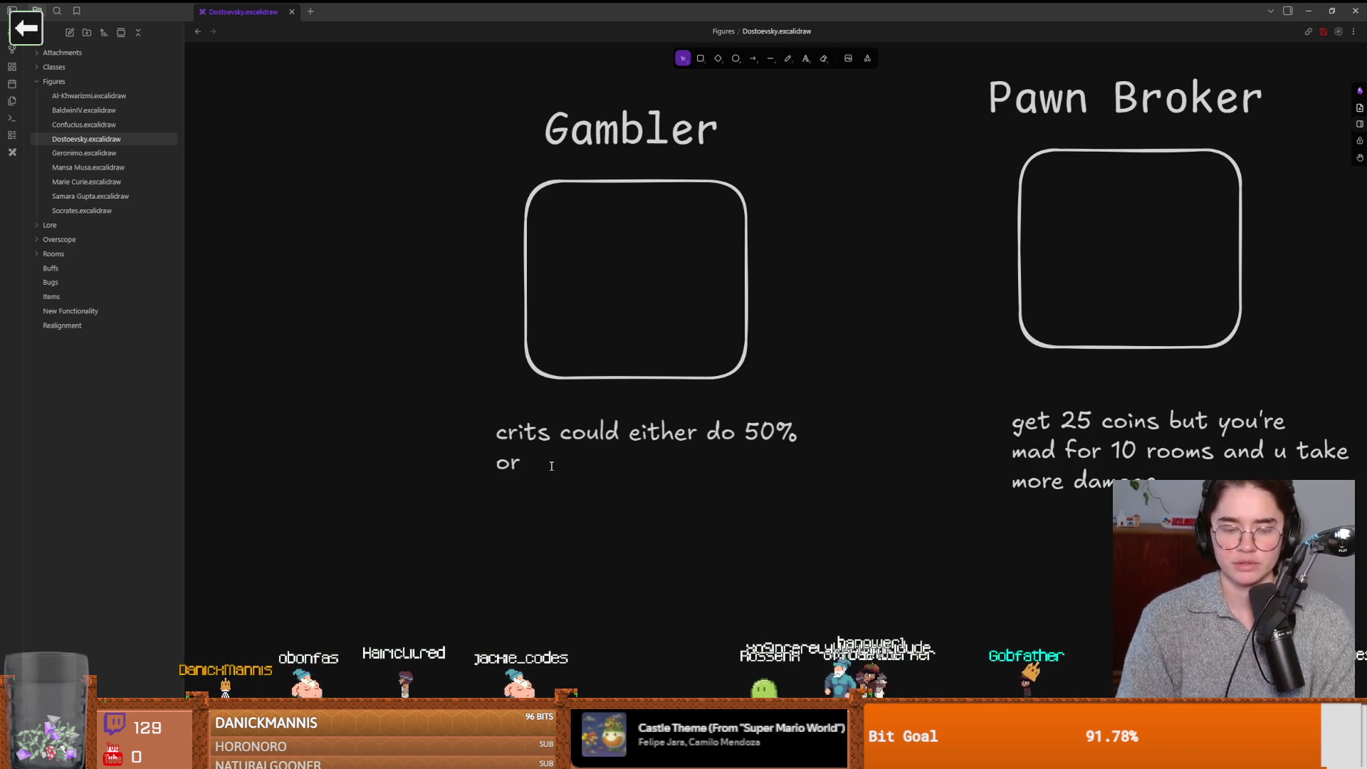
type("200")
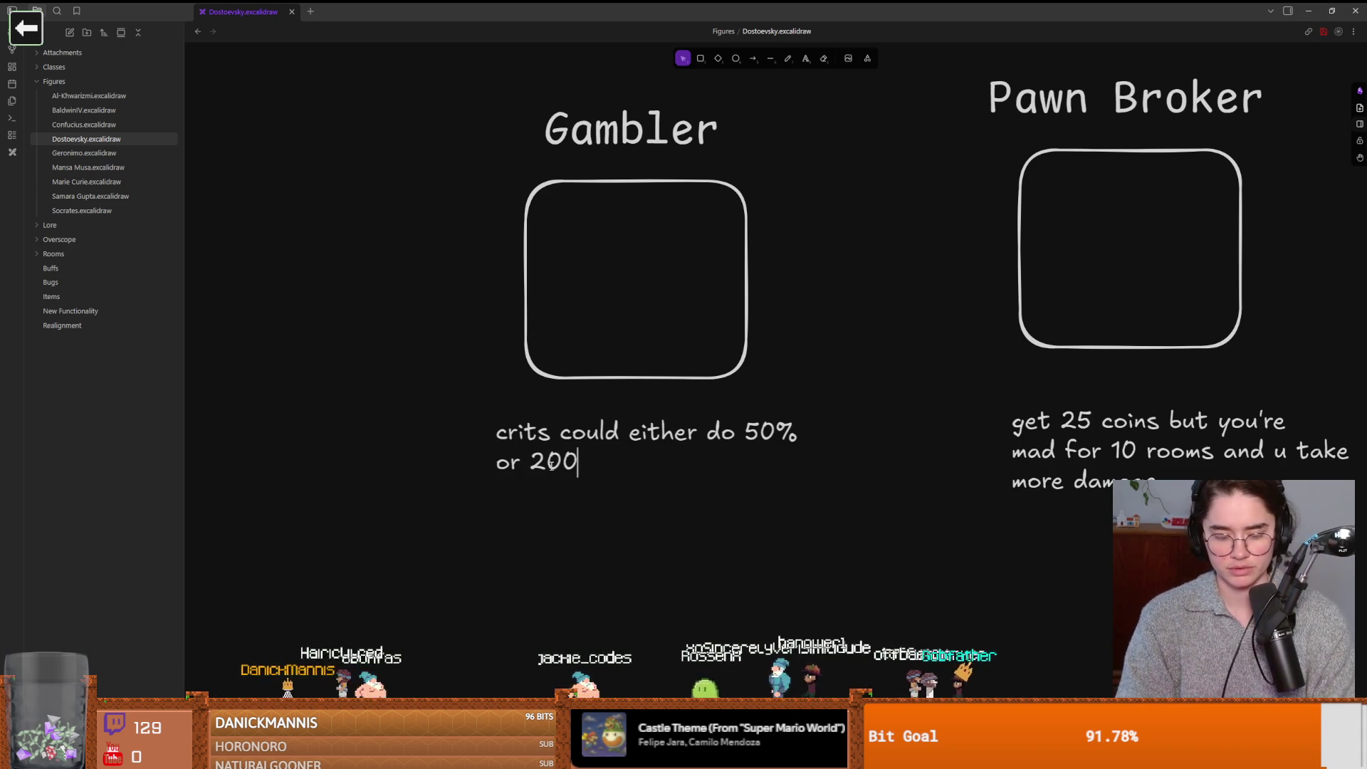
type("%")
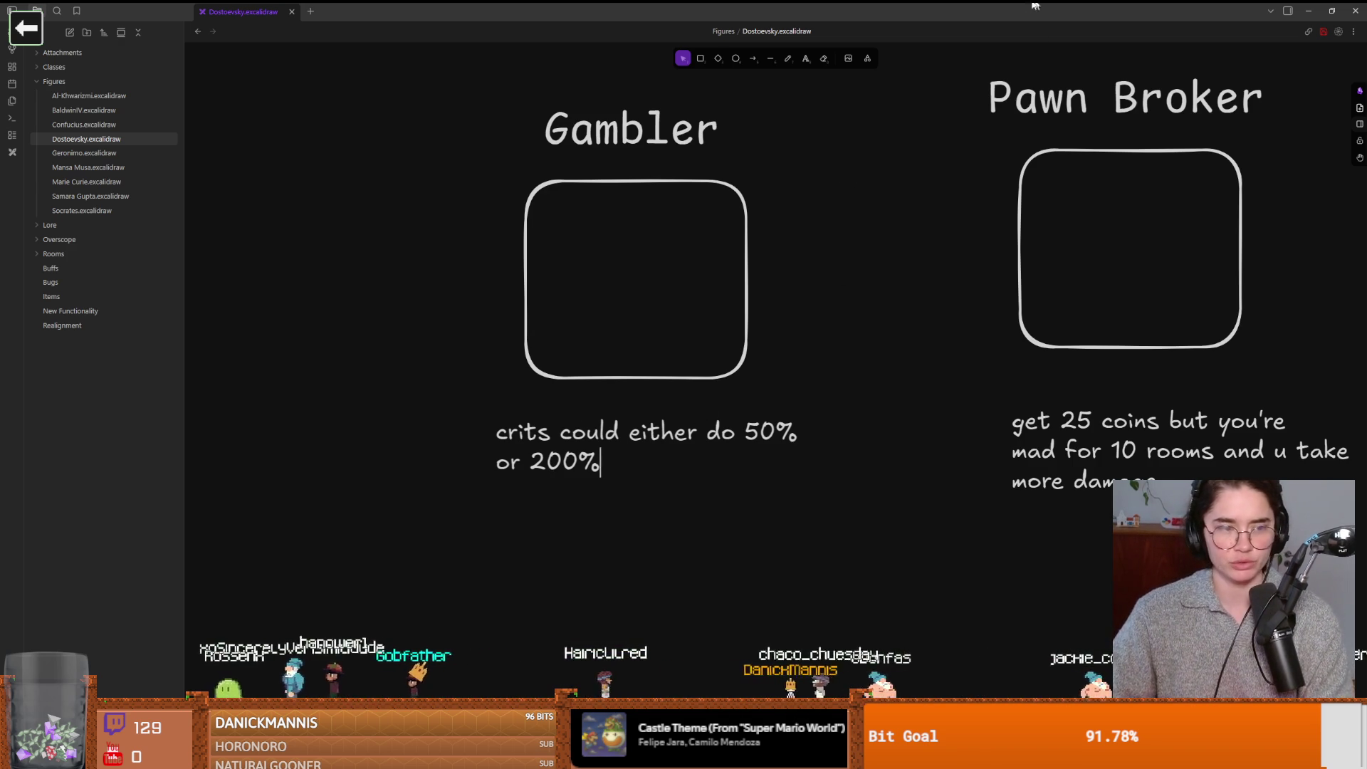
key("super+Down")
- Save the scene, start a new Crusader debug run, check the dungeon map, and walk to the top door
key("ctrl+s")
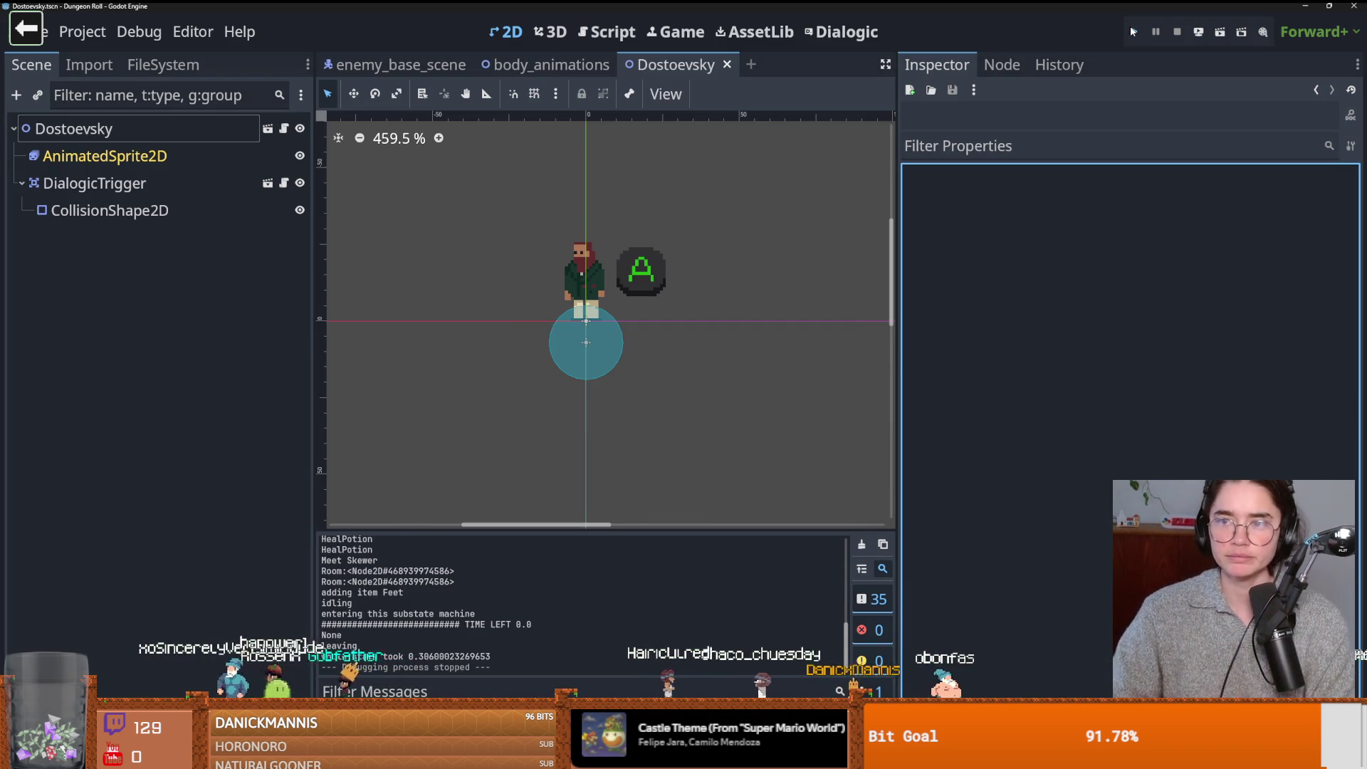
left_click(1132, 29)
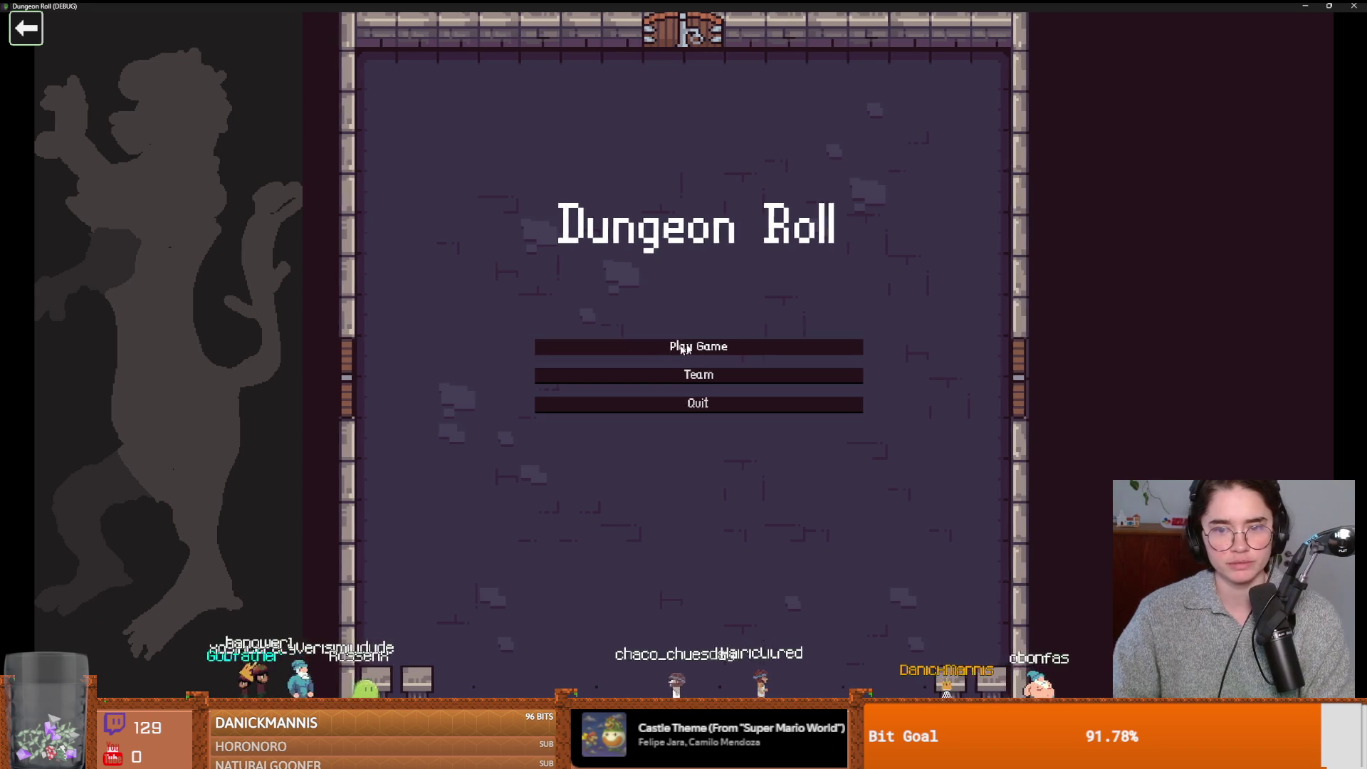
left_click(704, 346)
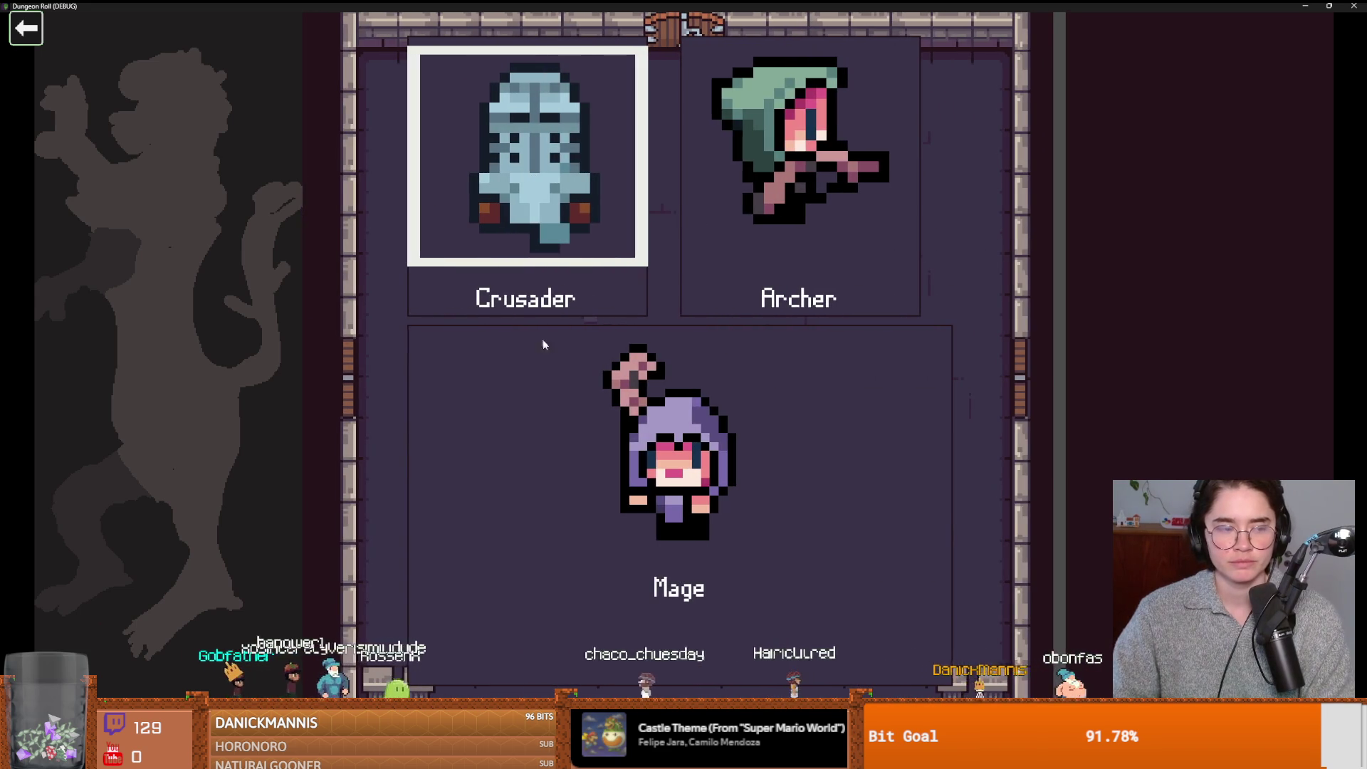
left_click(609, 313)
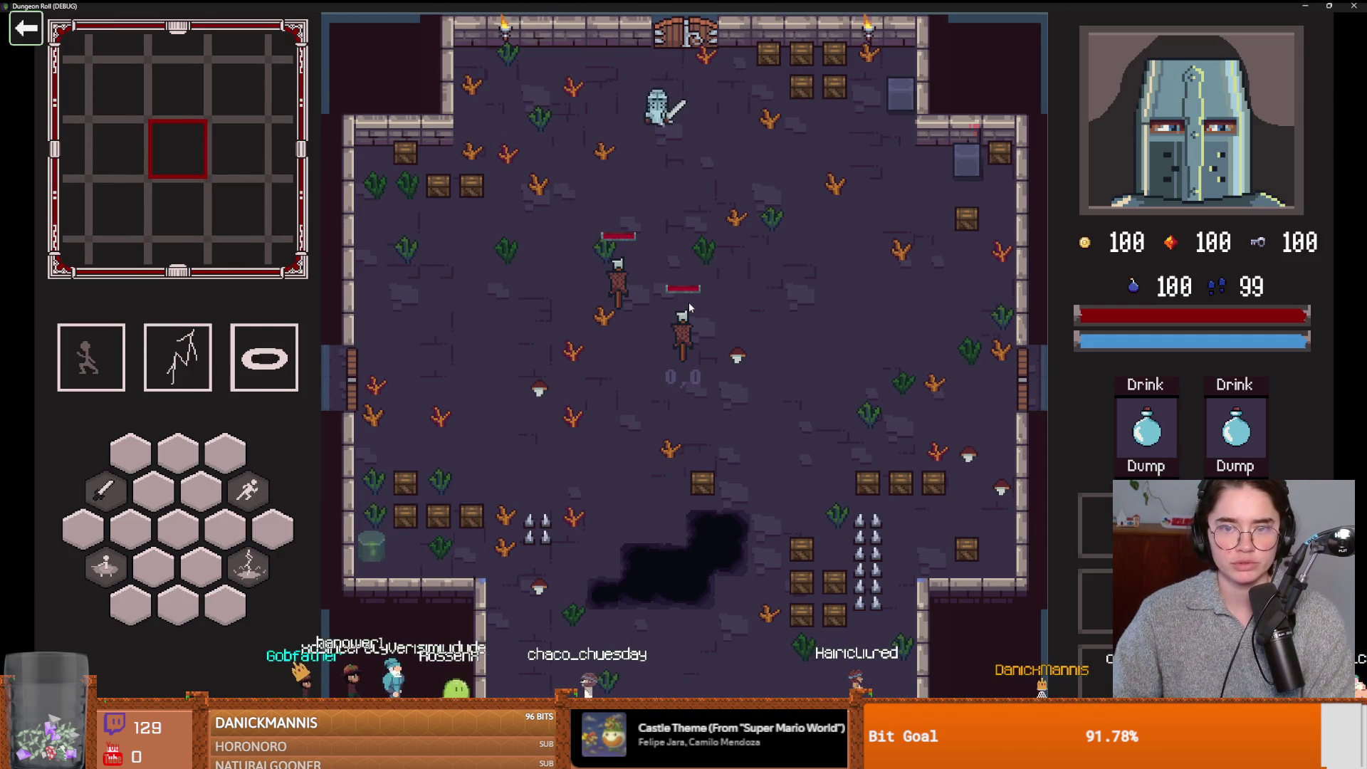
key("s")
key("m")
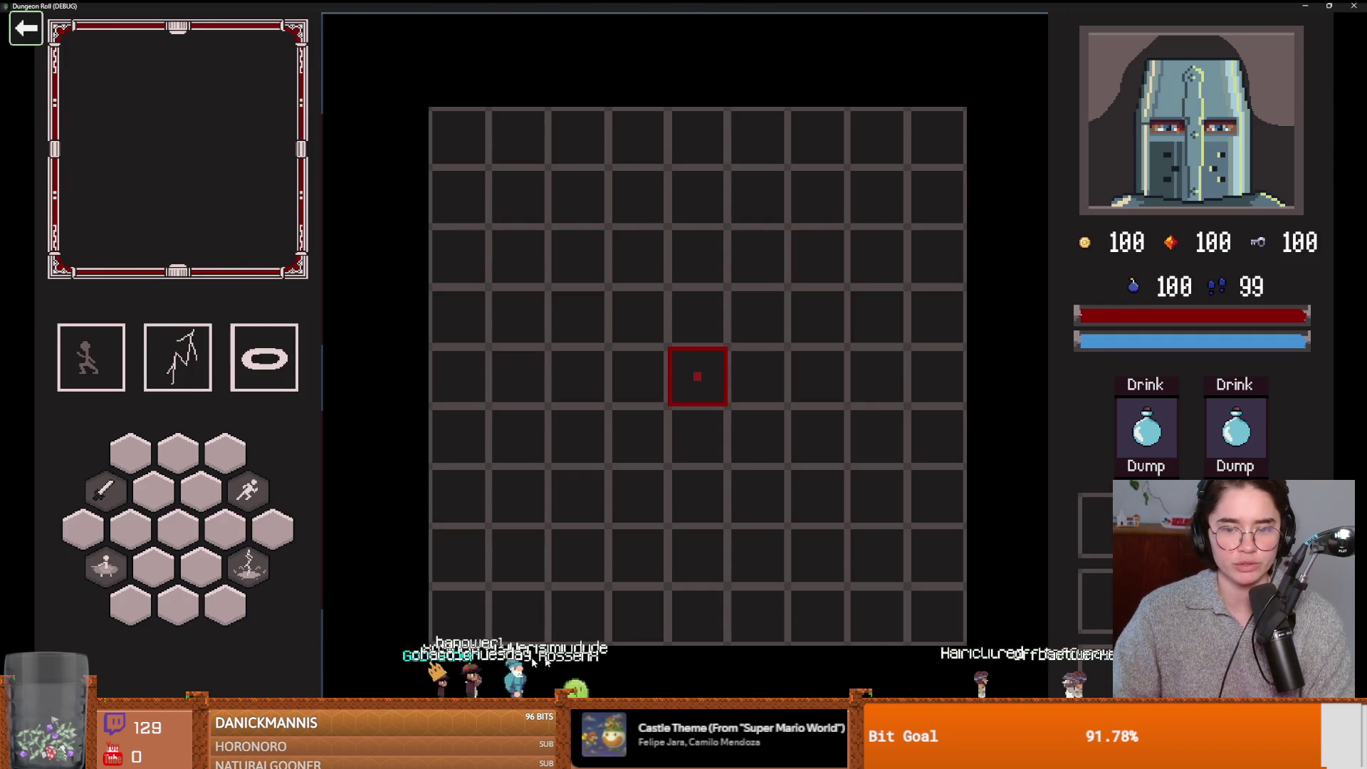
key("m")
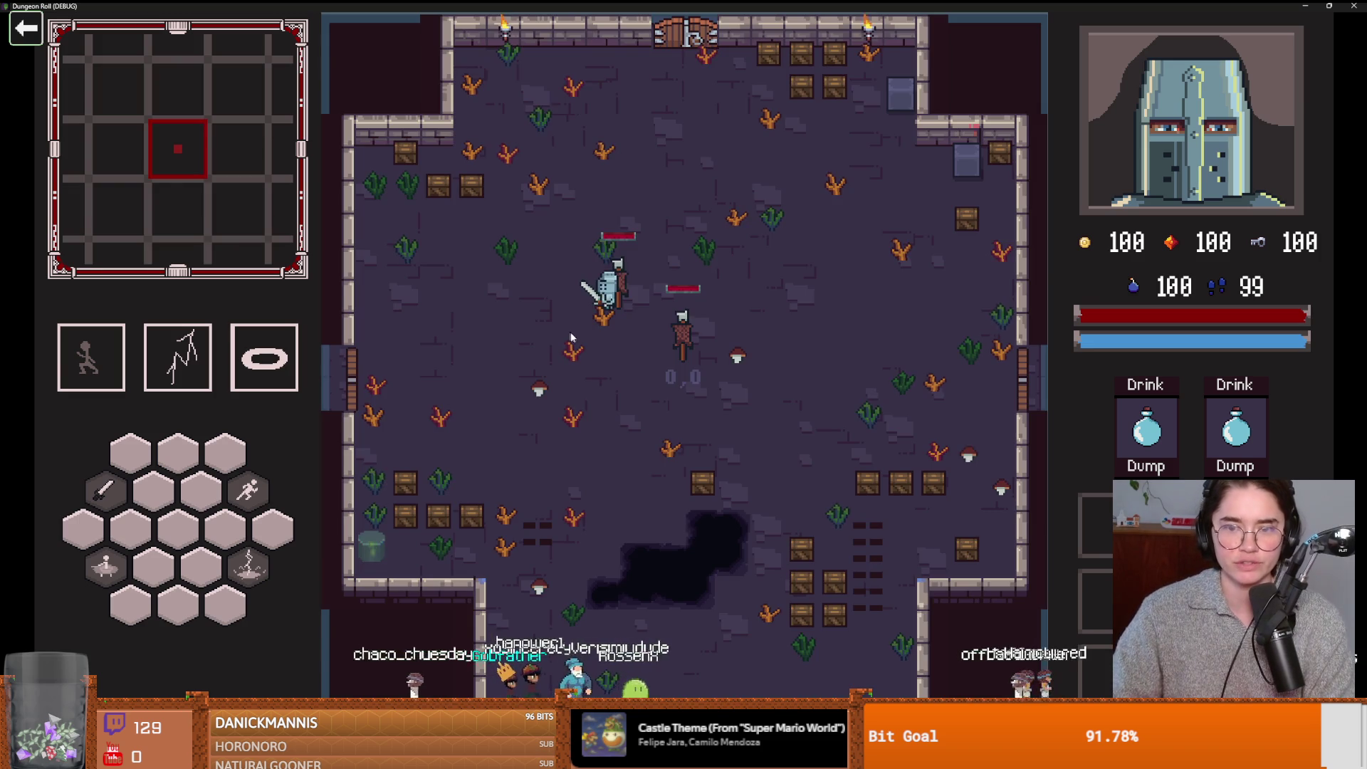
key("w")
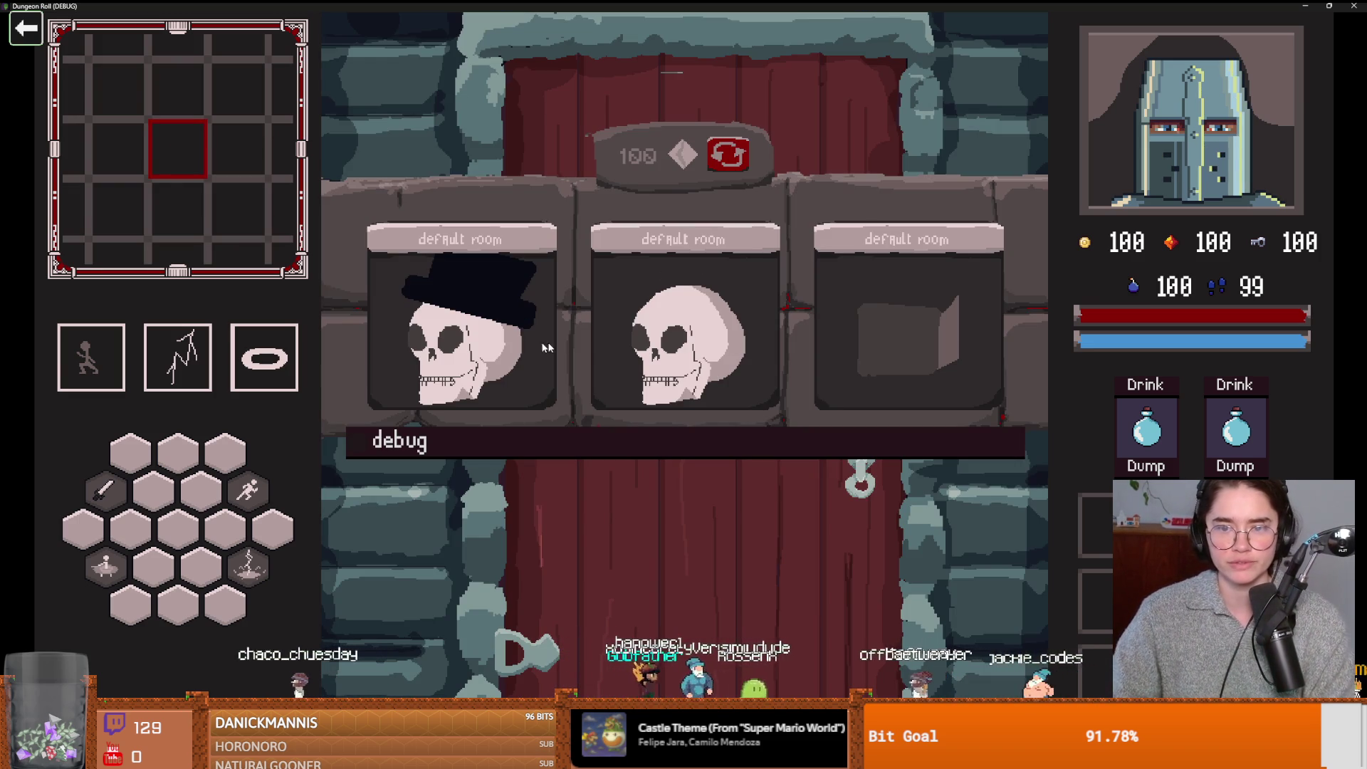
- Pick a room card, enter the spike room, and hit the skeleton with an attack and a lightning strike
left_click(652, 325)
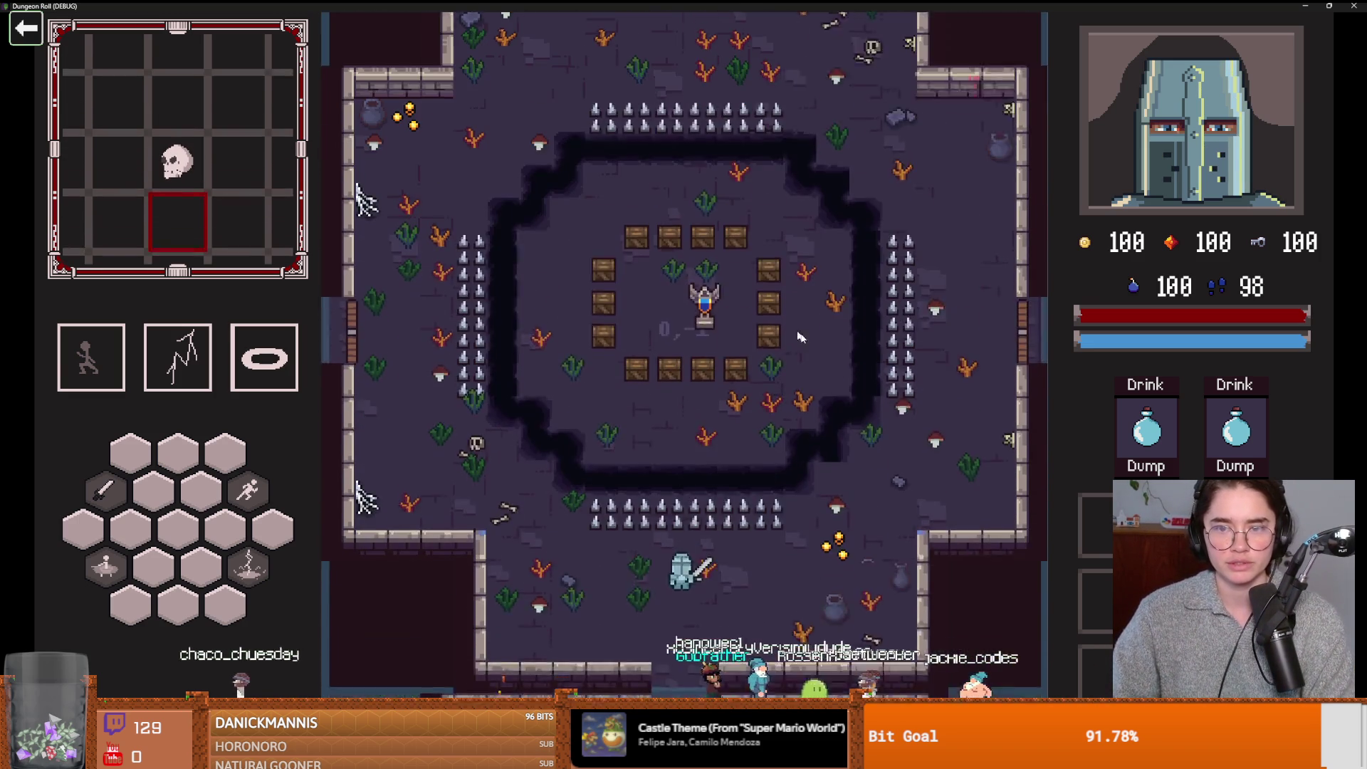
key("d")
key("w")
left_click(957, 366)
key("a")
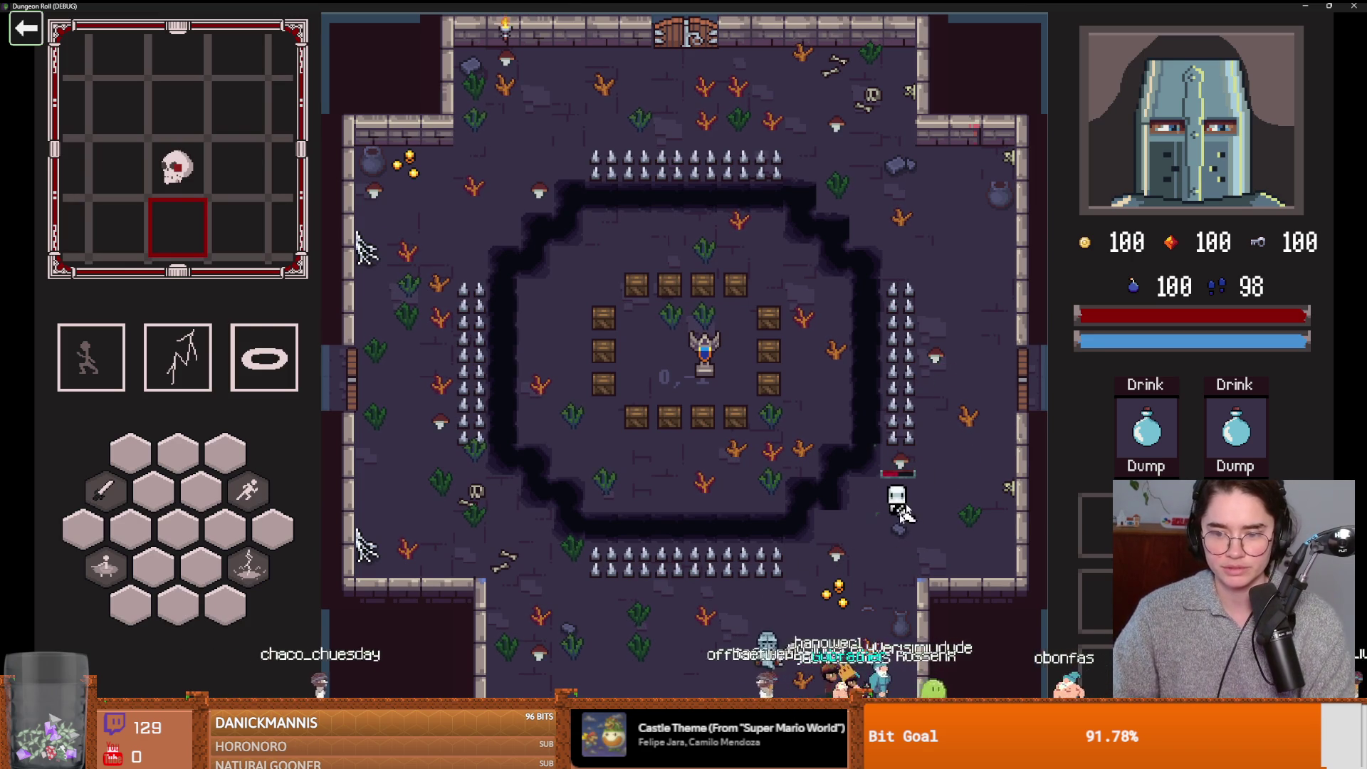
left_click(847, 605)
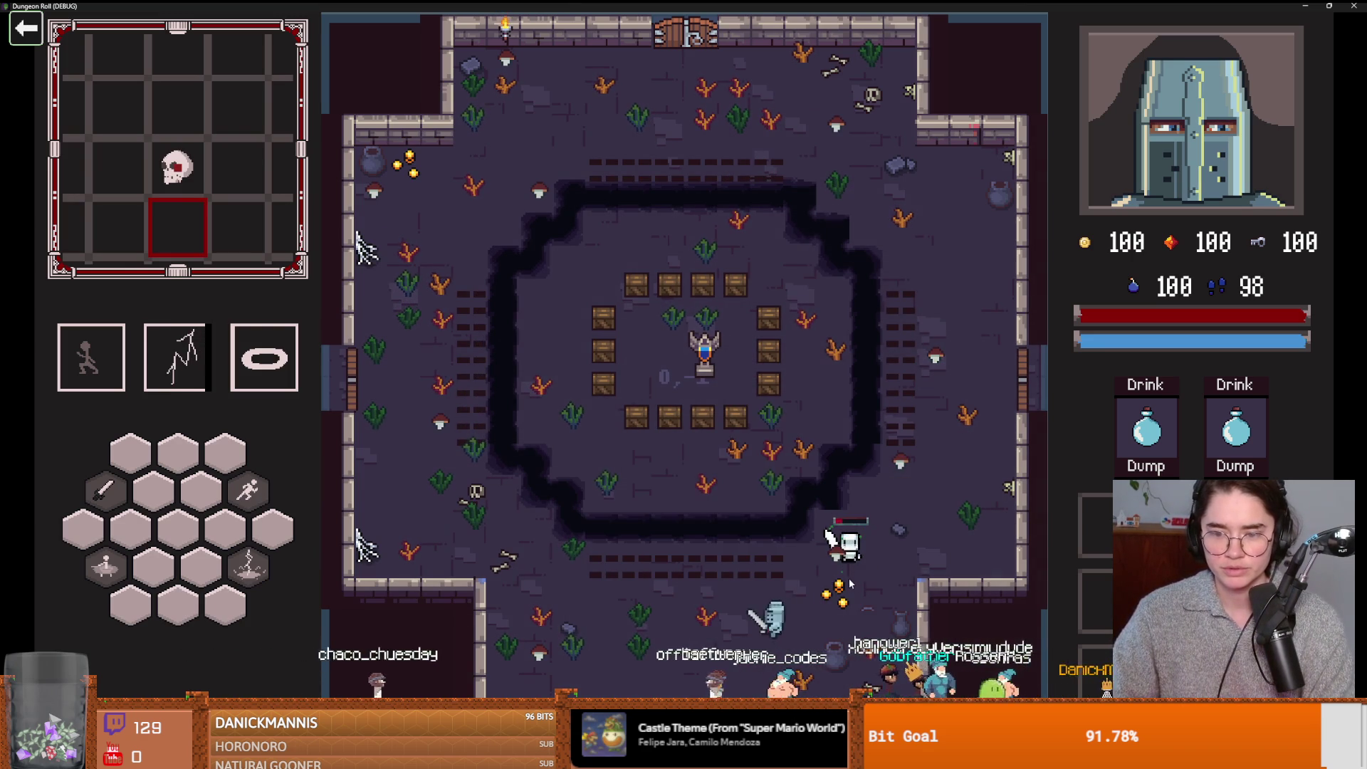
- Kite the skeleton up the room's left side into the inner arena, then slash it to death
key("a")
key("a")
key("a")
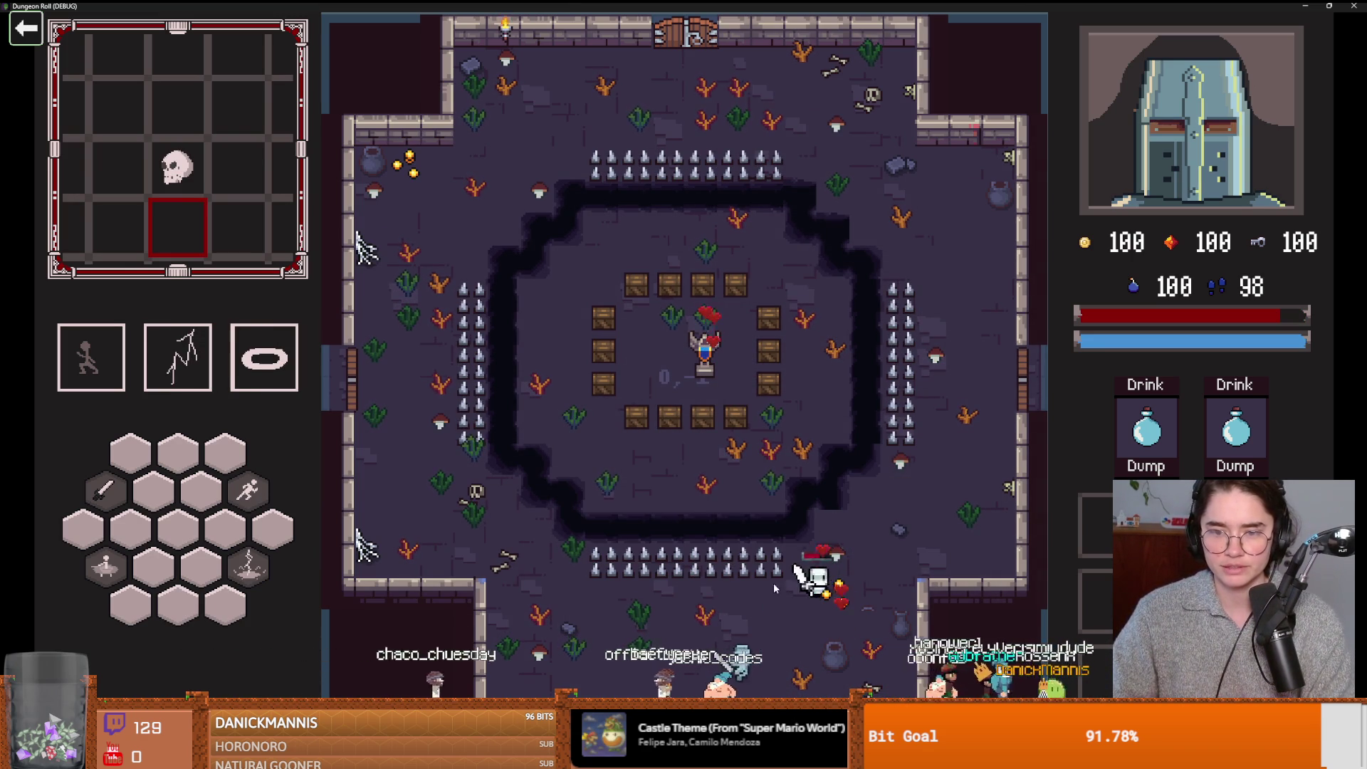
key("a")
key("a")
key("a")
key("w")
key("w")
key("w")
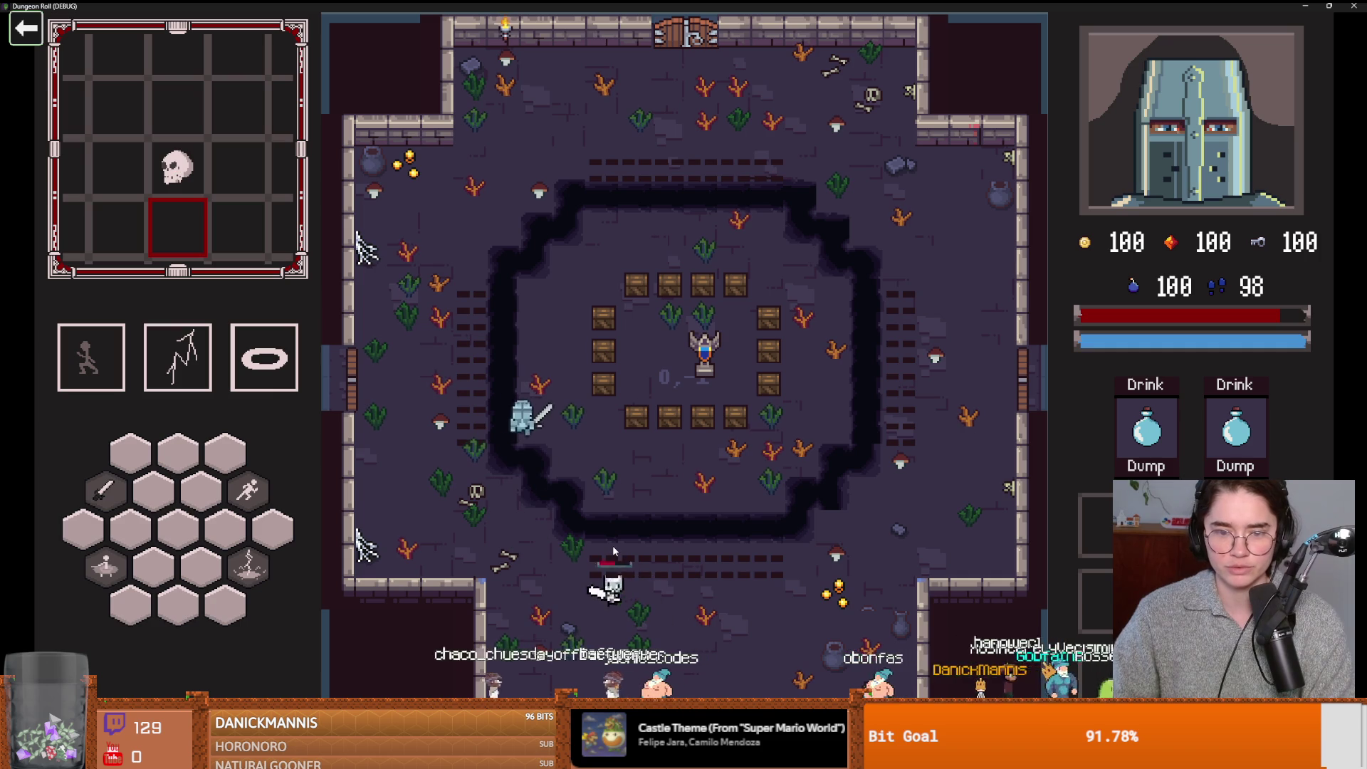
key("w")
key("a")
key("w")
key("a")
key("w")
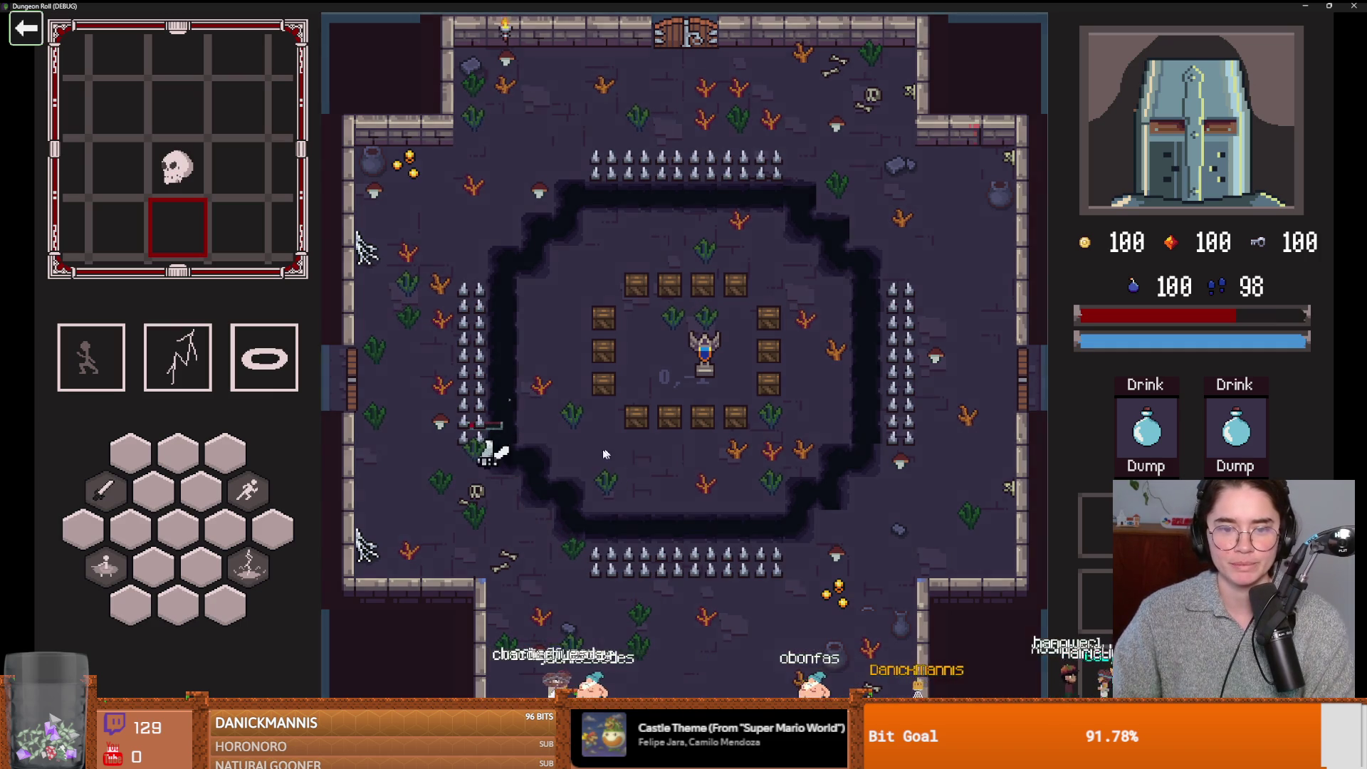
key("w")
key("d")
key("d")
key("d")
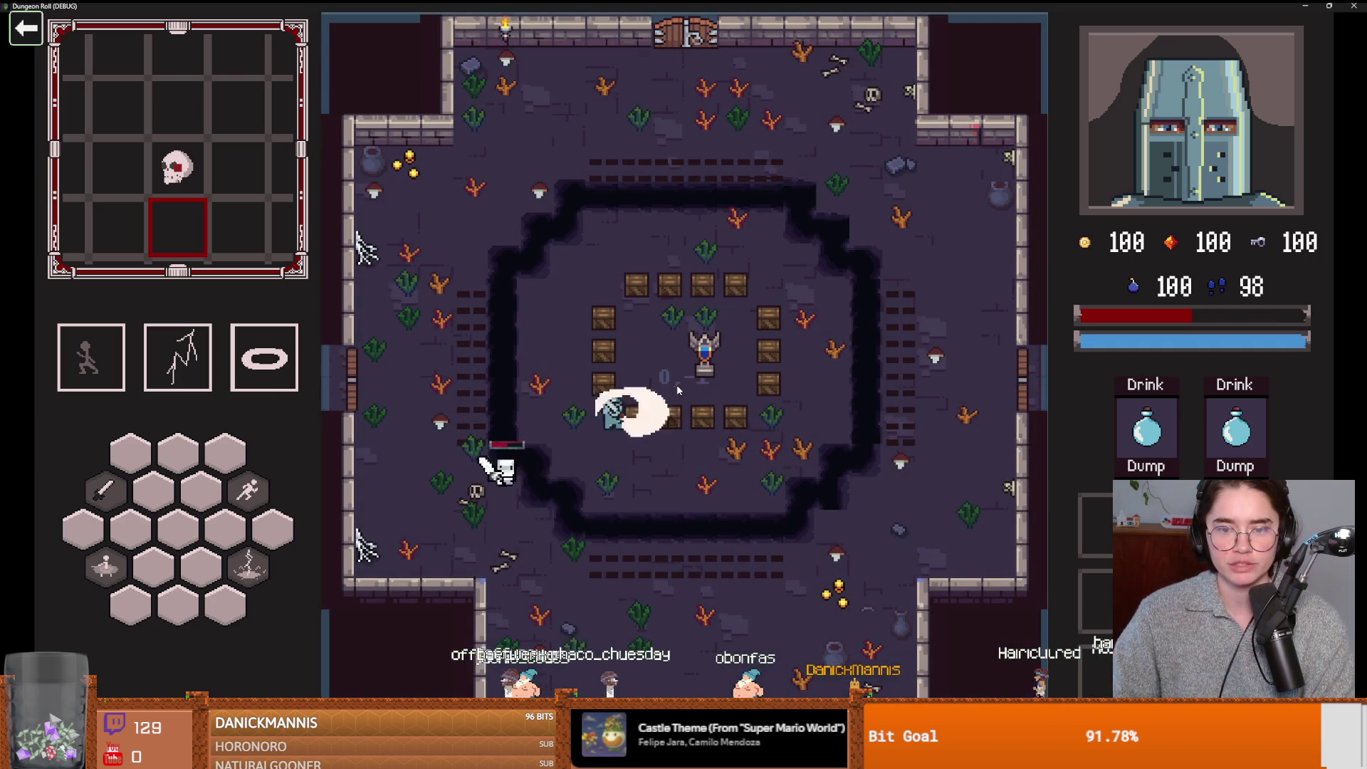
key("d")
key("d")
key("w")
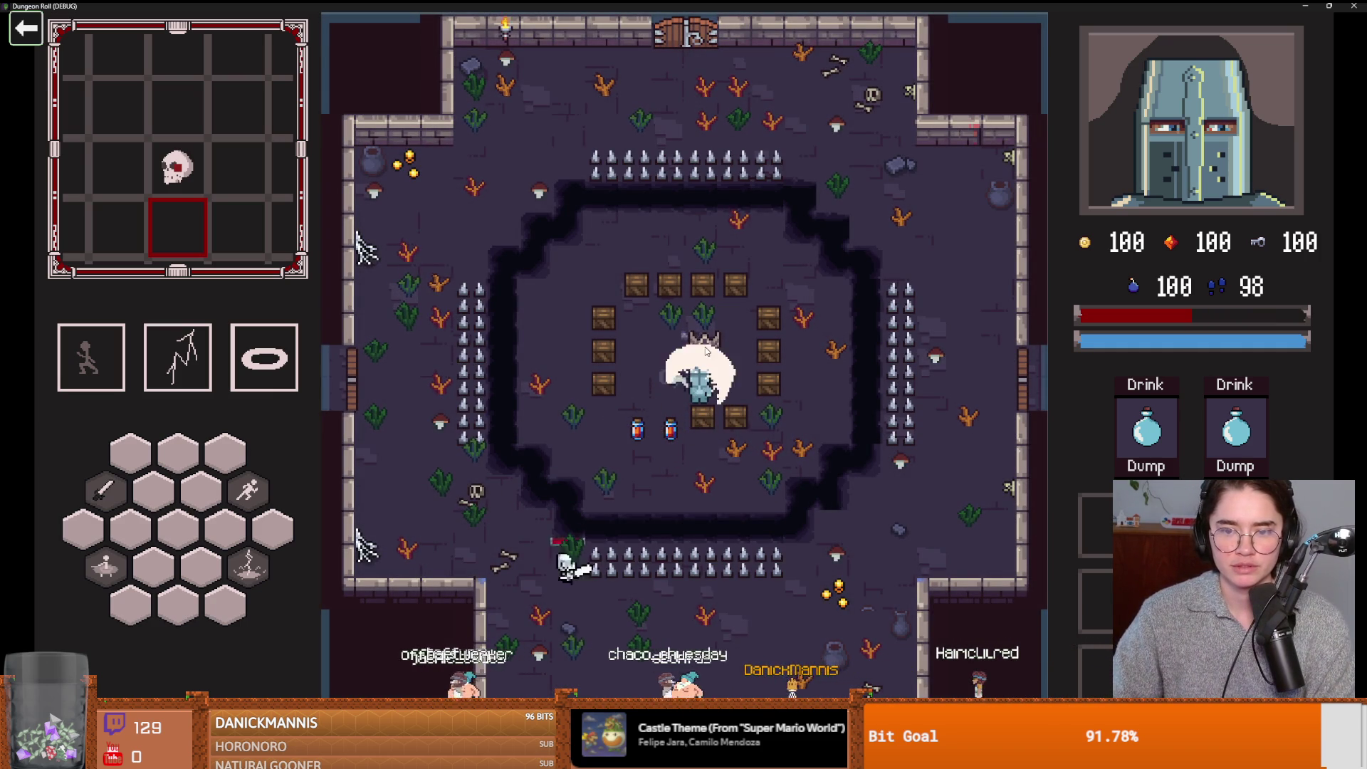
key("s")
key("s")
key("d")
key("d")
key("d")
key("s")
key("s")
key("s")
key("d")
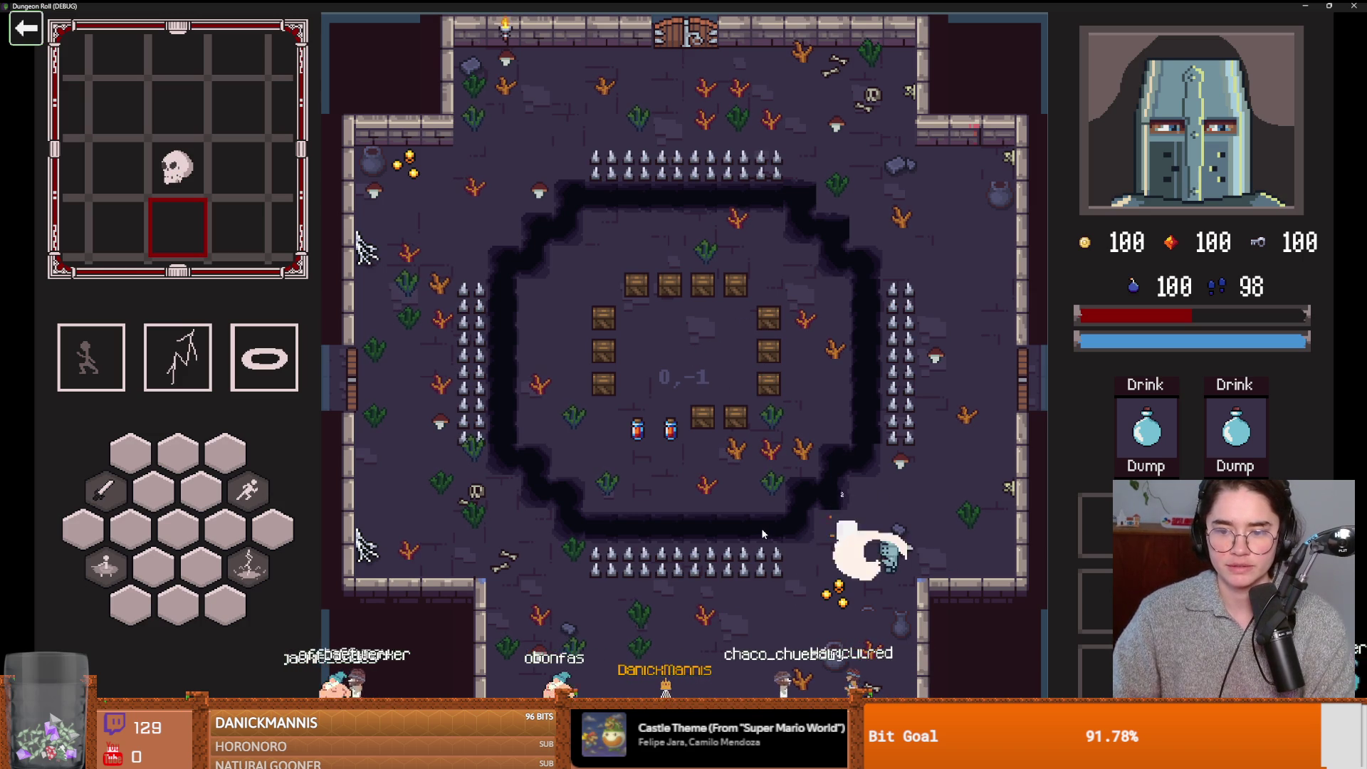
- Walk to the top door, spend a key to unlock it, and enter the Saint Petersberg room
key("d")
key("d")
key("d")
key("w")
key("w")
key("w")
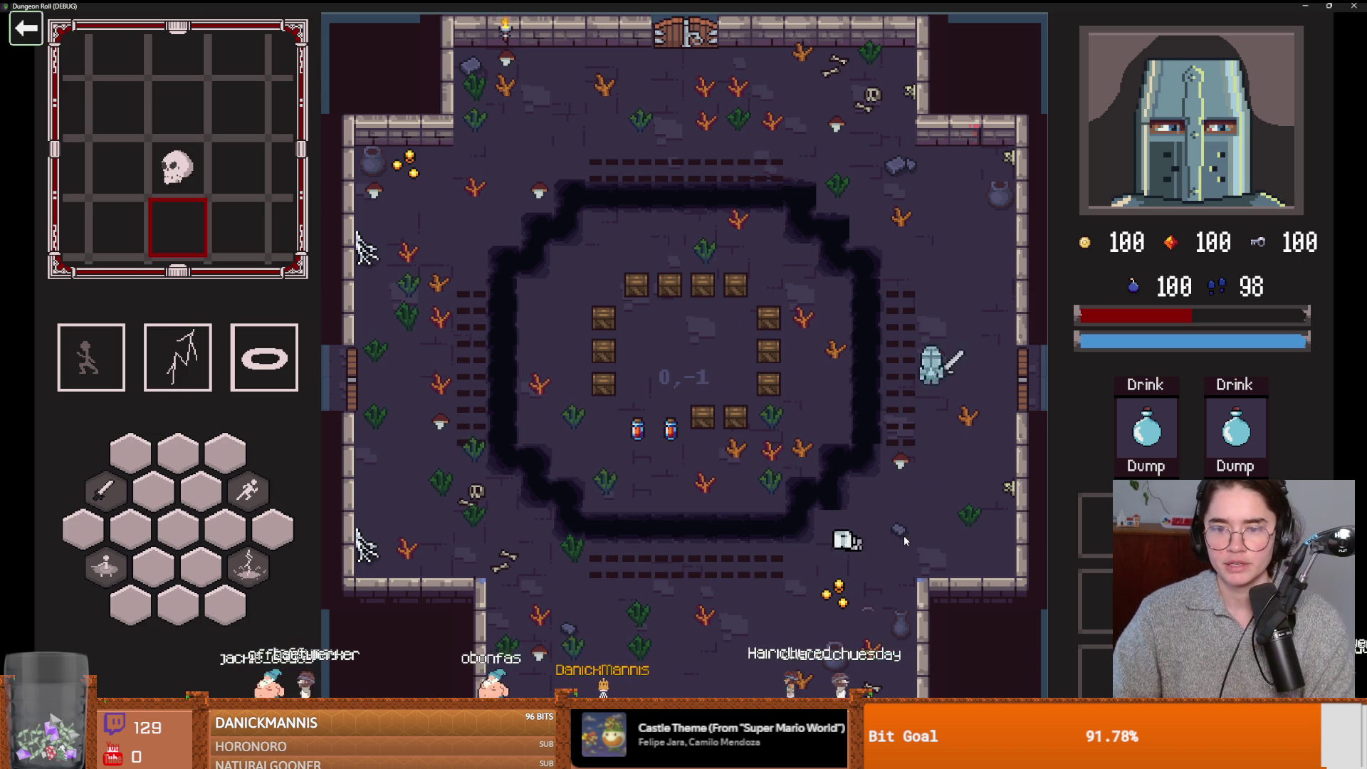
key("w")
key("a")
key("w")
key("a")
key("w")
key("a")
key("w")
key("a")
key("w")
key("a")
key("a")
key("a")
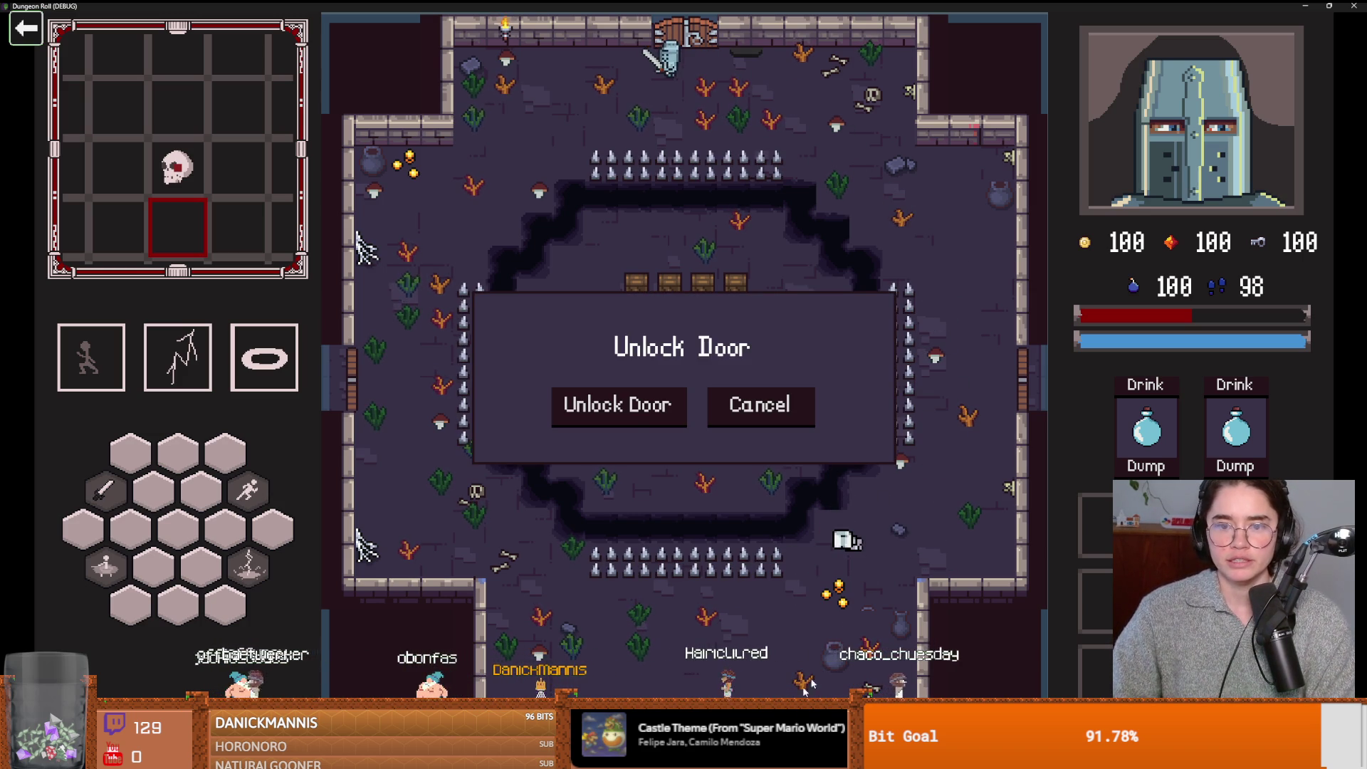
left_click(625, 408)
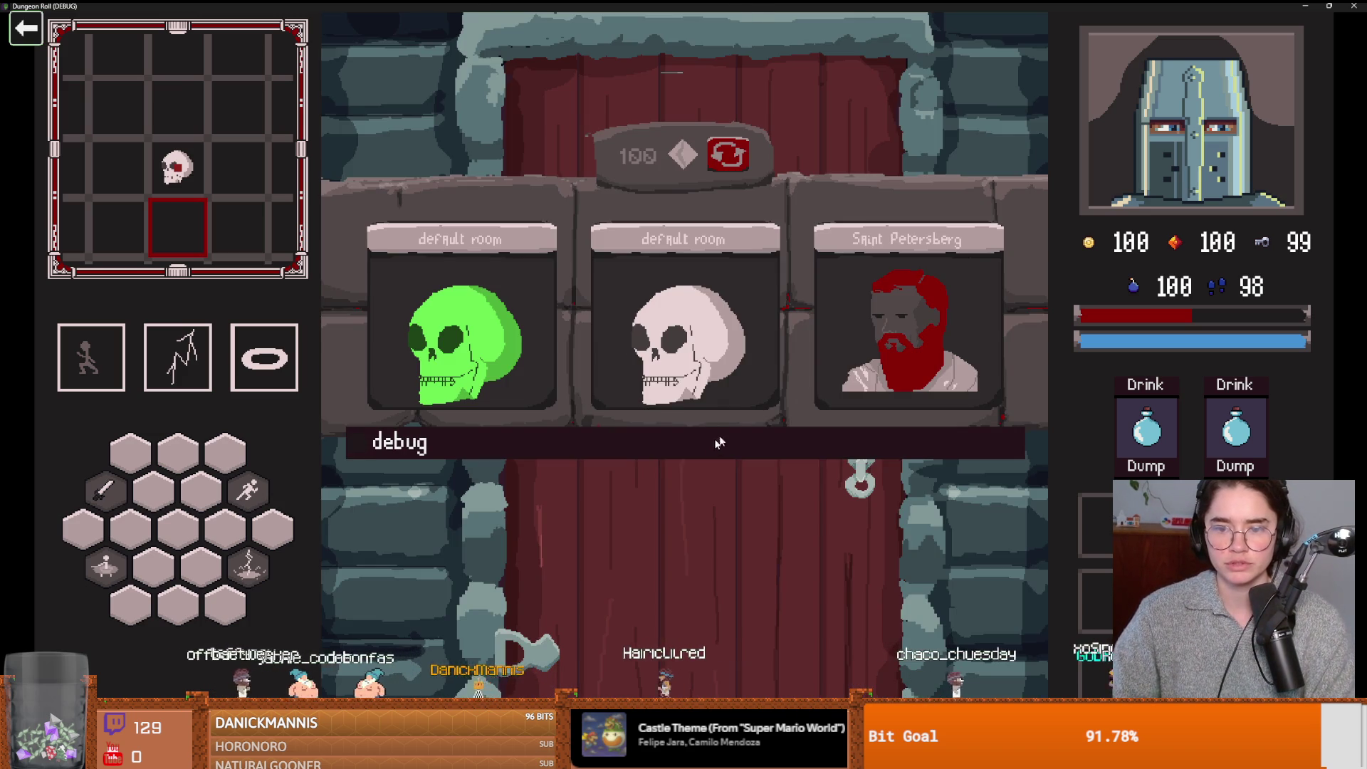
left_click(908, 328)
- Move up and left in the new room, then quit the debug run back to the editor
key("w")
key("a")
key("w")
key("a")
key("w")
key("a")
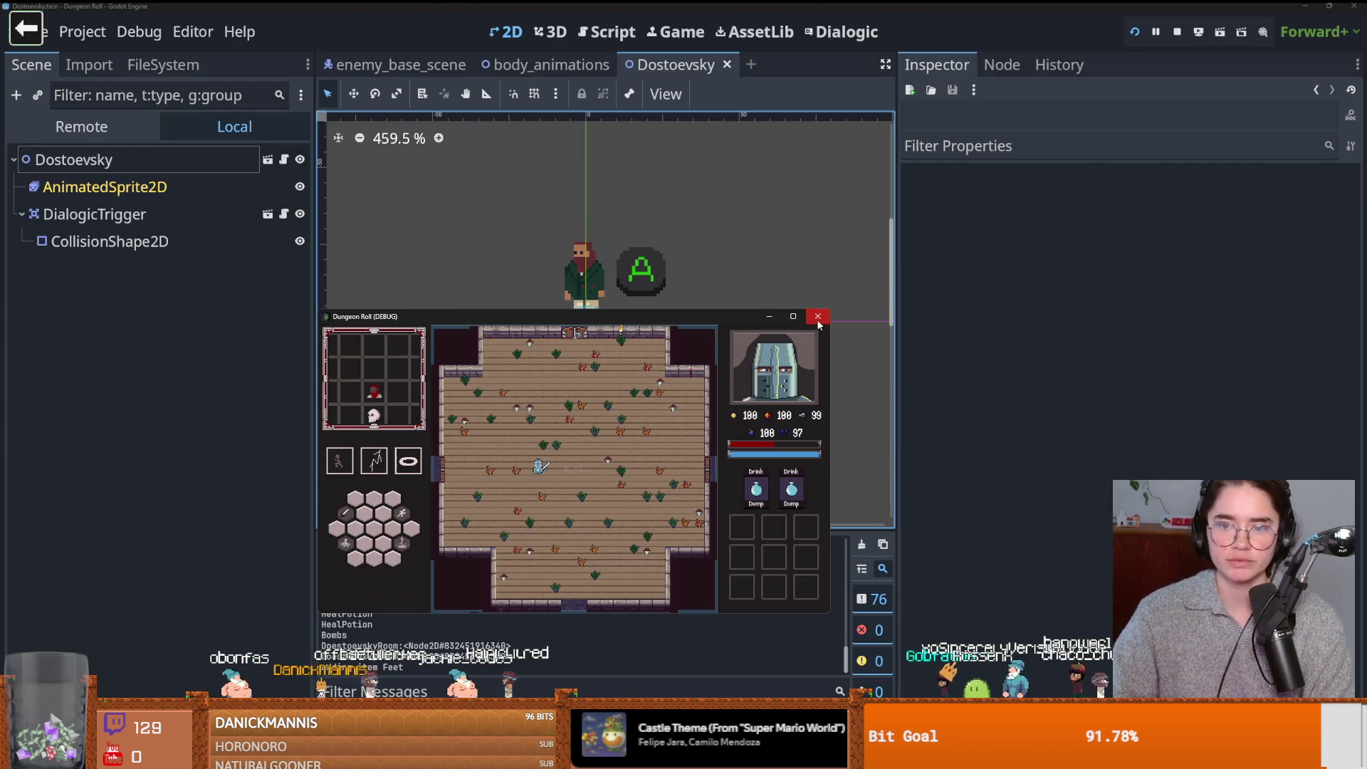
left_click(817, 314)
key("ctrl+s")
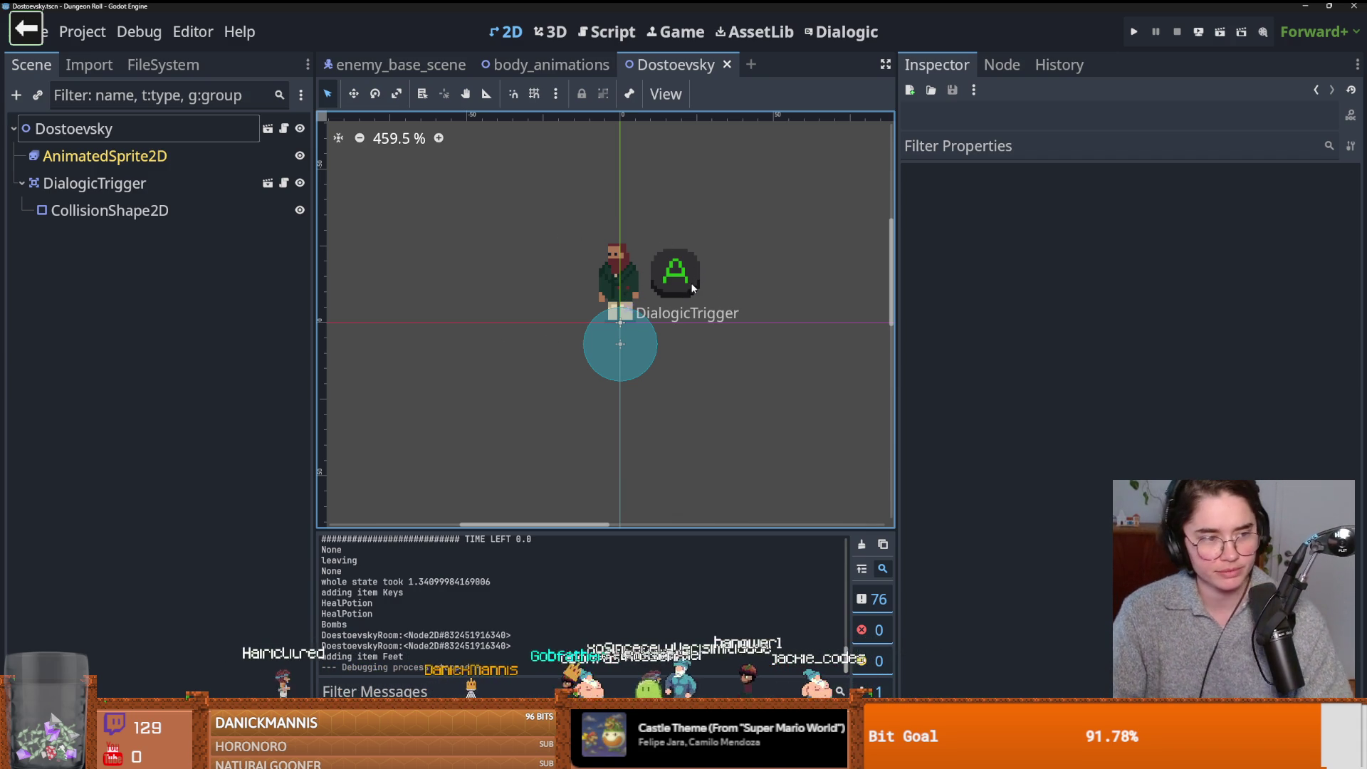
- Switch to the enemy_base_scene tab and collapse the StateMachine's child states
left_click_drag(577, 284, 608, 276)
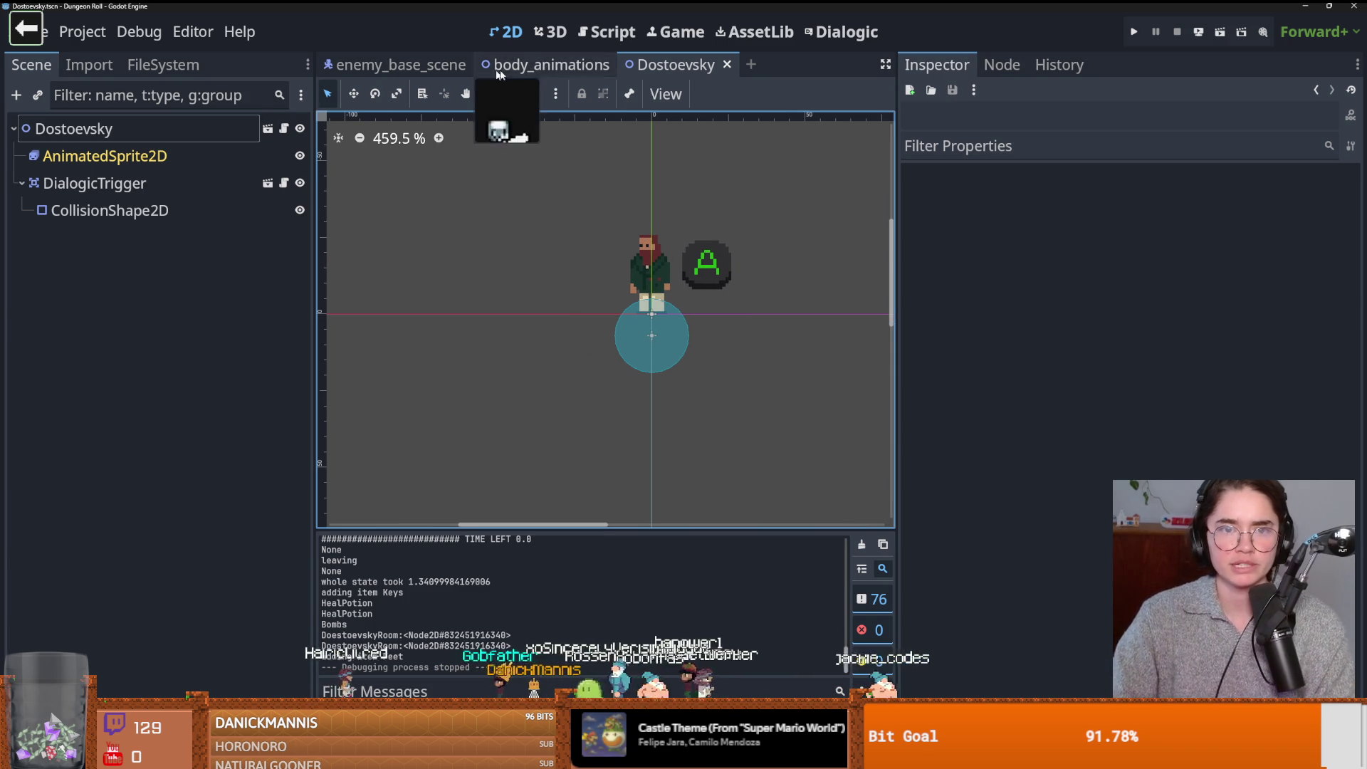
left_click(395, 65)
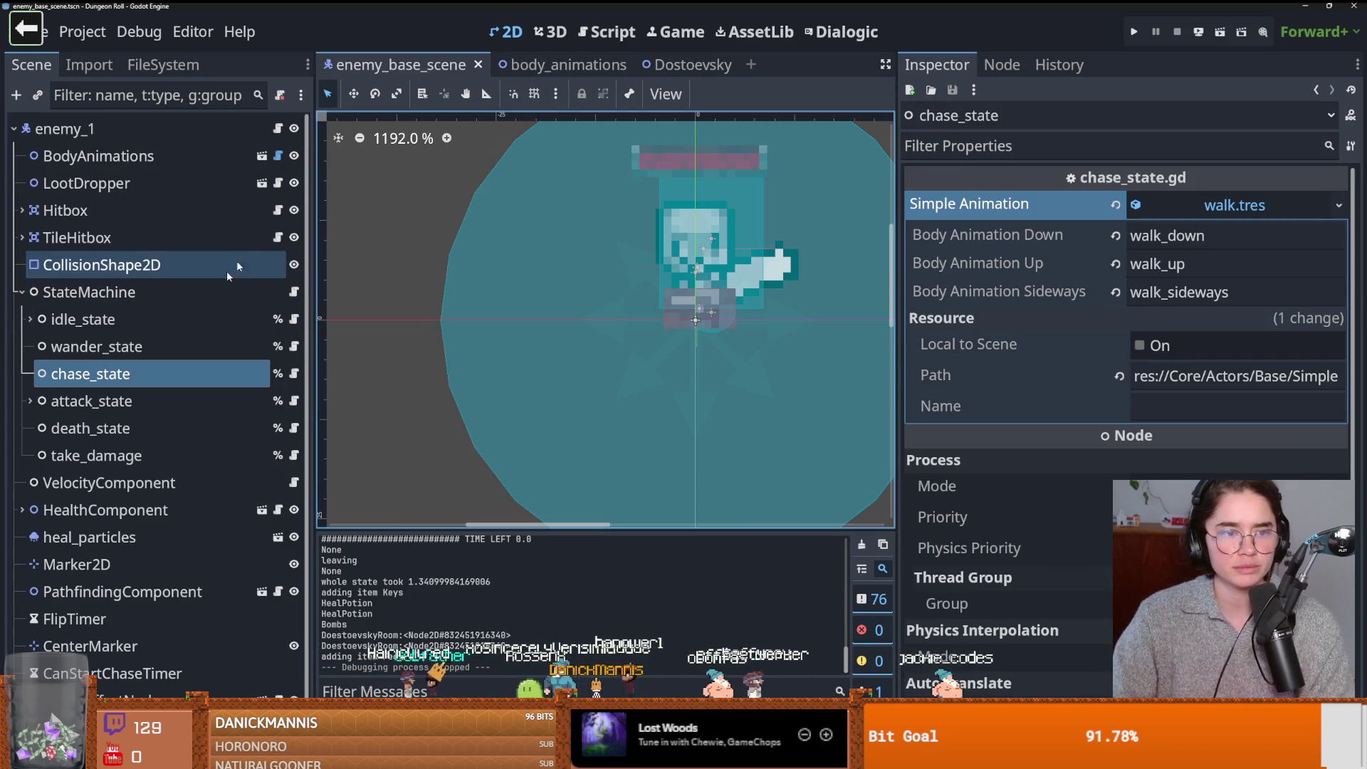
left_click(22, 292)
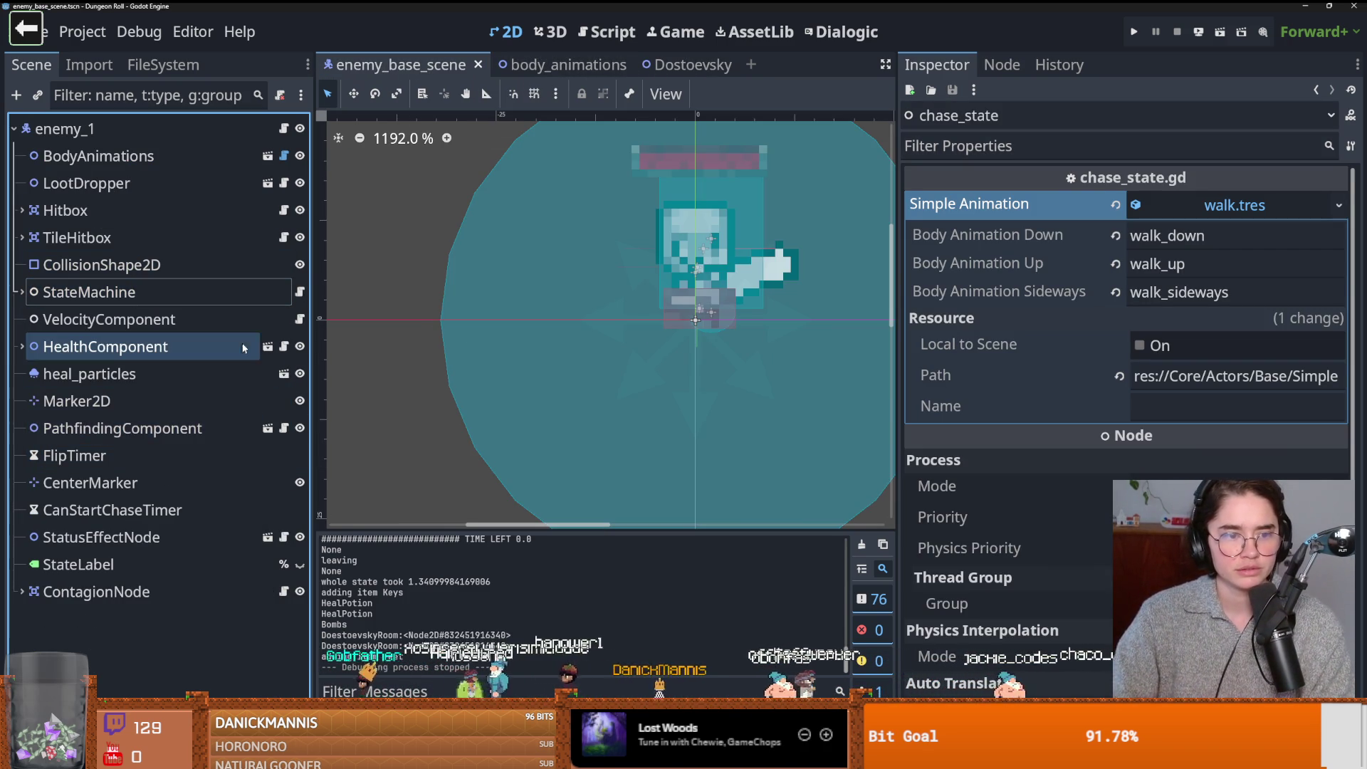
- Open HealthComponent's script and trace how hurt() reads damage from the weapon parameter
left_click(283, 346)
scroll(652, 332, "down", 3)
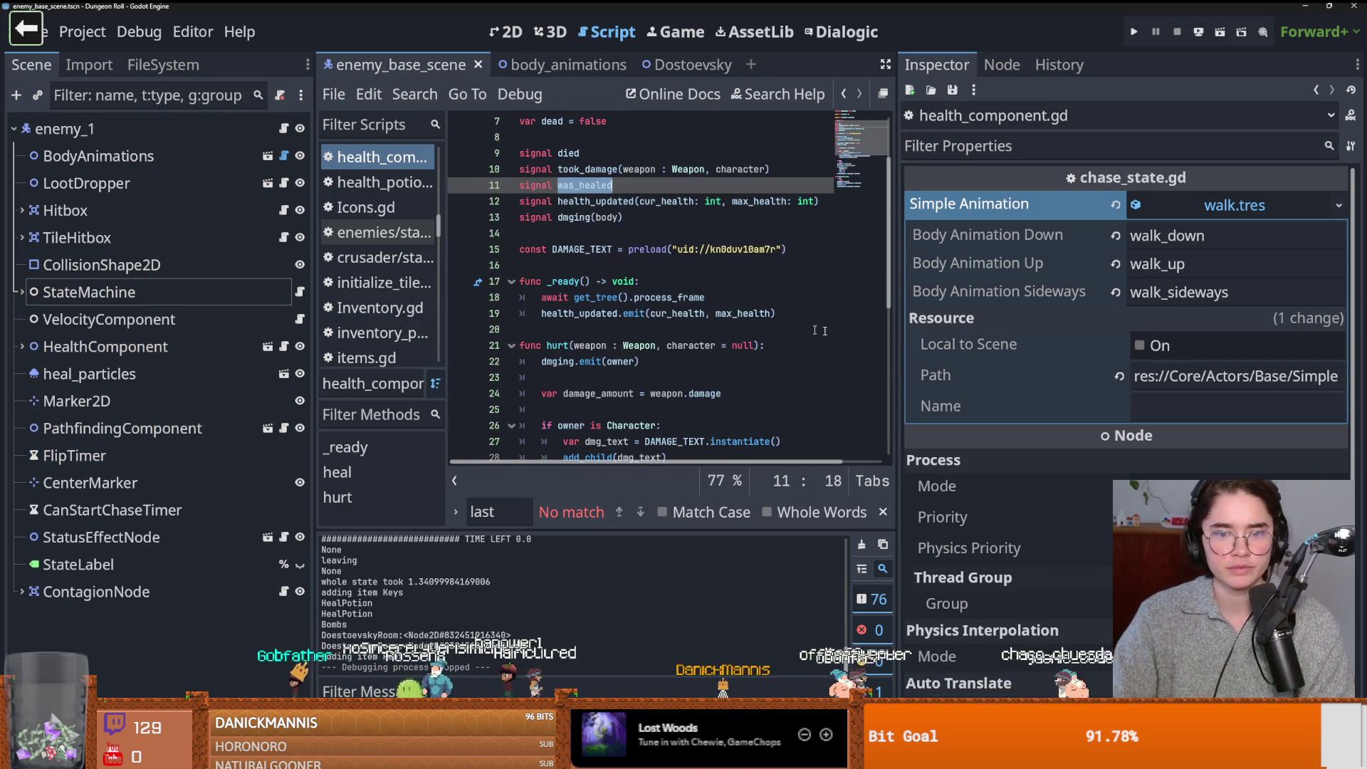
left_click_drag(894, 347, 1085, 352)
scroll(697, 357, "down", 1)
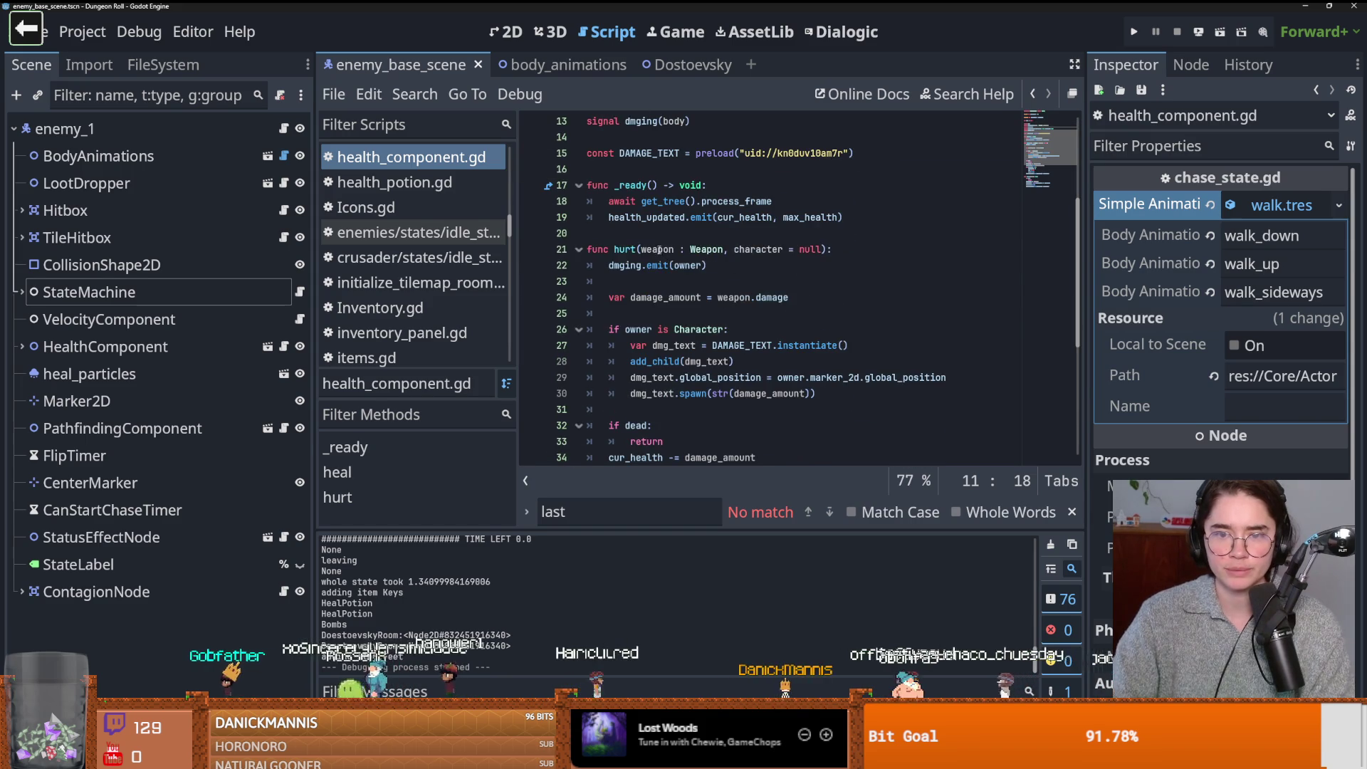
double_click(656, 249)
left_click(668, 304)
double_click(772, 298)
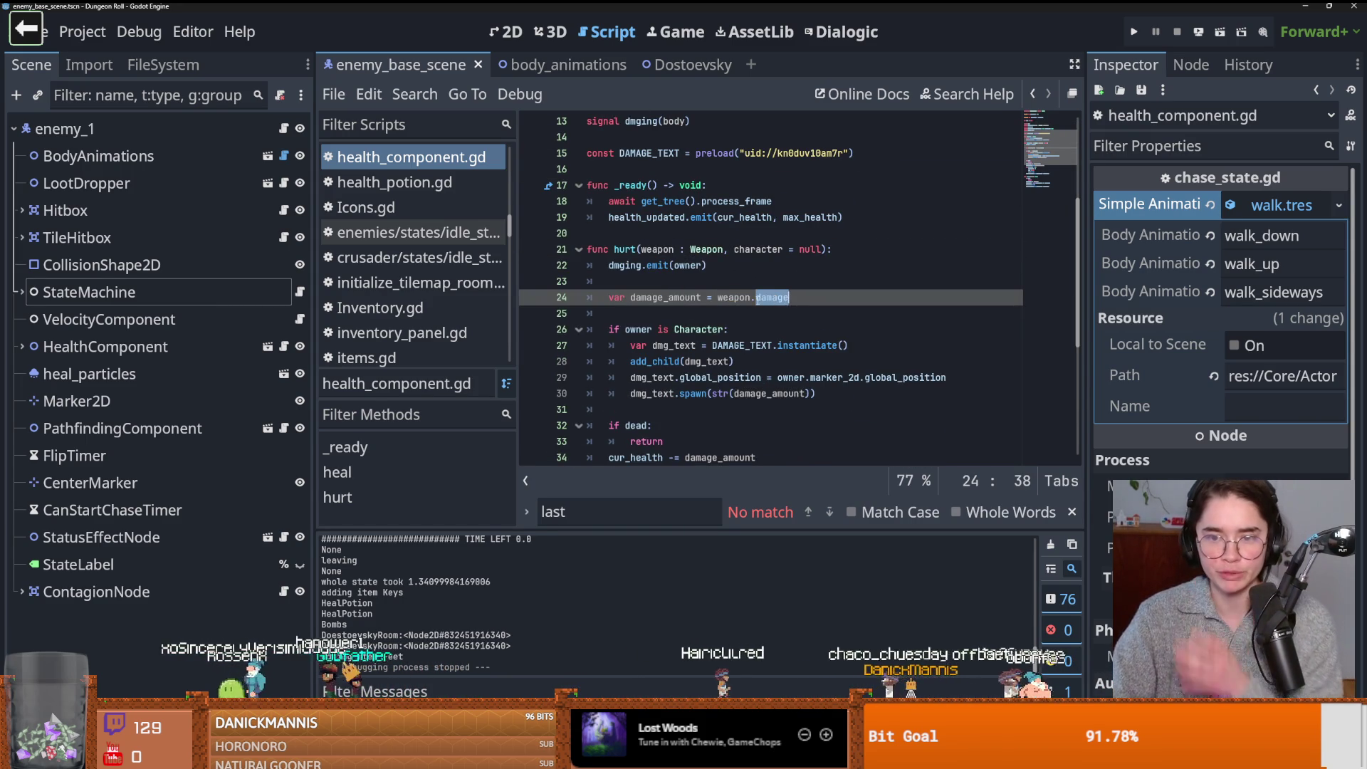
mouse_move(769, 294)
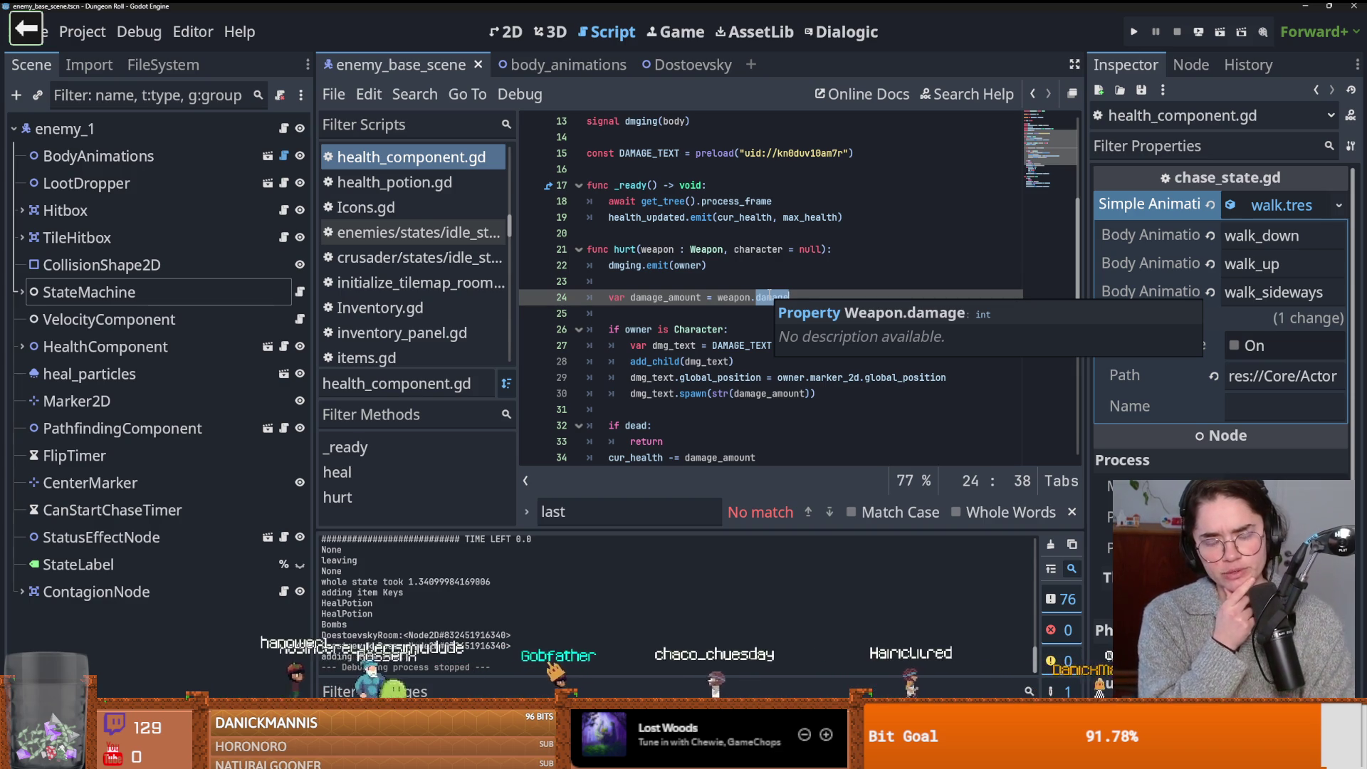
- Filter the FileSystem dock for 'weapon' and open Weapon.gd at its cooldown export line
left_click(163, 64)
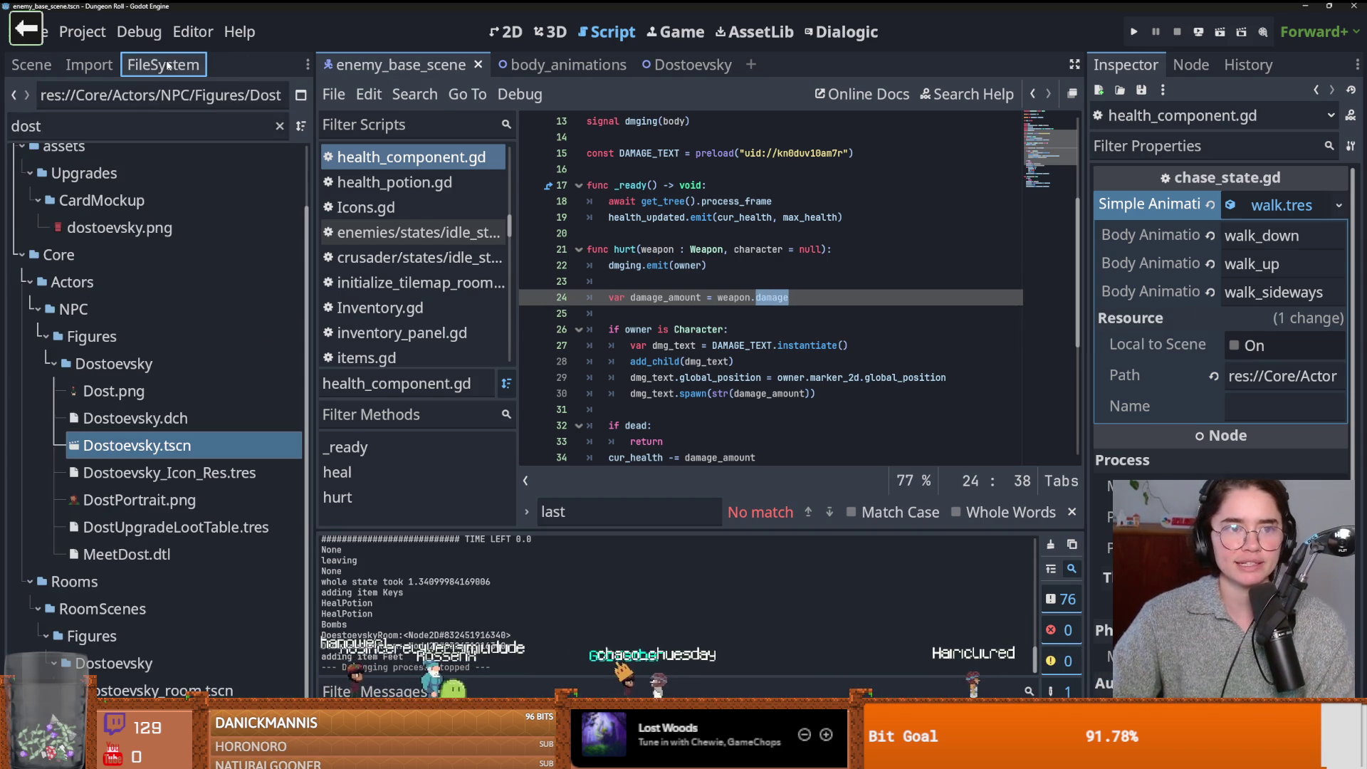
left_click(116, 125)
type("weapon")
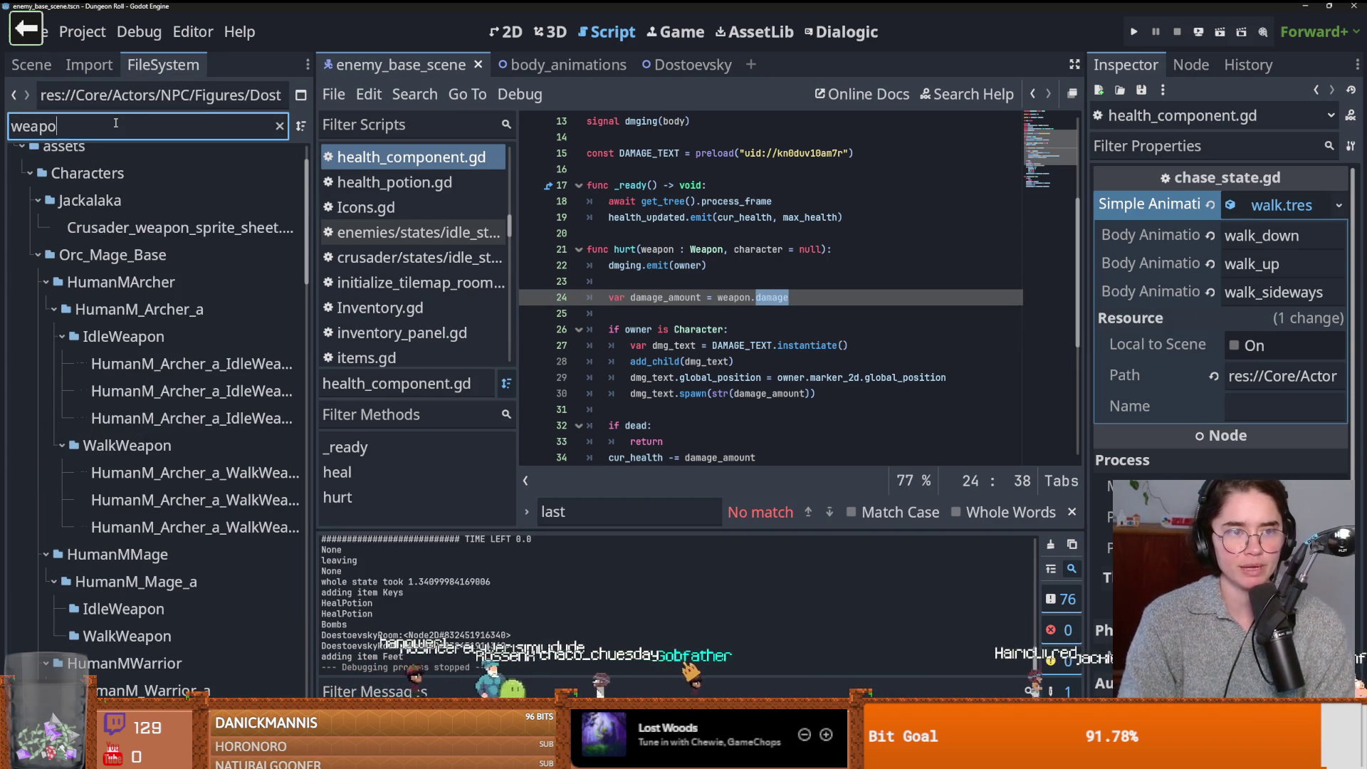
scroll(163, 525, "down", 5)
scroll(162, 525, "down", 5)
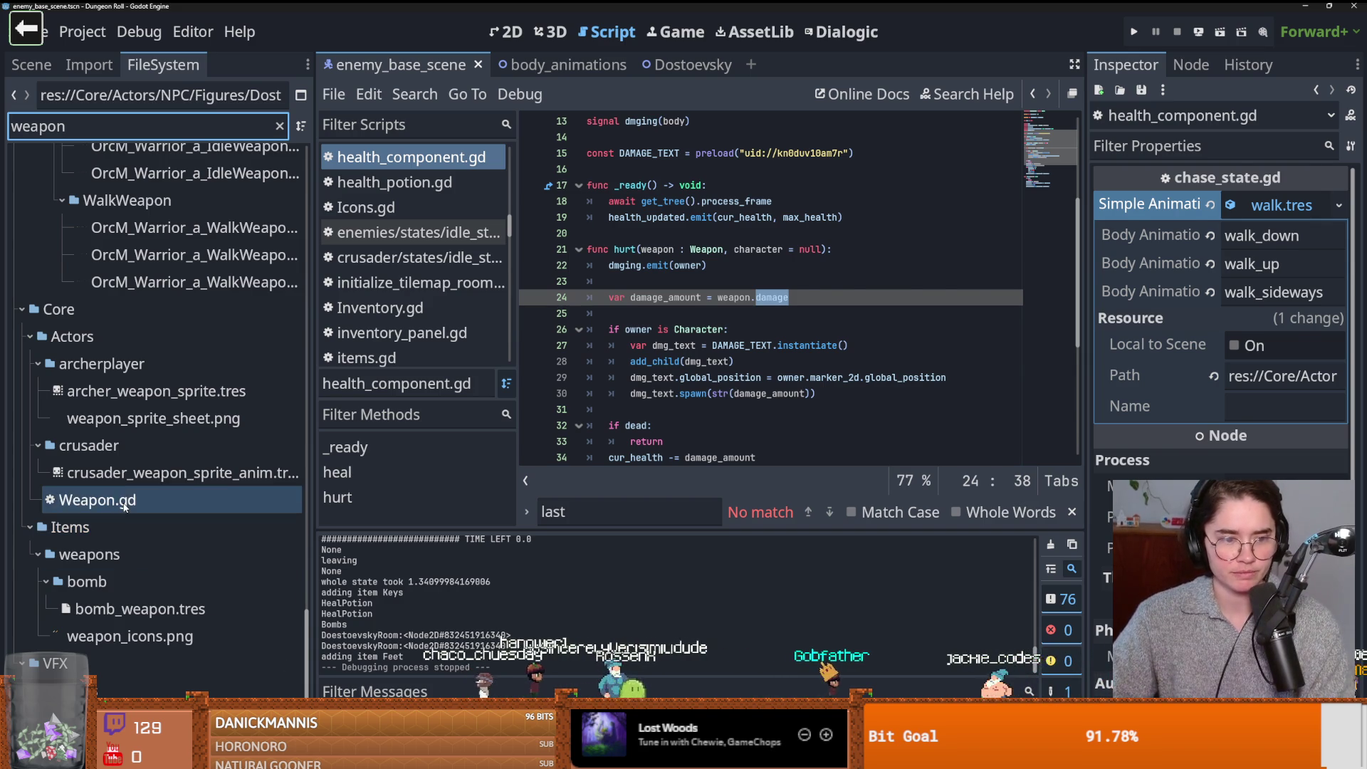
double_click(98, 499)
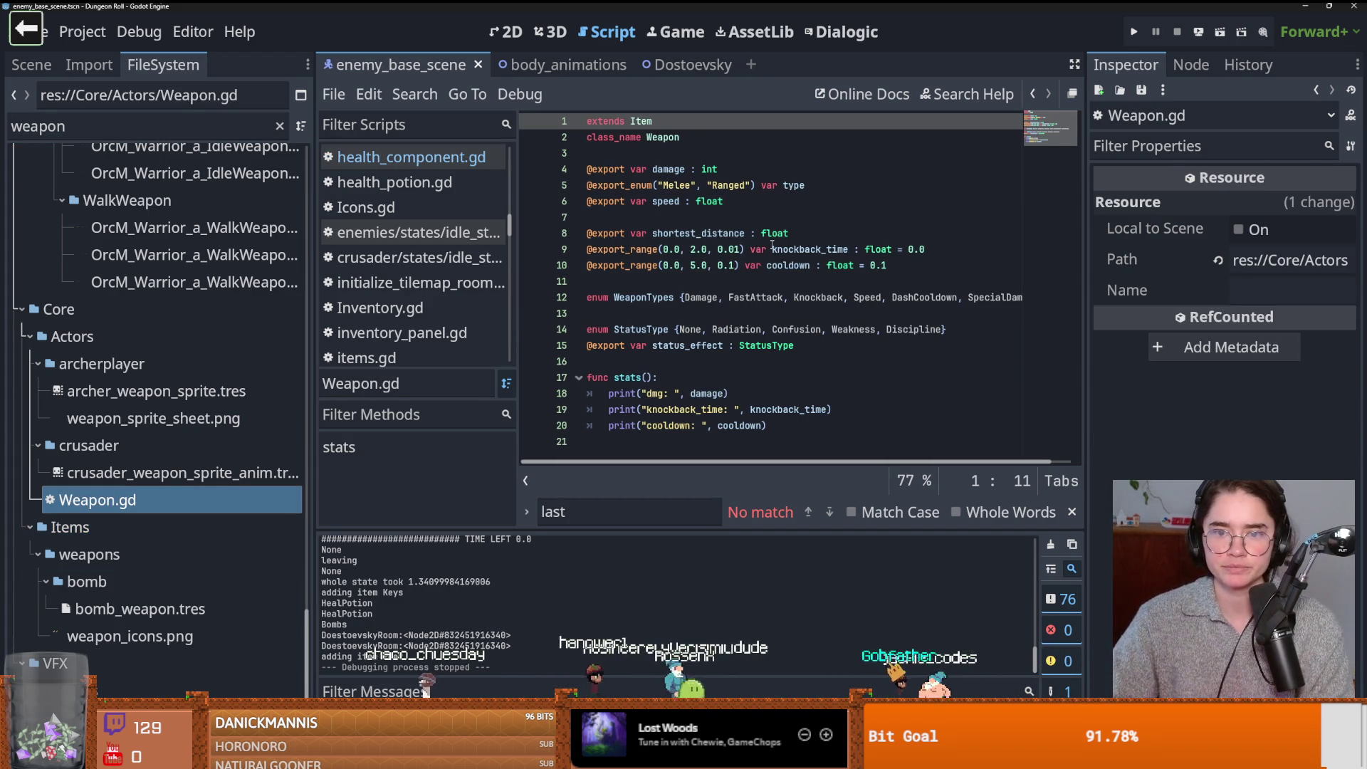
left_click(829, 265)
key("End")
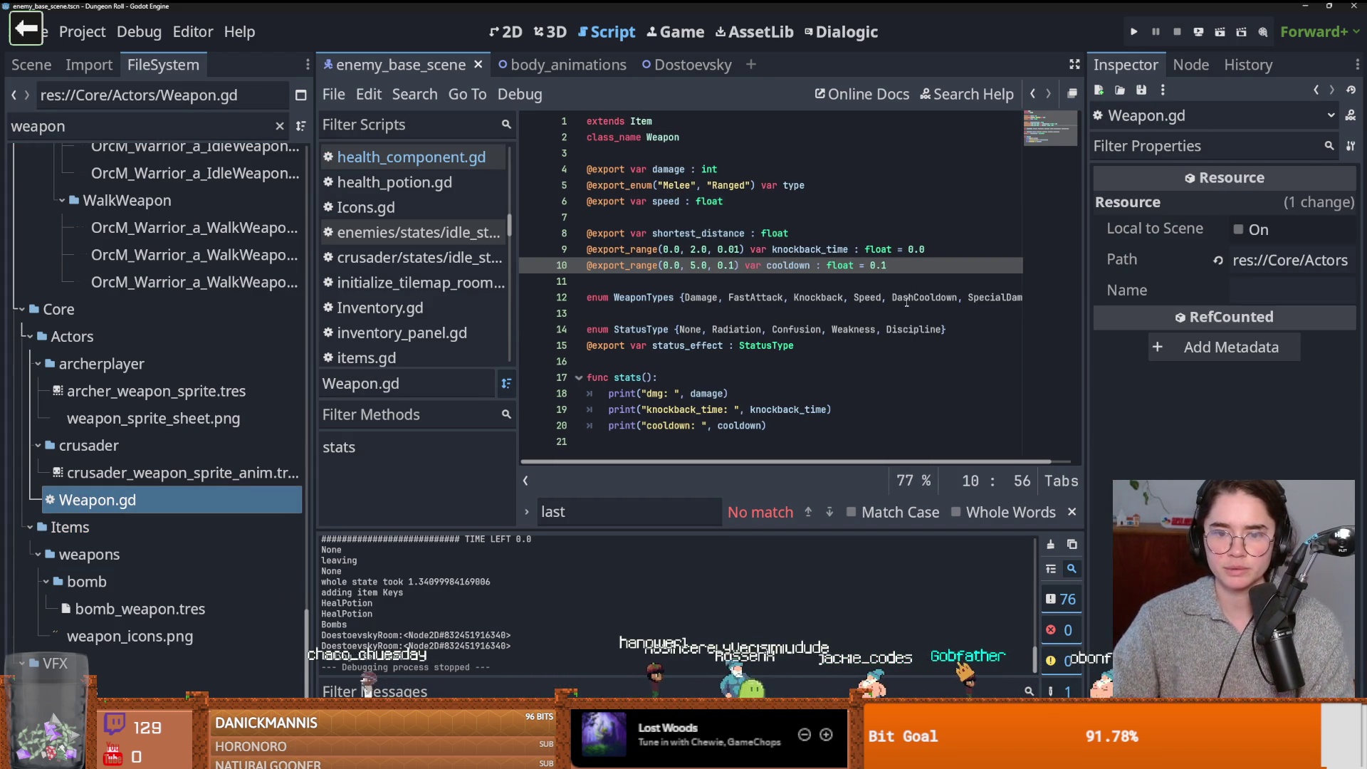
key("Return")
key("Return")
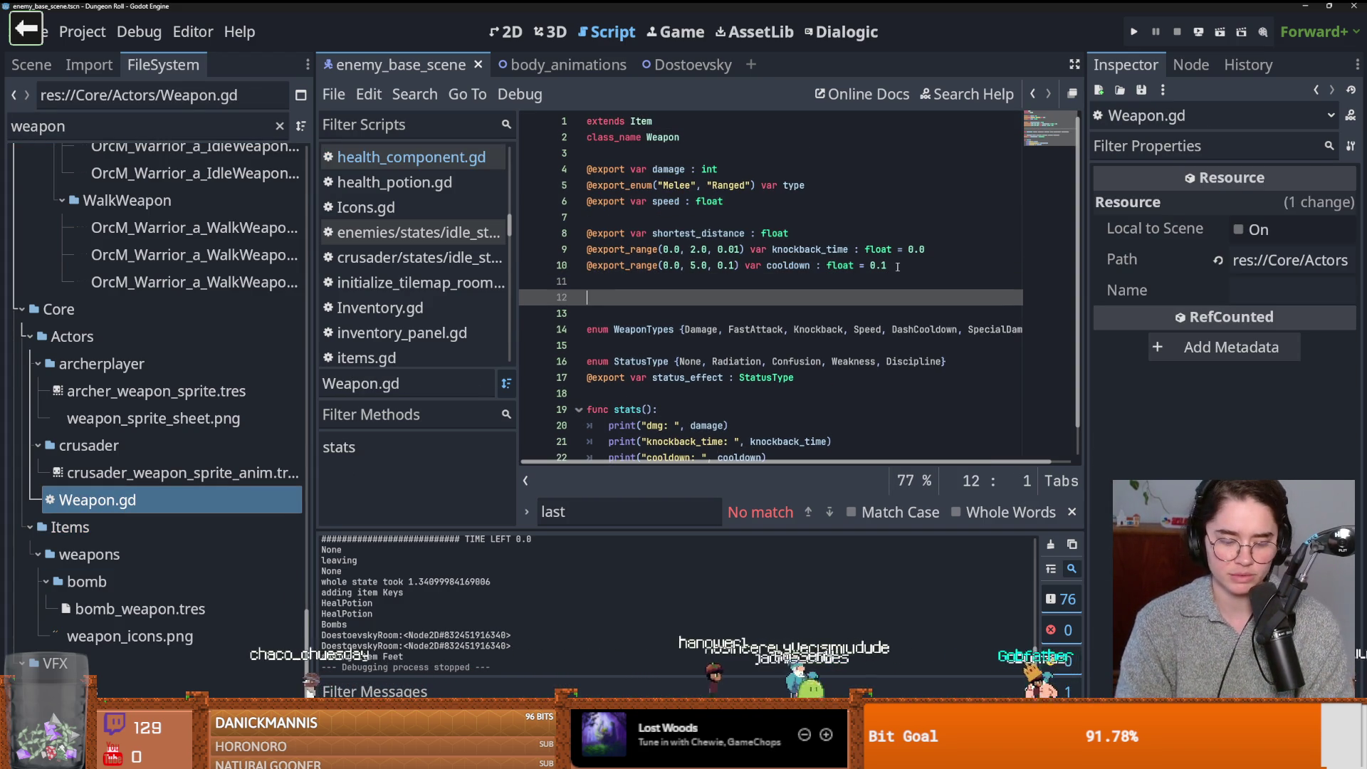
type("@e")
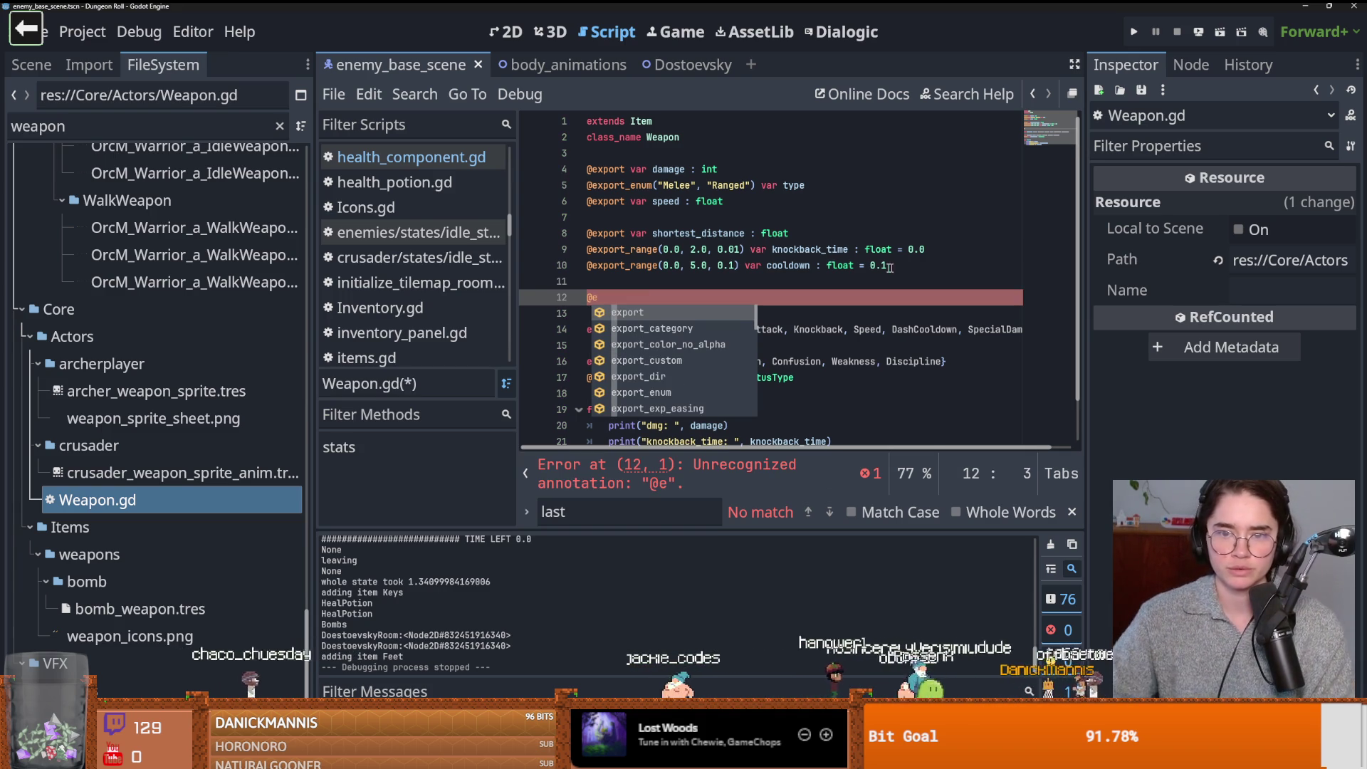
left_click_drag(739, 264, 586, 265)
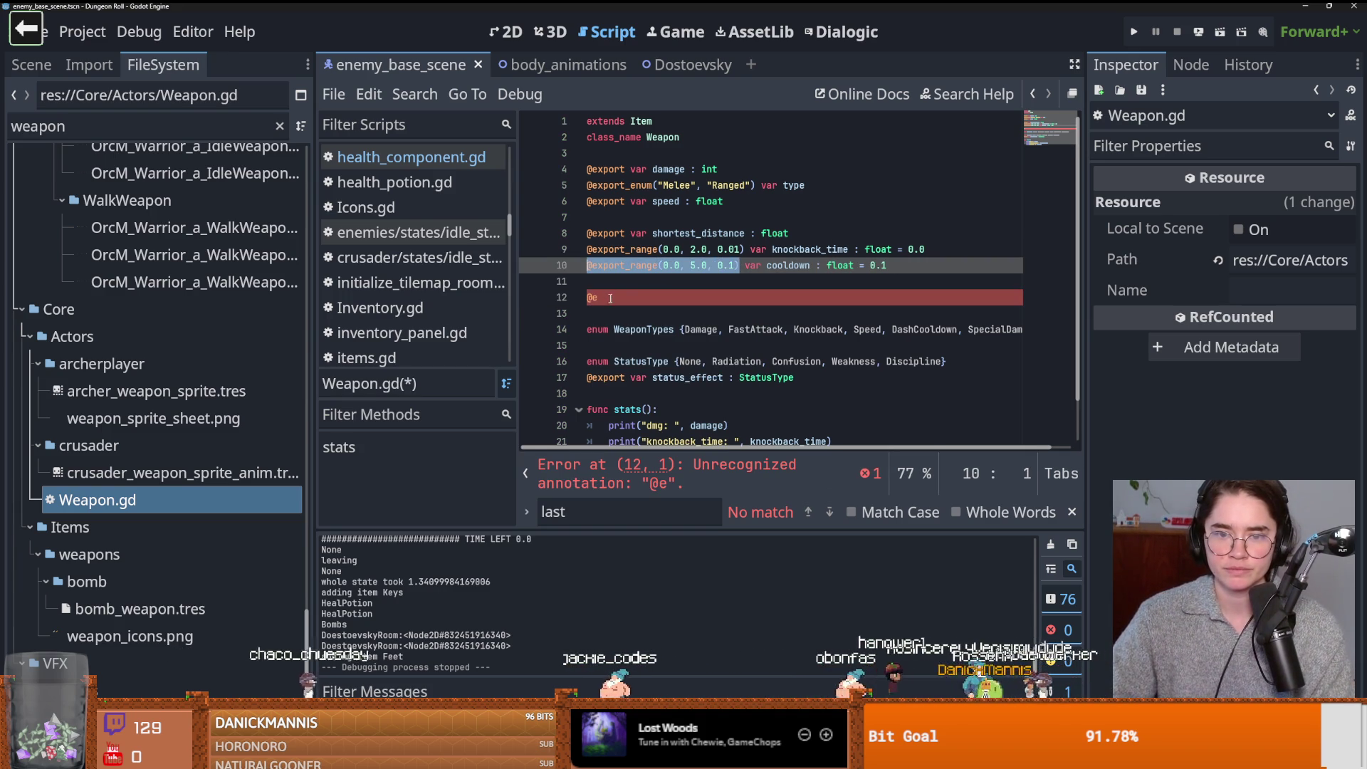
key("ctrl+c")
double_click(610, 297)
key("ctrl+v")
left_click(673, 297)
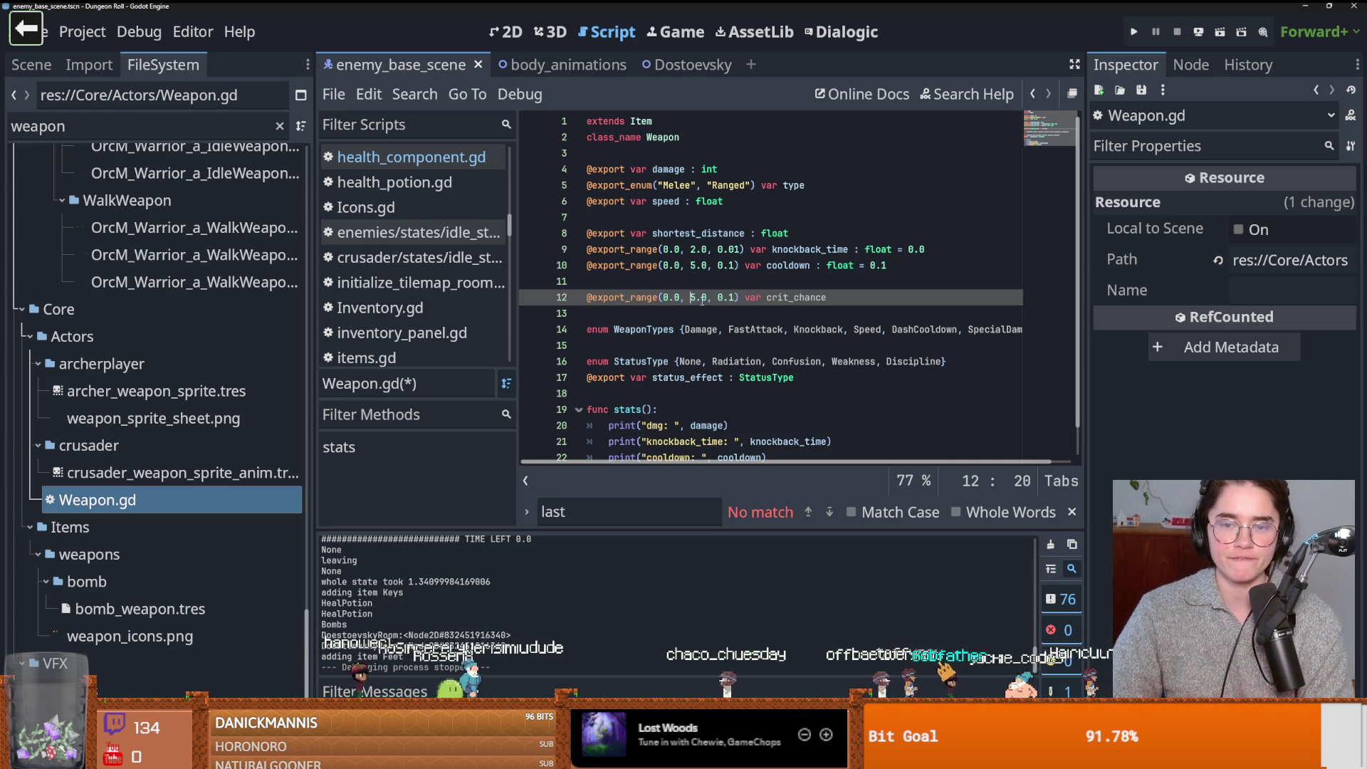
key("BackSpace")
type("1")
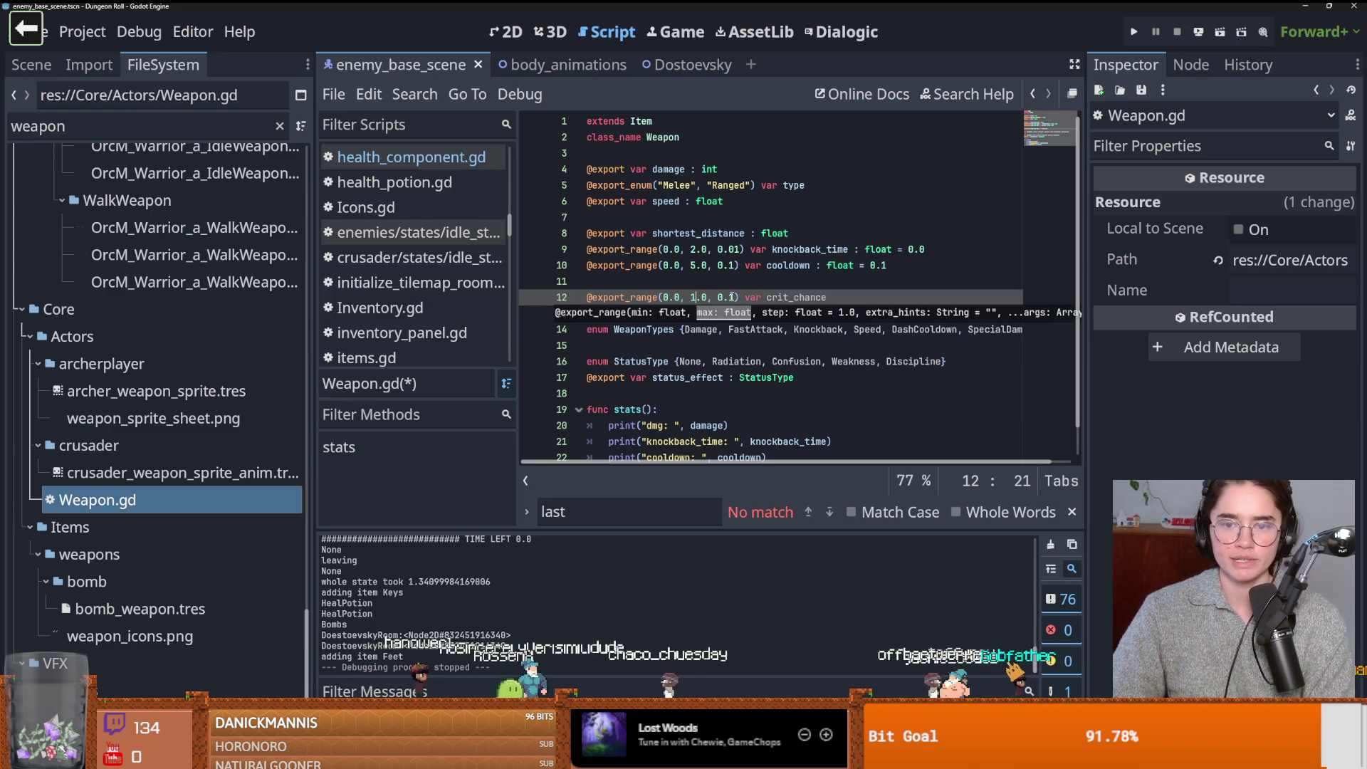
key("shift+Left")
key("shift+Left")
key("shift+Left")
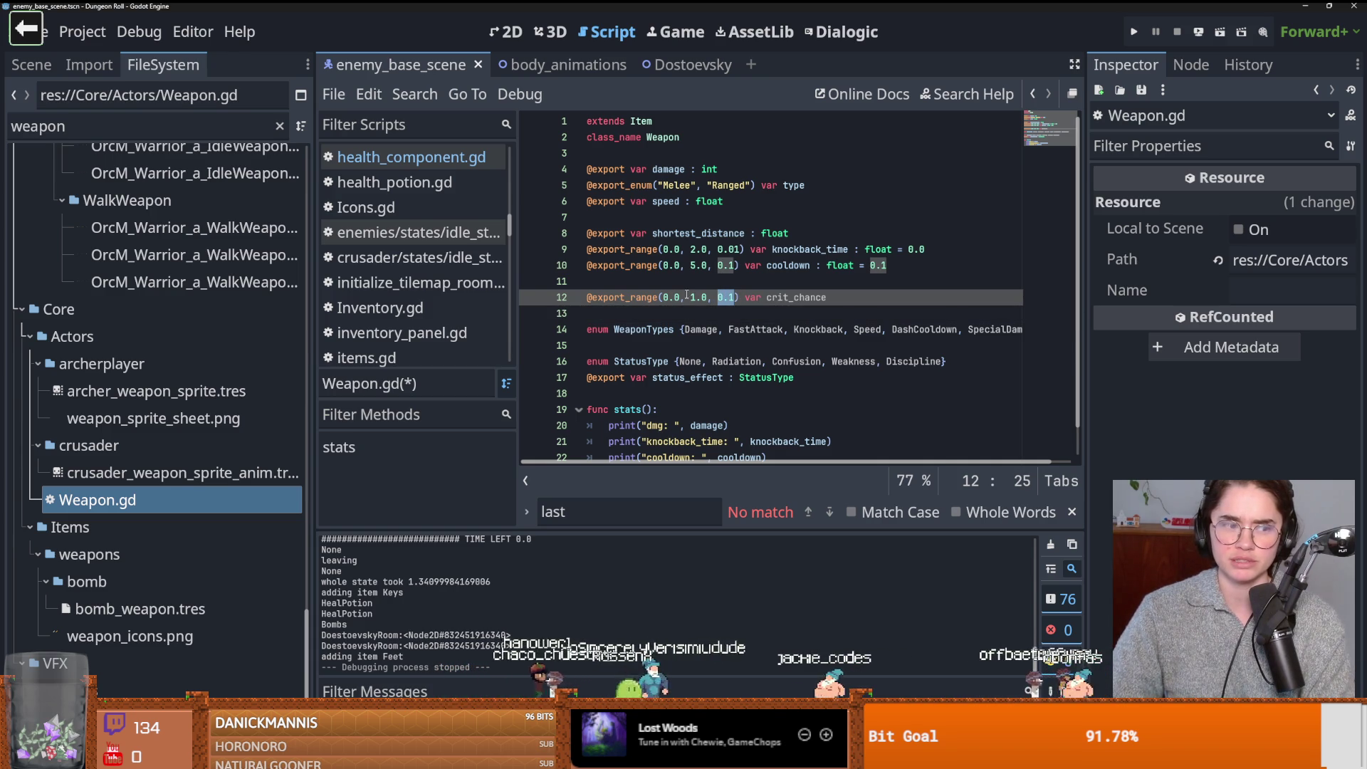
type("20.0")
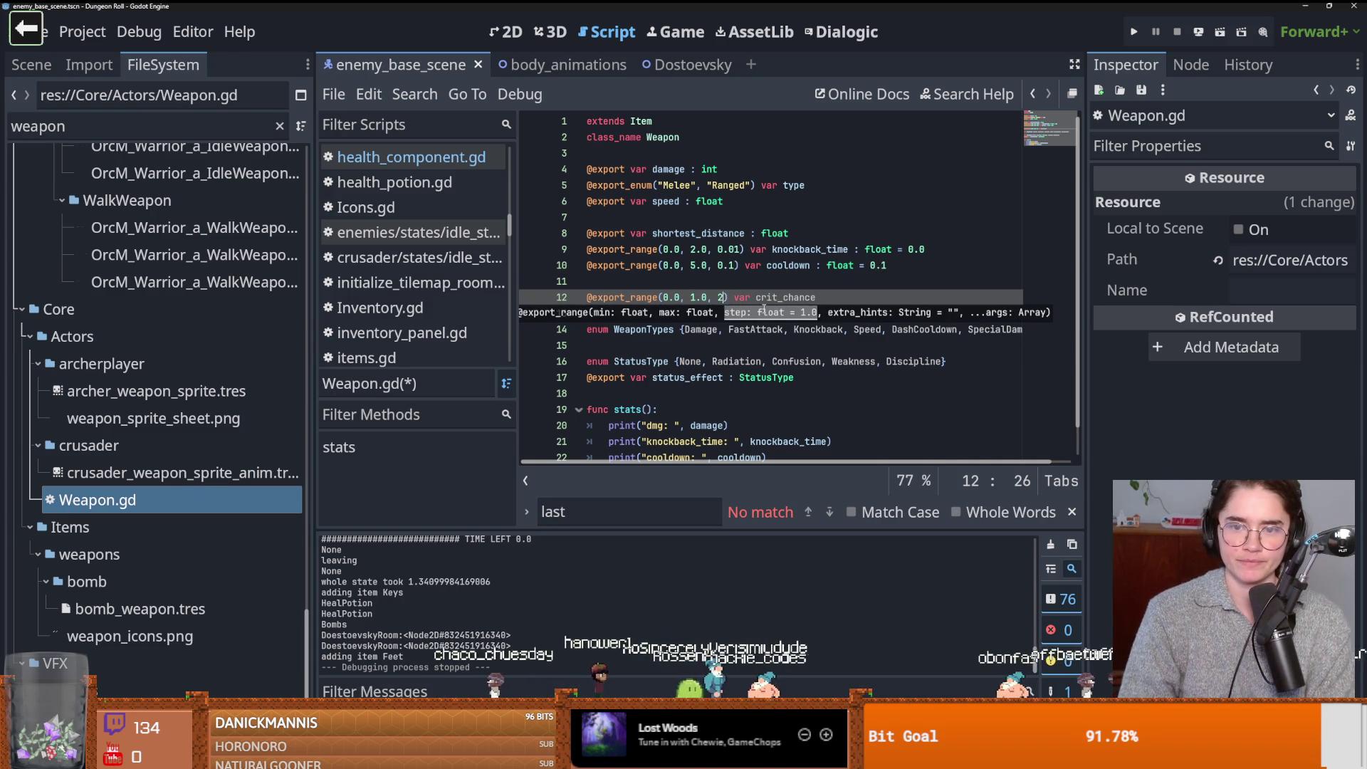
key("ctrl+s")
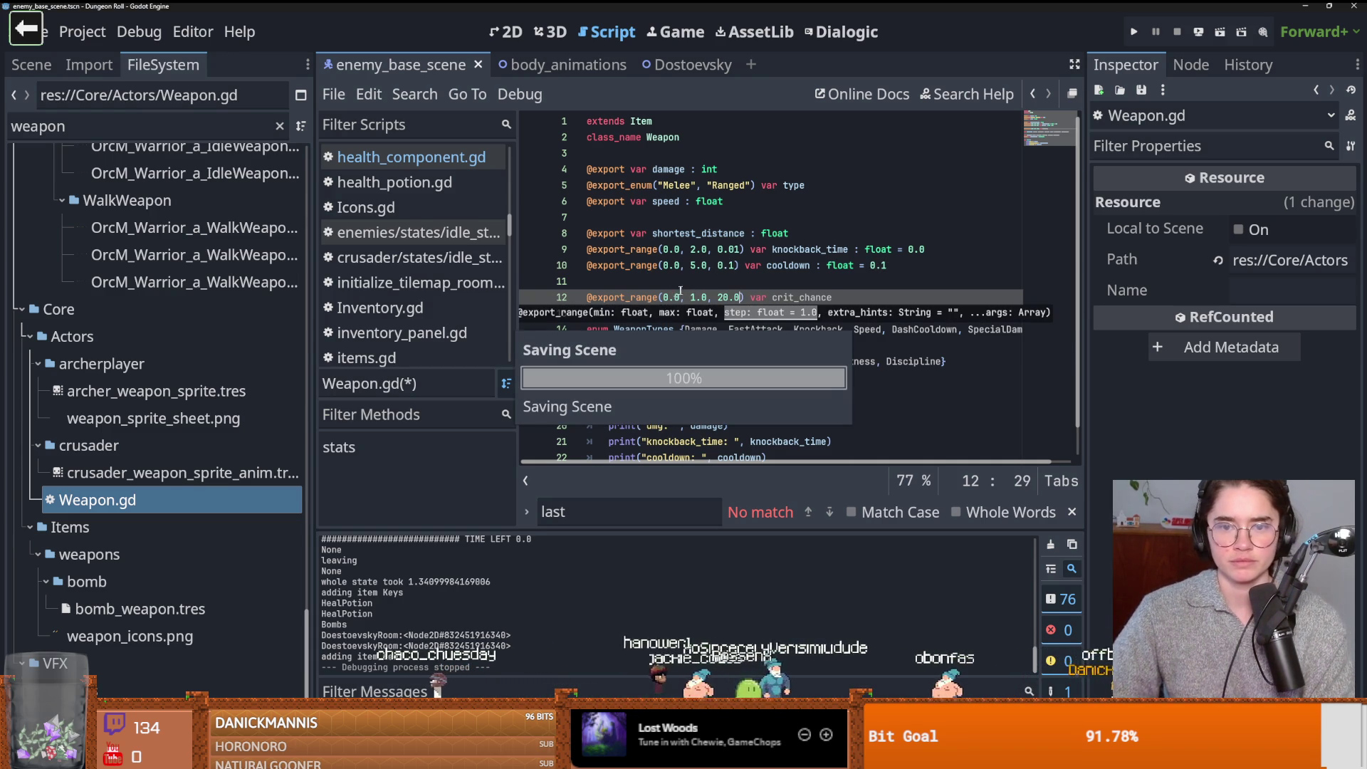
left_click(673, 297)
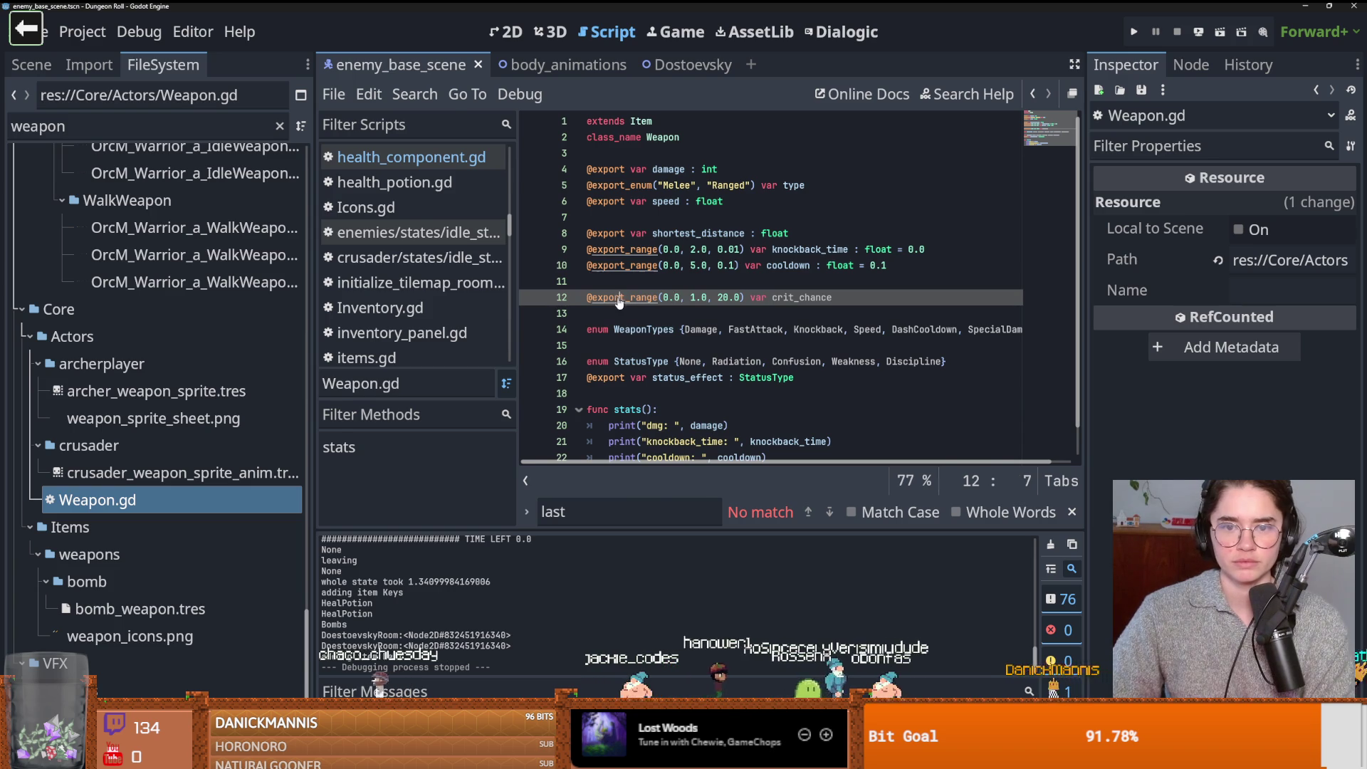
left_click(622, 296, "ctrl")
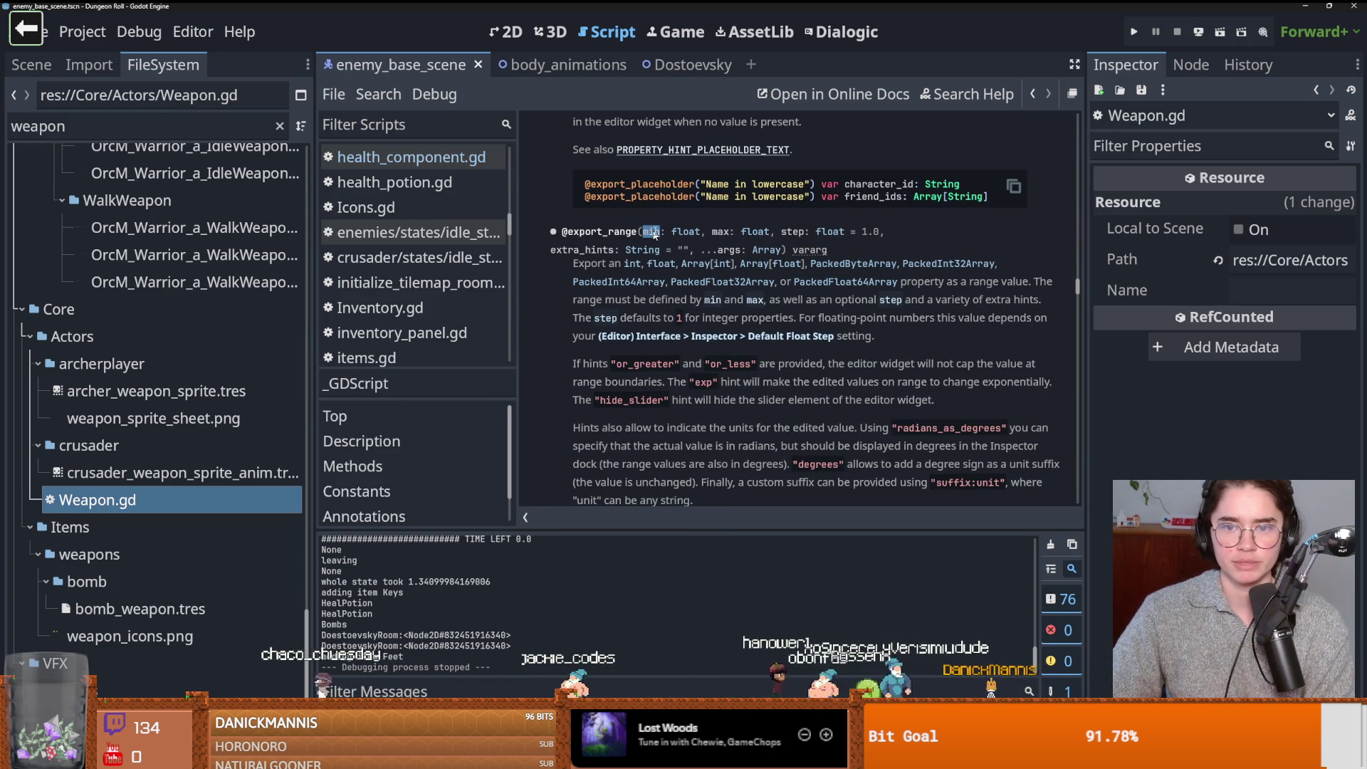
- Back in Weapon.gd, change crit_chance's range to (0.0, 20.0, 0.5) and save
double_click(193, 512)
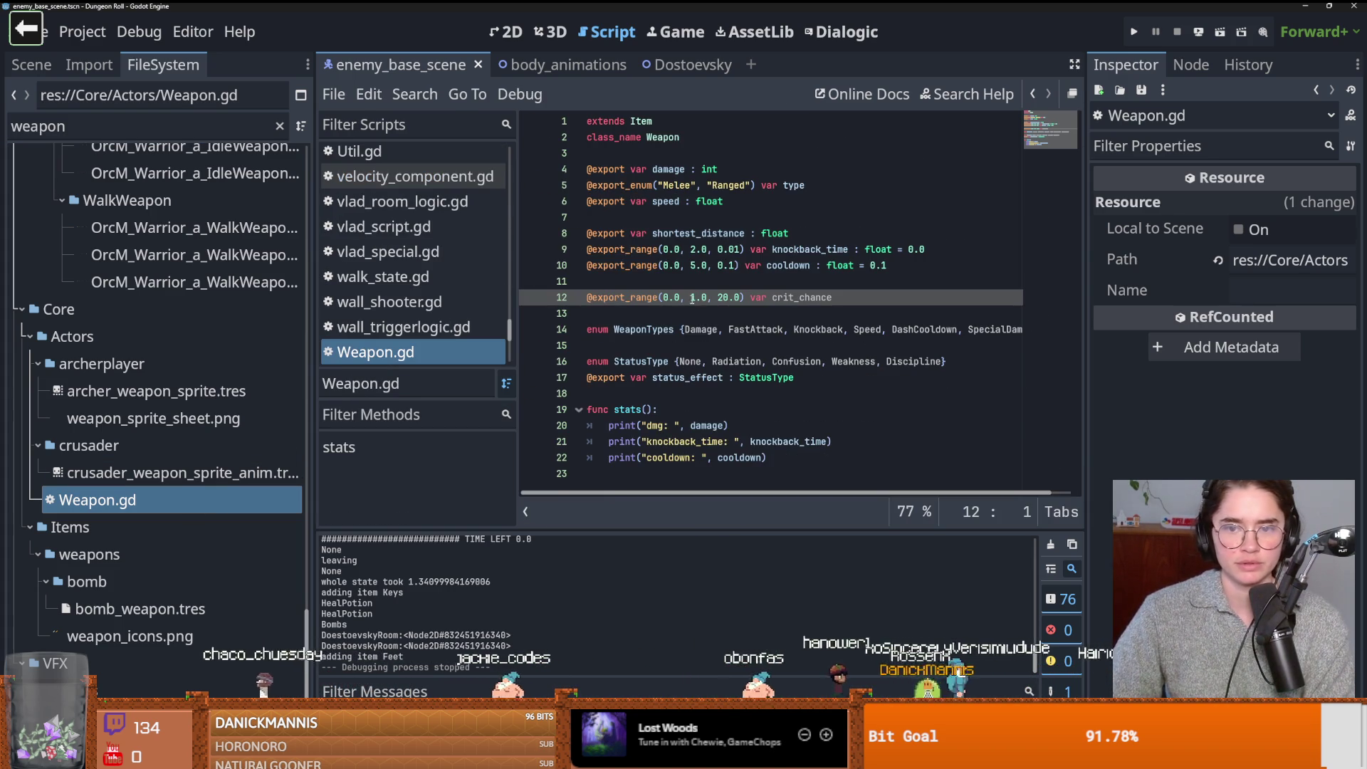
left_click(672, 297)
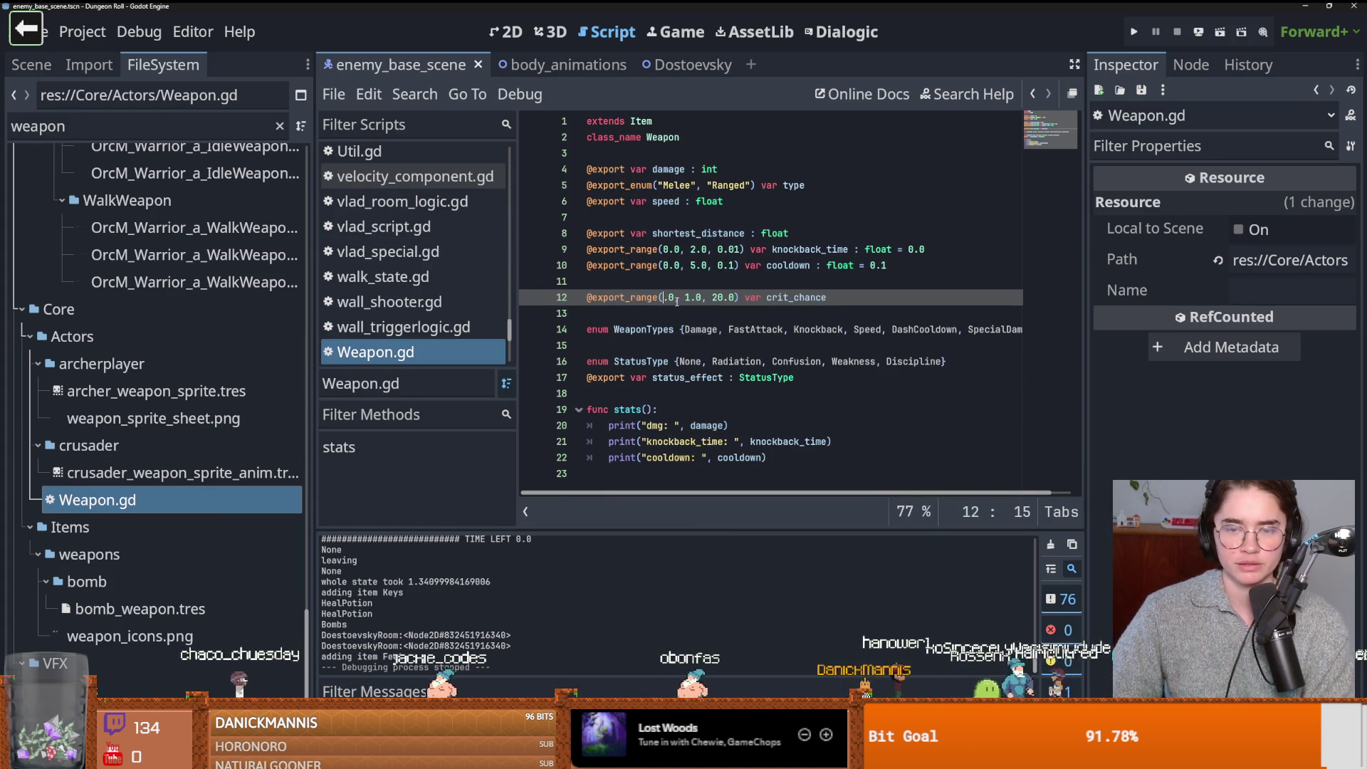
double_click(726, 297)
double_click(703, 296)
type("20")
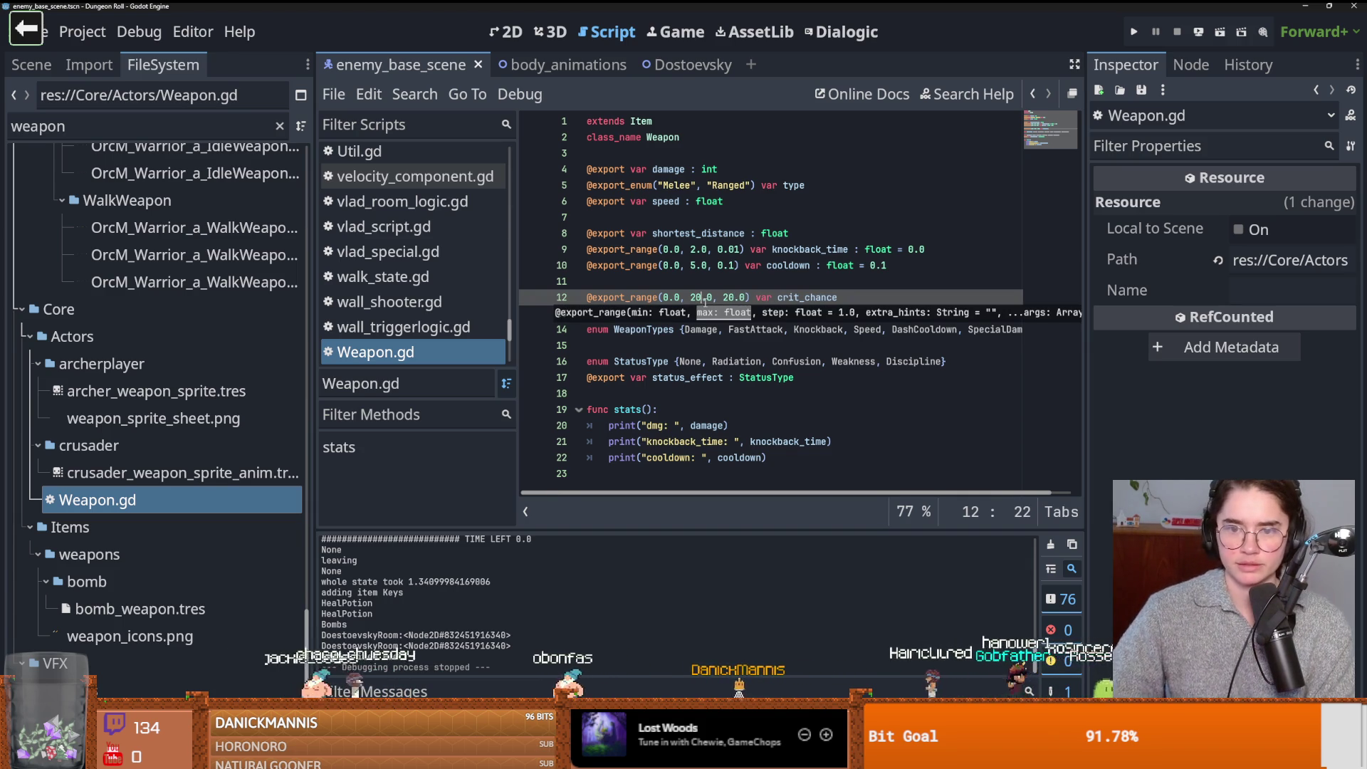
double_click(729, 297)
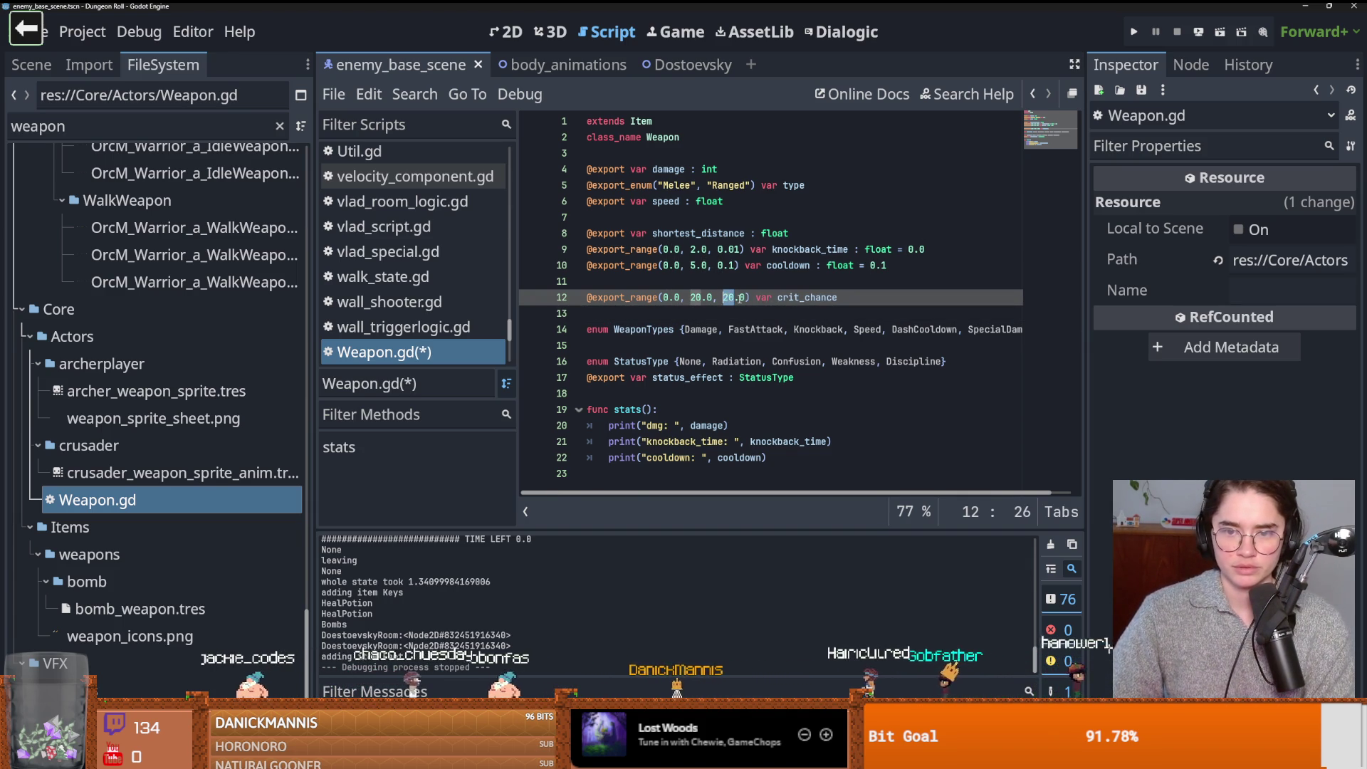
type("0.")
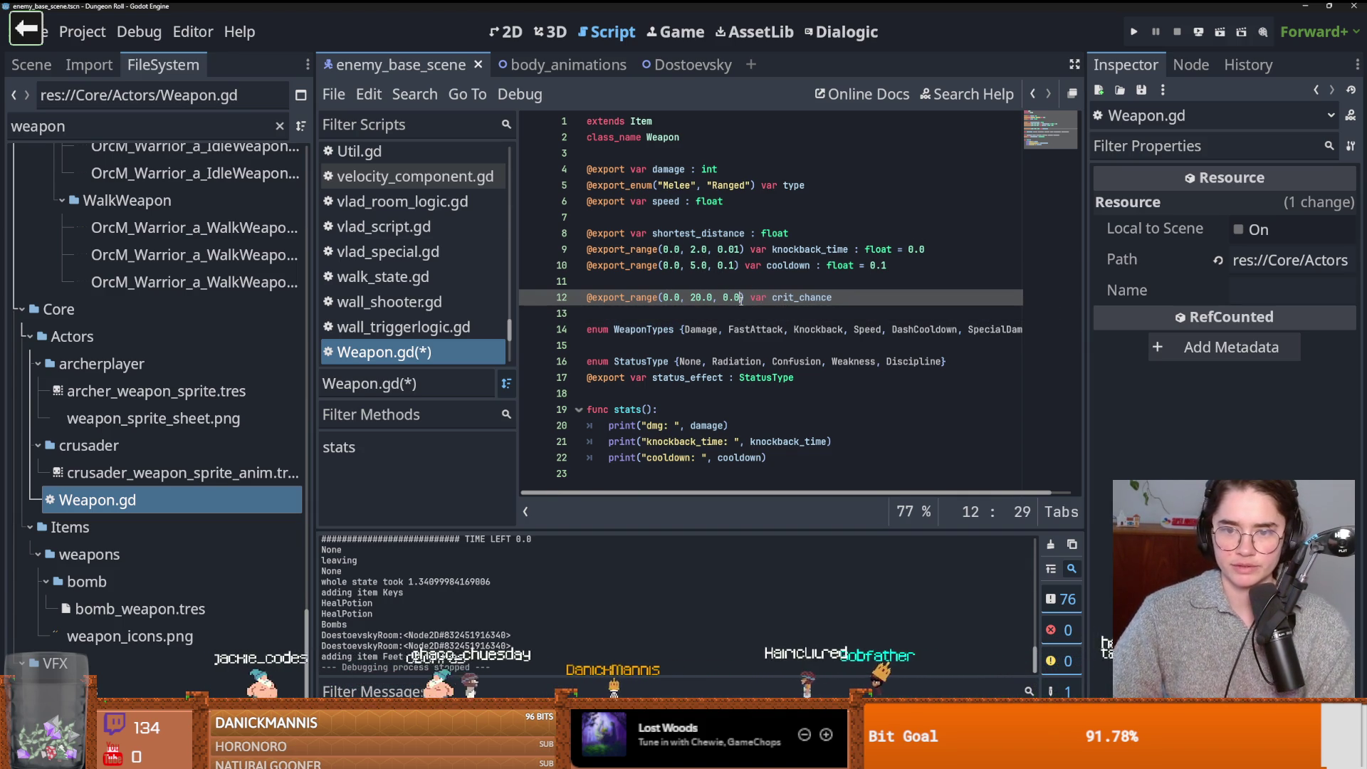
type("5")
key("ctrl+s")
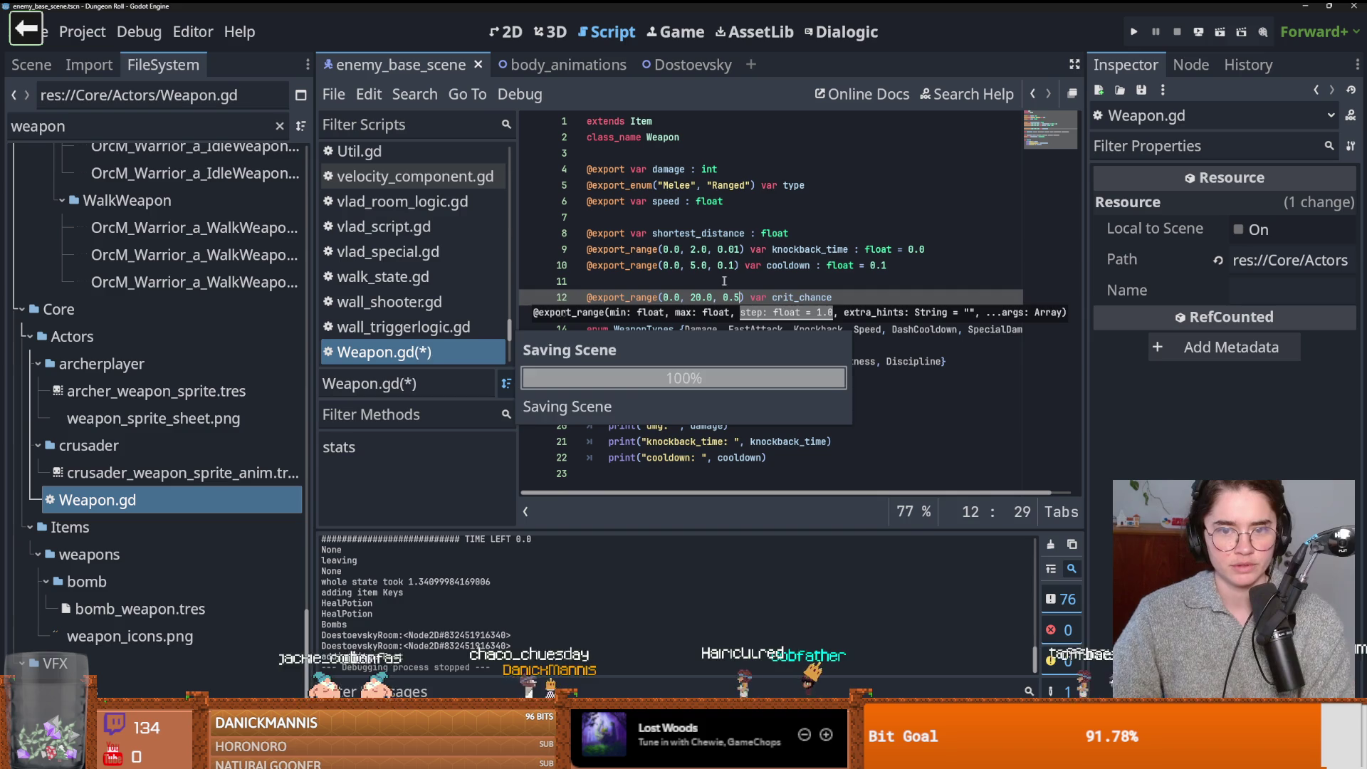
- Give crit_chance a default value of 0.0, save, and start a new line below it
left_click(704, 283)
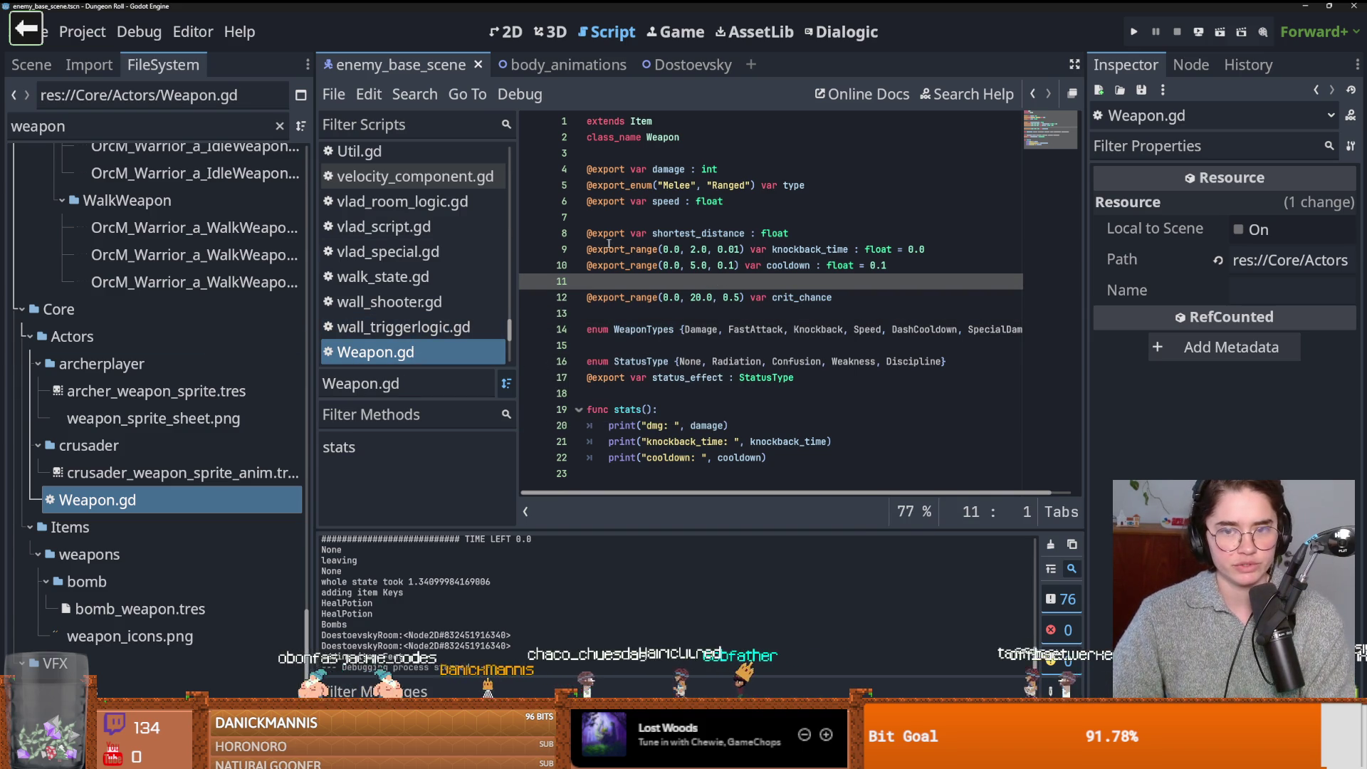
left_click(690, 297)
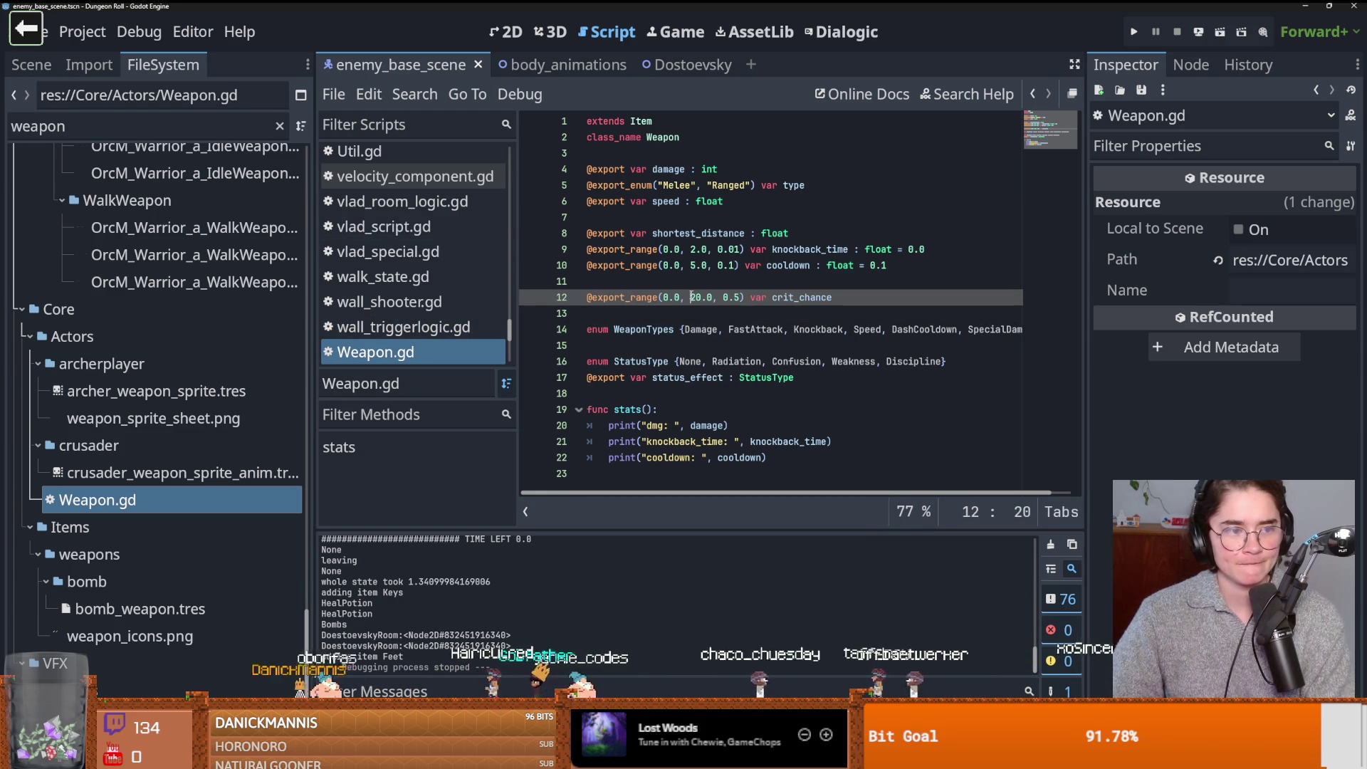
left_click(678, 297)
left_click(843, 297)
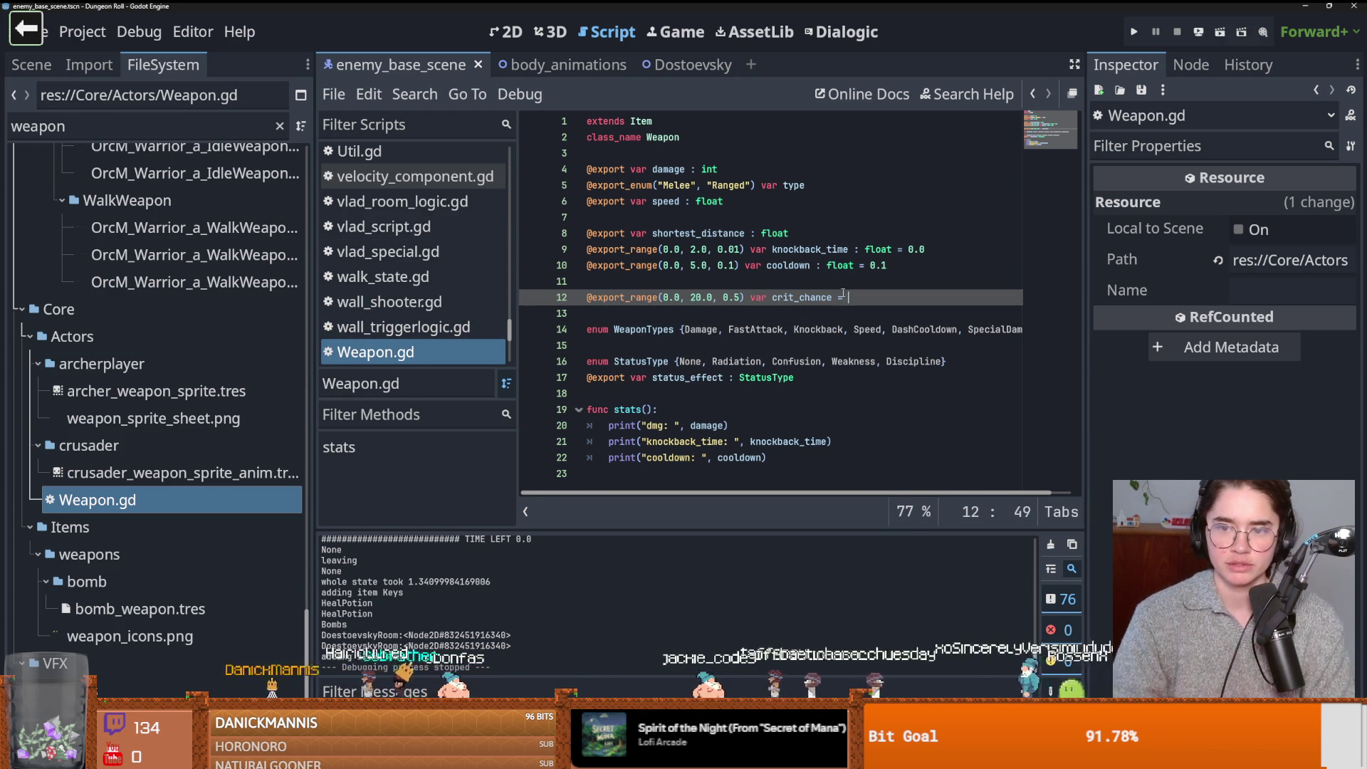
type("= 0.0")
key("ctrl+s")
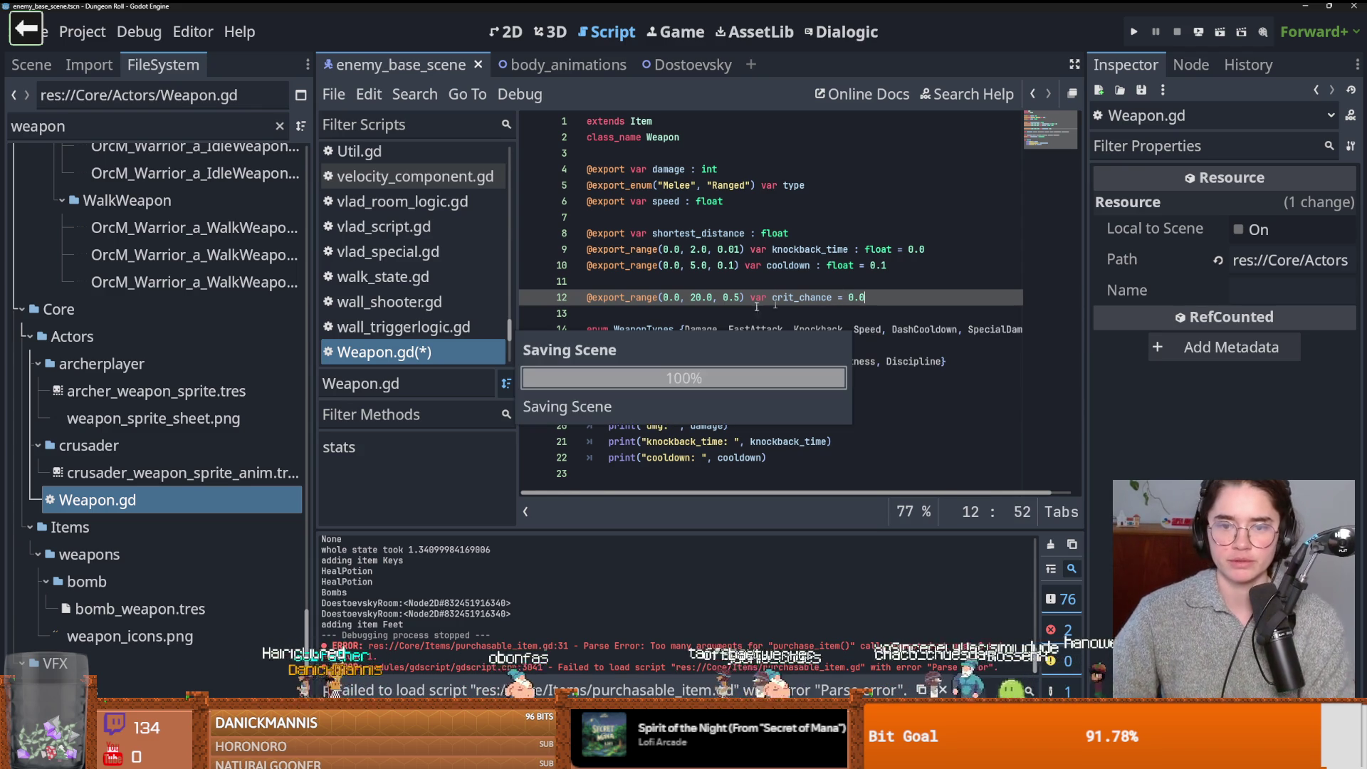
double_click(623, 296)
key("End")
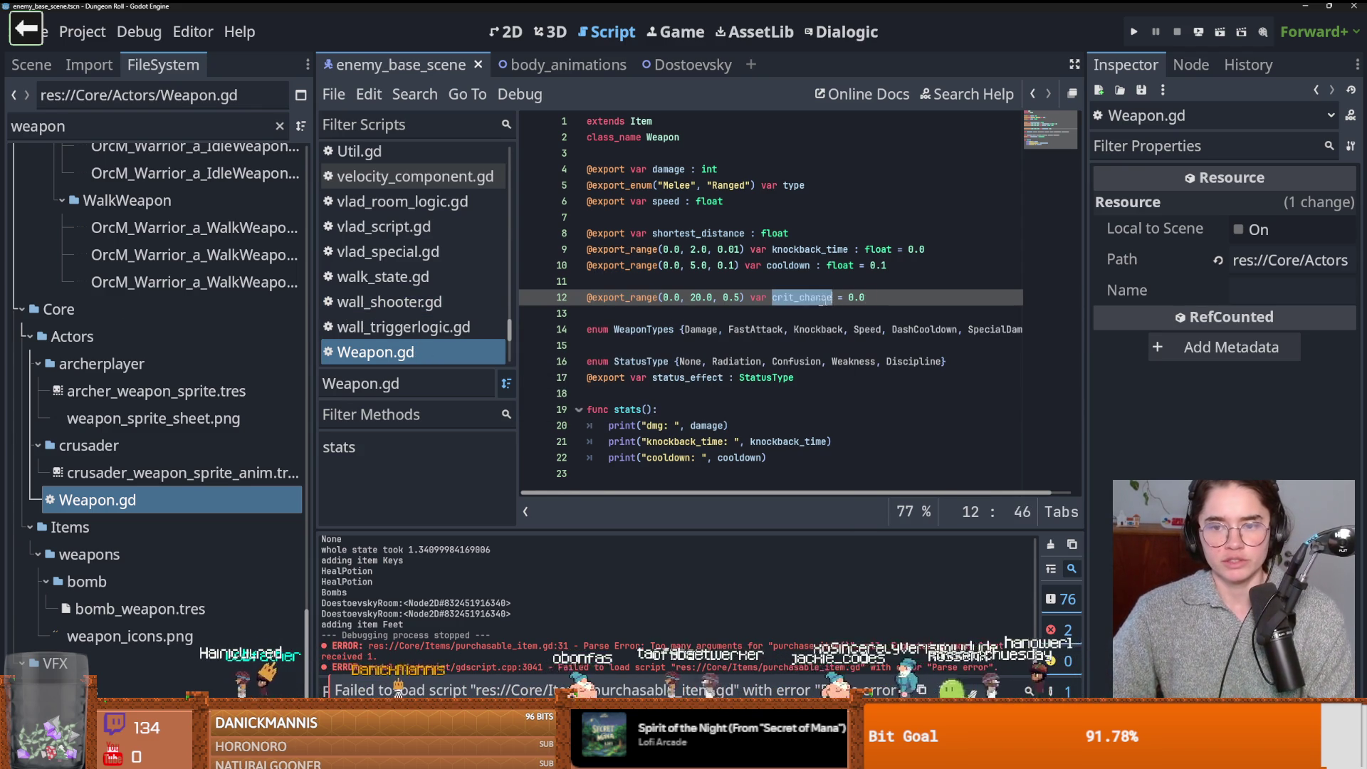
key("Return")
key("ctrl+s")
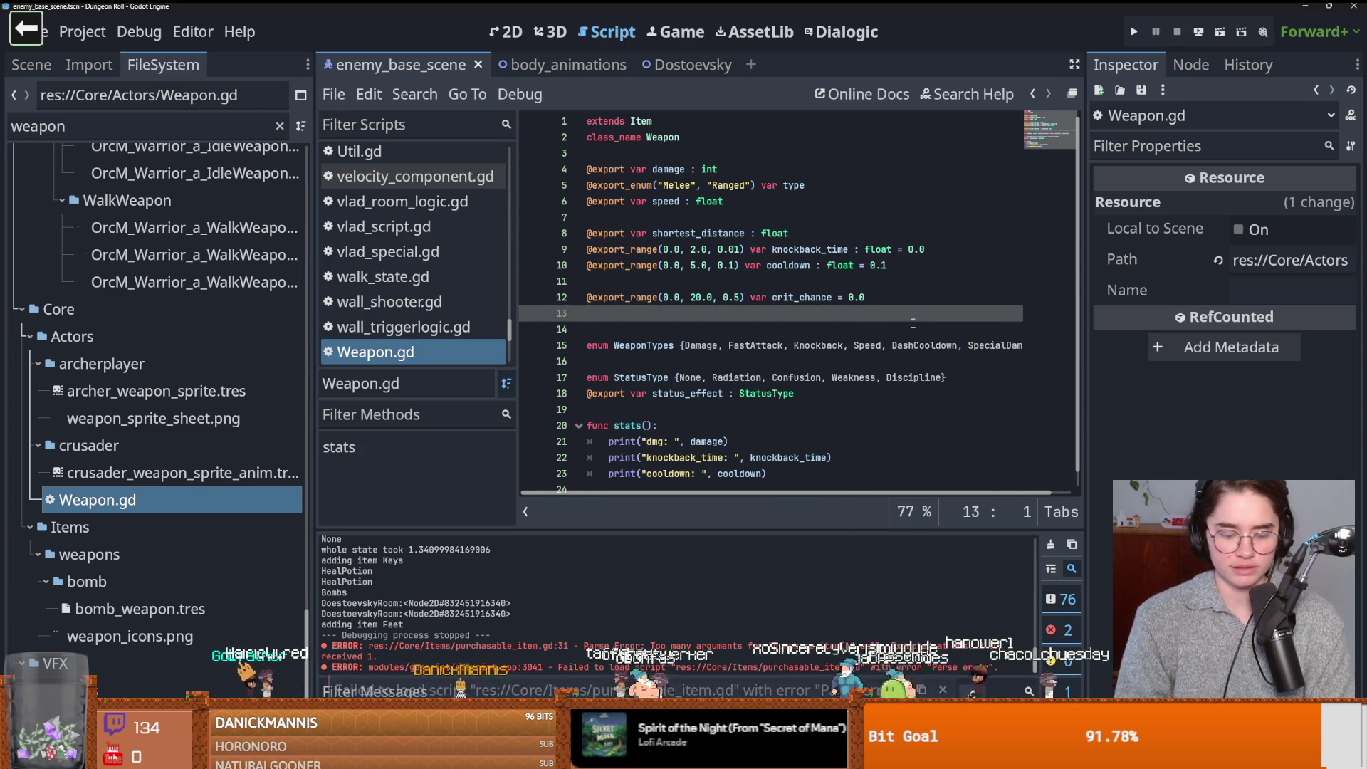
type("@export")
key("BackSpace")
type("_range(")
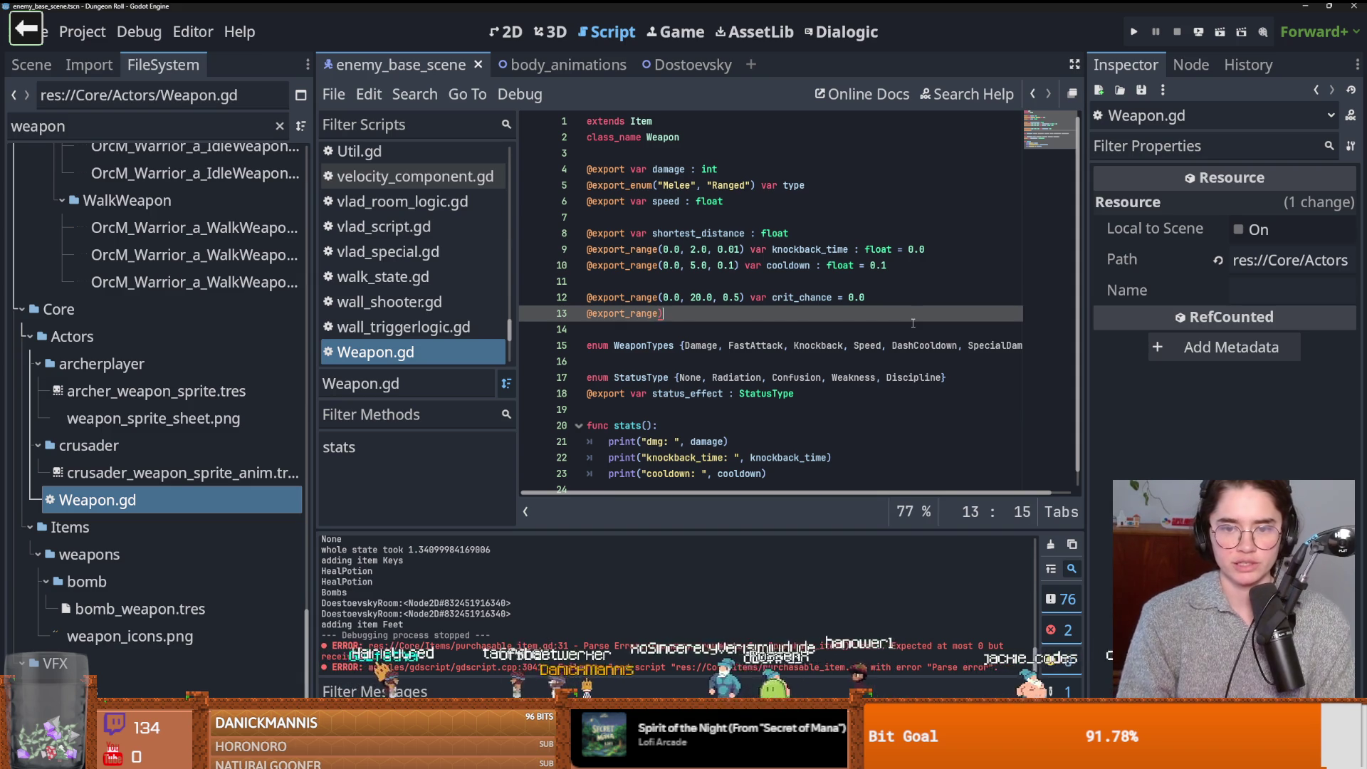
key("BackSpace")
type("(")
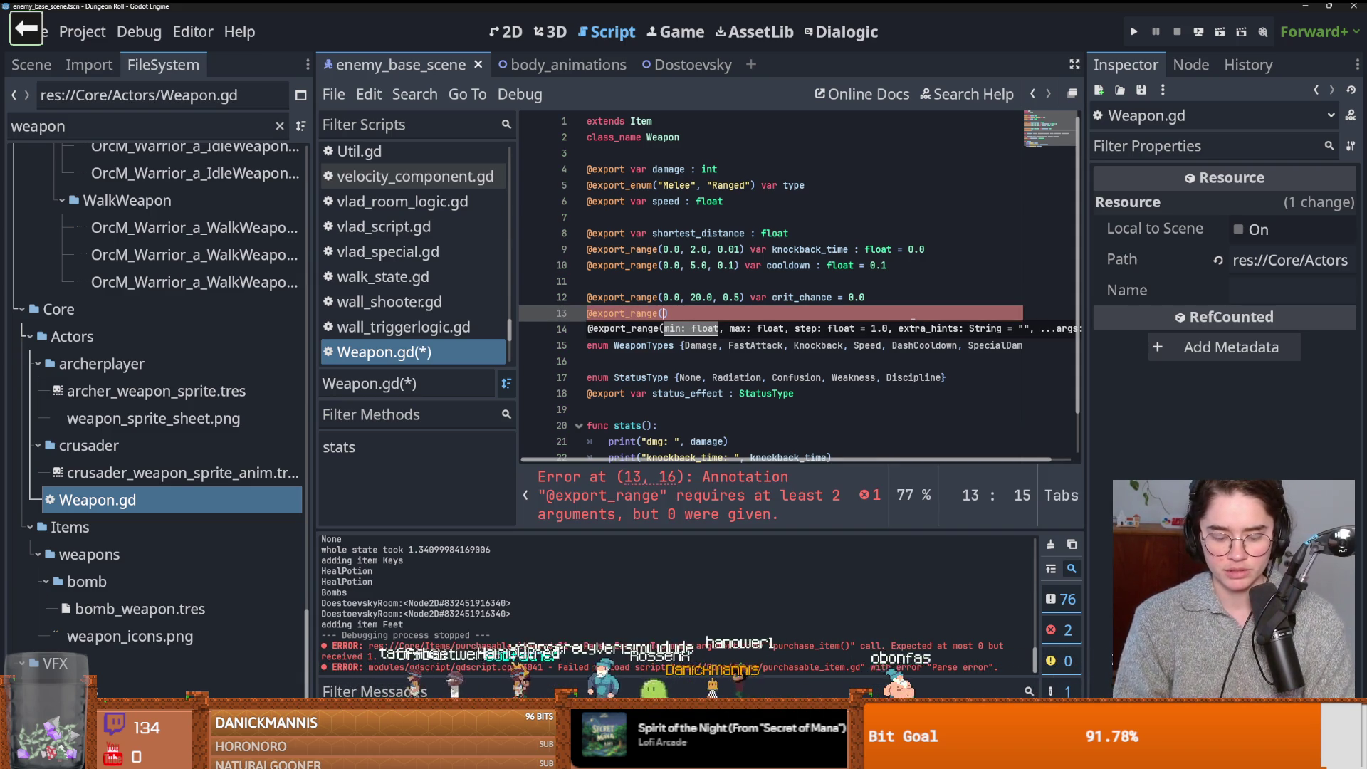
type("0.5,")
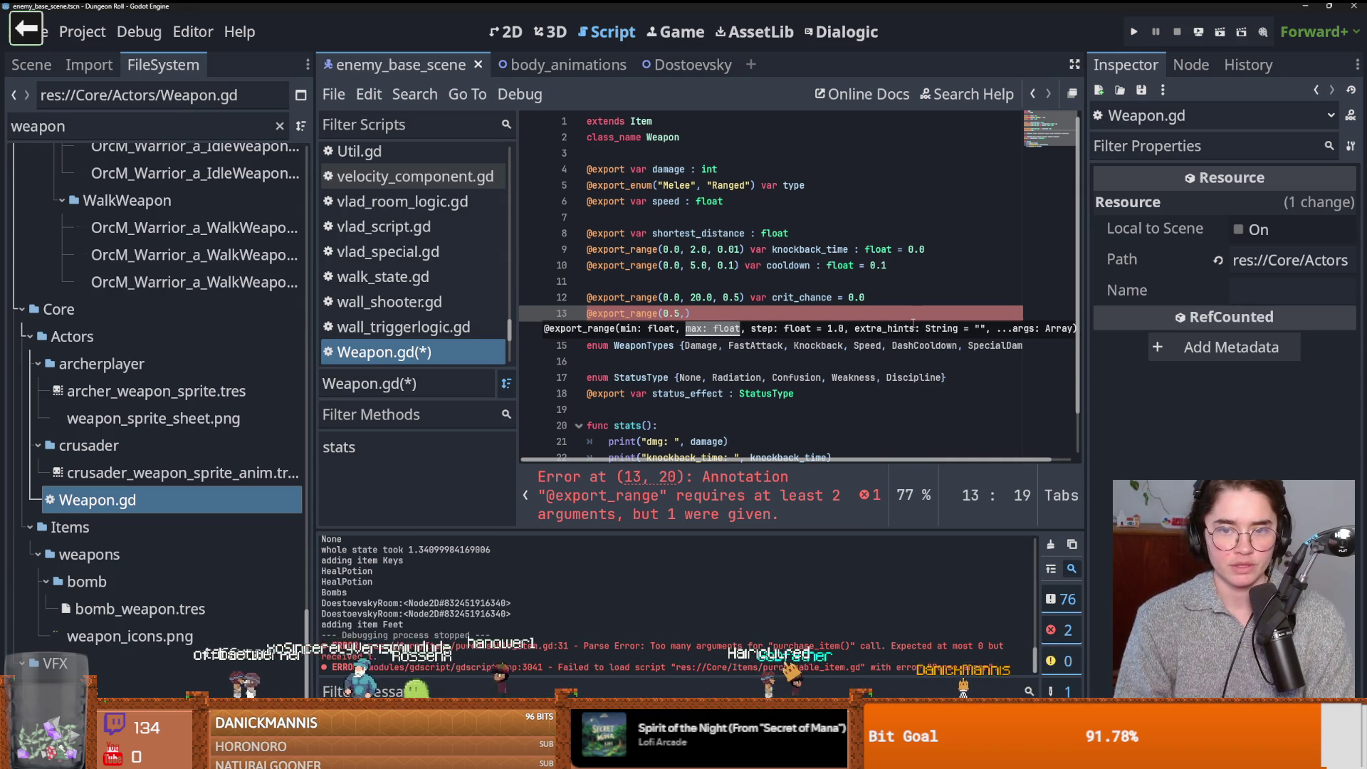
type("2.0,")
type("0.5")
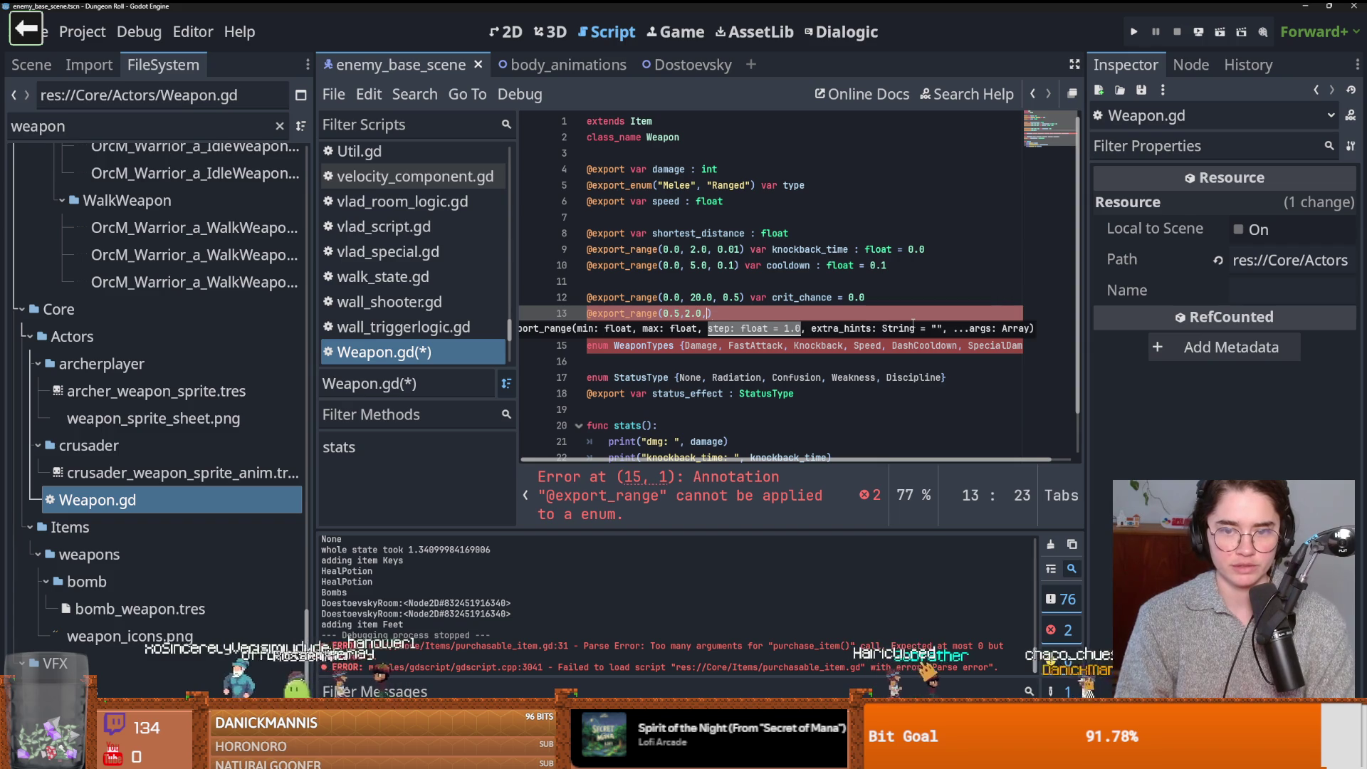
key("ctrl+s")
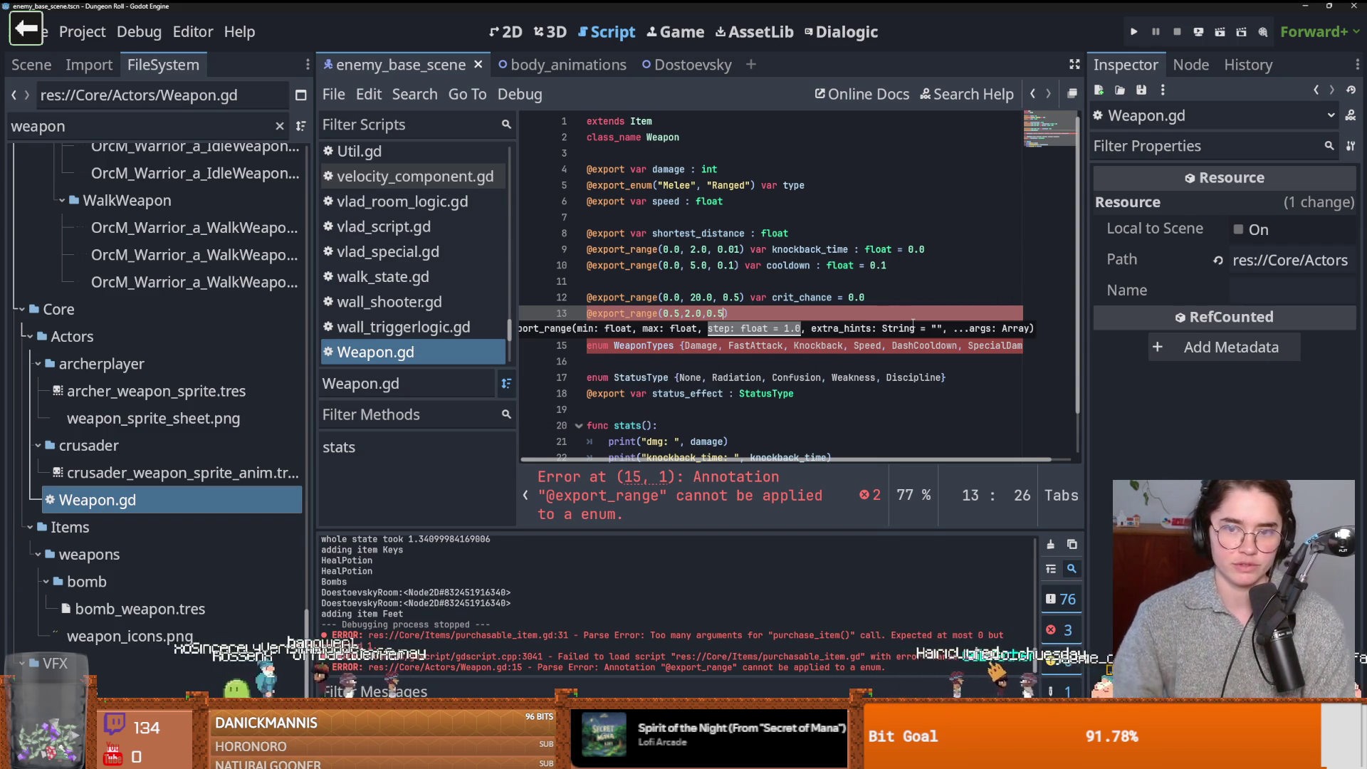
- Follow the annotation with var crit = 1.0 and save Weapon.gd
key("End")
type("var crit = 0")
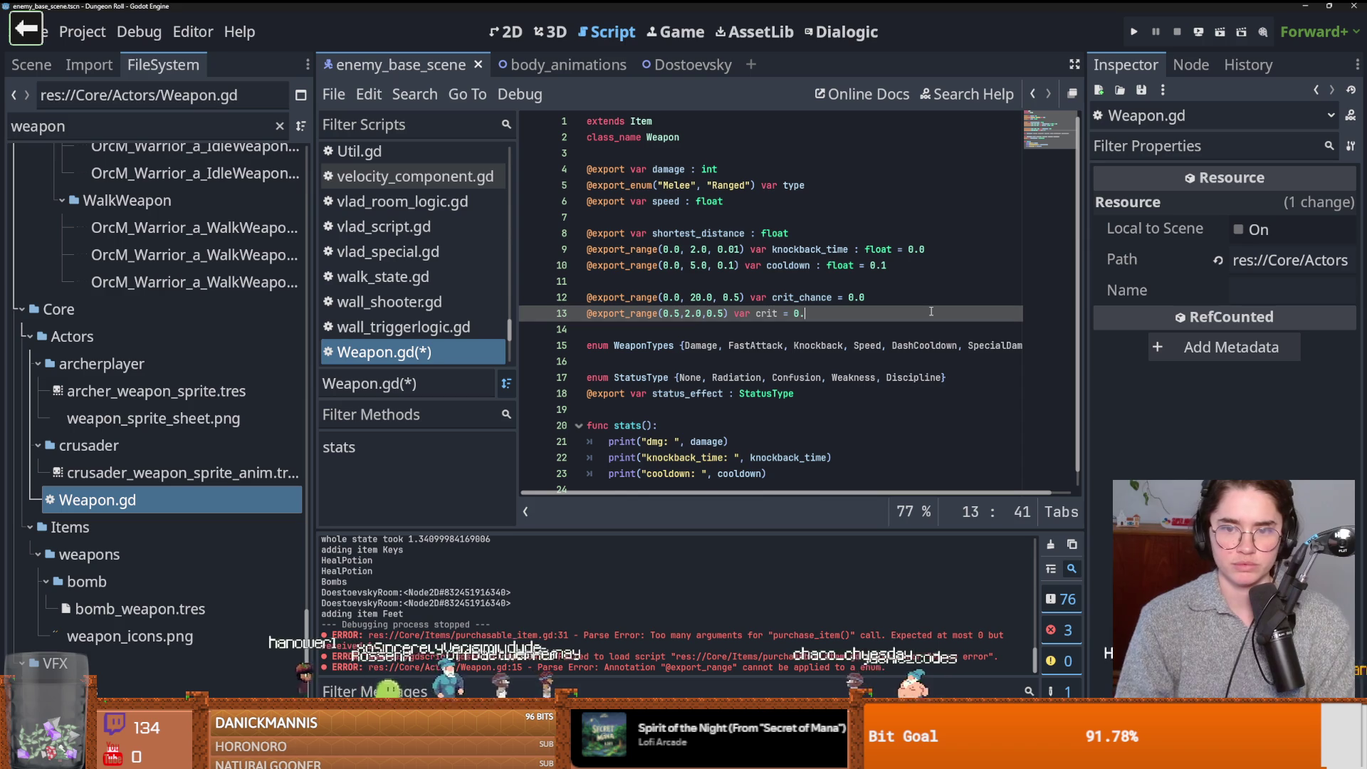
key("BackSpace")
type("1.0")
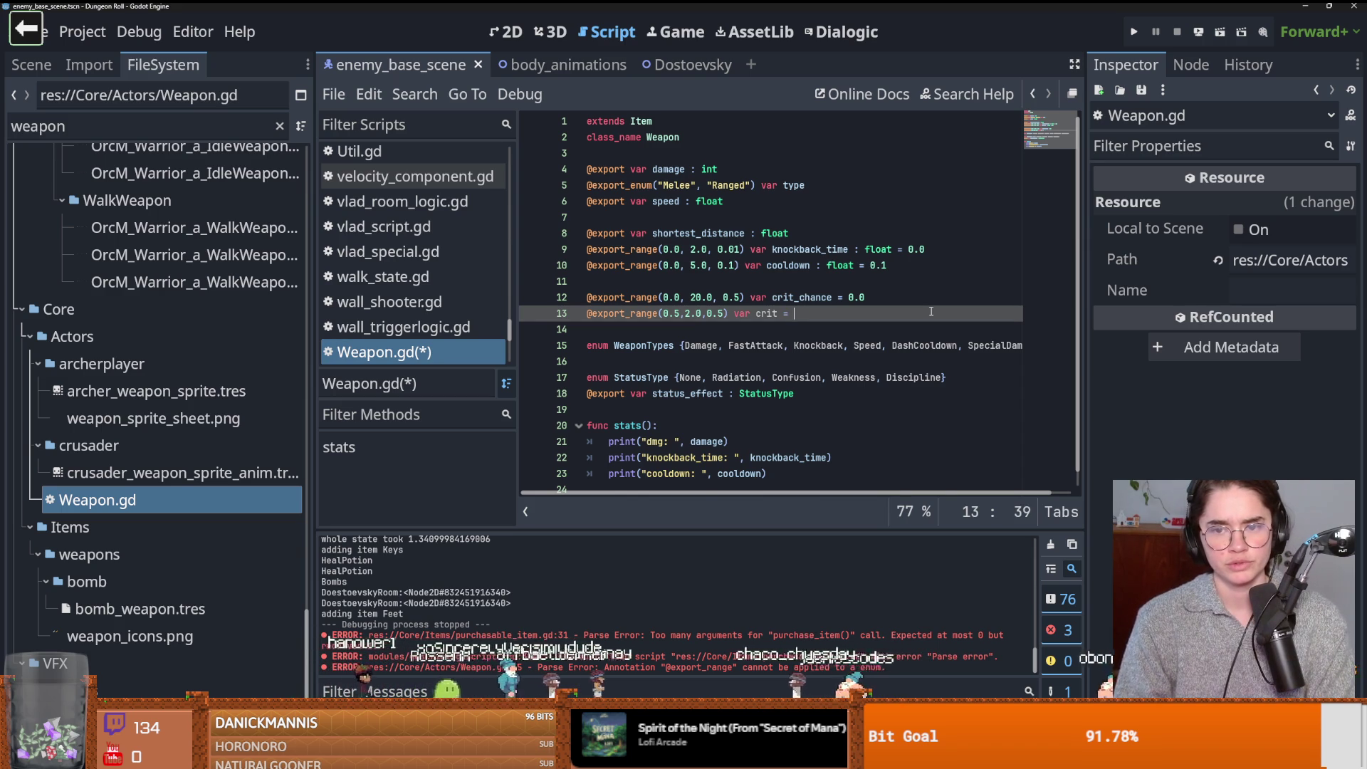
key("ctrl+s")
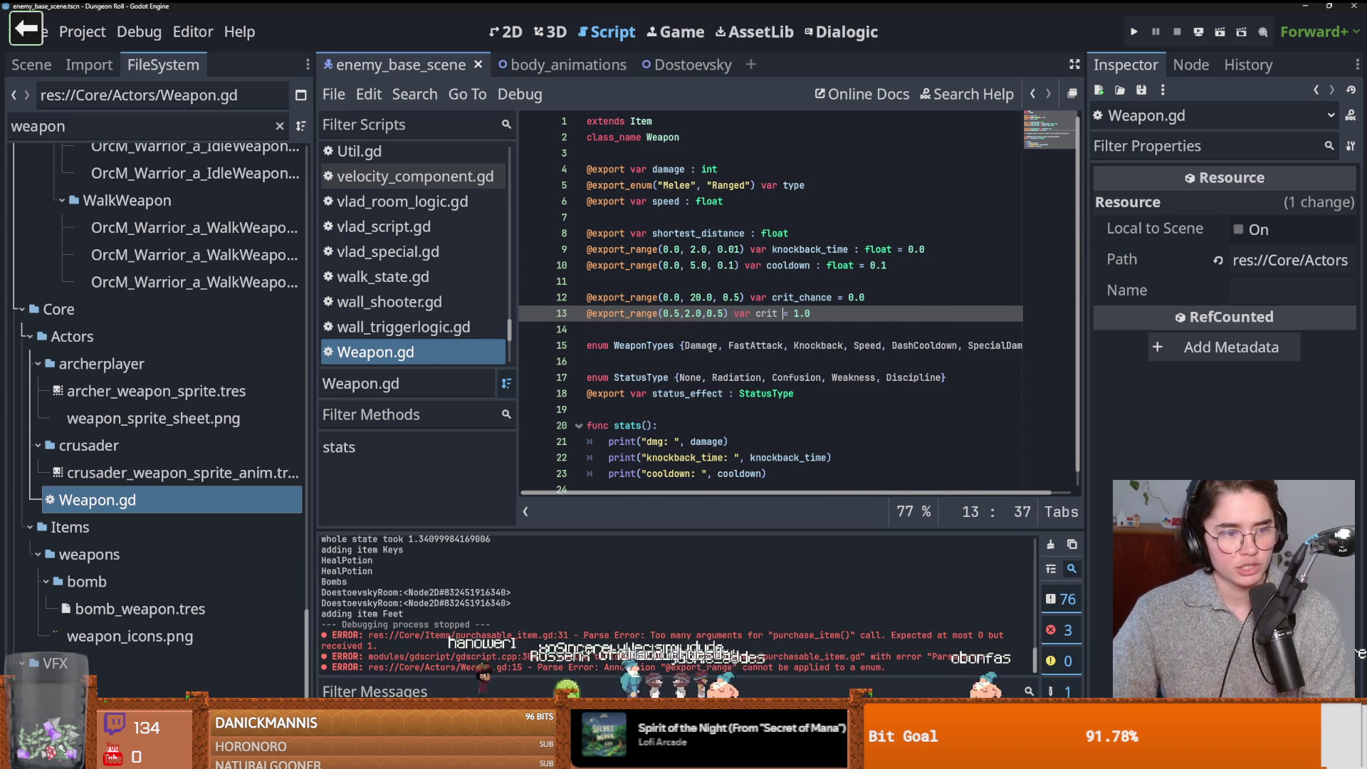
left_click(757, 313)
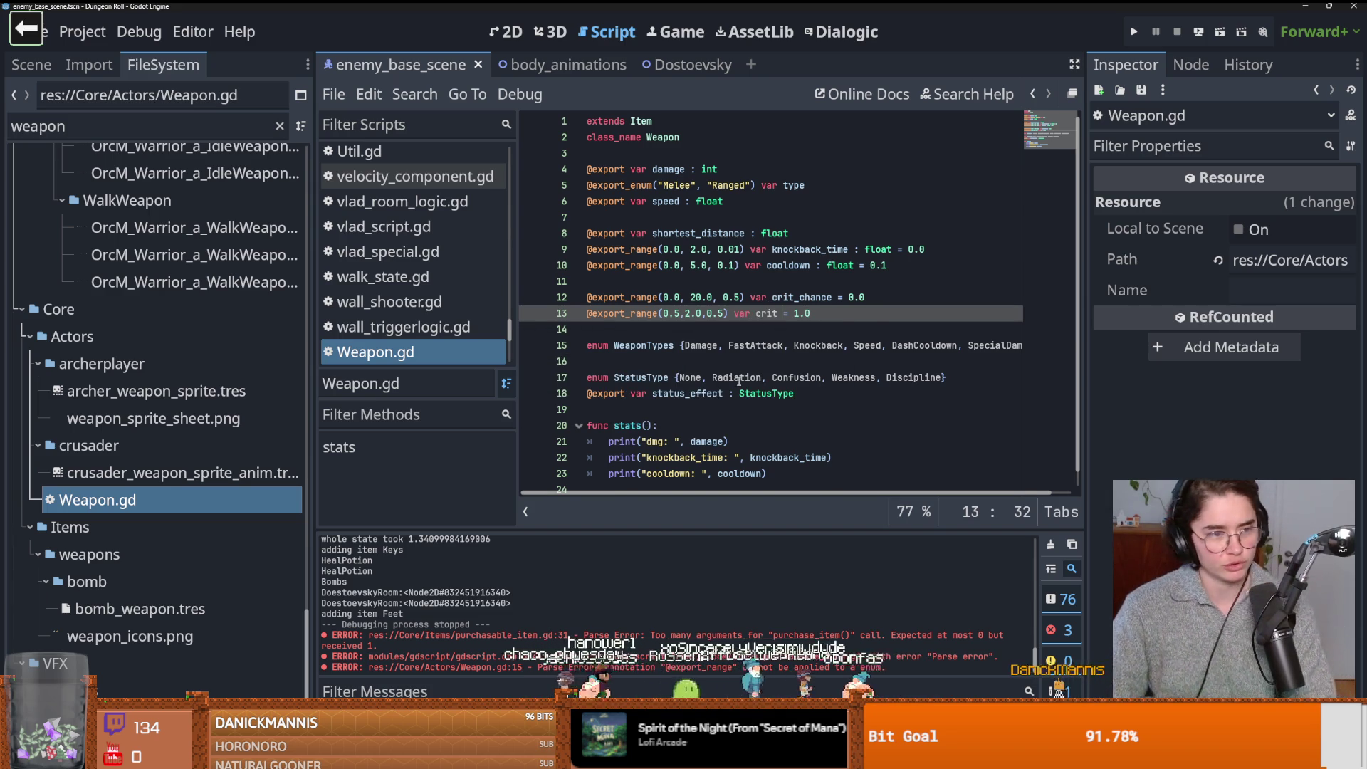
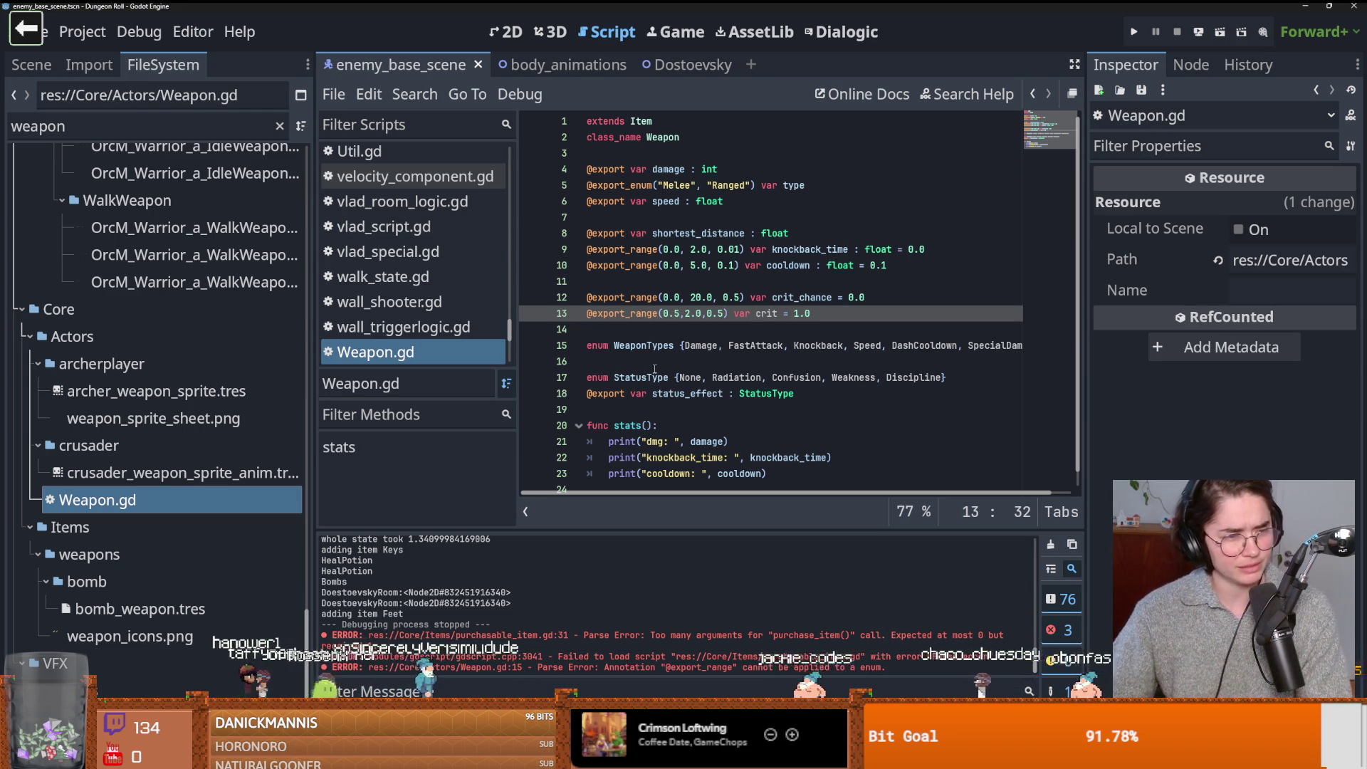
- Move the caret through the WeaponTypes and StatusType enum lines in the script
left_click(784, 347)
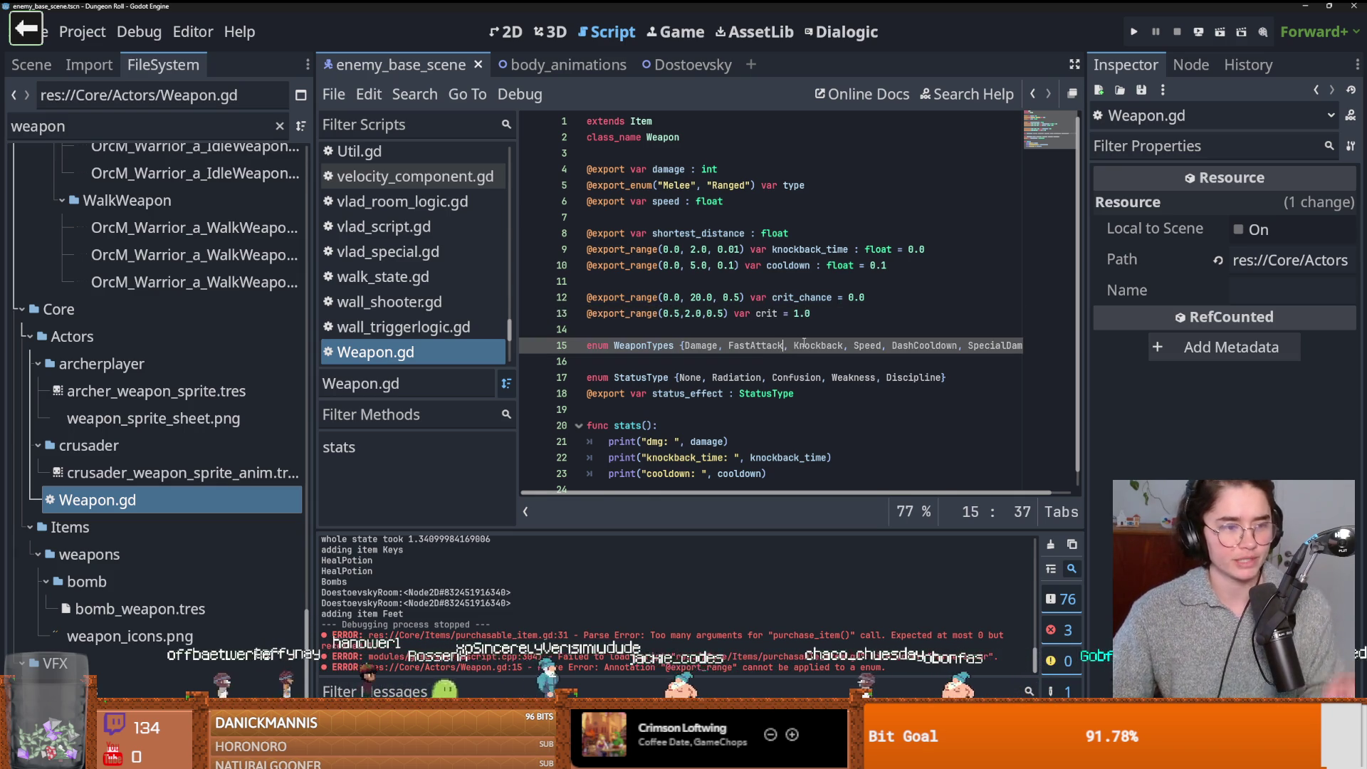
left_click(705, 345)
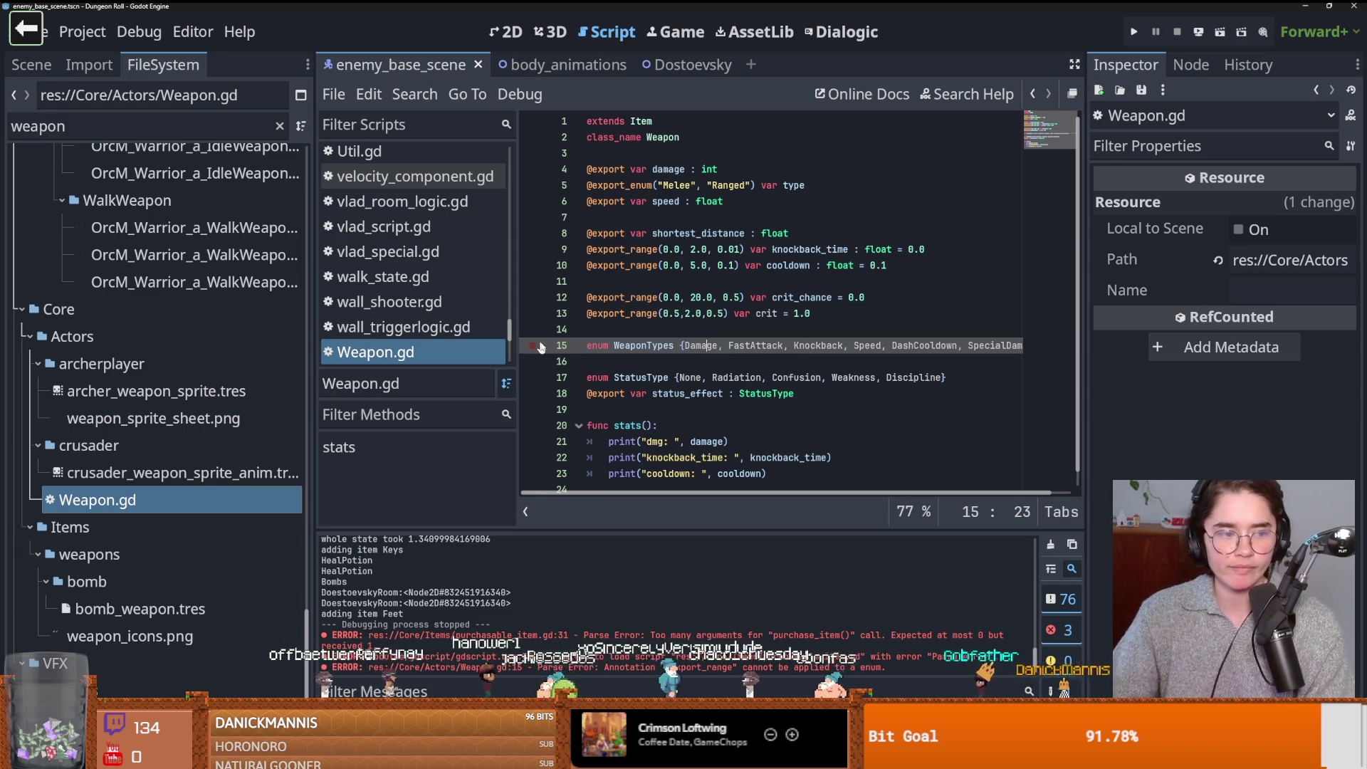
left_click(642, 345)
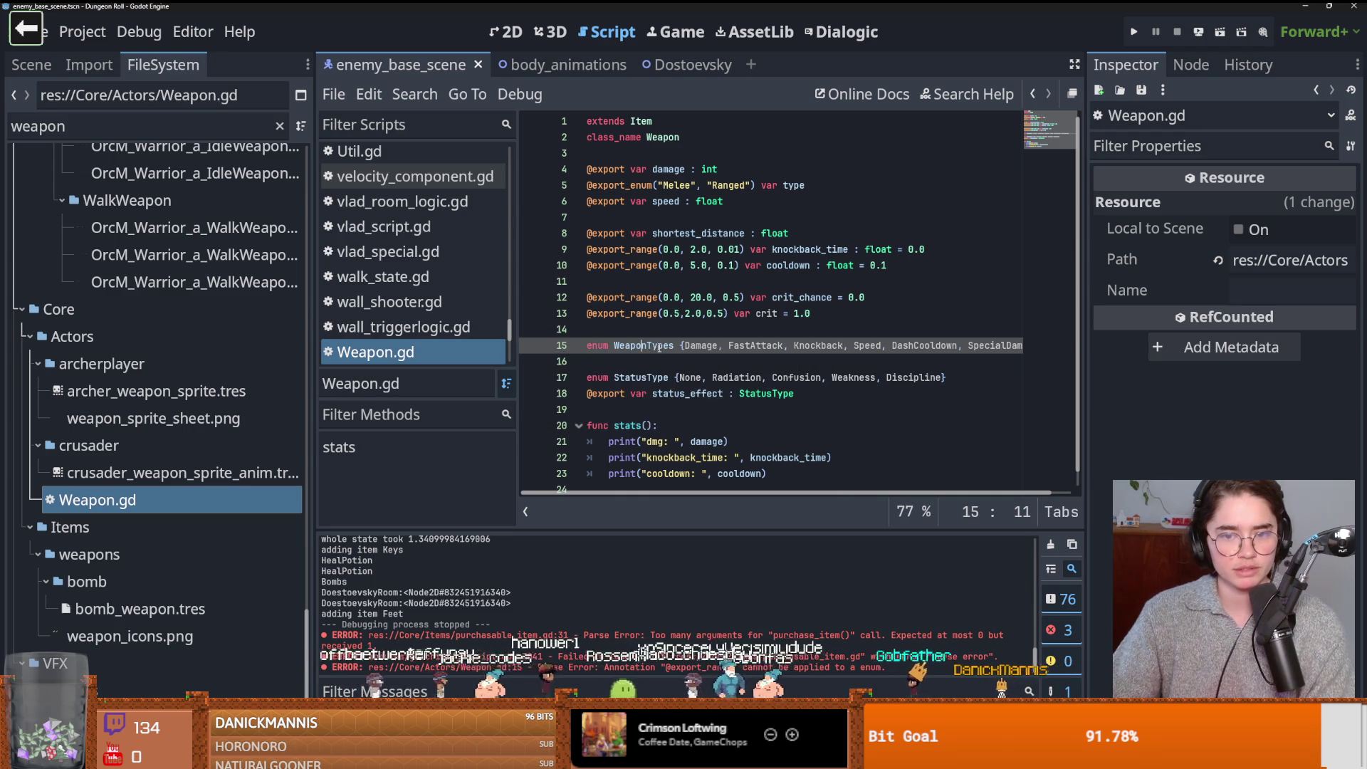
left_click(662, 330)
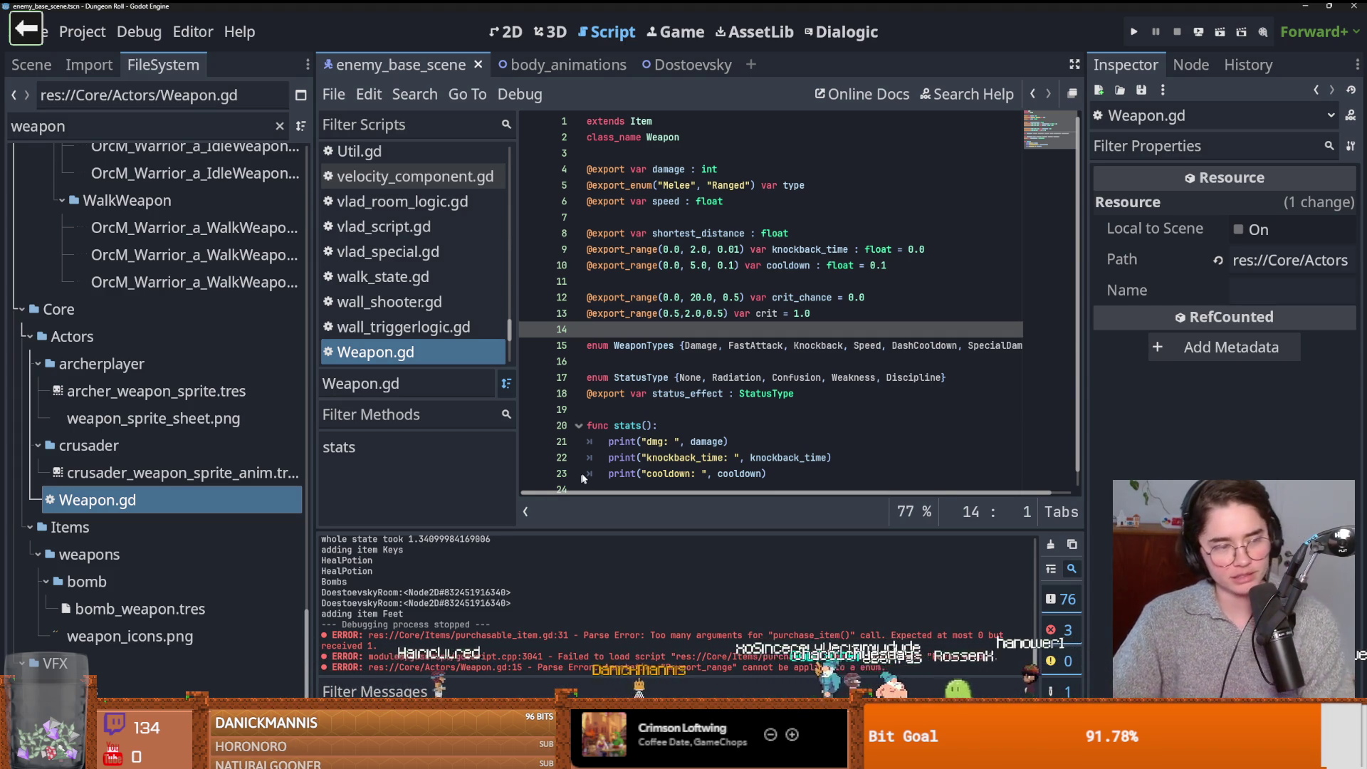
left_click(703, 378)
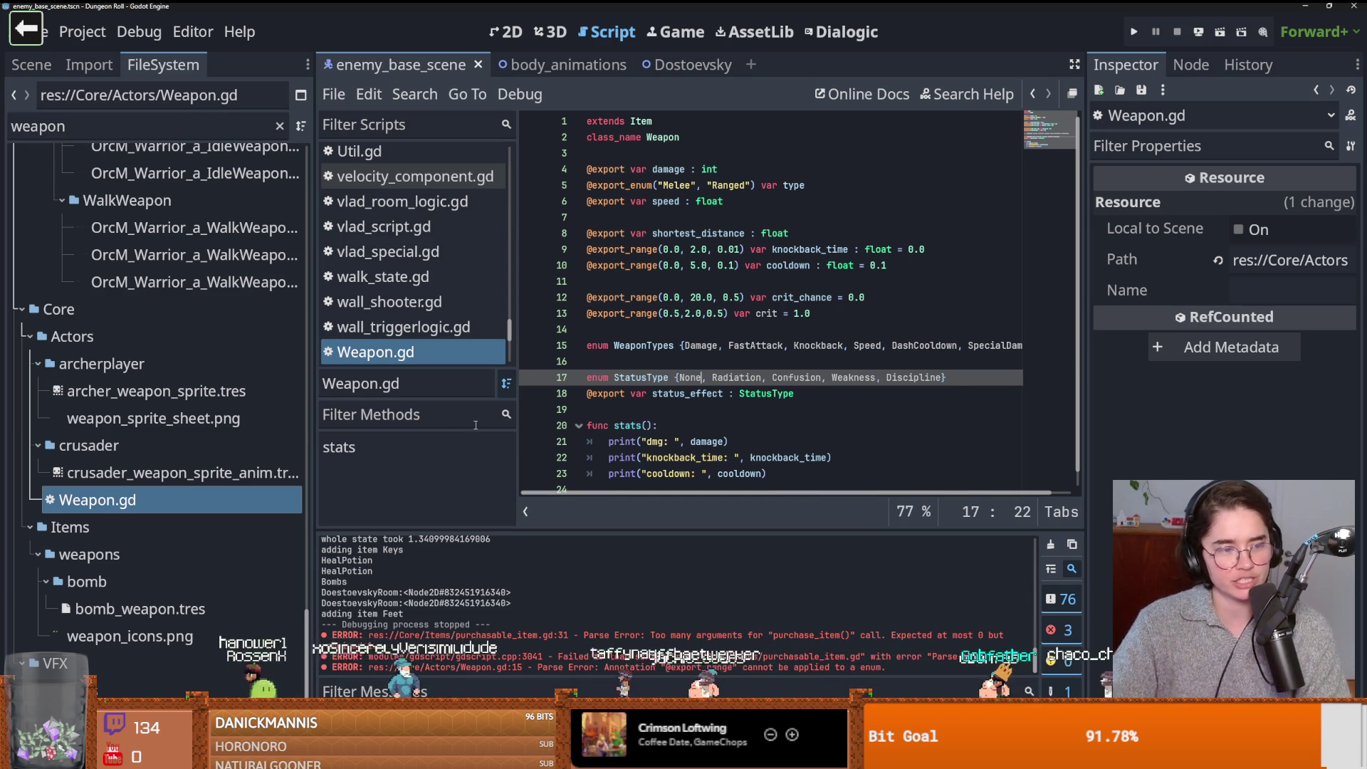
key("Down")
key("Down")
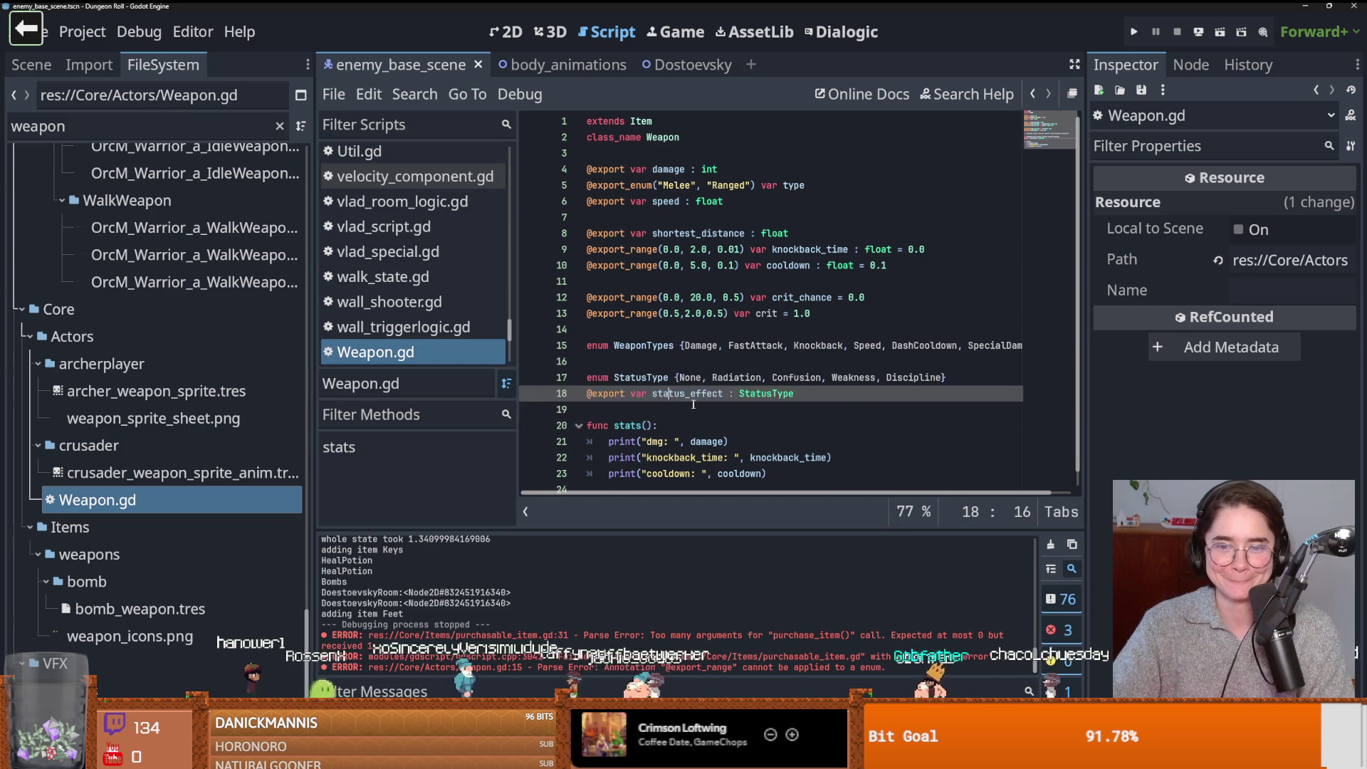
- Filter the FileSystem for 'swor' and select crusader_sword.tres
double_click(116, 127)
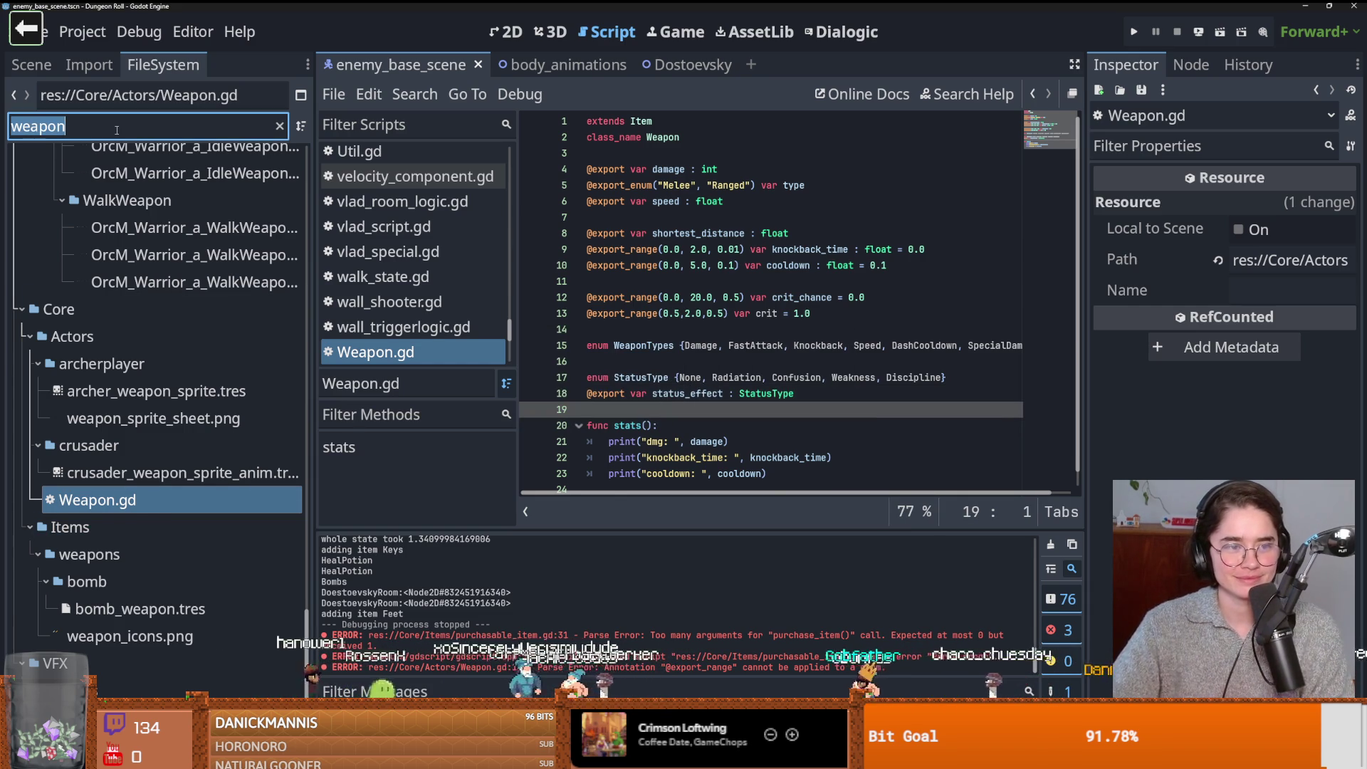
type("s")
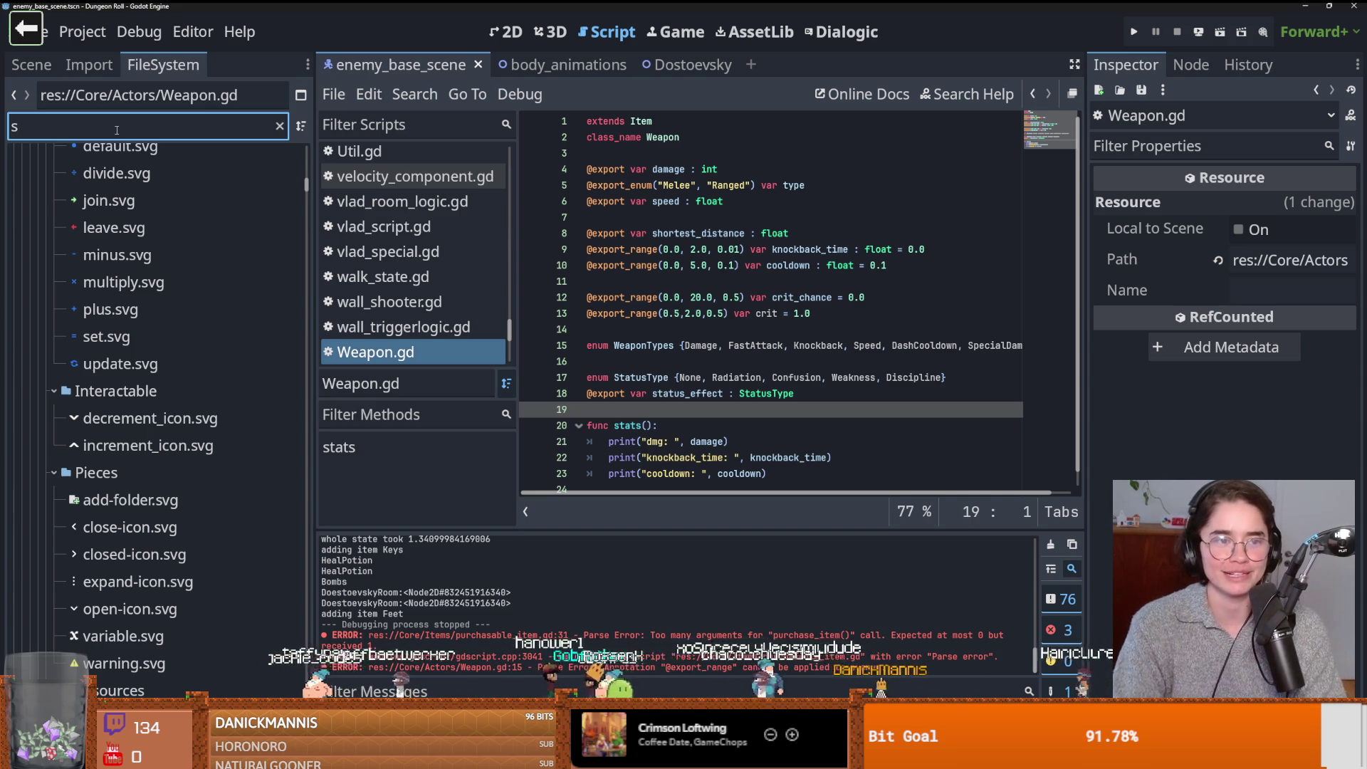
type("word")
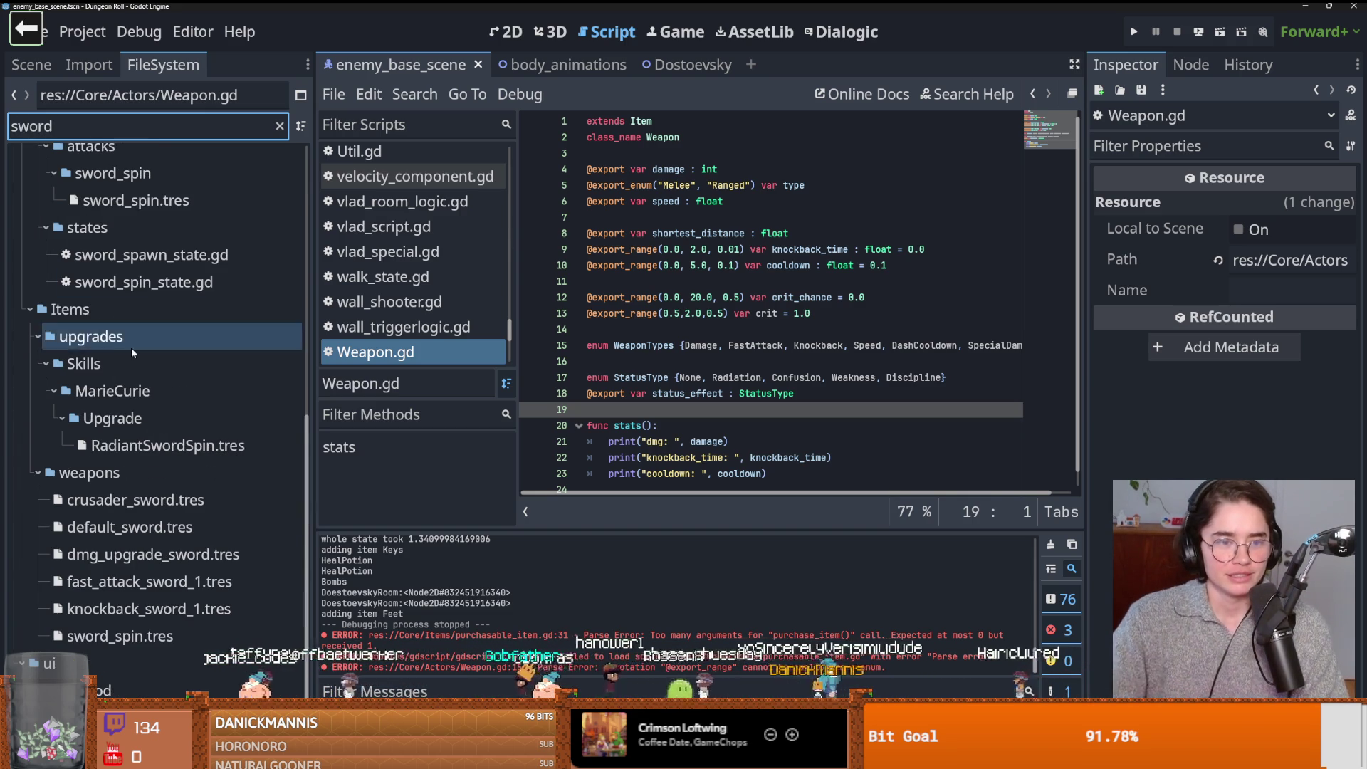
scroll(129, 346, "up", 4)
left_click(165, 346)
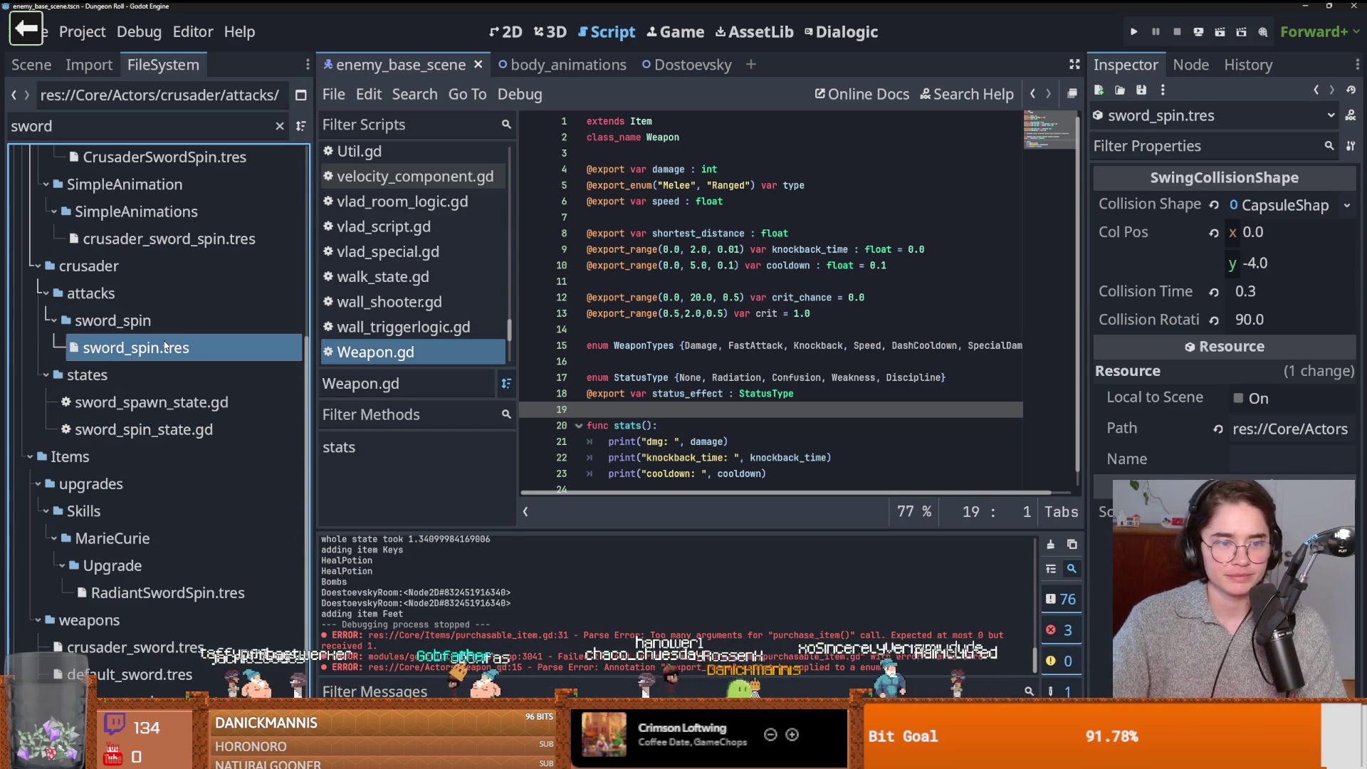
scroll(155, 365, "up", 2)
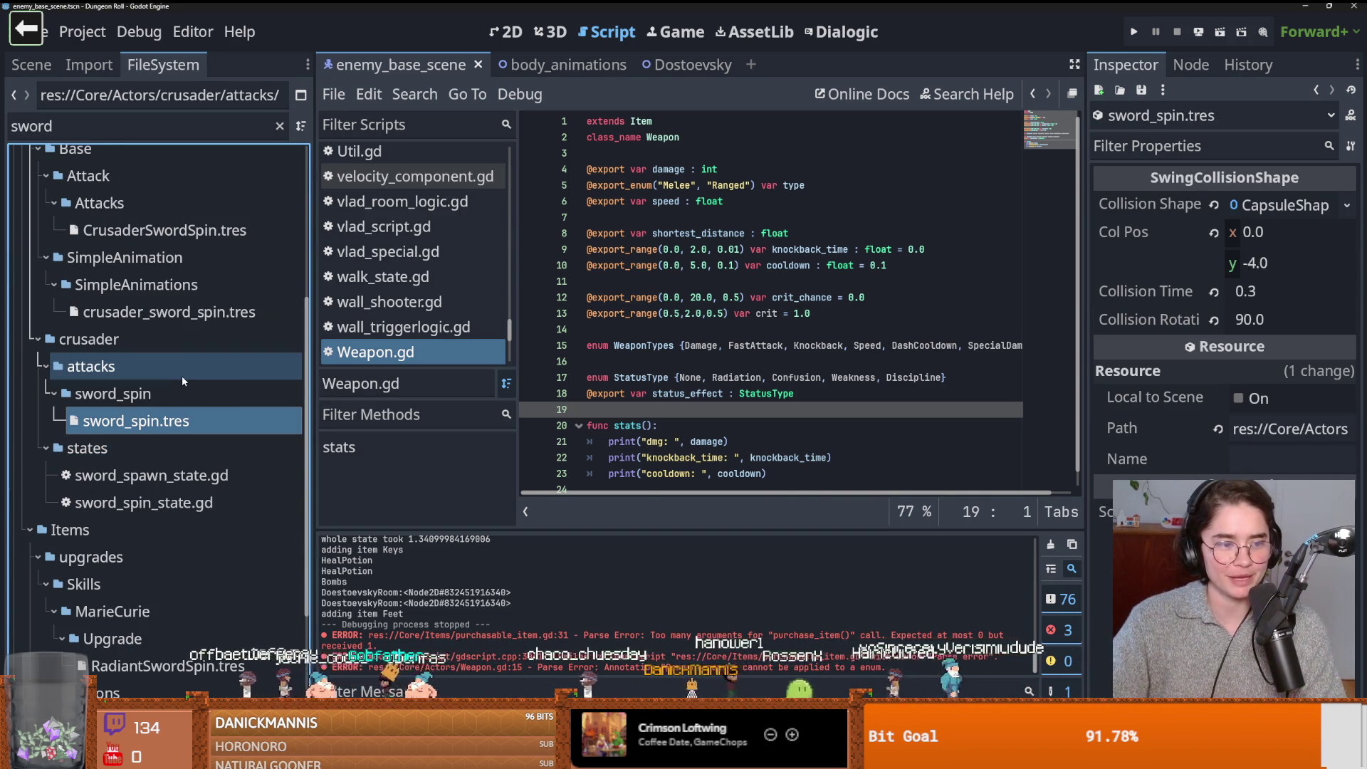
scroll(127, 369, "up", 6)
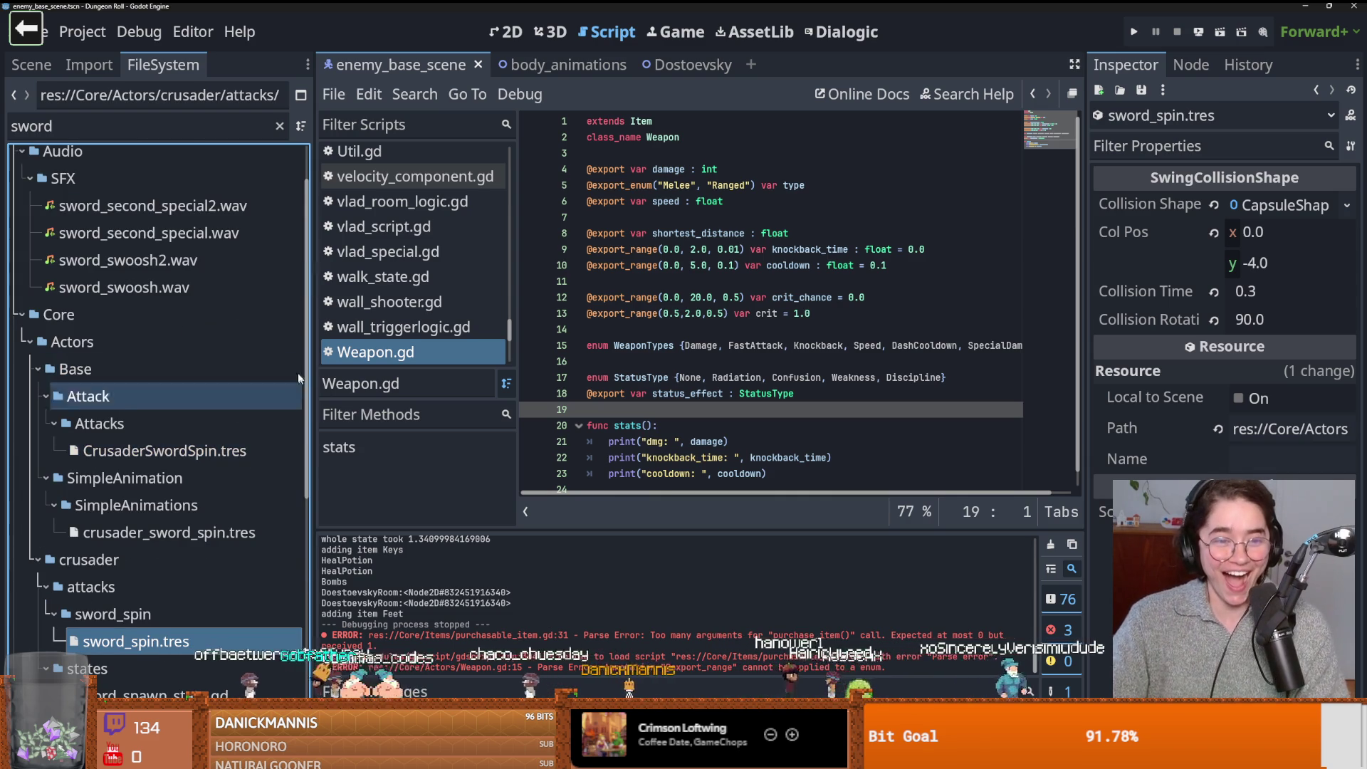
scroll(308, 388, "down", 12)
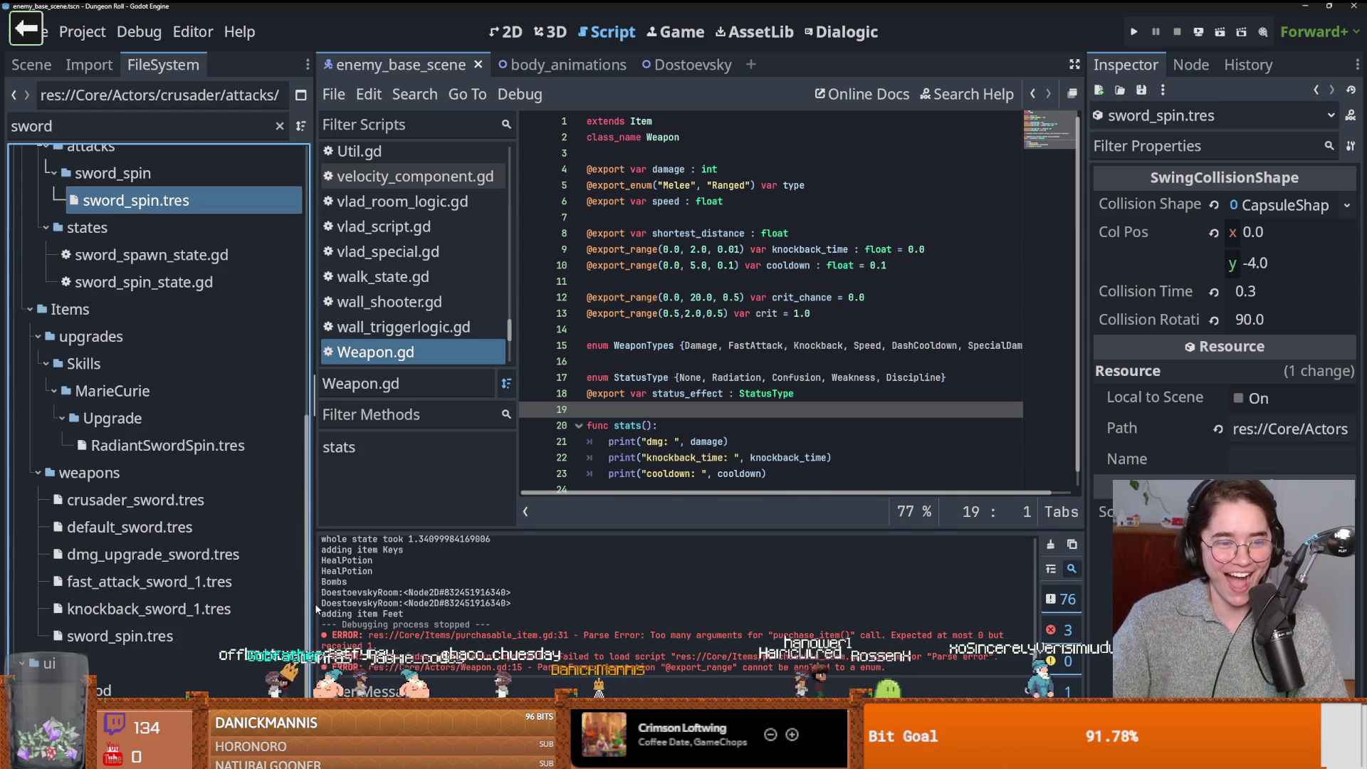
left_click(193, 502)
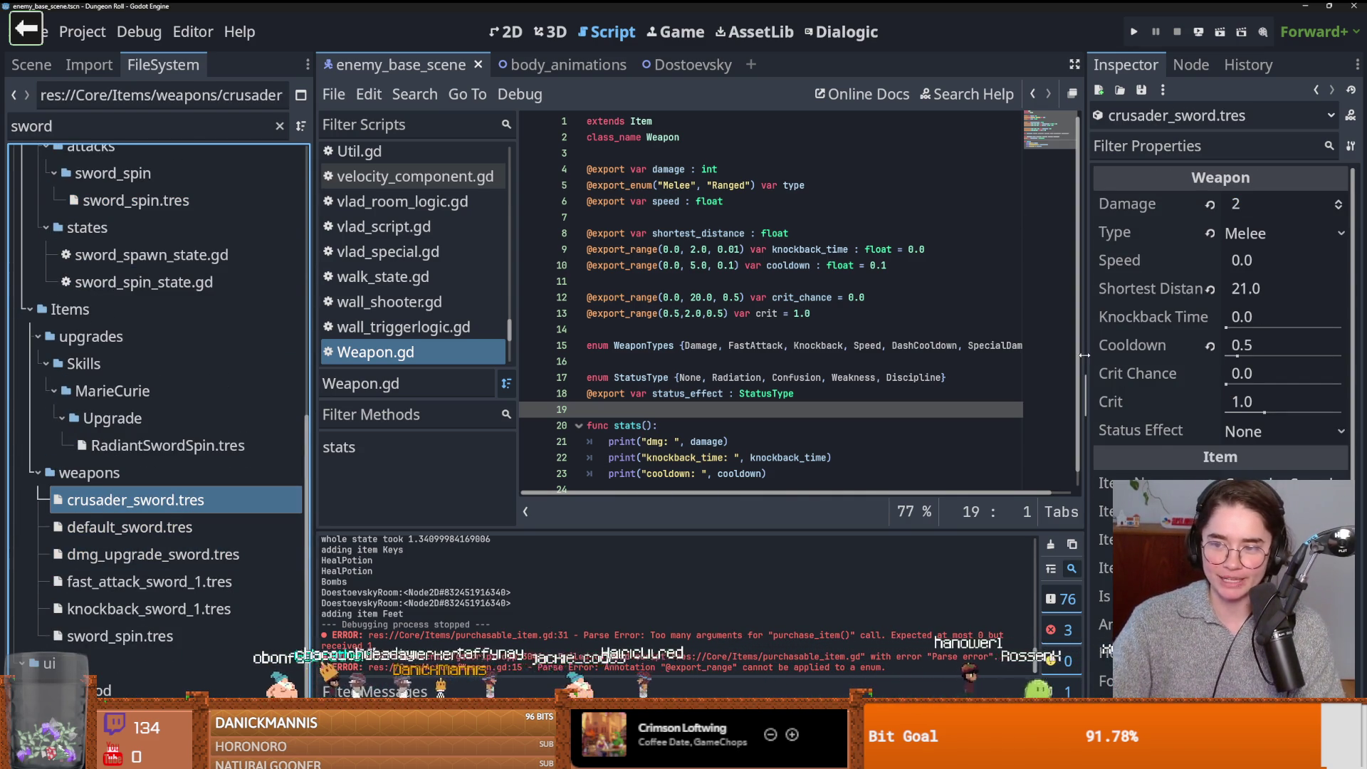
- Set the sword's Crit Chance to 20.0 and Crit to 1.5, then save the resource
left_click_drag(1078, 348, 926, 353)
mouse_move(1148, 376)
left_mouse_down()
mouse_move(1342, 385)
mouse_move(1200, 390)
mouse_move(1211, 413)
mouse_move(1260, 415)
left_mouse_up()
left_click(1210, 413)
mouse_move(1191, 385)
left_mouse_down()
mouse_move(1170, 385)
mouse_move(1327, 385)
mouse_move(1354, 401)
left_mouse_up()
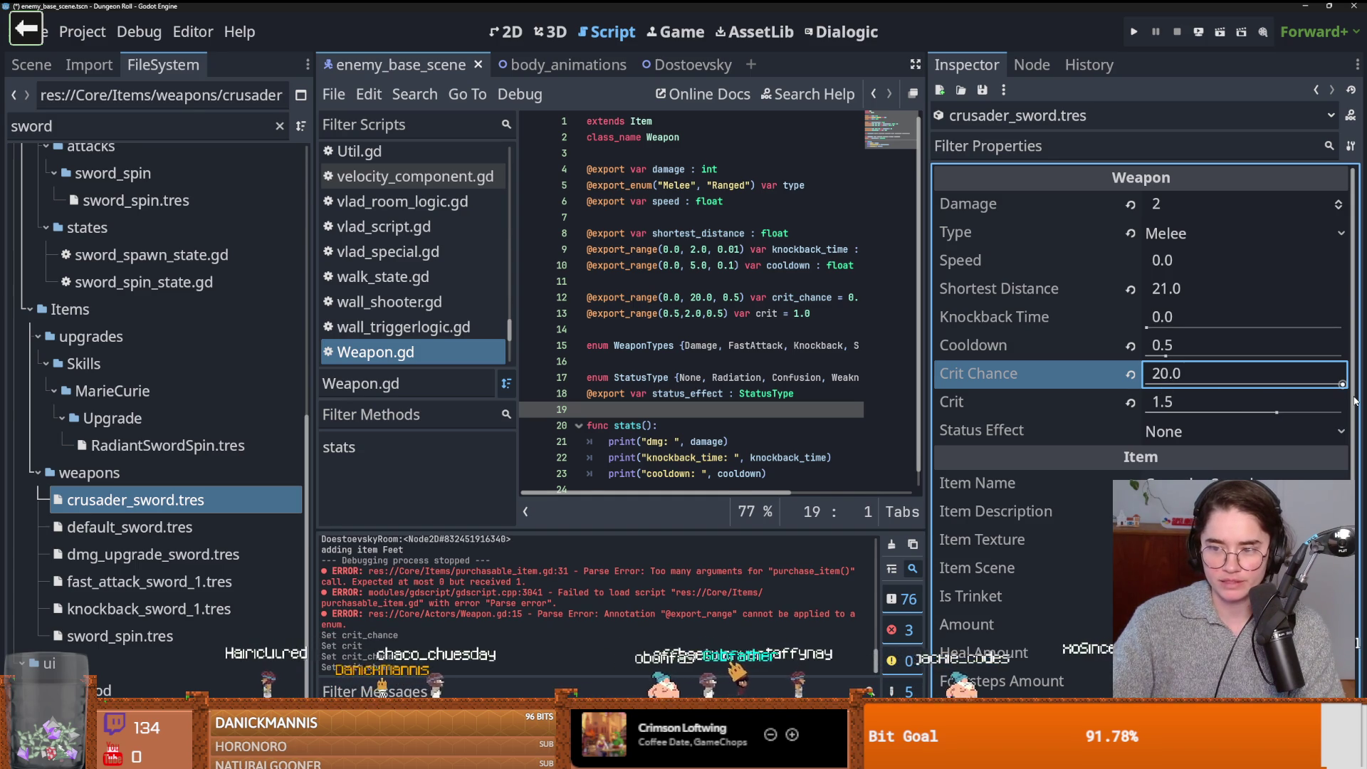
key("ctrl+s")
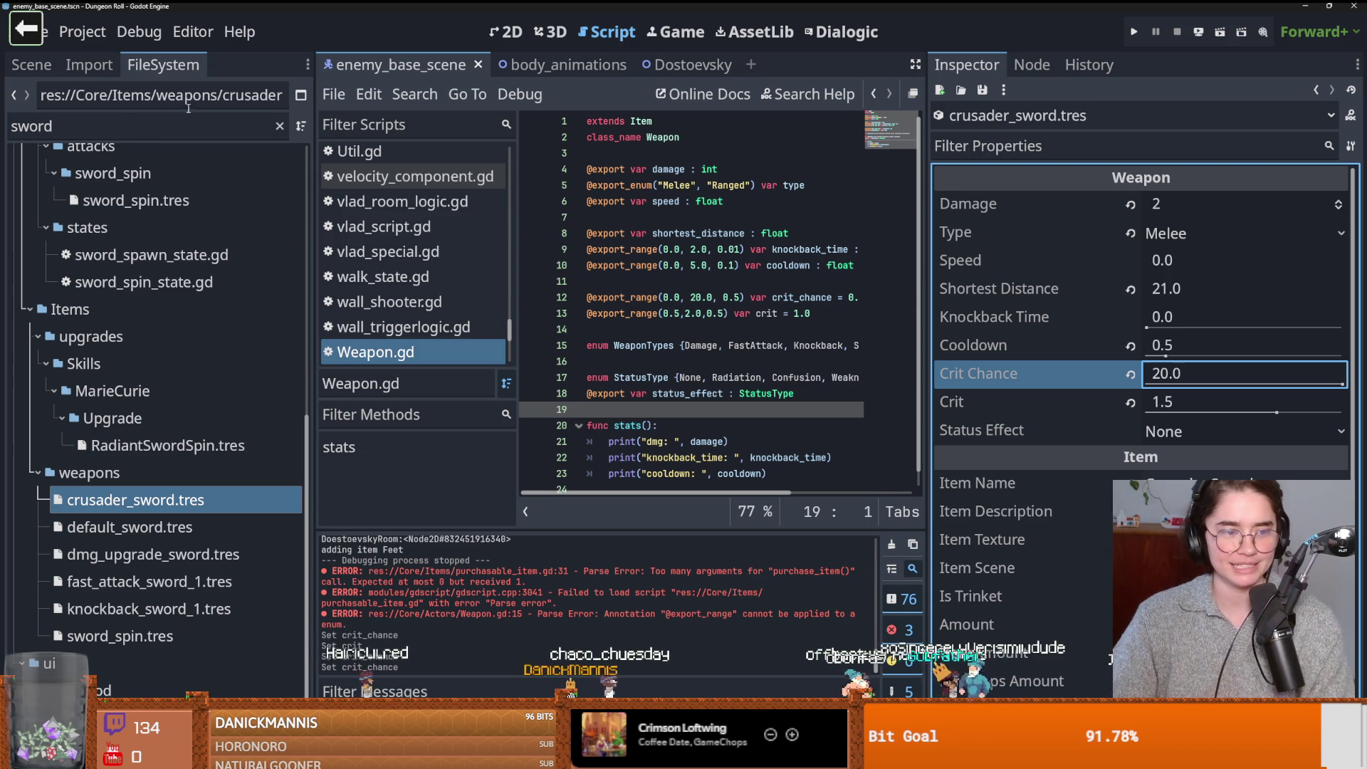
left_click(31, 65)
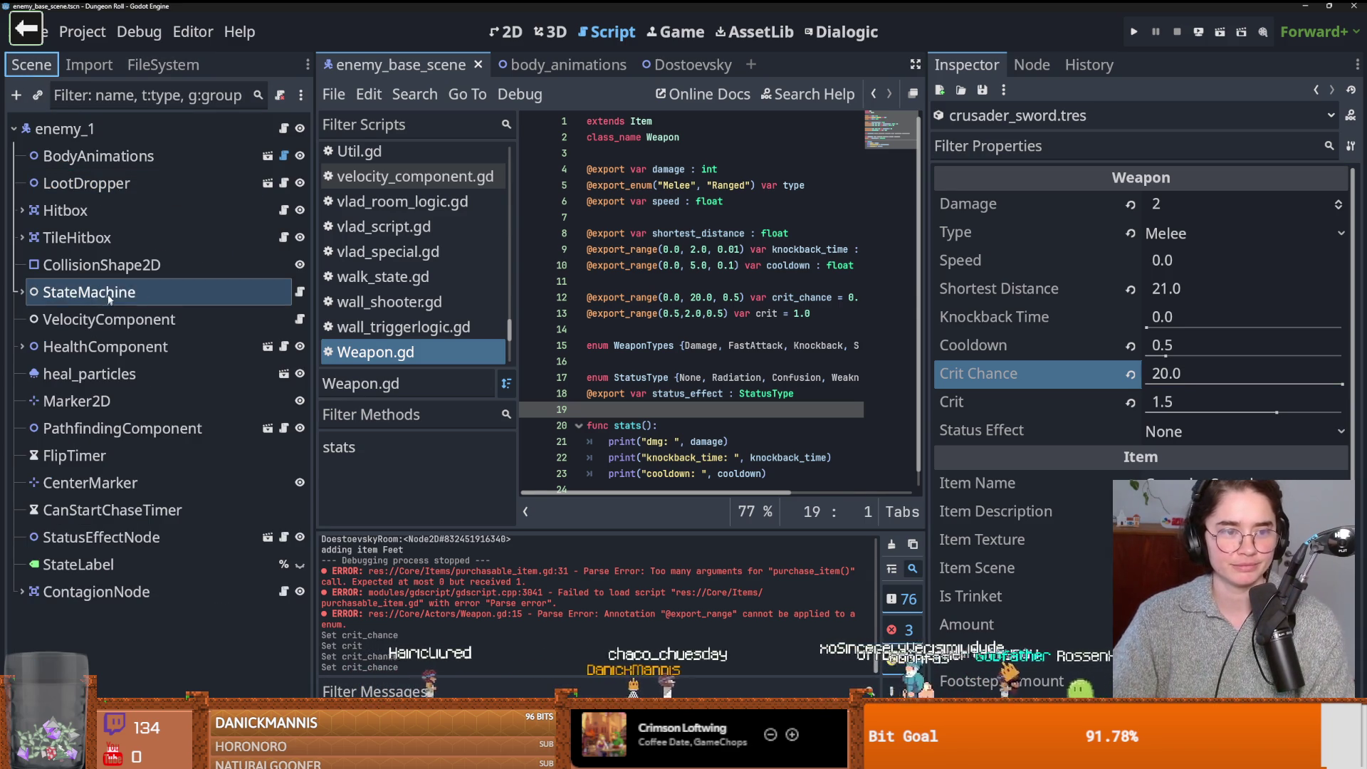
- Filter the FileSystem for 'crusad' and open crusader.tscn
left_click(685, 65)
left_click(163, 65)
left_click(109, 129)
type("crusad")
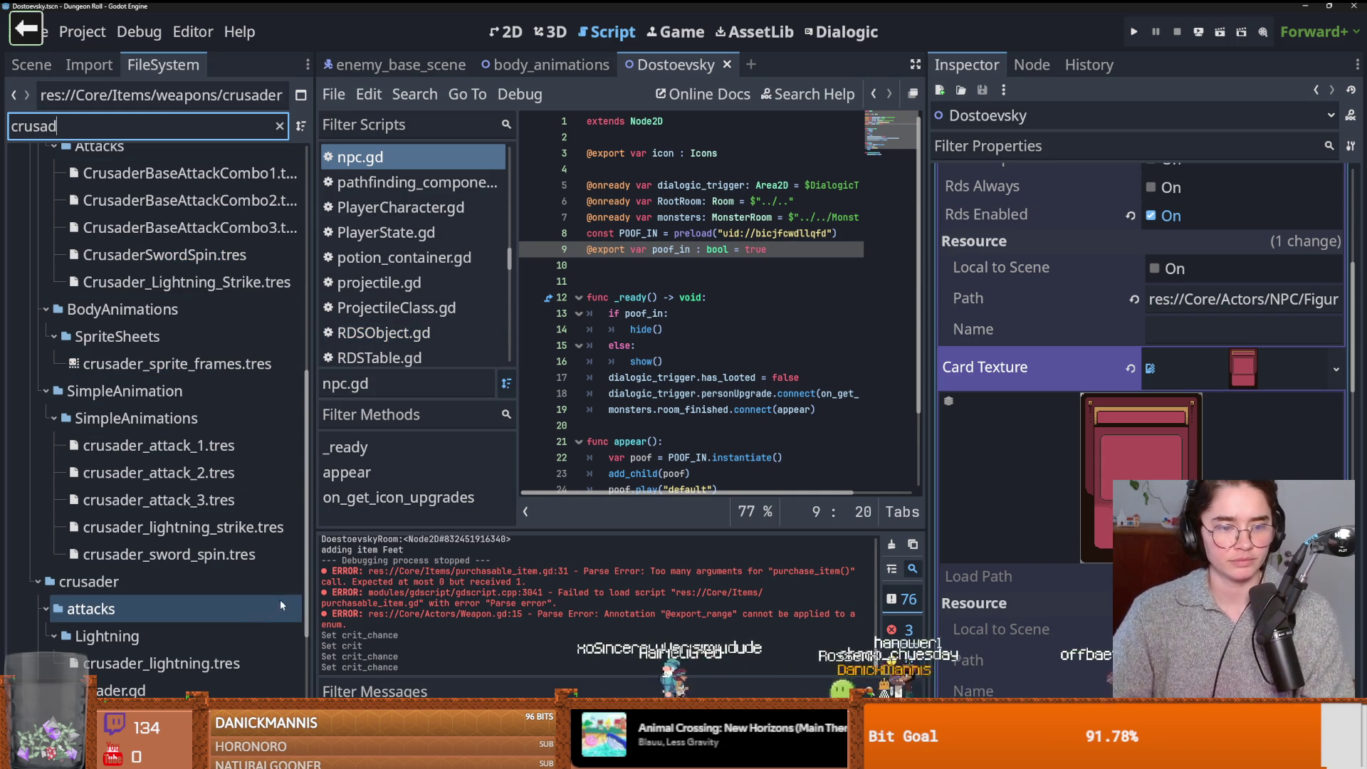
double_click(178, 690)
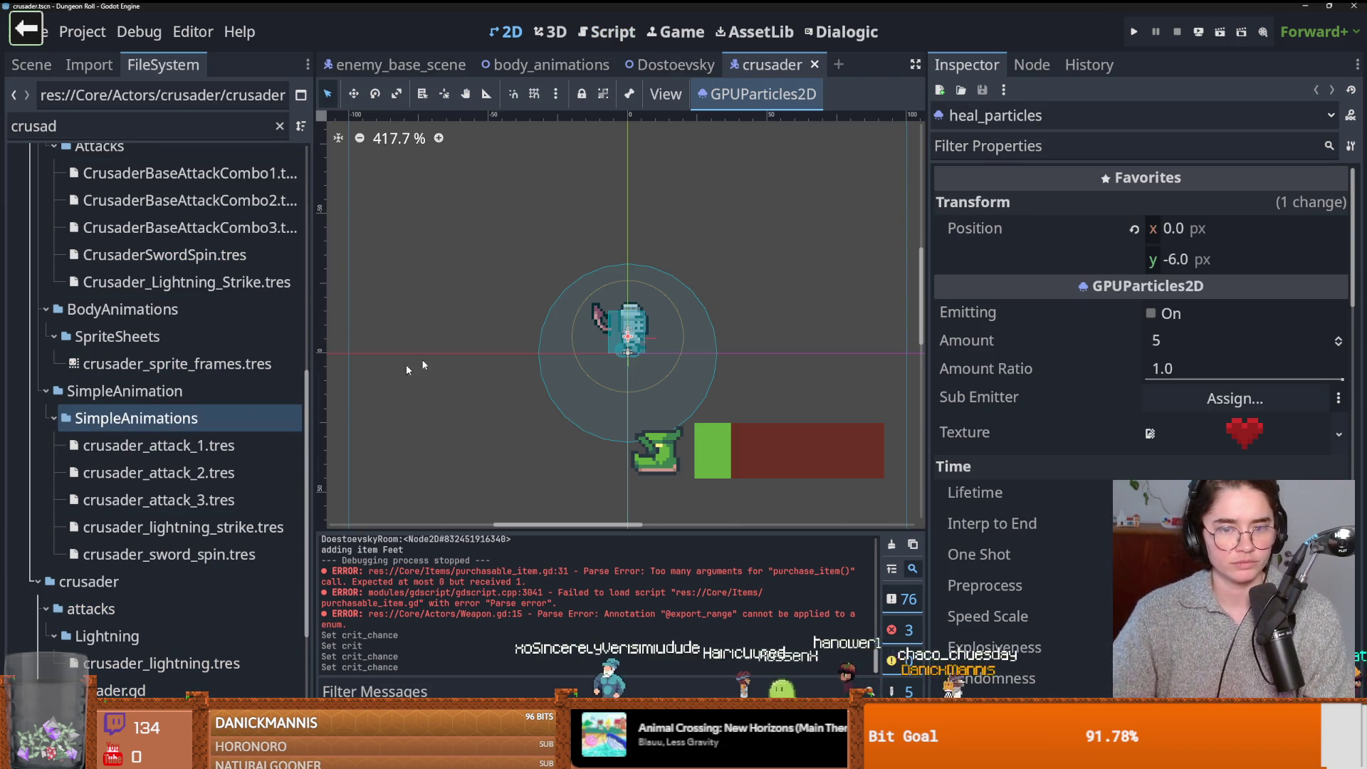
- Save the crusader scene and open HealthComponent's health_component.gd script
left_click(31, 66)
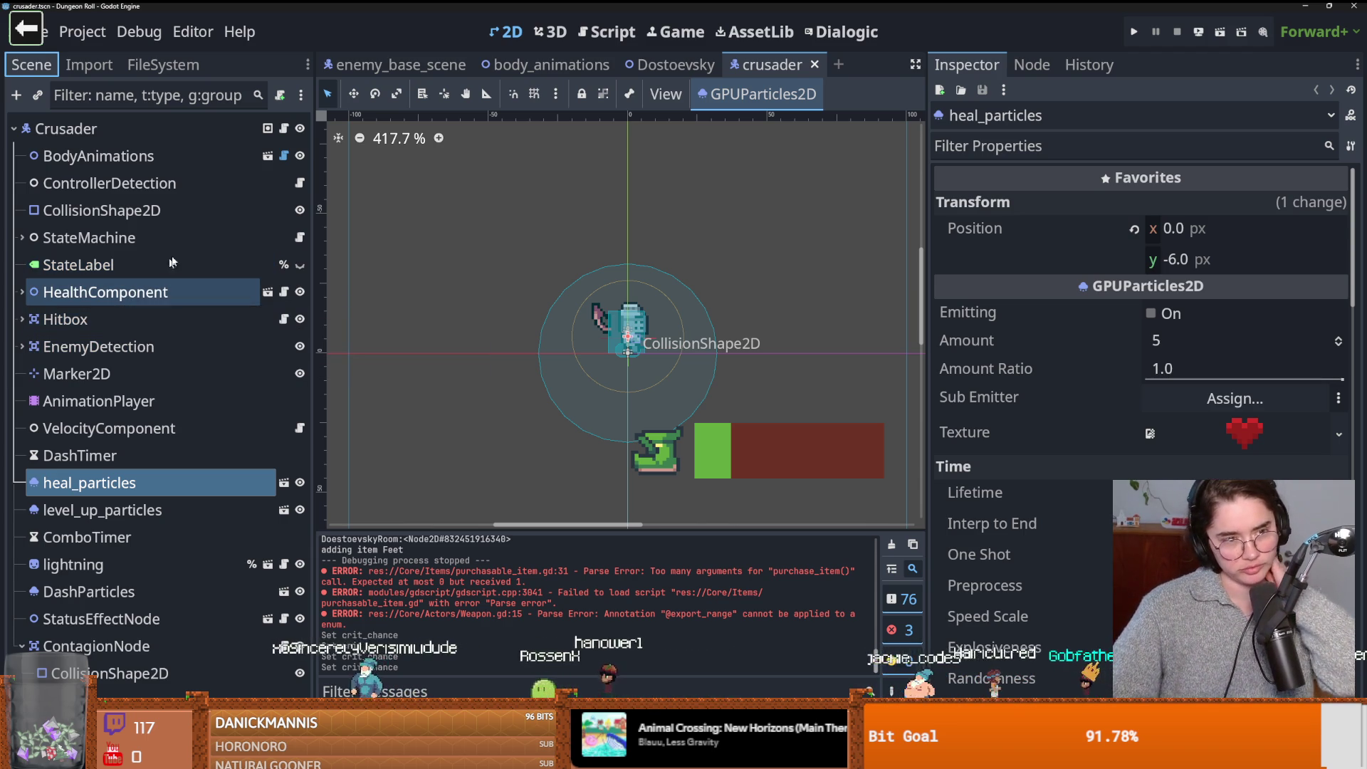
scroll(569, 335, "up", 2)
key("ctrl+s")
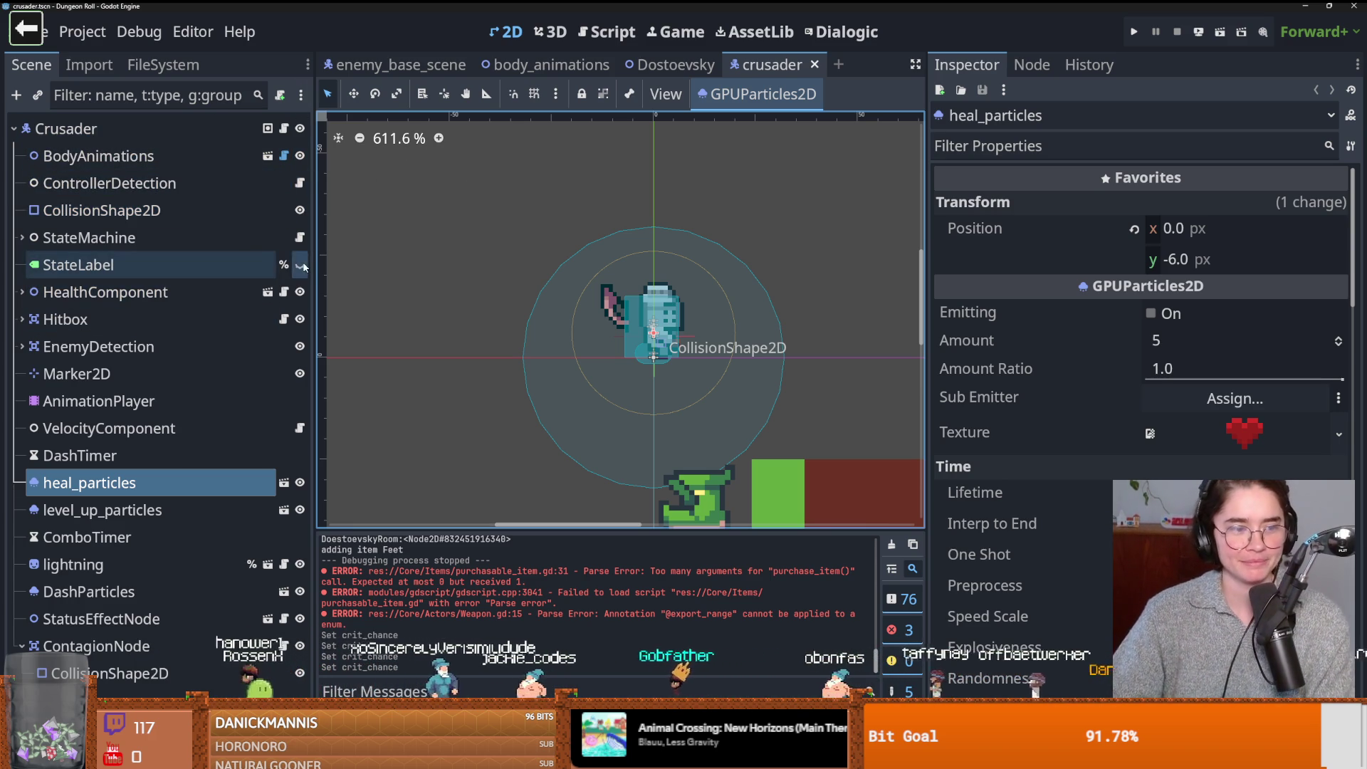
left_click(284, 292)
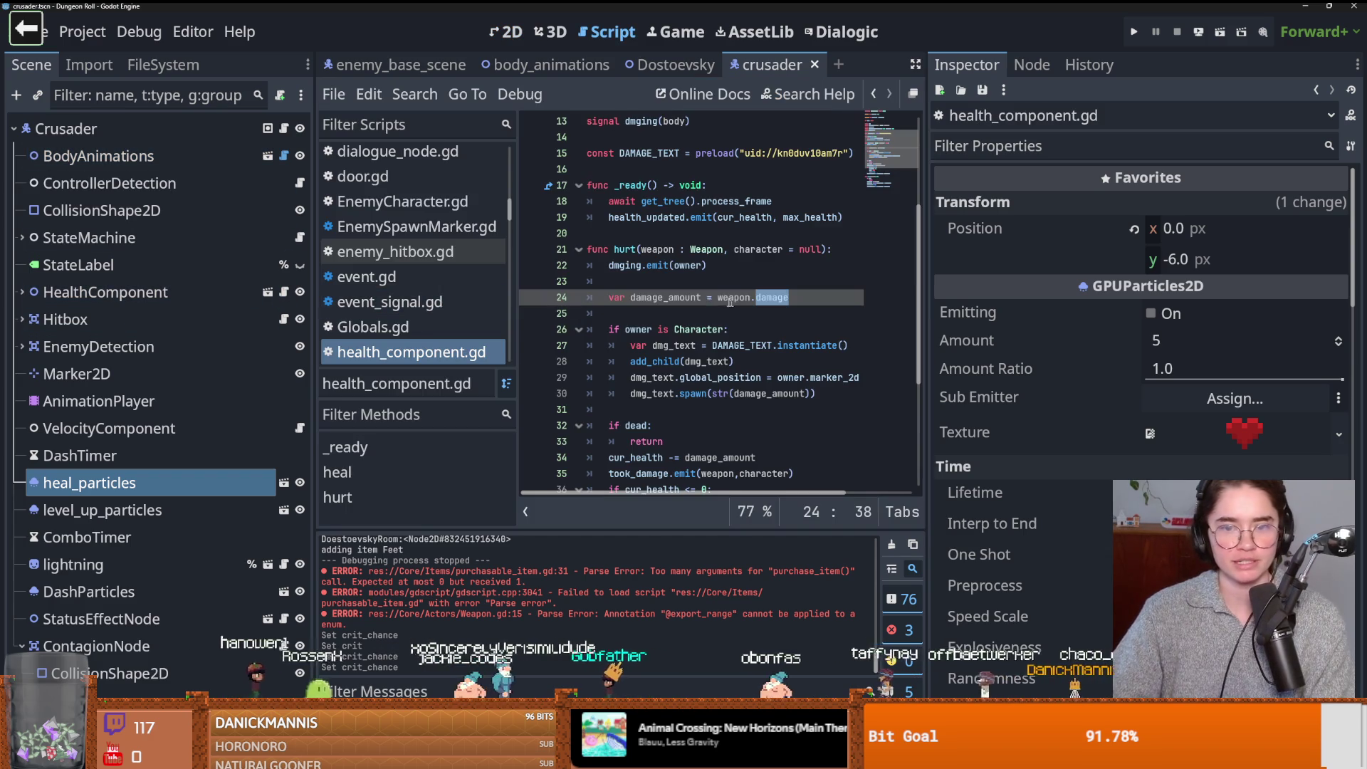
- Add a crit_hit roll using randf_range(0.0, 100.0) in hurt()
left_click_drag(925, 306, 1187, 306)
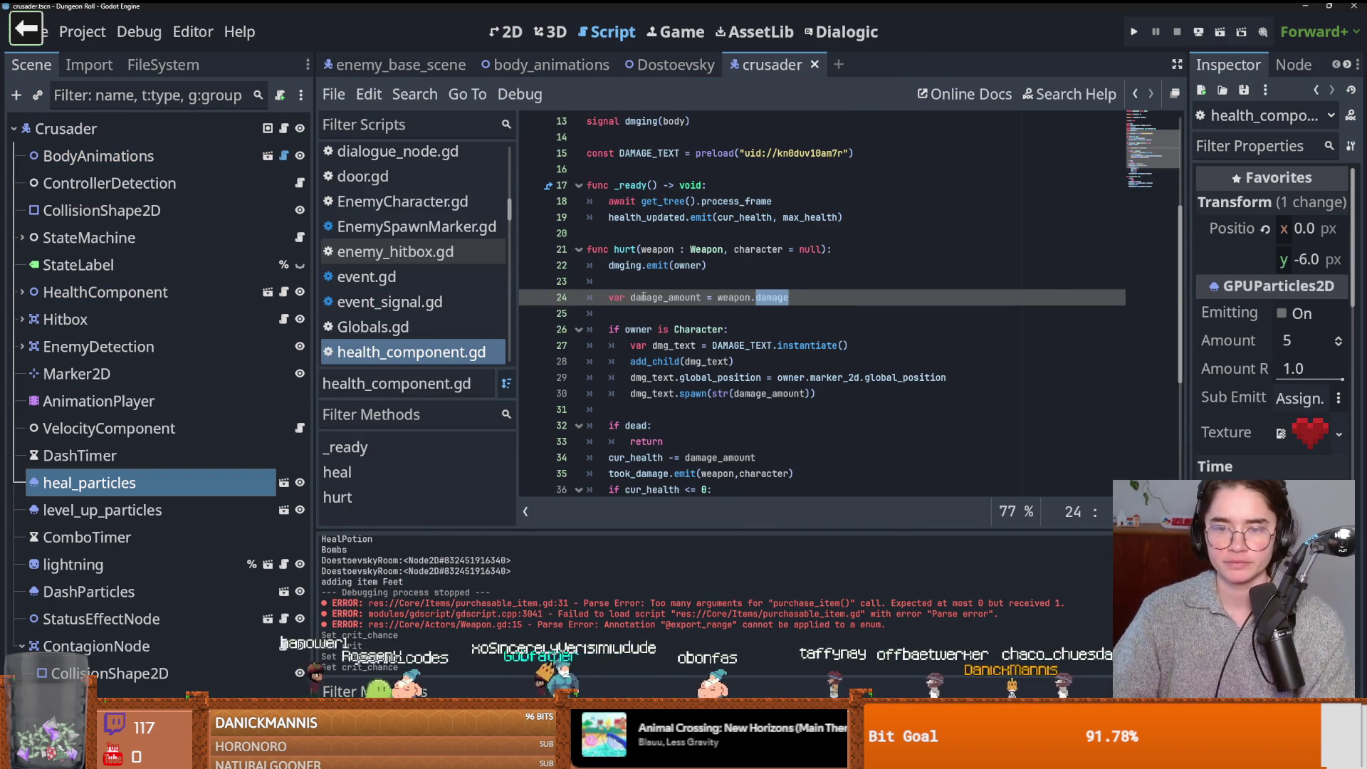
left_click_drag(312, 327, 208, 327)
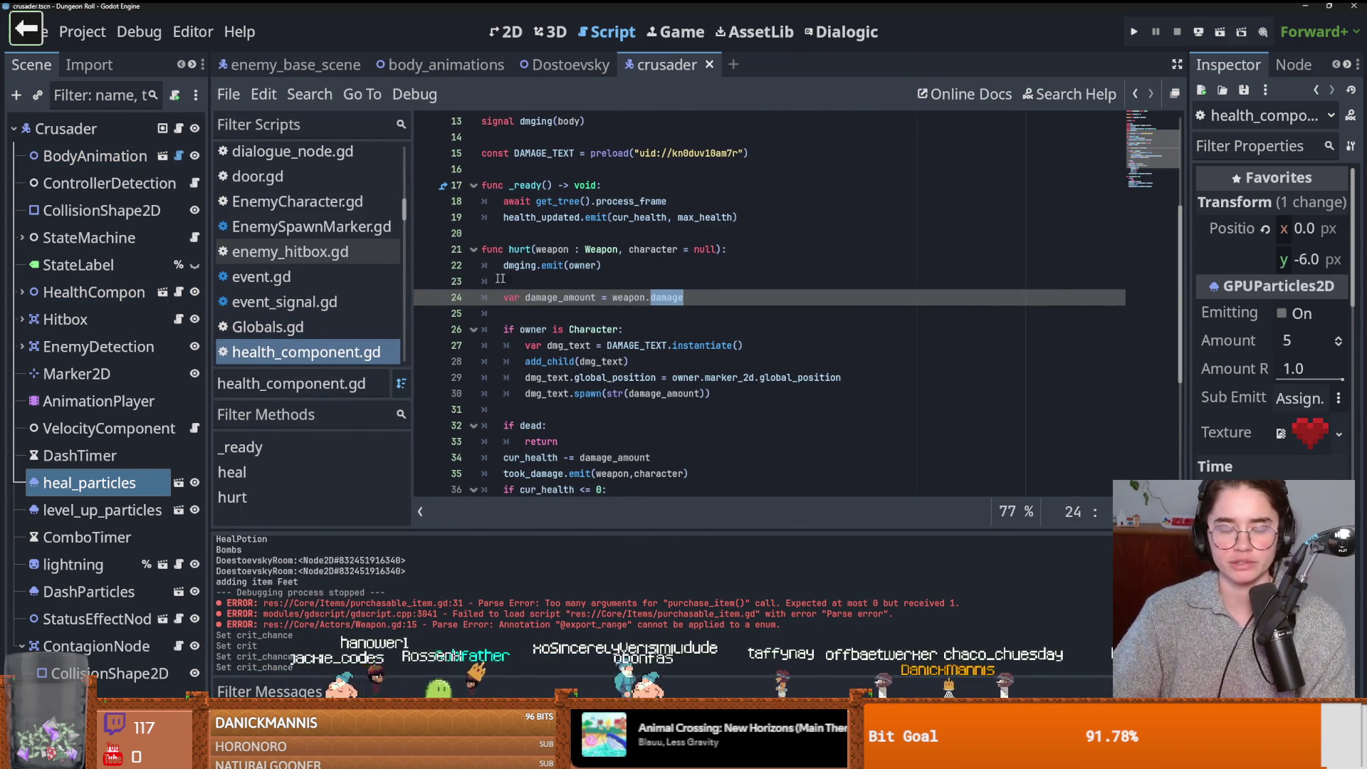
left_click(548, 284)
key("Return")
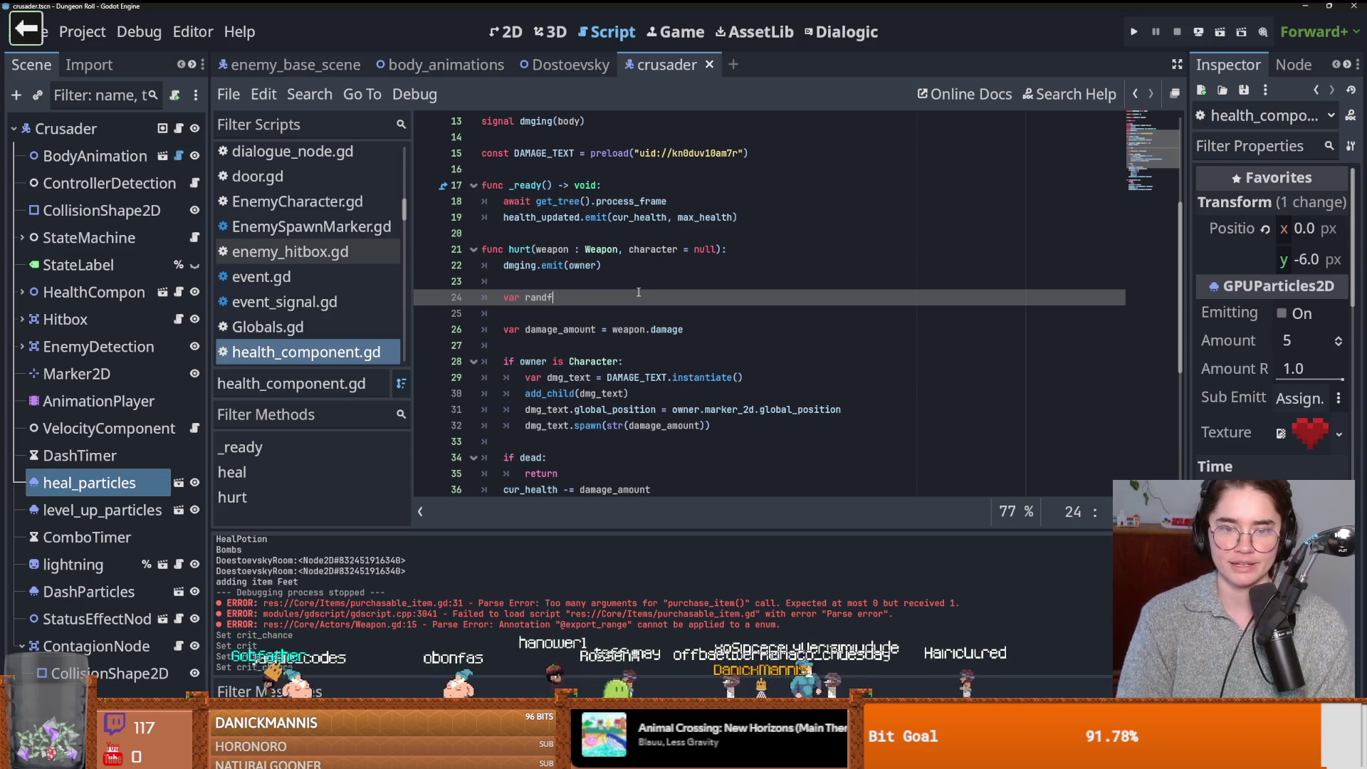
type("rit_hit = ")
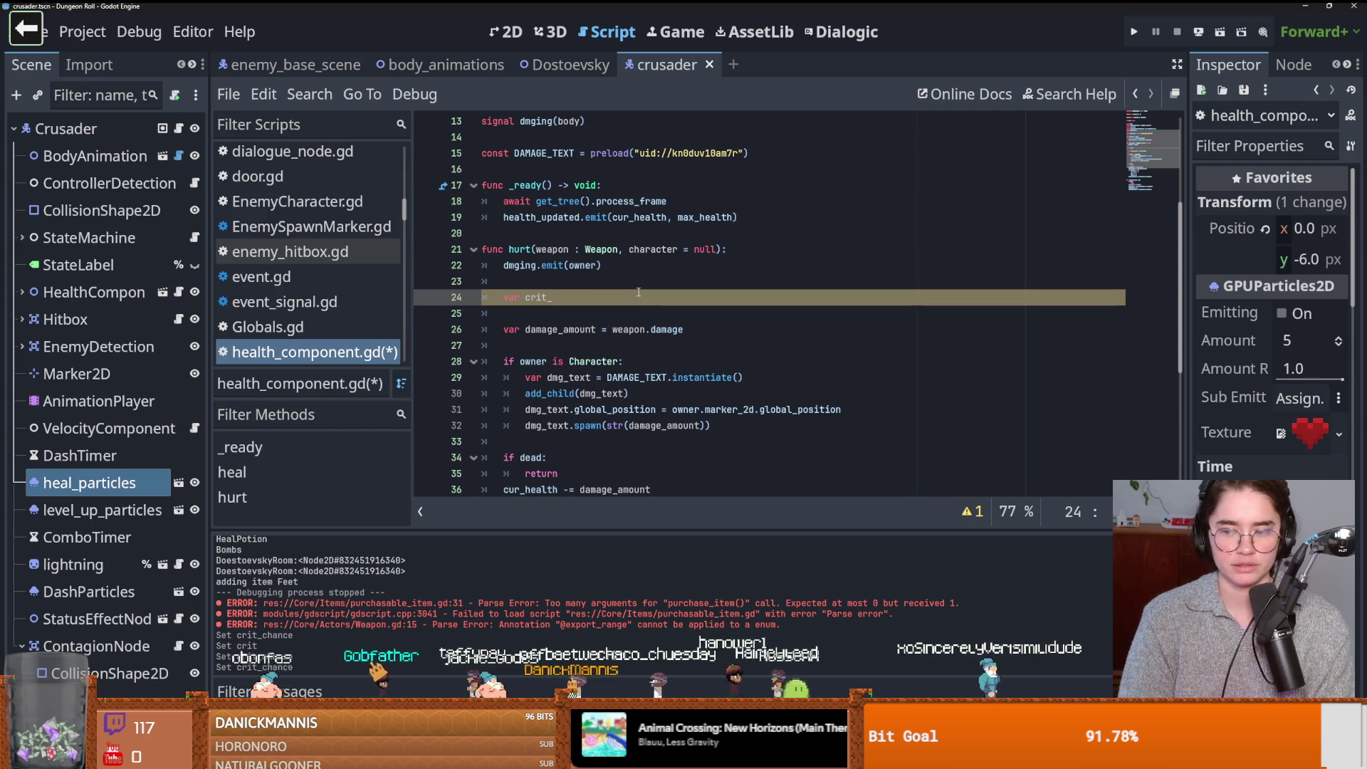
type("ranf")
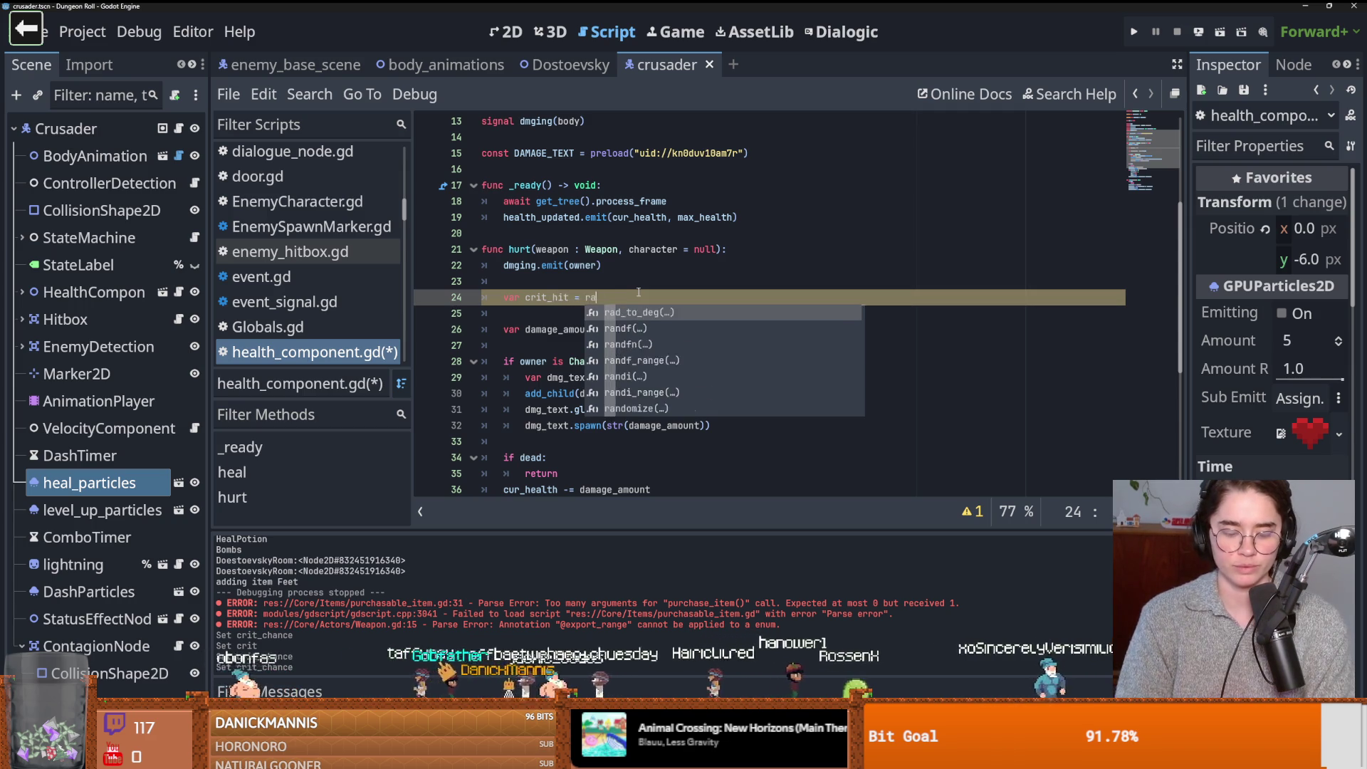
key("Return")
type("0.0,100.0)")
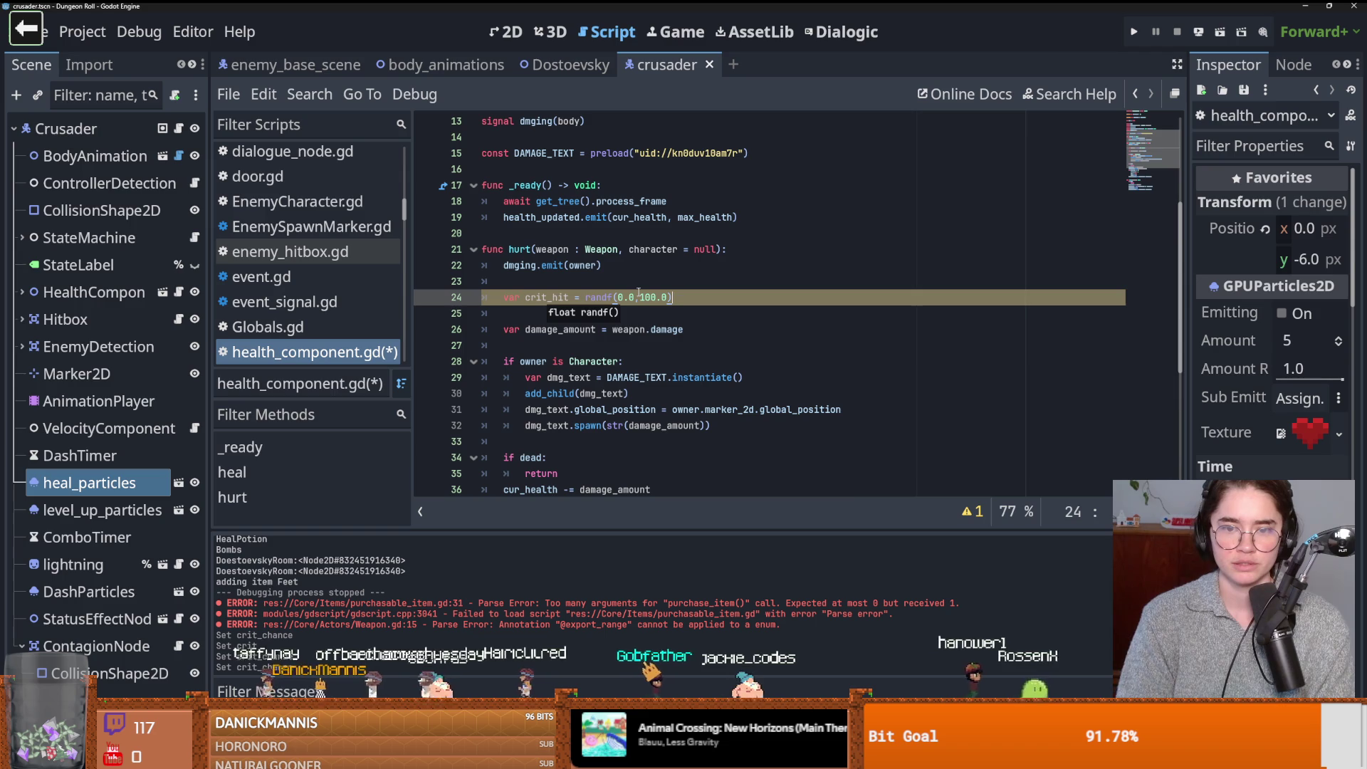
left_click(616, 299)
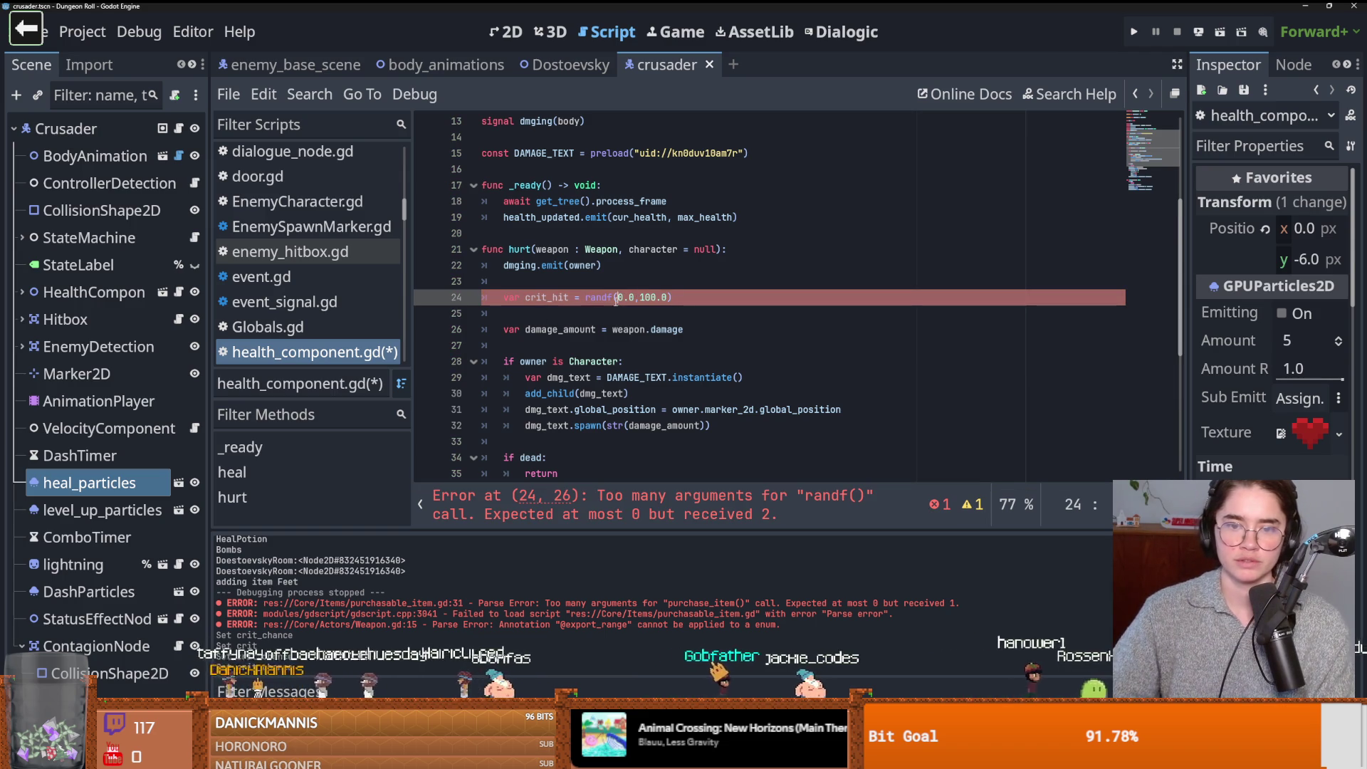
type("_ran")
key("Return")
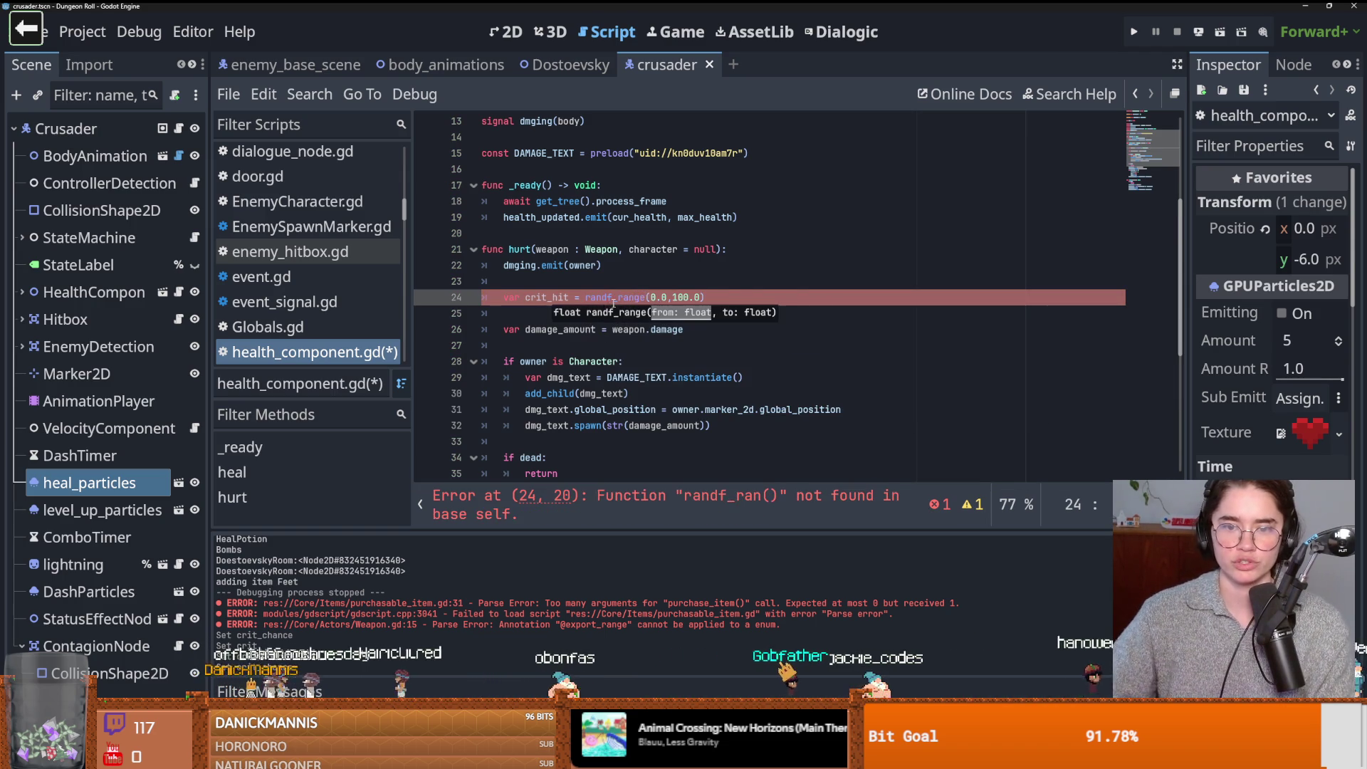
left_click(727, 295)
- Call randomize() on the line above the crit_hit roll
key("Return")
key("Up")
key("Up")
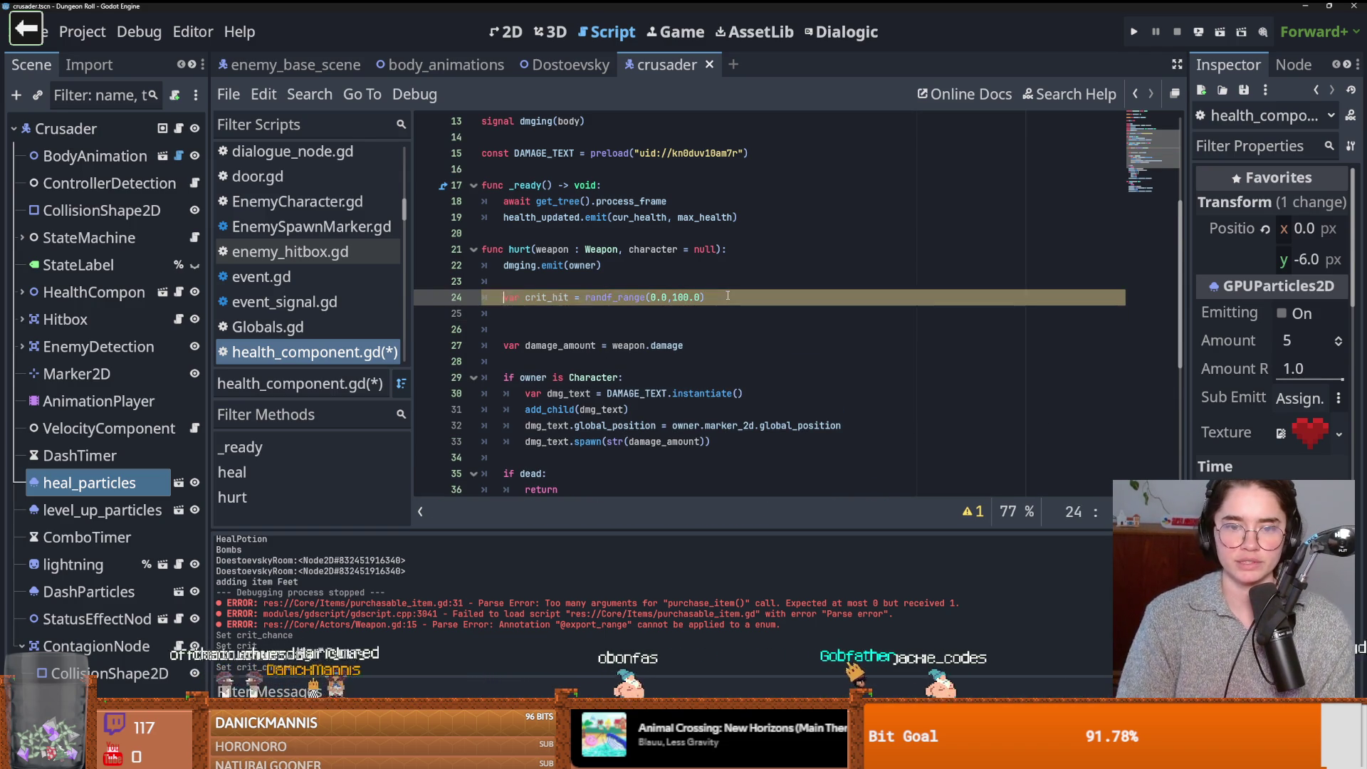
type("rand")
key("Down")
key("Down")
key("Down")
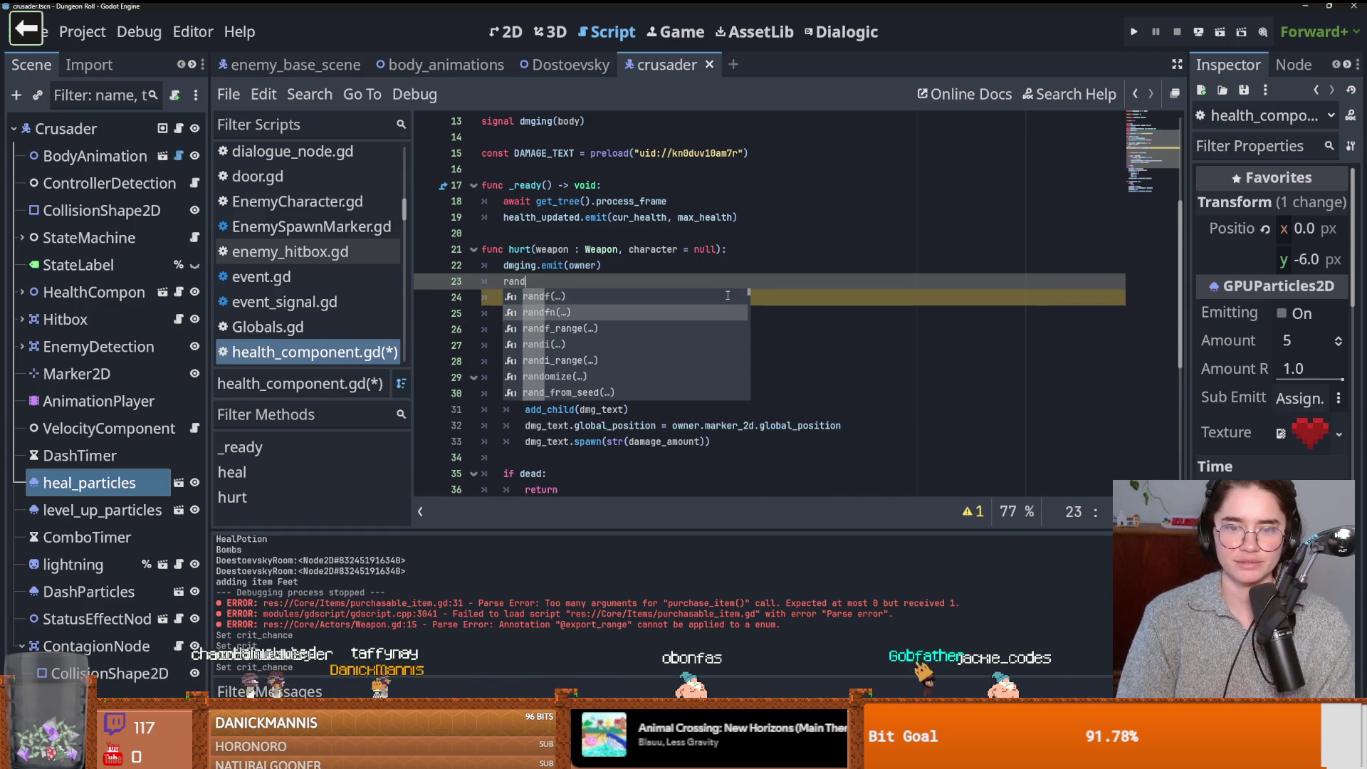
key("Return")
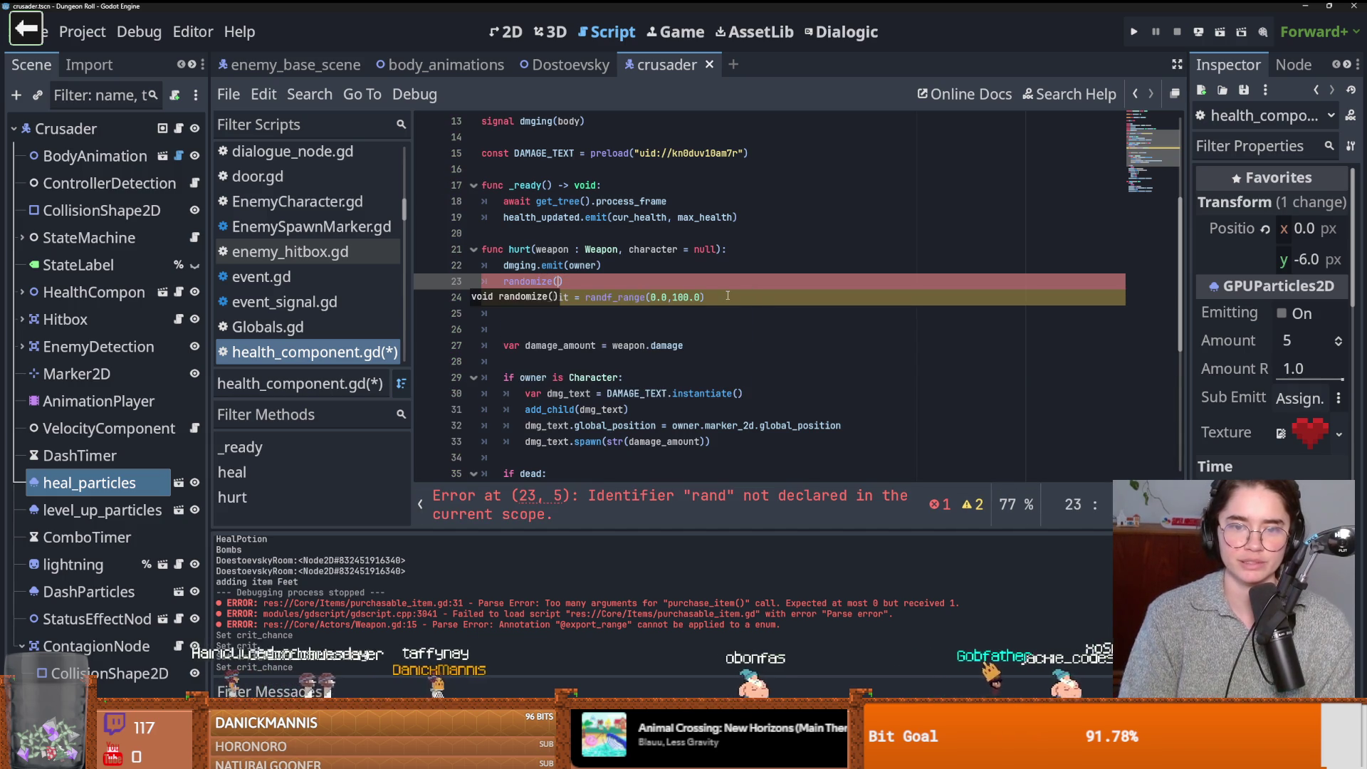
- Add an if crit_hit > weapon.crit_chance: check below the roll
key("Down")
key("Down")
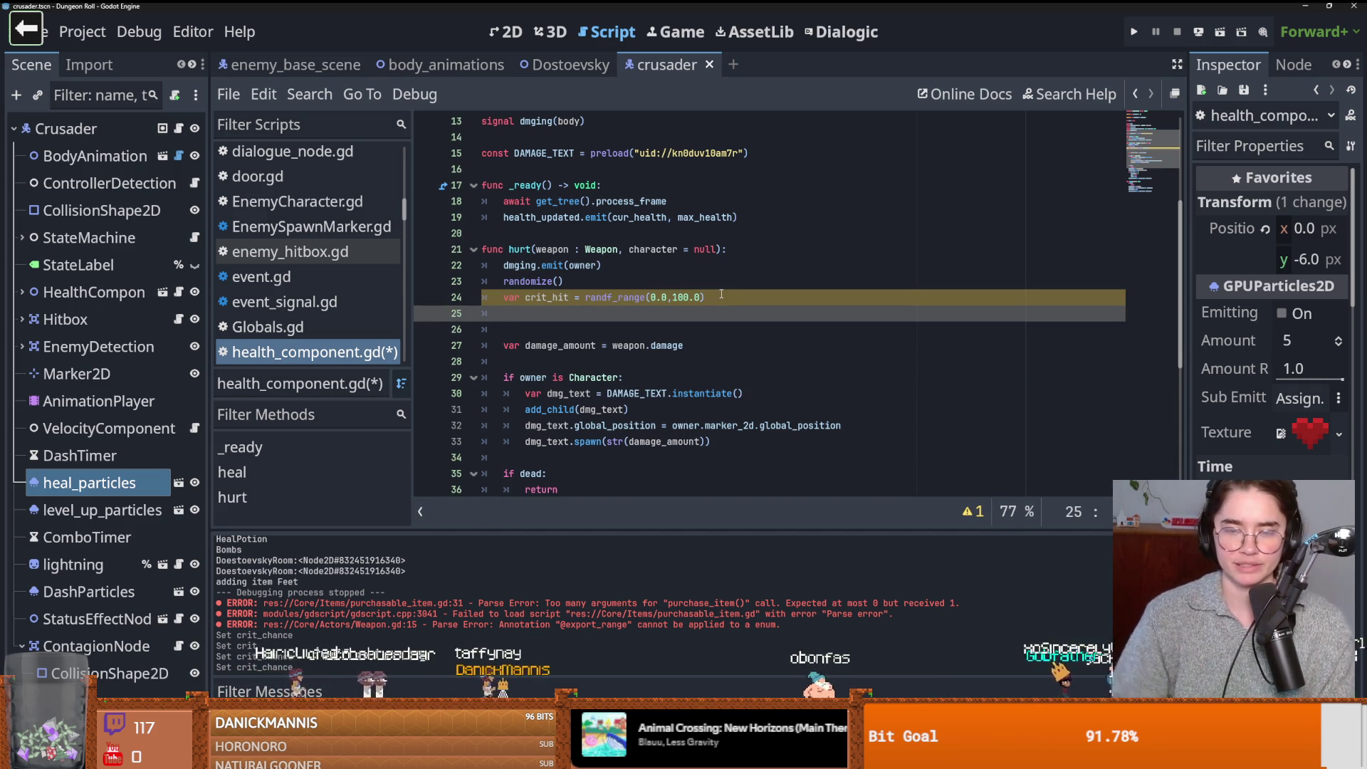
type("rit_hit ")
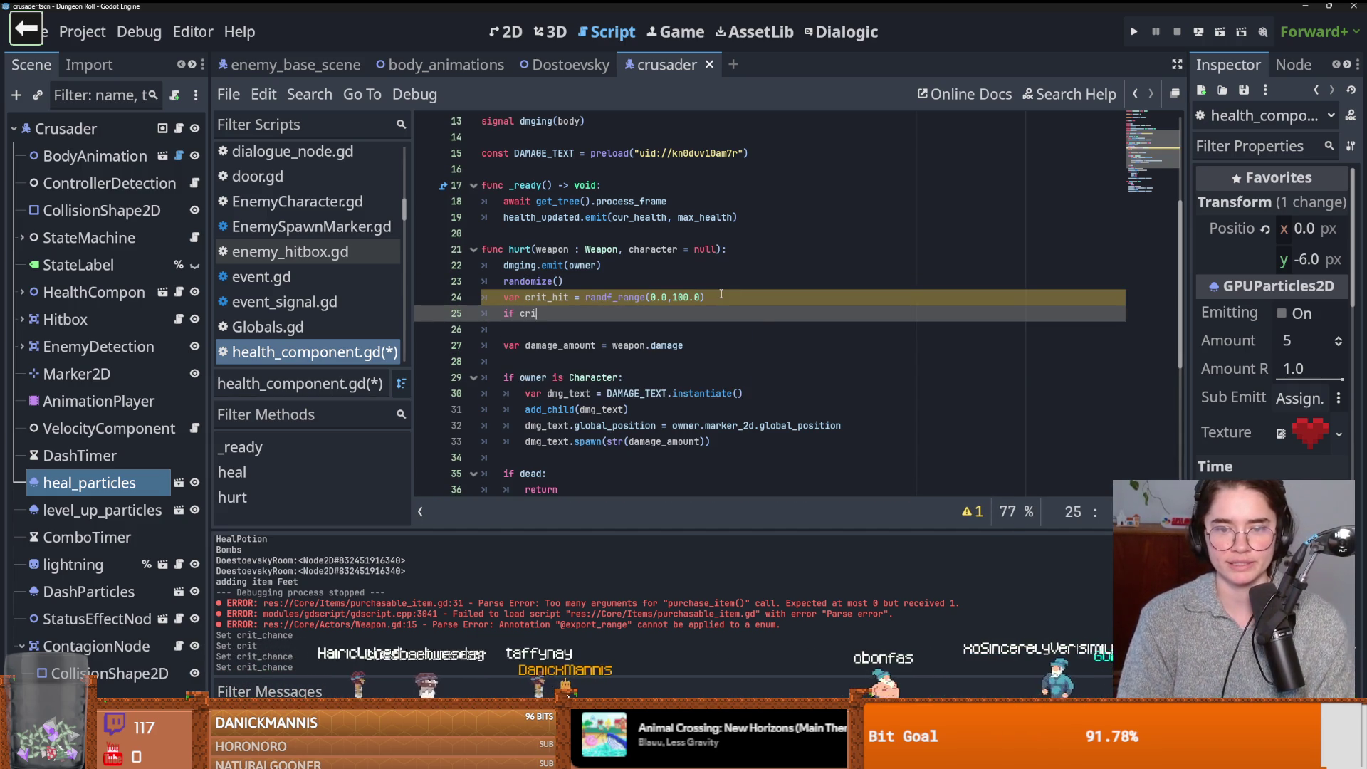
type("> weapon.")
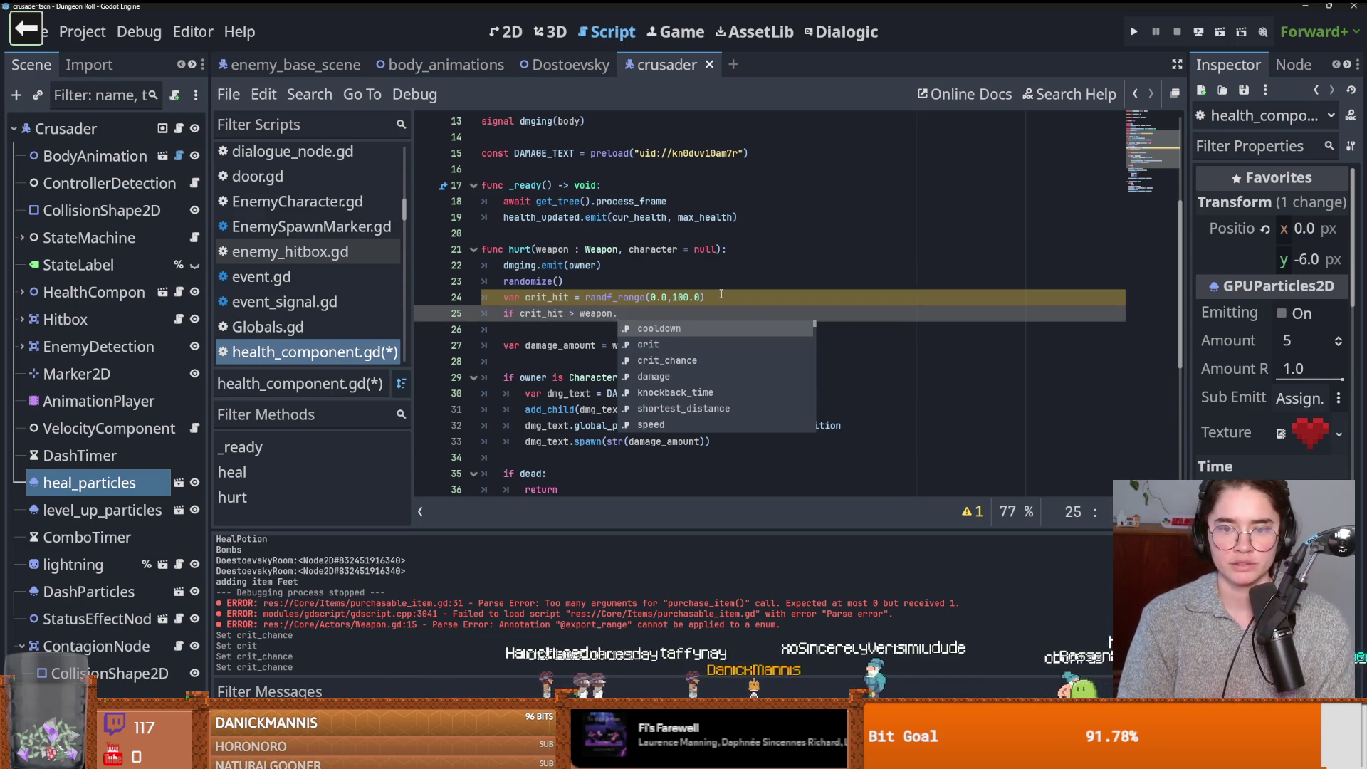
key("Down")
key("Down")
key("Return")
key("Return")
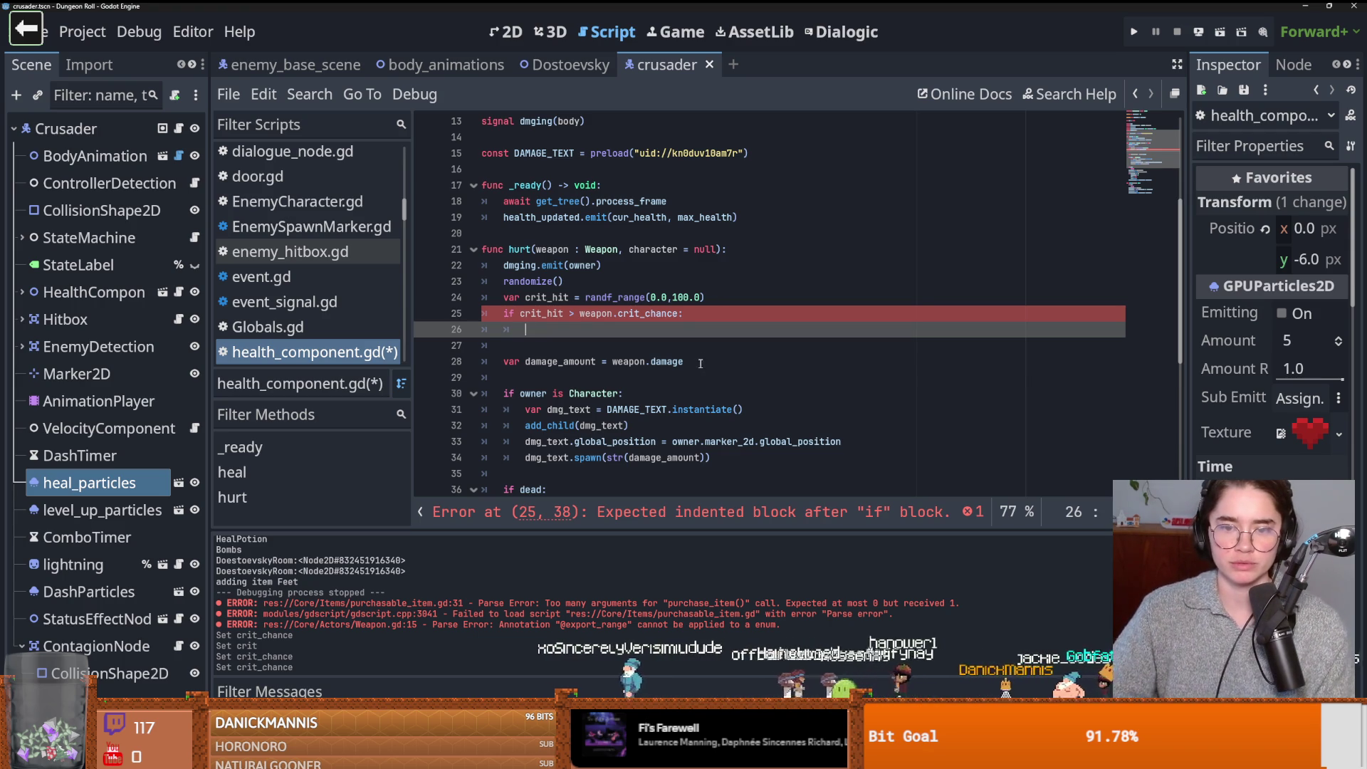
- Move the damage_amount declaration to the top of hurt()
key("Down")
key("Down")
key("shift+End")
key("ctrl+x")
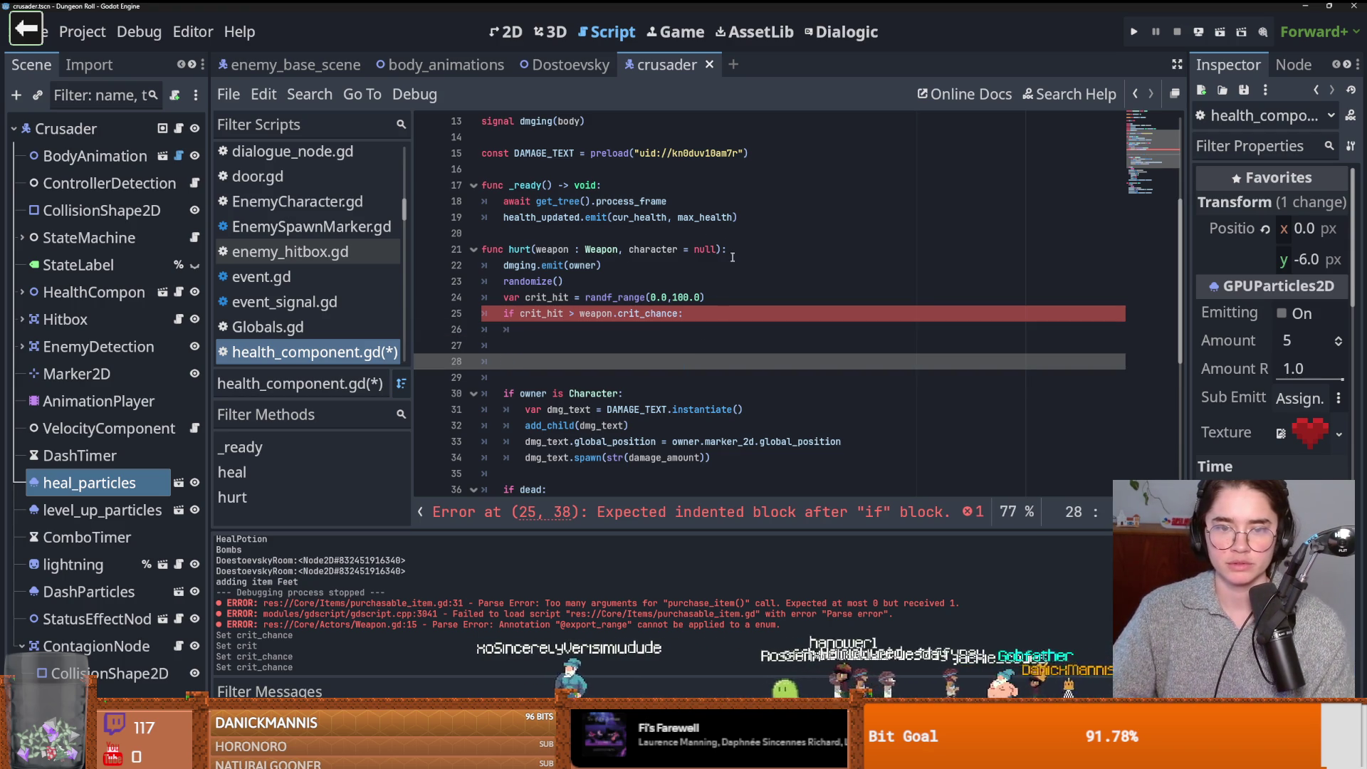
left_click(734, 249)
key("Return")
key("ctrl+v")
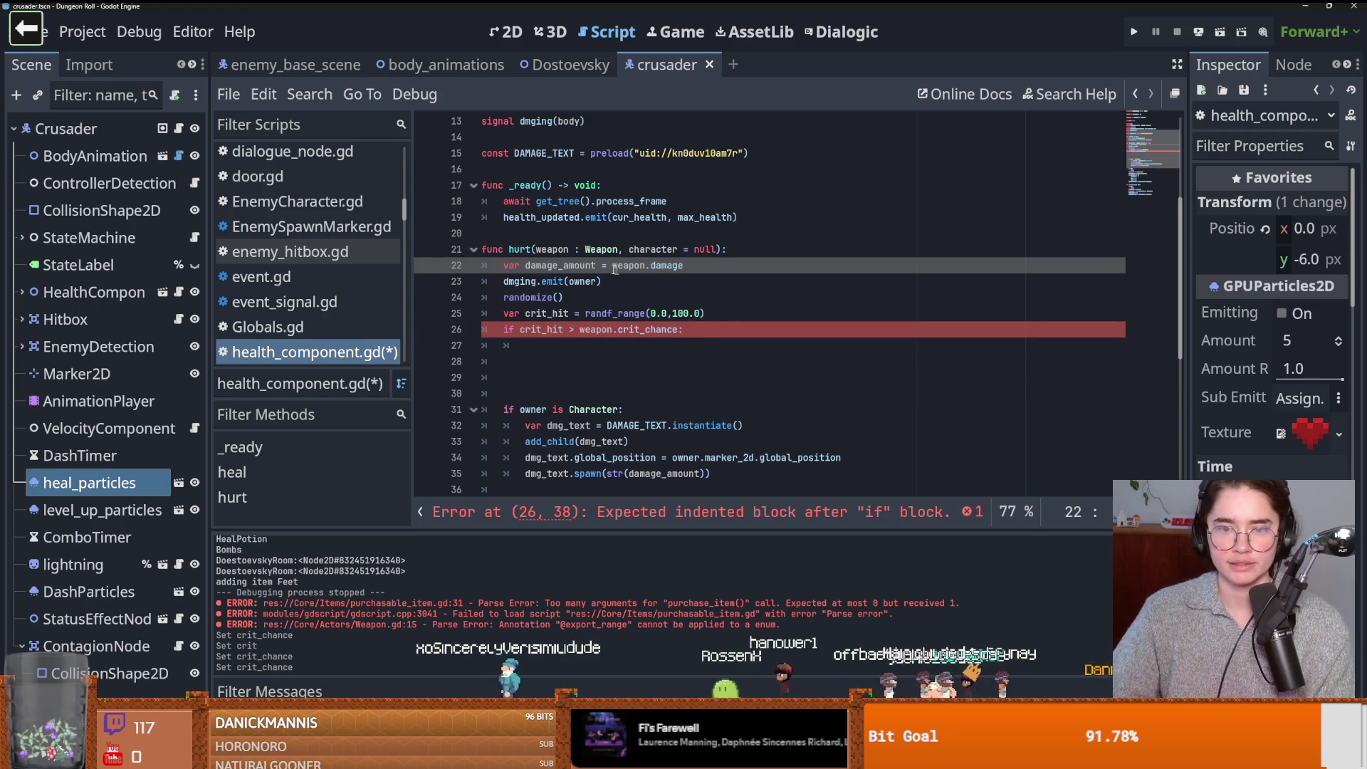
- Put the damage_amount = weapon.damage assignment in both the if body and a new else branch
double_click(585, 266)
left_click_drag(682, 264, 525, 265)
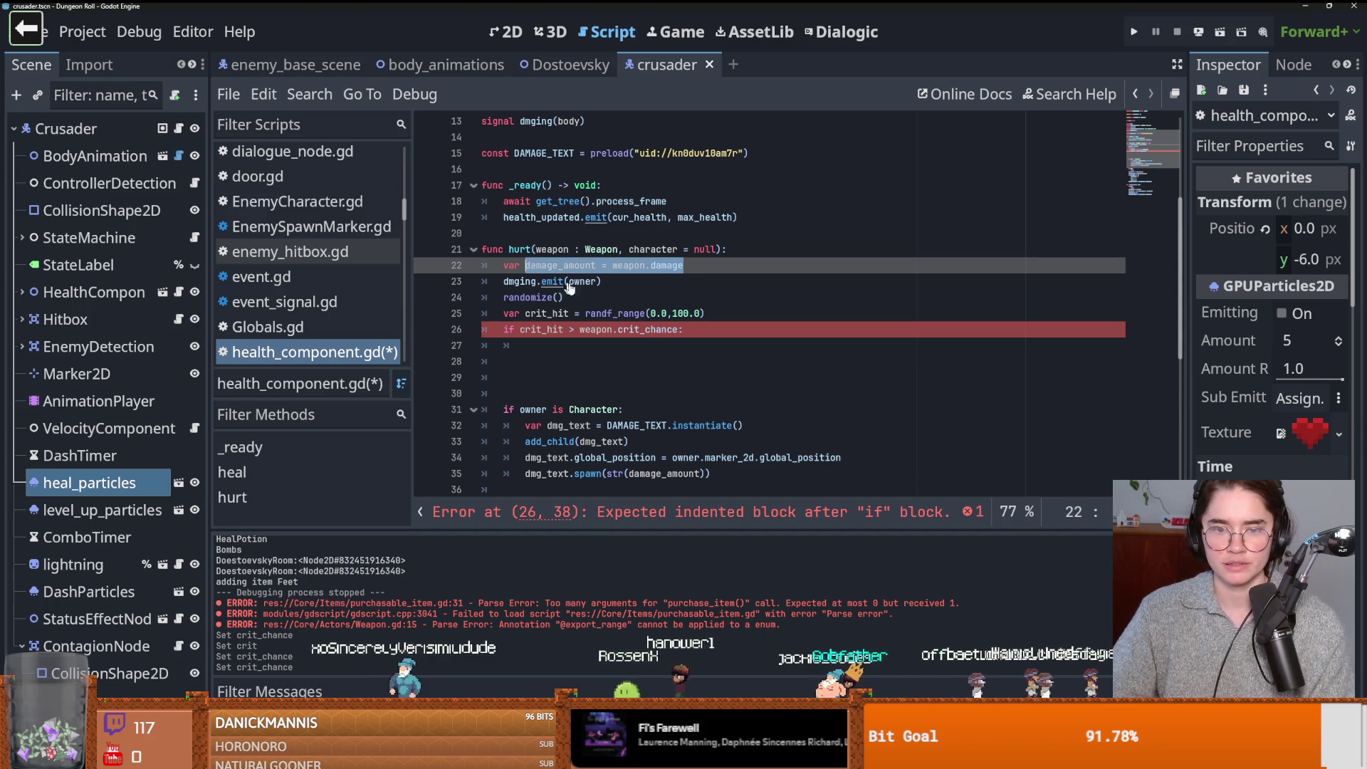
left_click(703, 331)
key("Return")
type("pass")
key("Return")
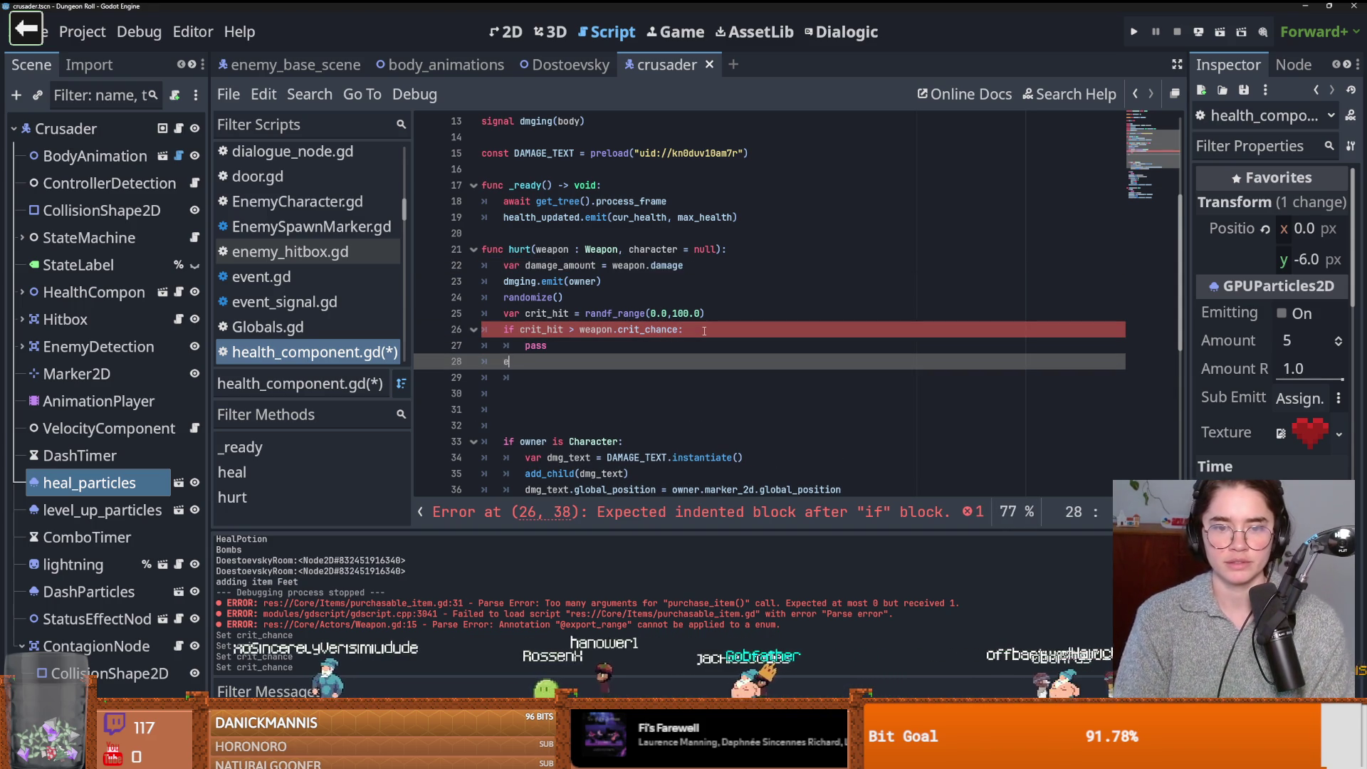
type(":")
key("Return")
key("ctrl+v")
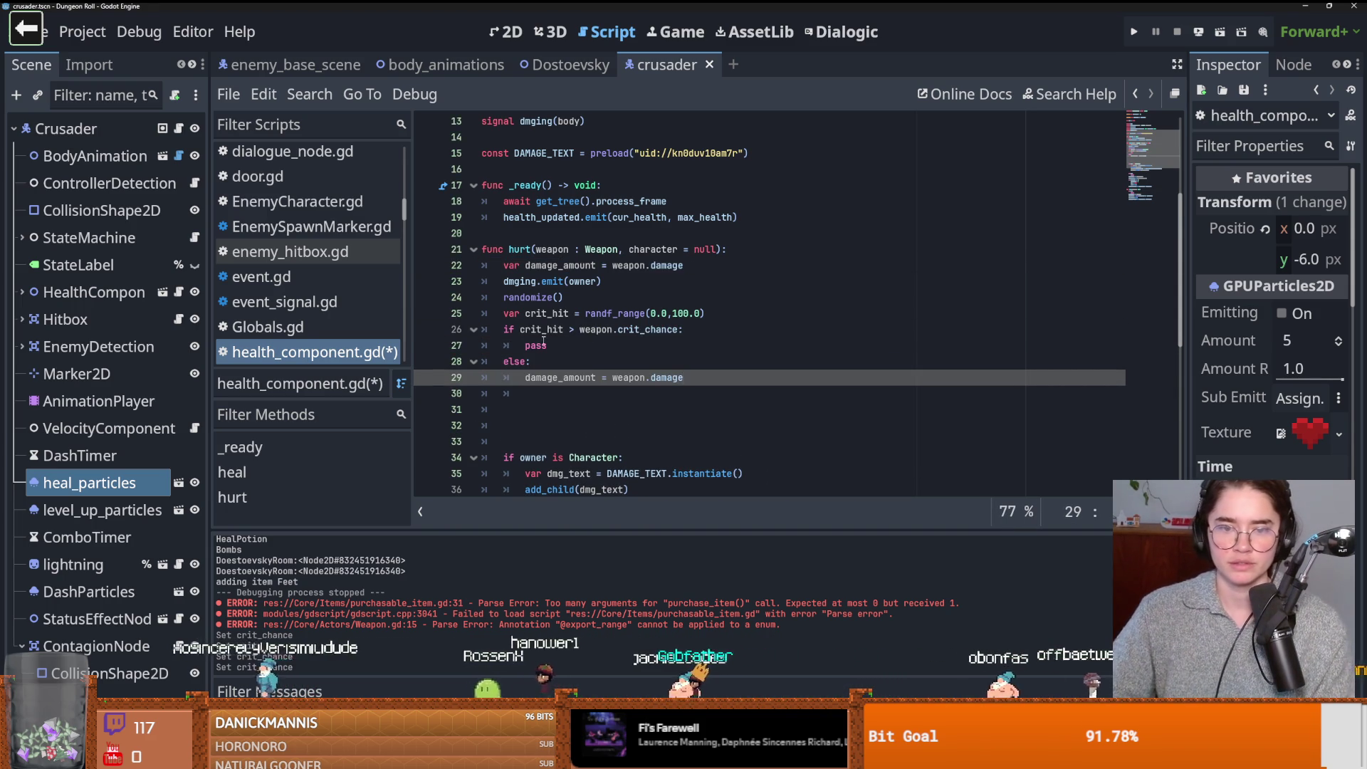
double_click(536, 345)
key("ctrl+v")
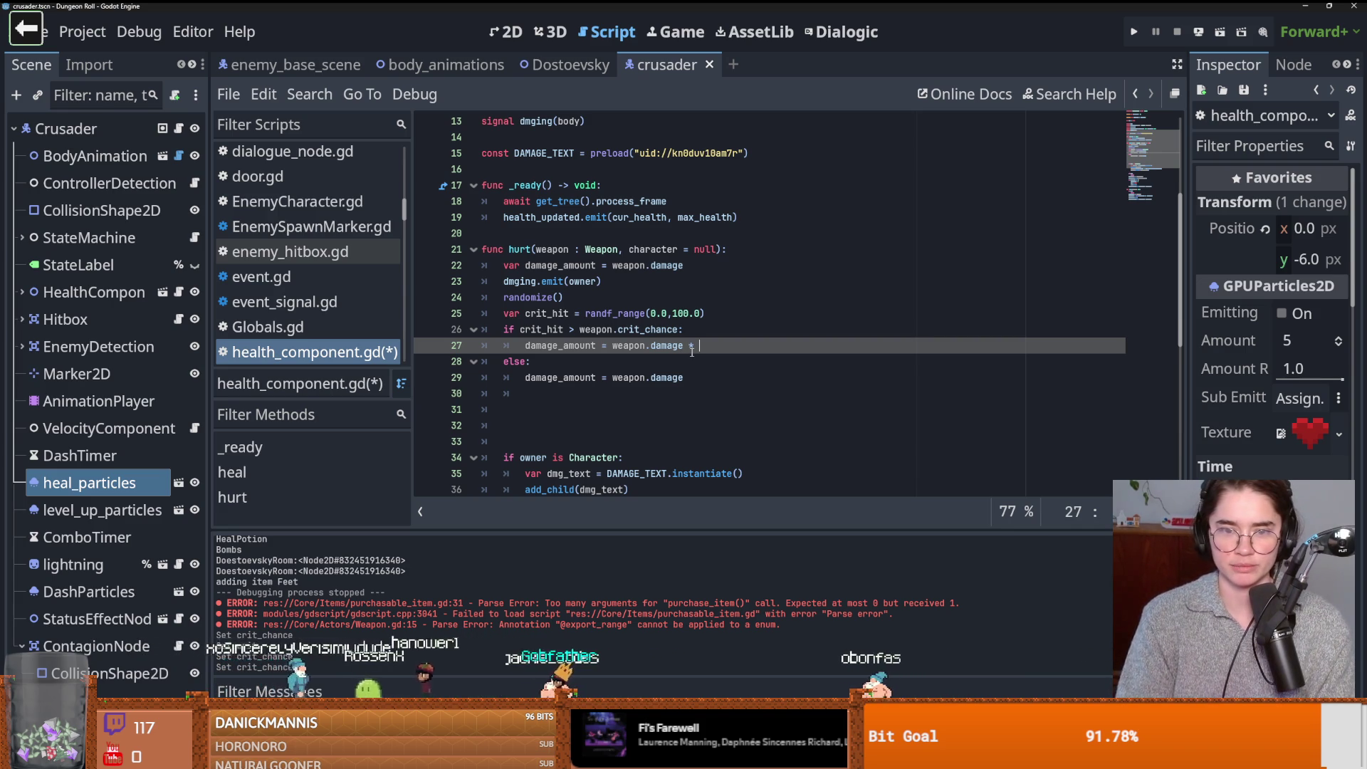
- Multiply the crit branch's damage by weapon.crit and save
type("weapon.")
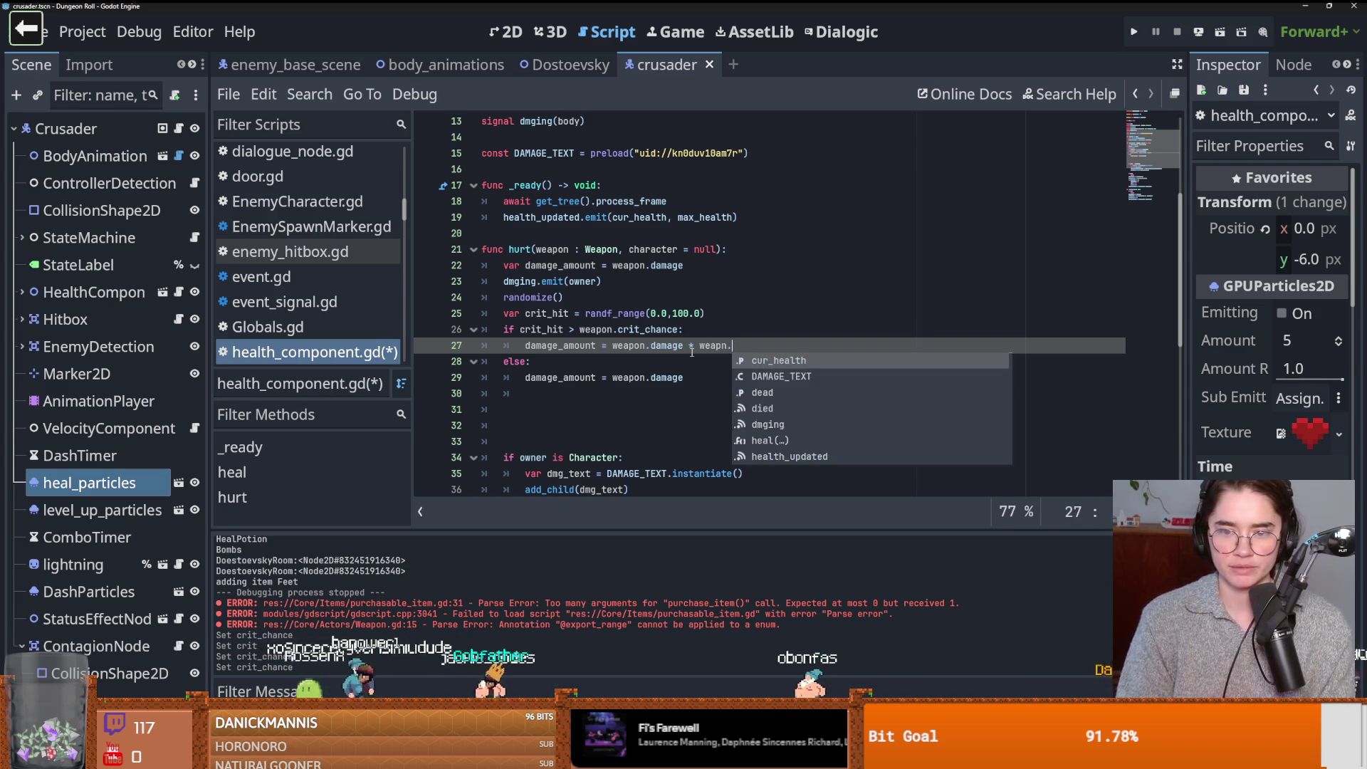
type("cri")
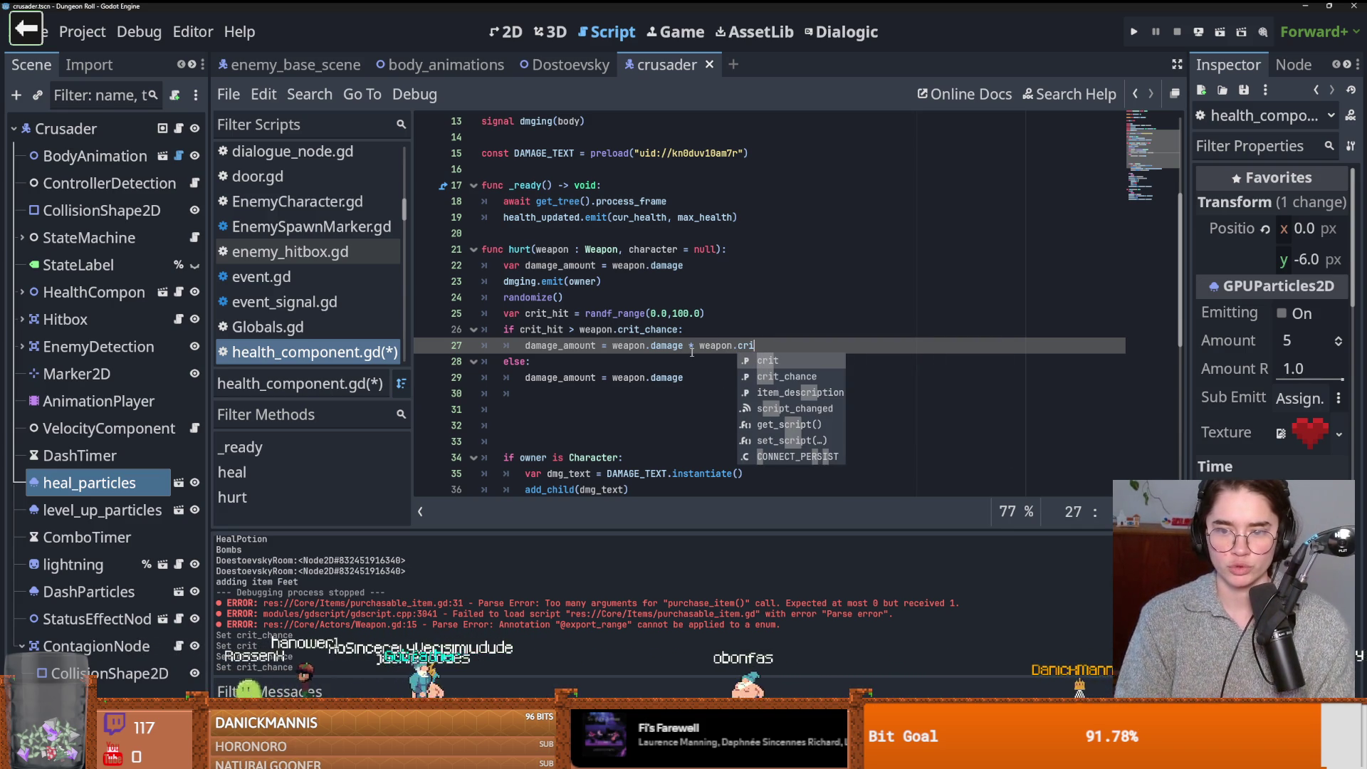
key("Down")
key("Up")
key("Return")
key("ctrl+s")
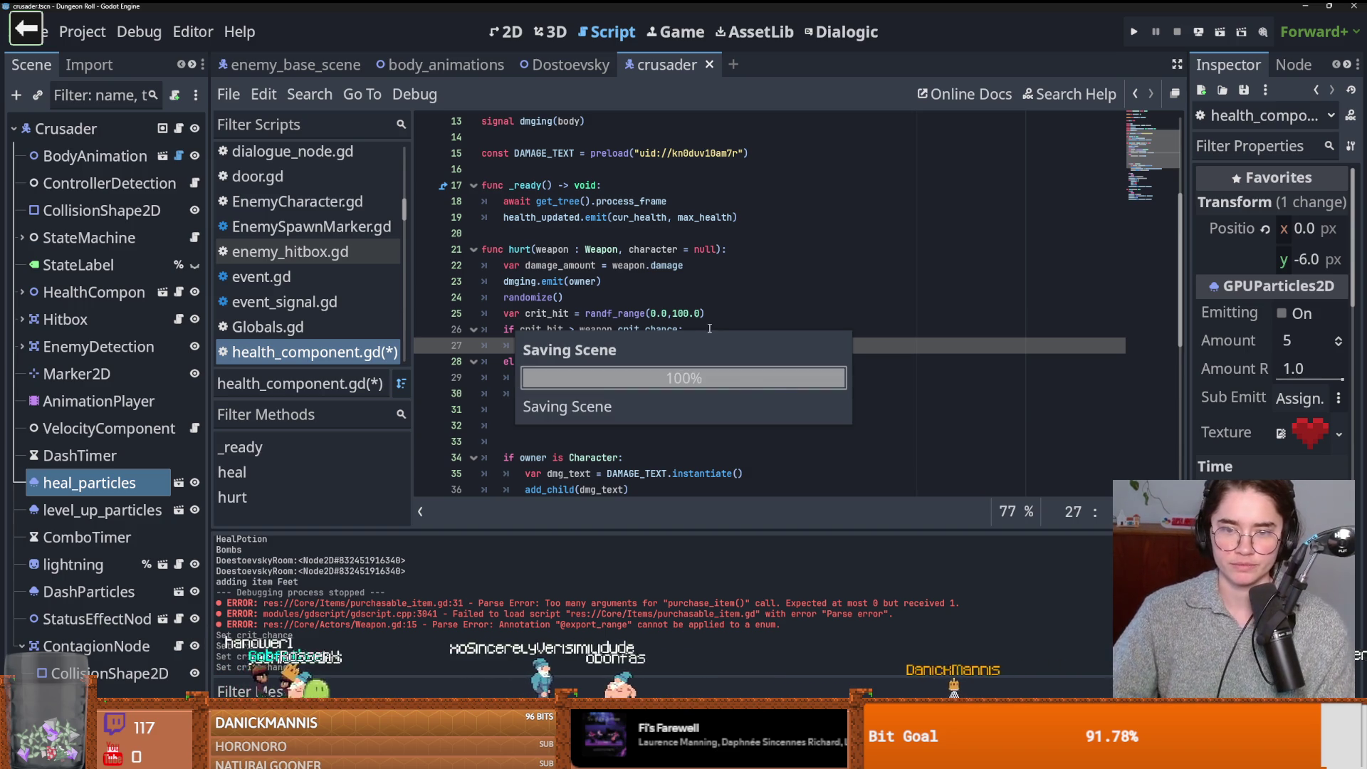
- Insert a SoundBus.emit_signal() call above the critical damage line and save
key("ctrl+shift+Return")
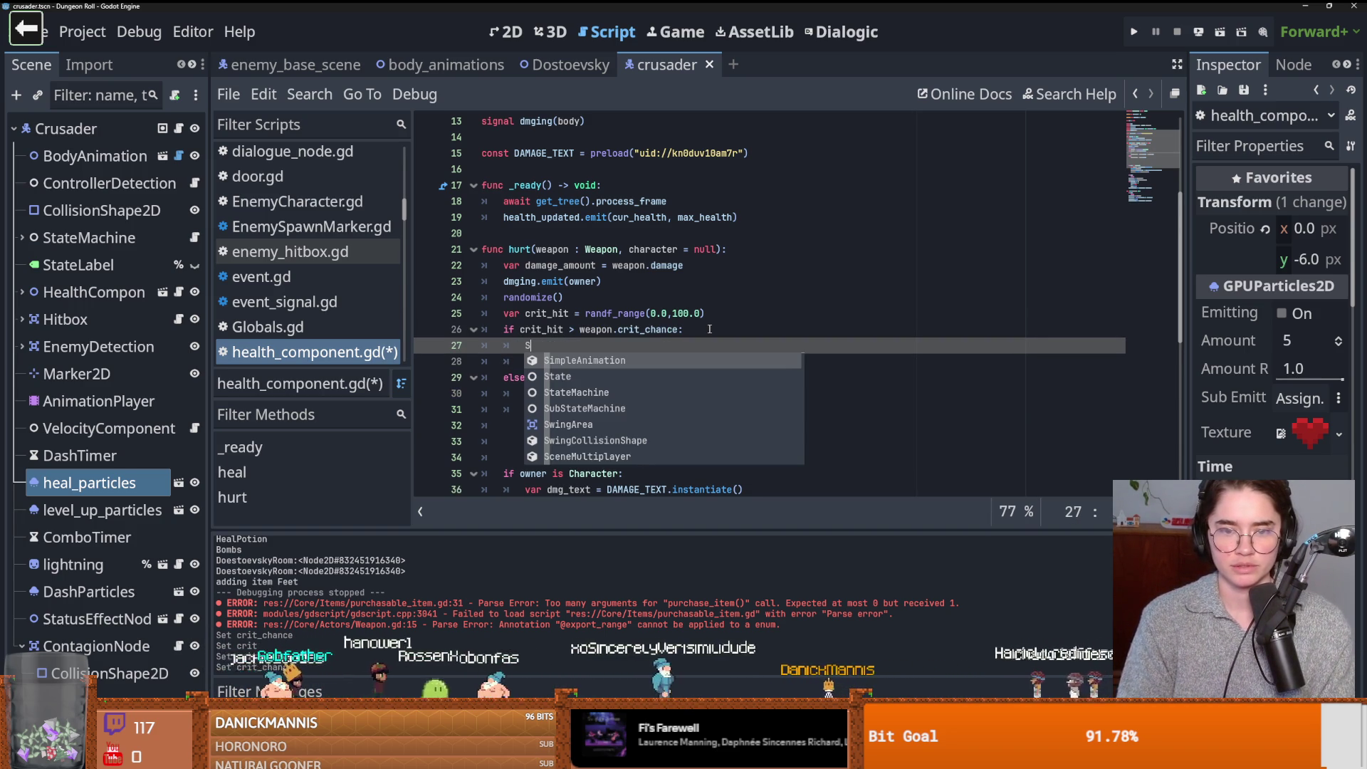
type("oundBus.emit_signal(")
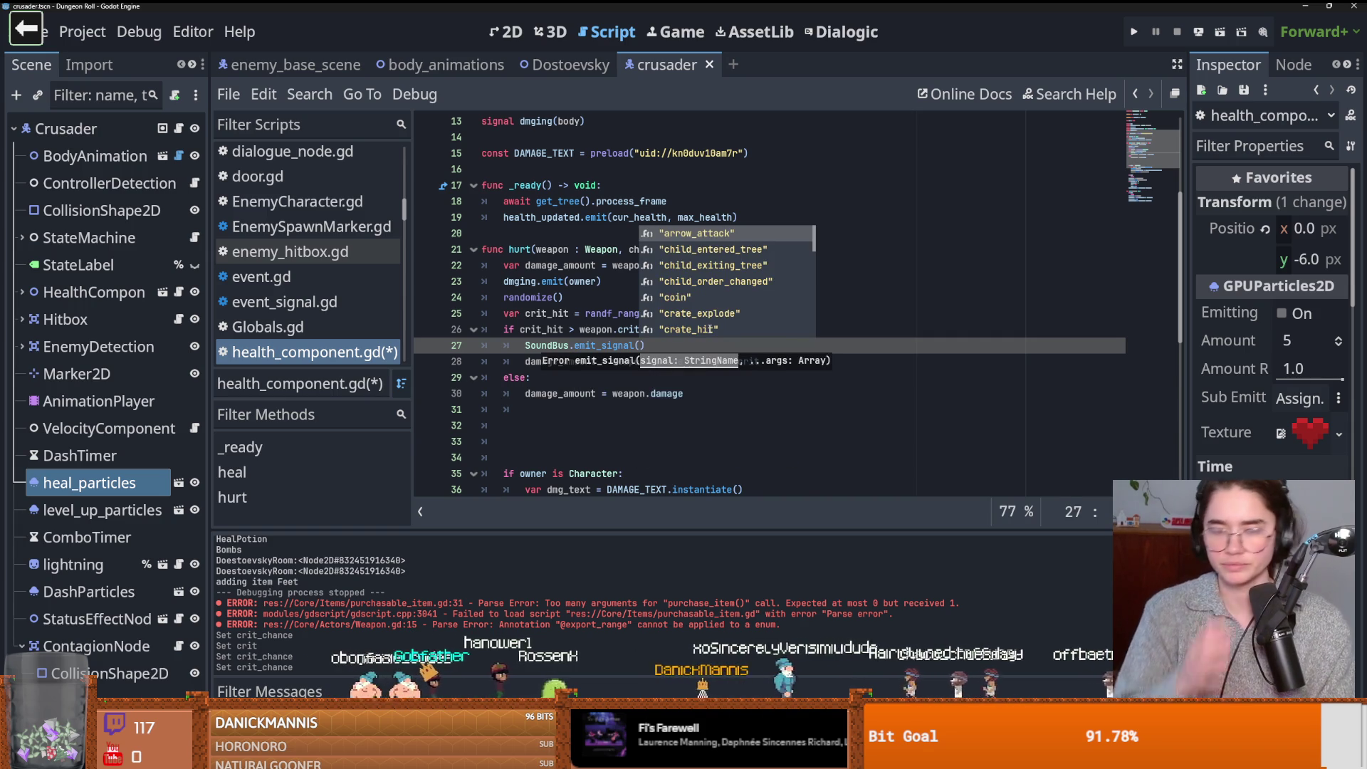
key("Escape")
key("Up")
key("ctrl+s")
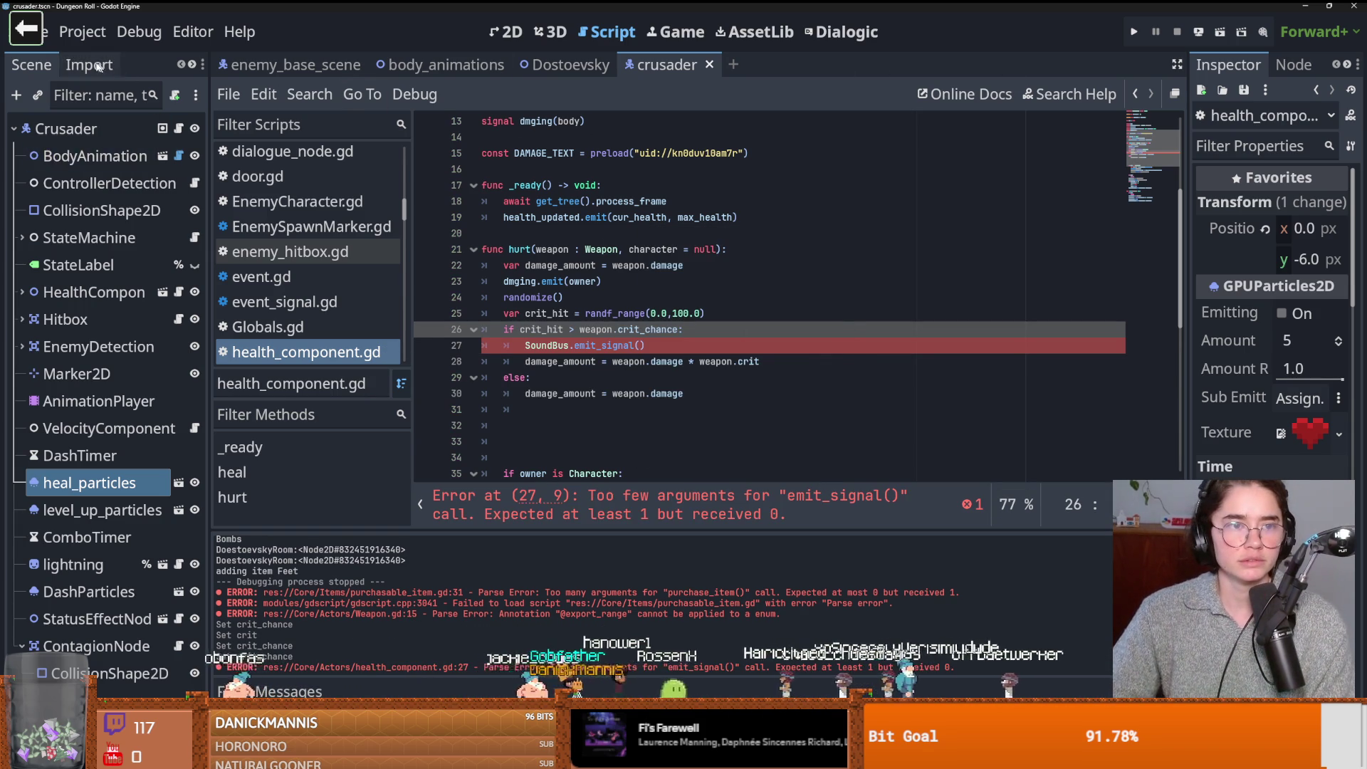
- Filter the FileSystem for 'tilema', open TilemapArena.tscn and show its node tree
left_click(89, 65)
left_click(192, 66)
left_click(109, 65)
double_click(77, 122)
type("tilema")
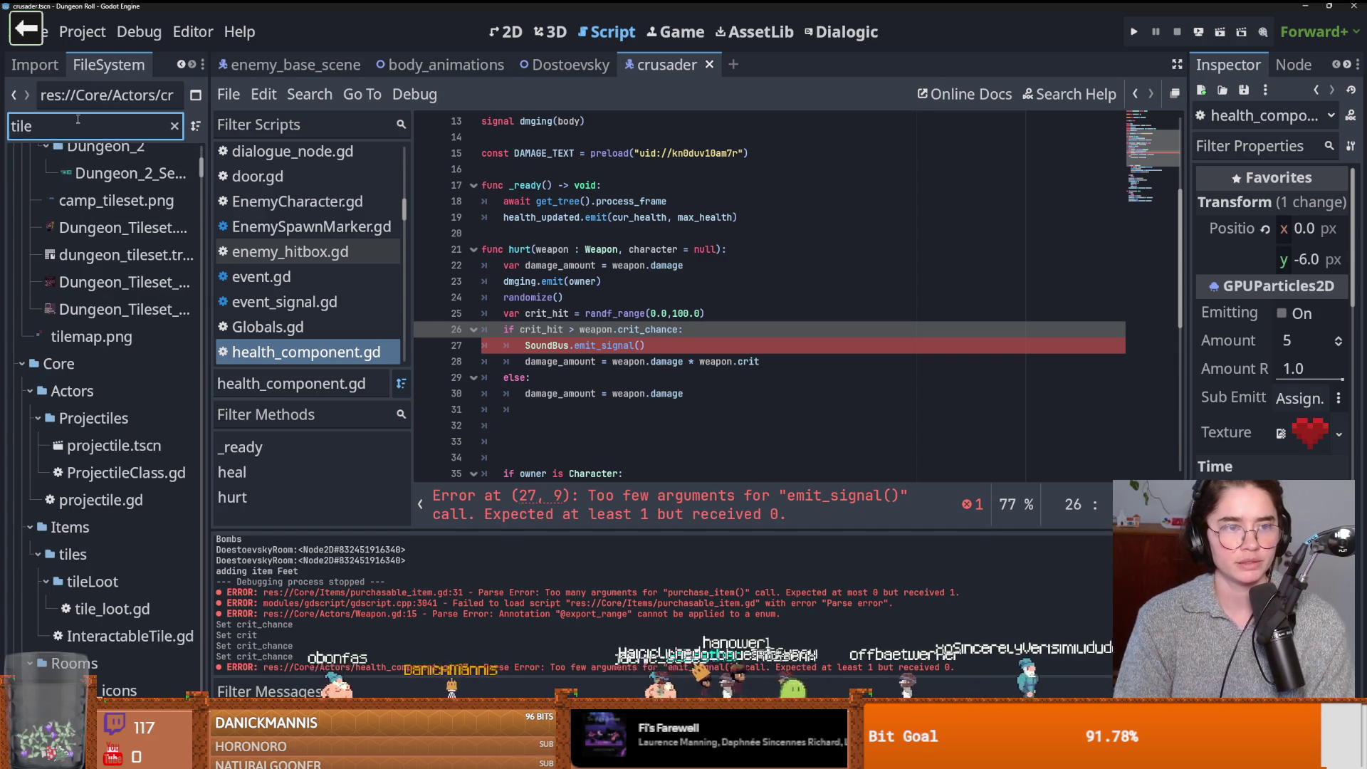
double_click(106, 513)
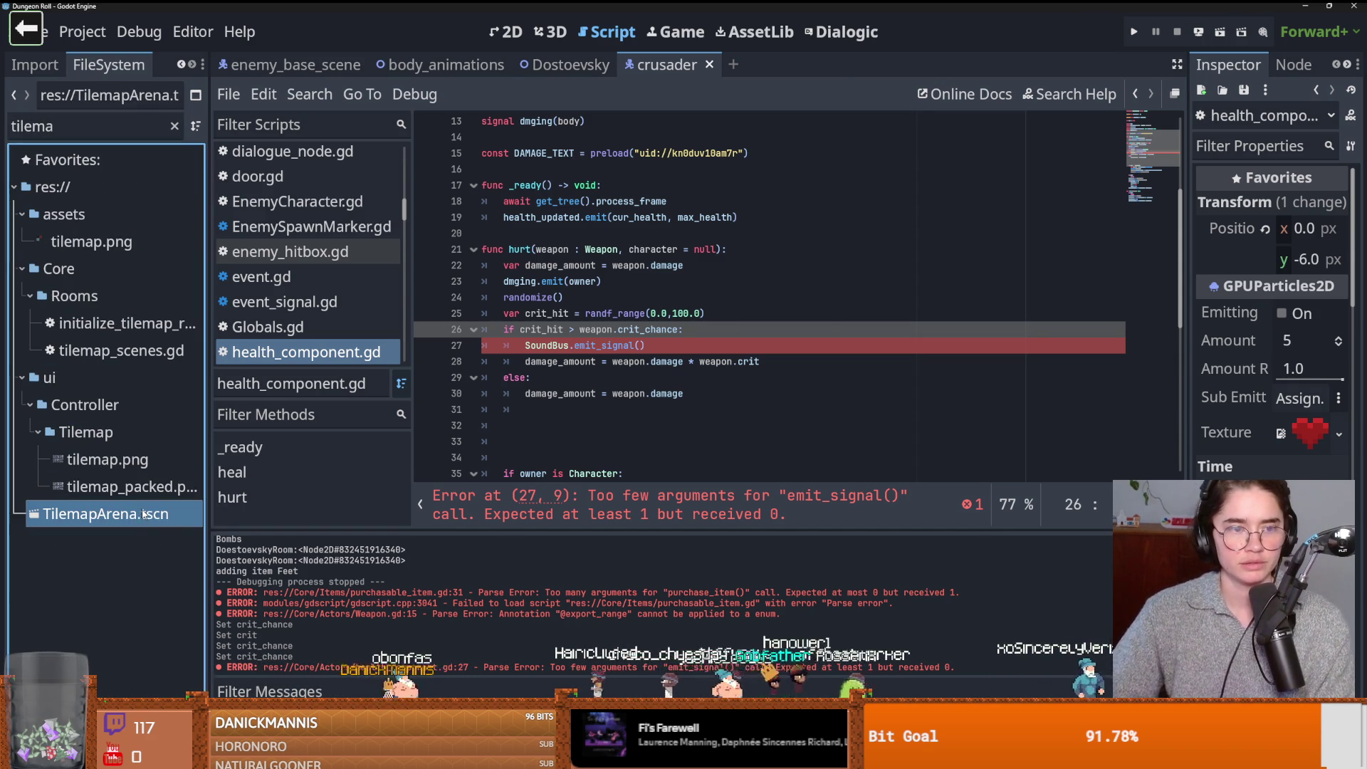
left_click(42, 70)
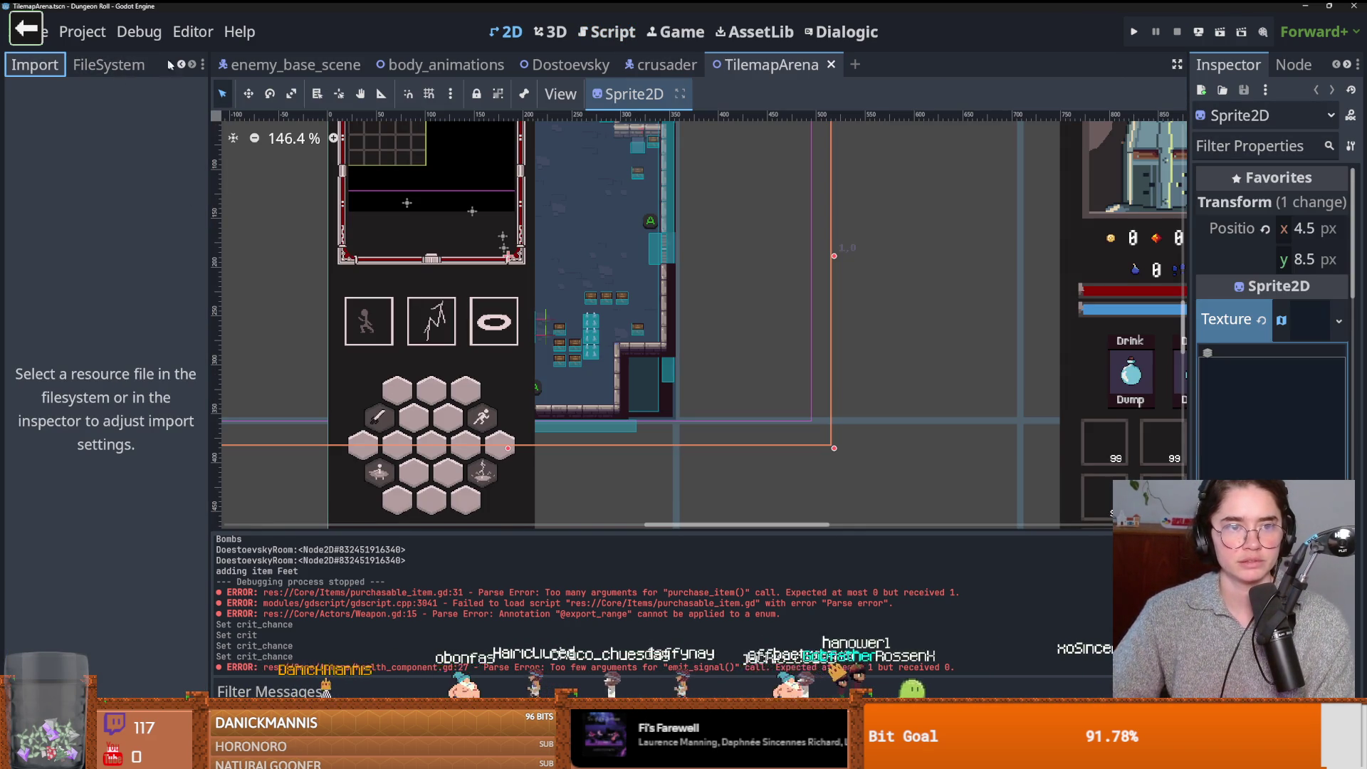
left_click(181, 64)
left_click(31, 65)
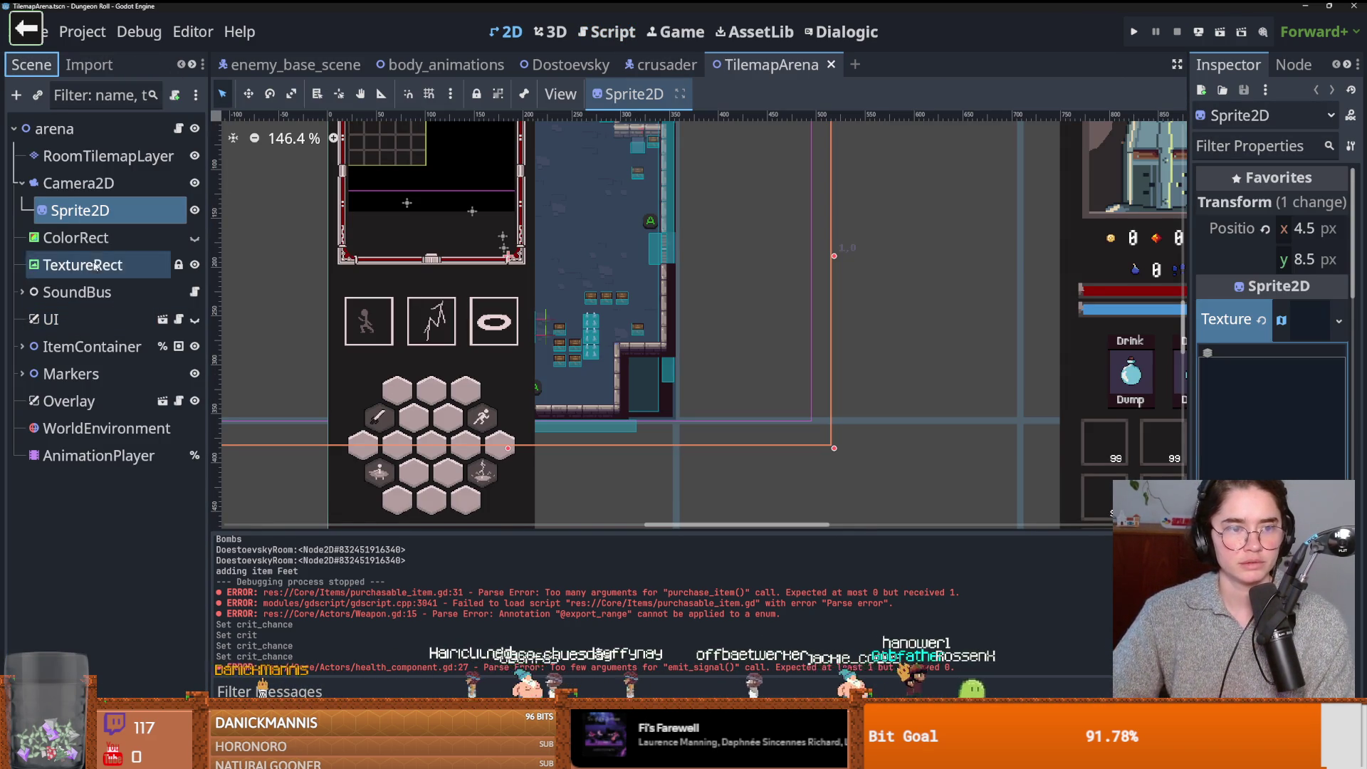
- Undo a stray canvas guide, widen the Scene dock and expand SoundBus
left_click_drag(212, 403, 419, 136)
key("ctrl+z")
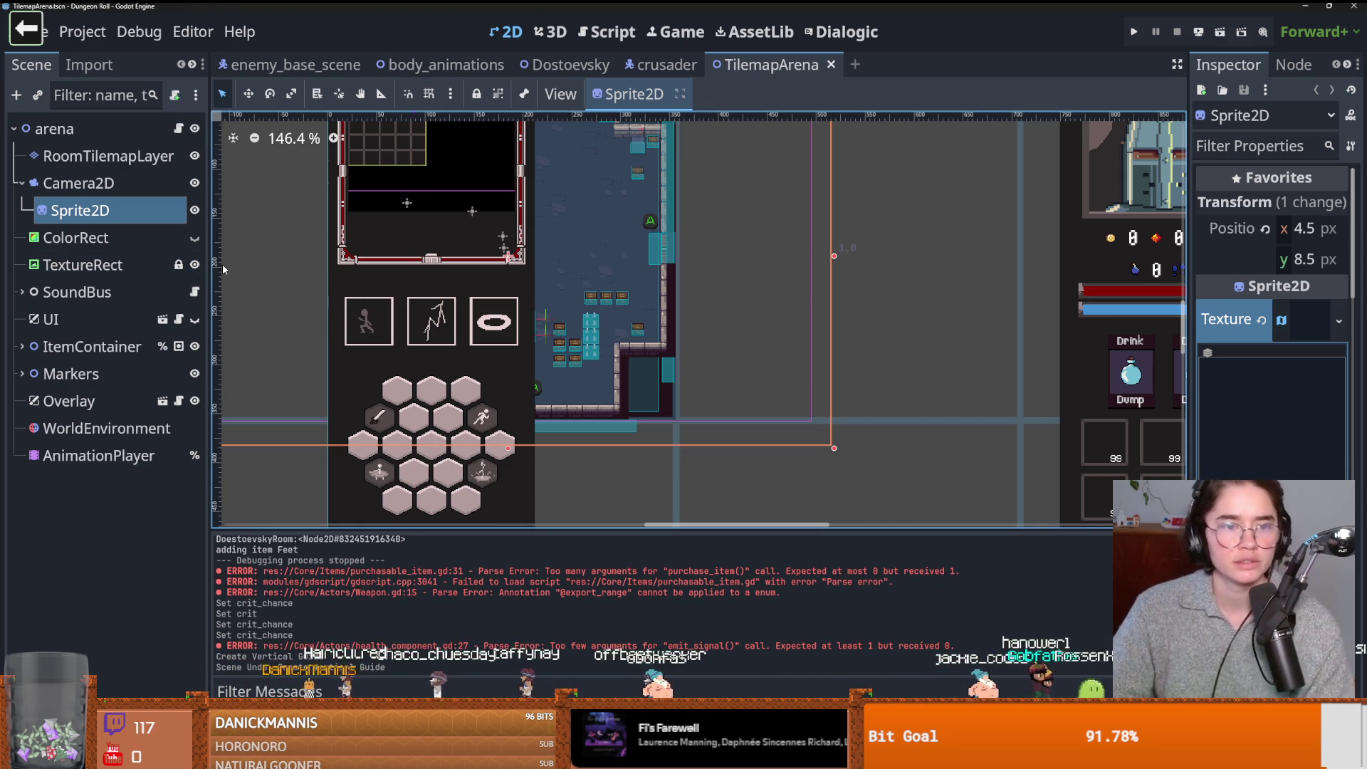
left_click_drag(208, 264, 351, 264)
left_click(23, 292)
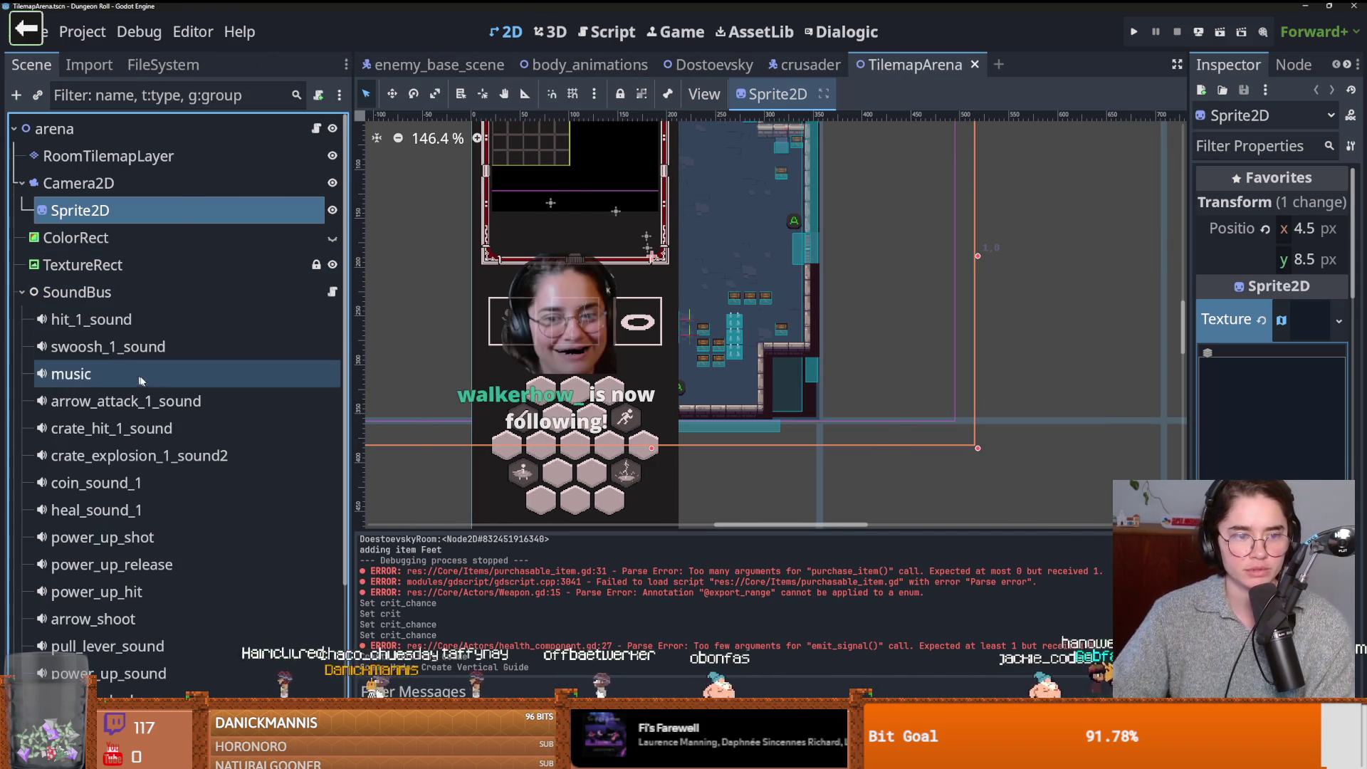
- Preview swoosh_1_sound and coin_sound_1 by toggling Playing in the Inspector
left_click(161, 346)
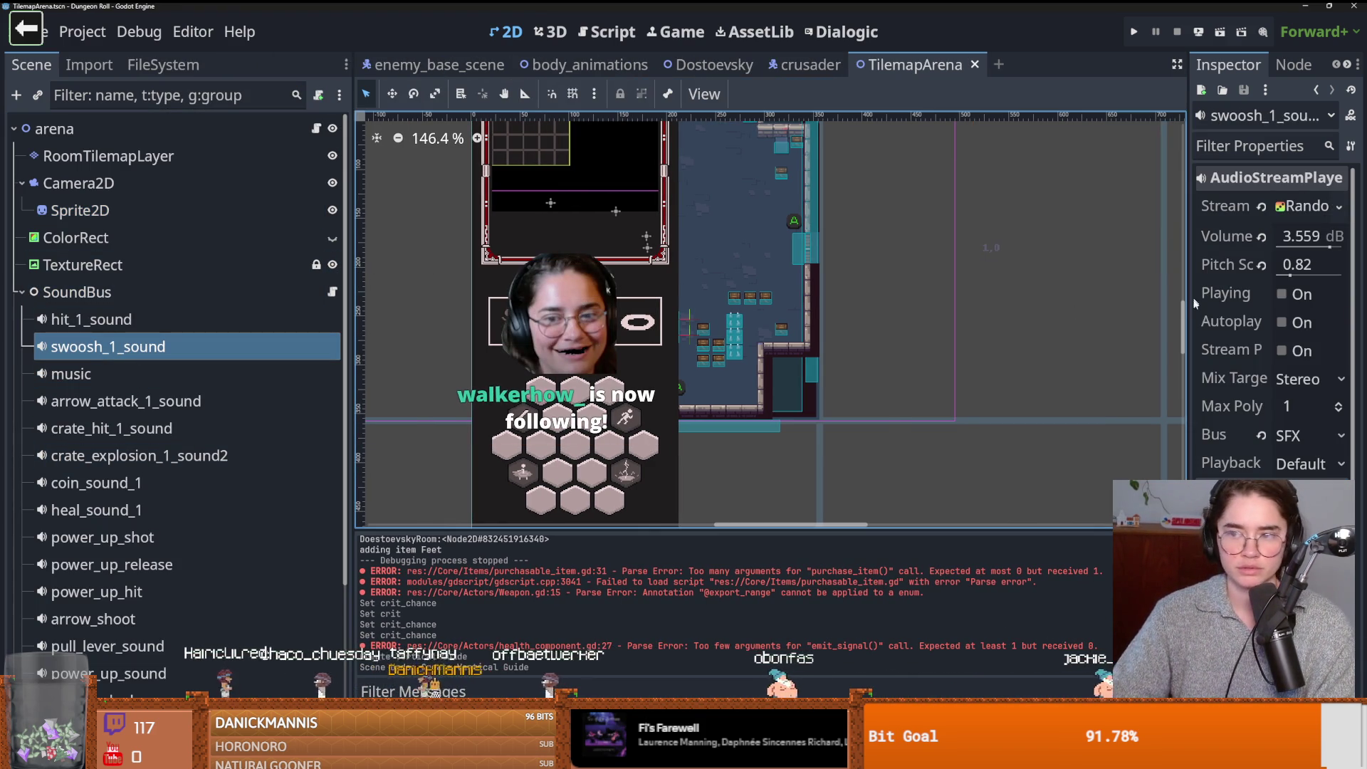
left_click(1281, 294)
scroll(114, 377, "down", 5)
left_click(139, 331)
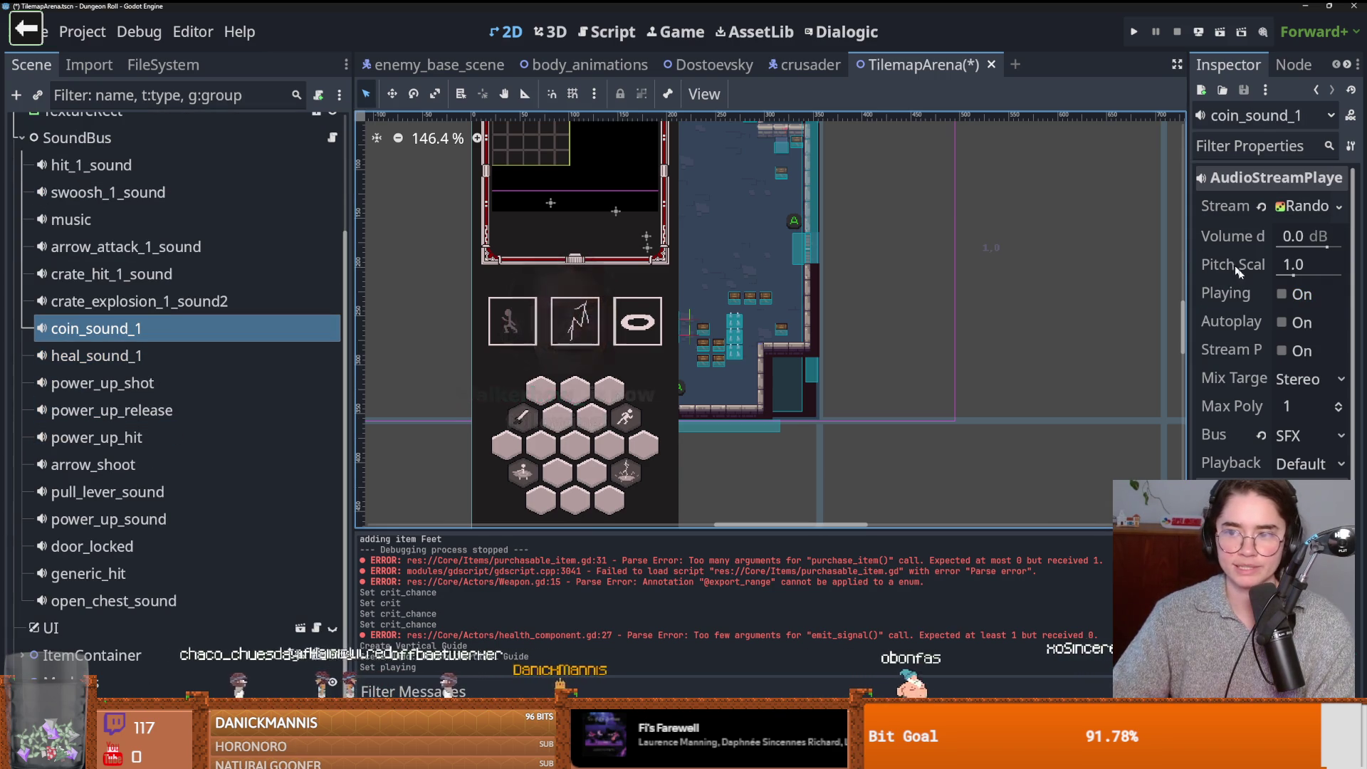
left_click(1281, 294)
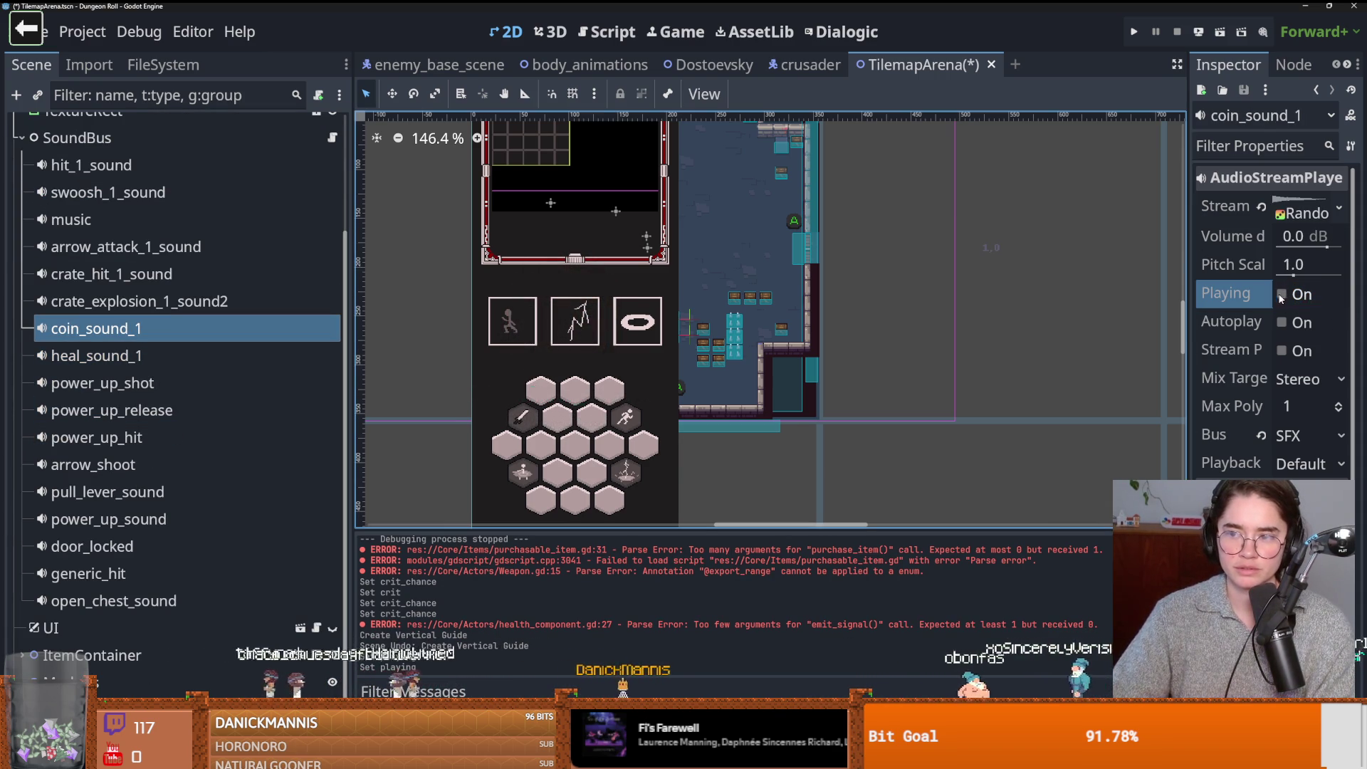
left_click(1282, 295)
scroll(328, 206, "up", 5)
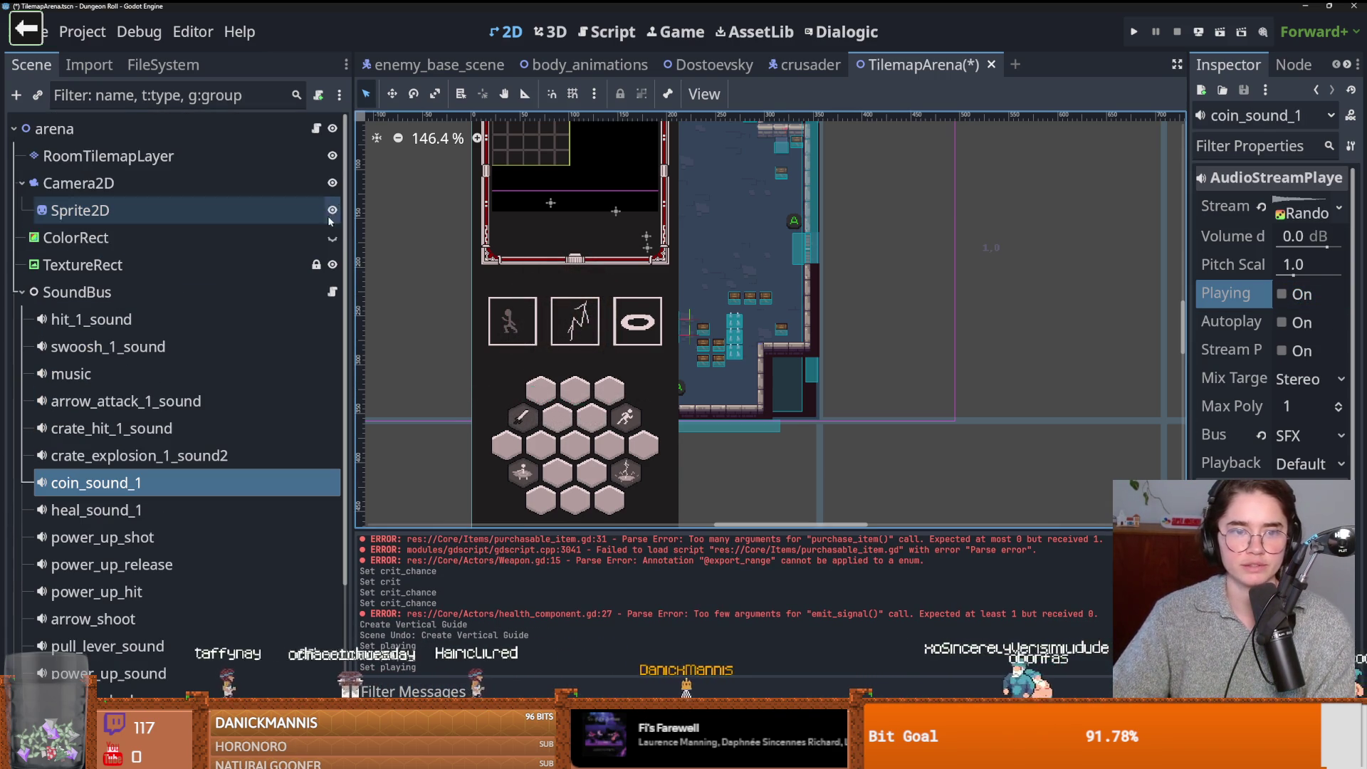